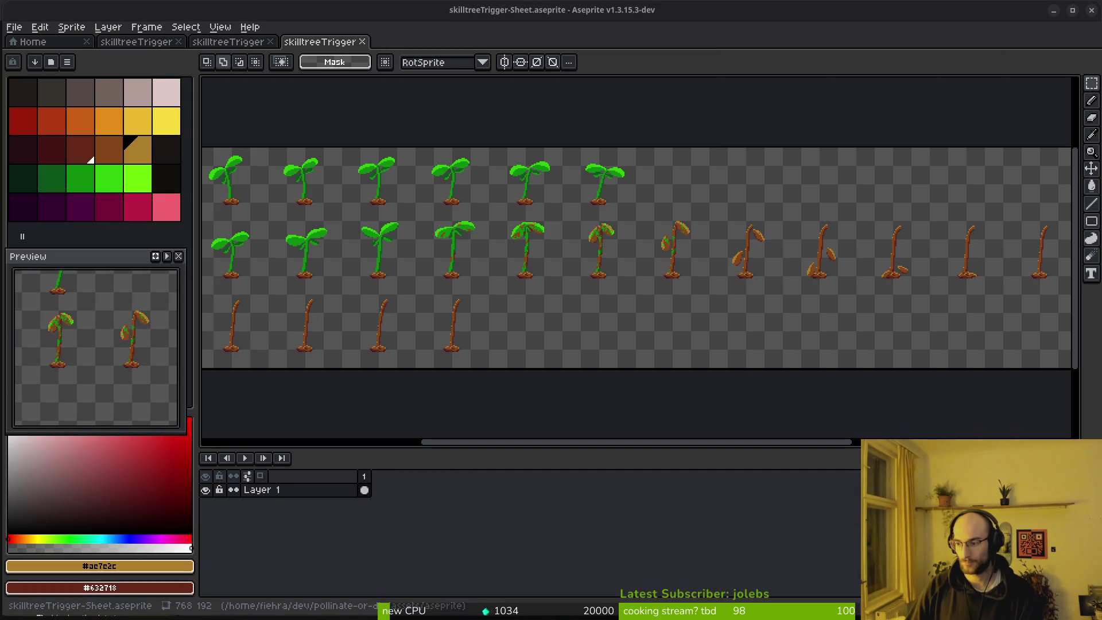
Step: Bring the Neovim terminal showing README.md in front of Aseprite
key(alt+Tab)
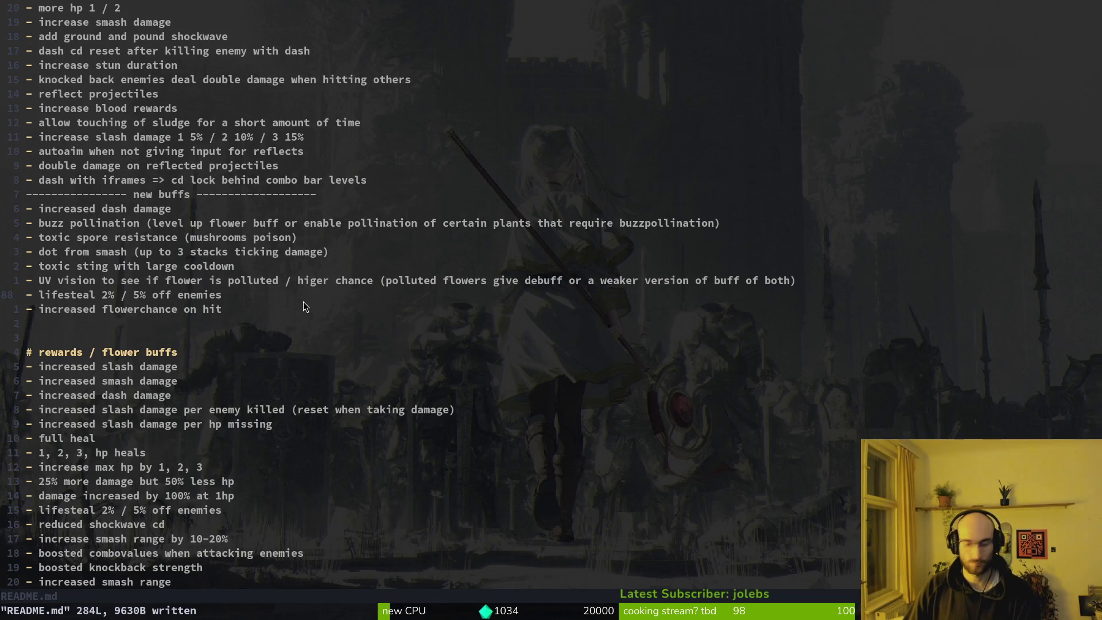
Step: Open flower.gd through the Telescope file finder
key(space)
key(f)
key(f)
text(flower)
key(Up)
key(Up)
key(Return)
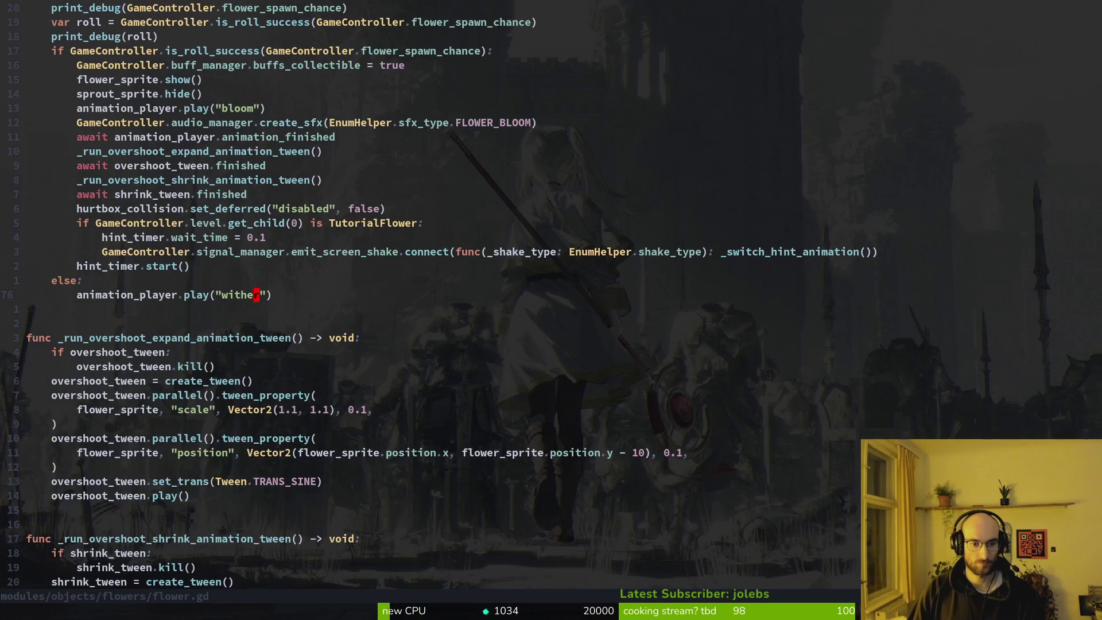
Step: Duplicate the wither line as animation_player.queue("witherIdle") and continue the game into the hive level
key(y)
key(y)
text(player.)
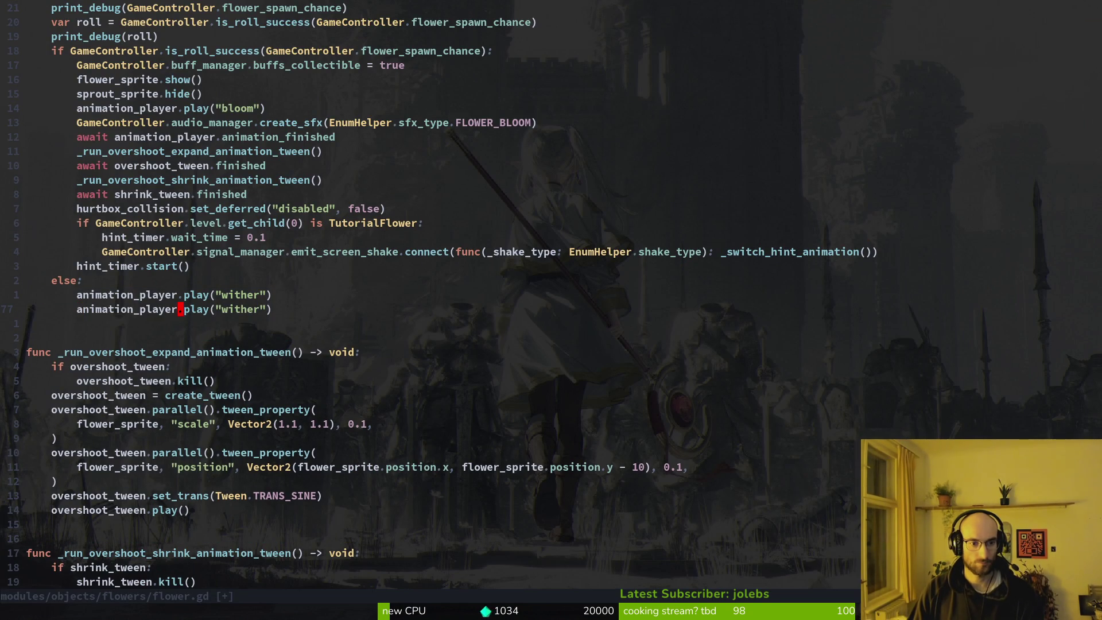
text(que)
text(ue)
key(Escape)
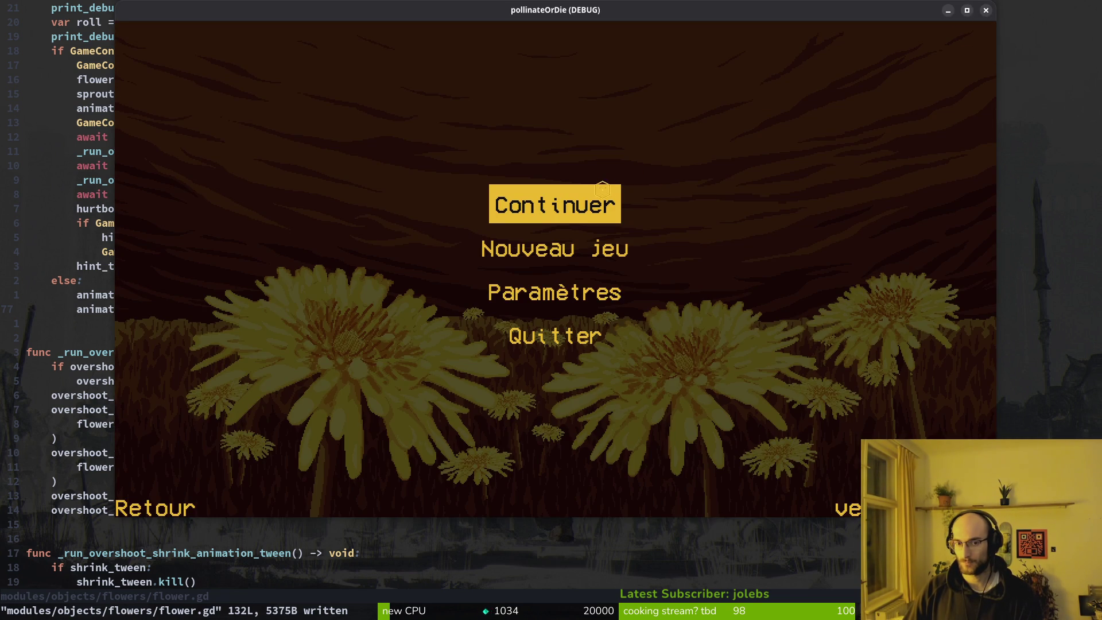
click(602, 189)
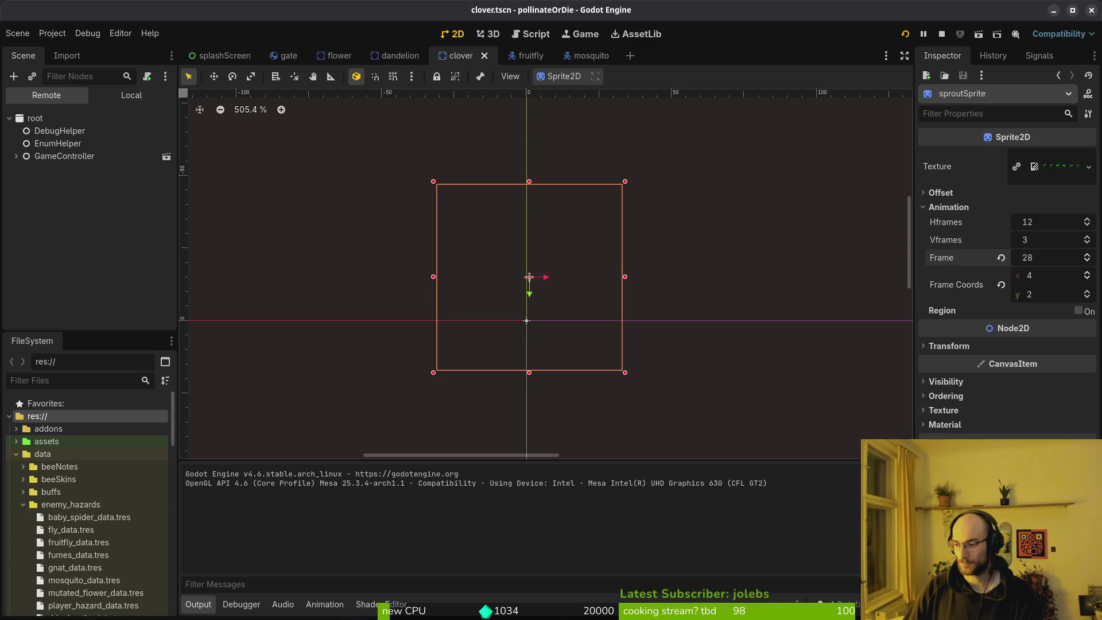
Step: Look at the hive level in the running game, then return to flower.gd in Neovim
click(360, 289)
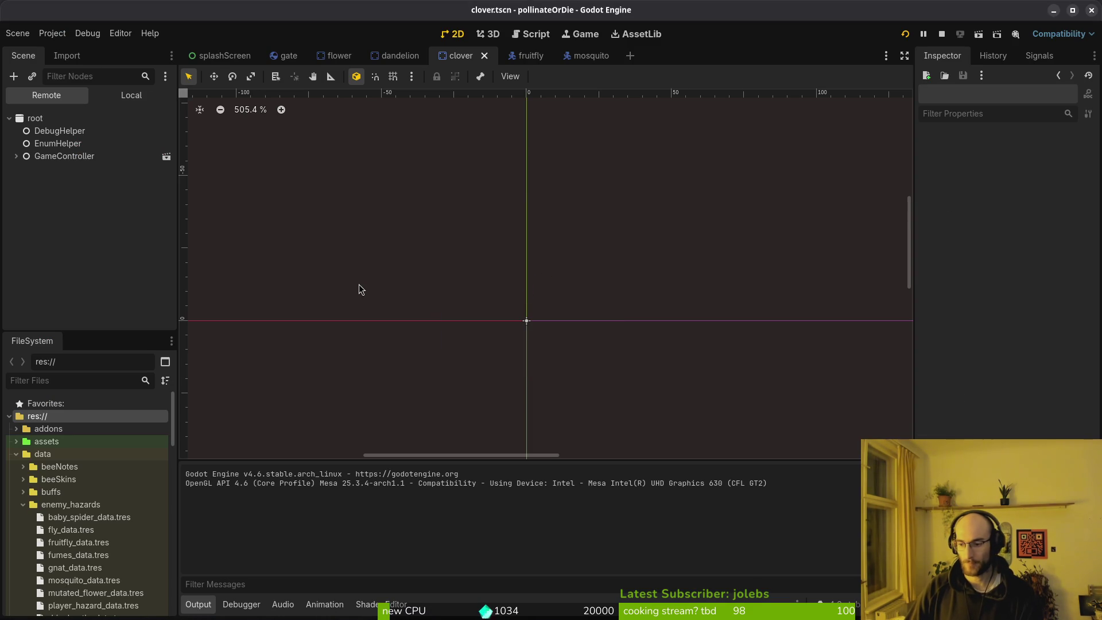
key(alt+Tab)
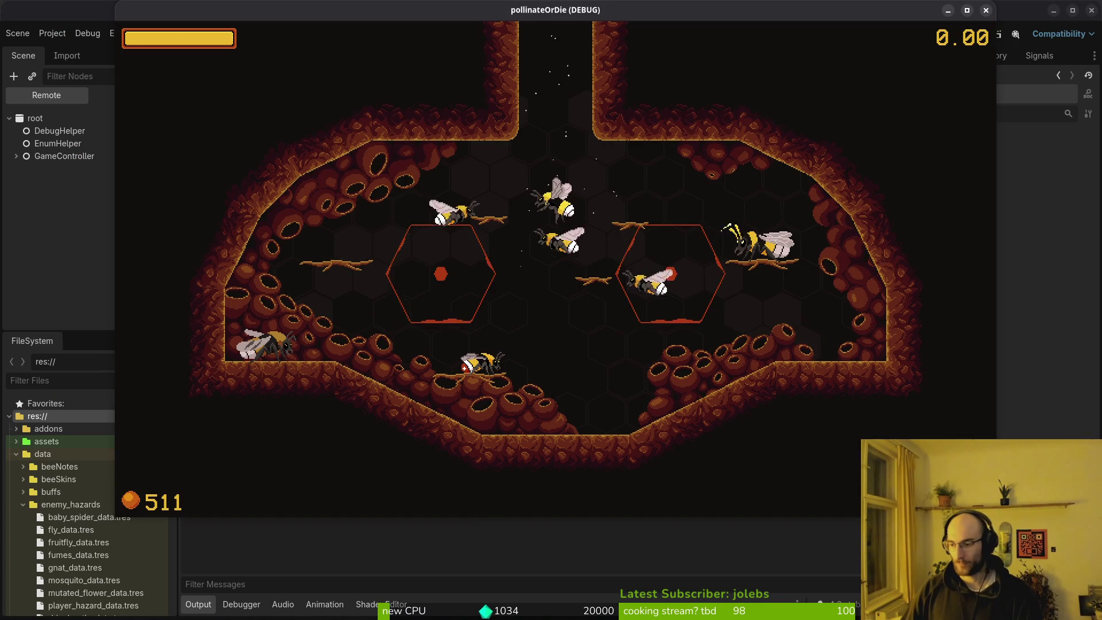
key(alt+Tab)
scroll(378, 201, up, 5)
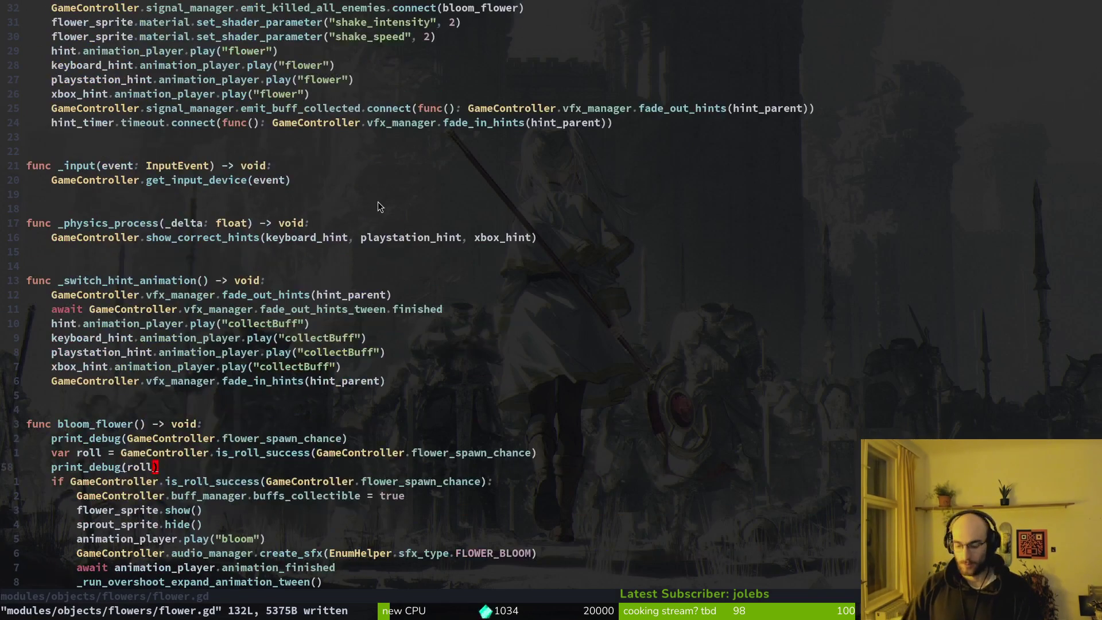
Step: Open game.controller.gd and find the flower_spawn_chance declaration
key(ctrl+p)
text(gam)
key(Return)
scroll(437, 299, up, 20)
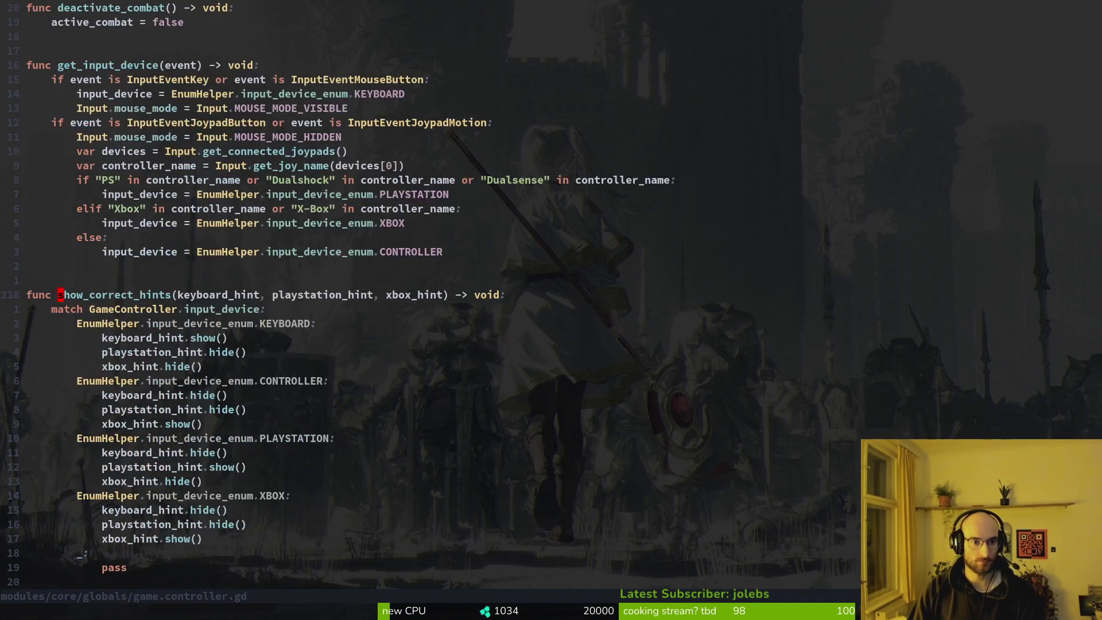
scroll(436, 298, up, 13)
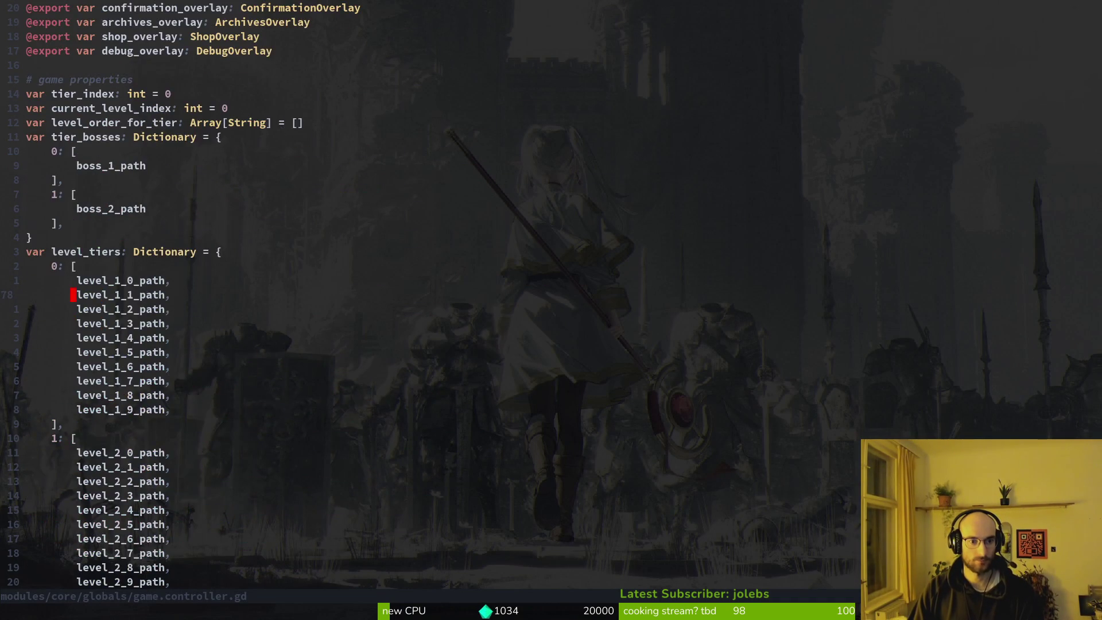
key(ctrl+u)
key(ctrl+d)
key(ctrl+d)
key(ctrl+d)
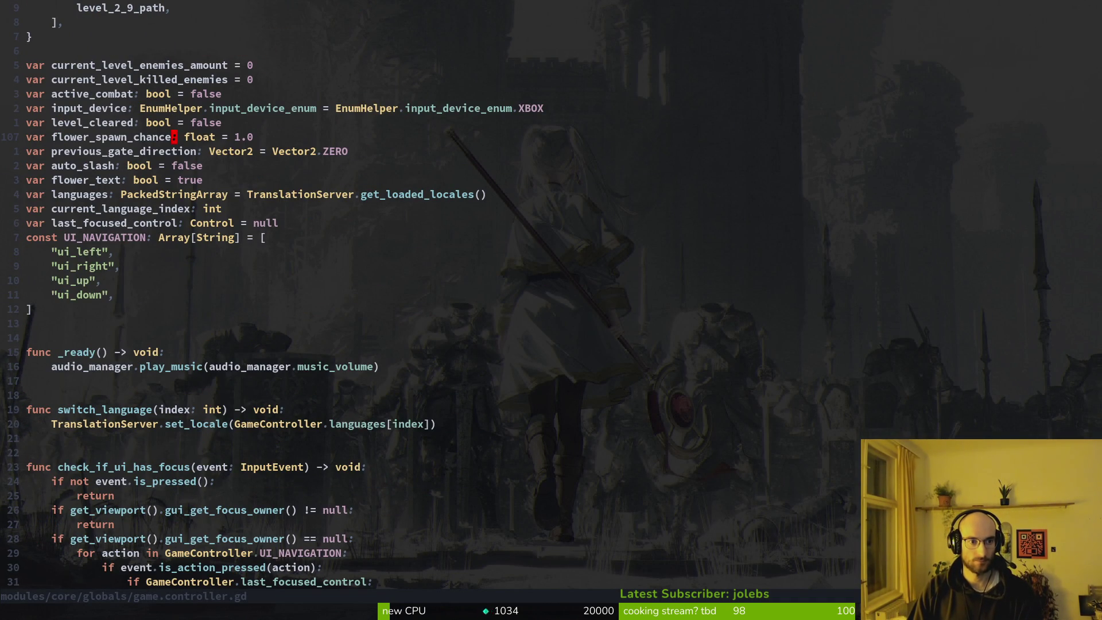
Step: Change flower_spawn_chance from 1.0 to 0.5 and save game.controller.gd with :w
text(.6)
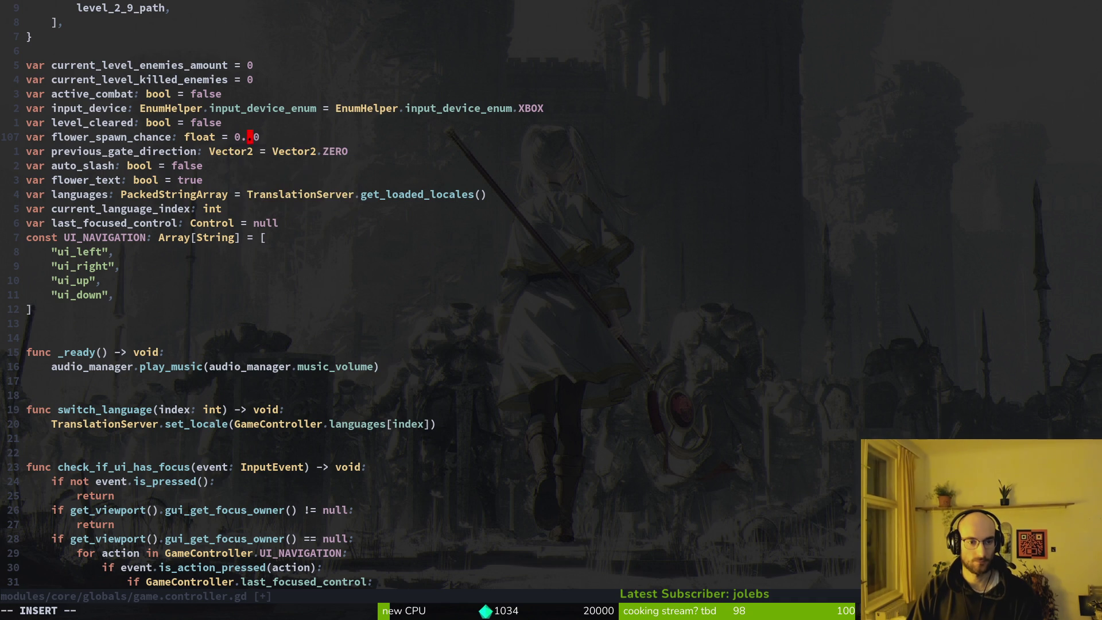
key(Escape)
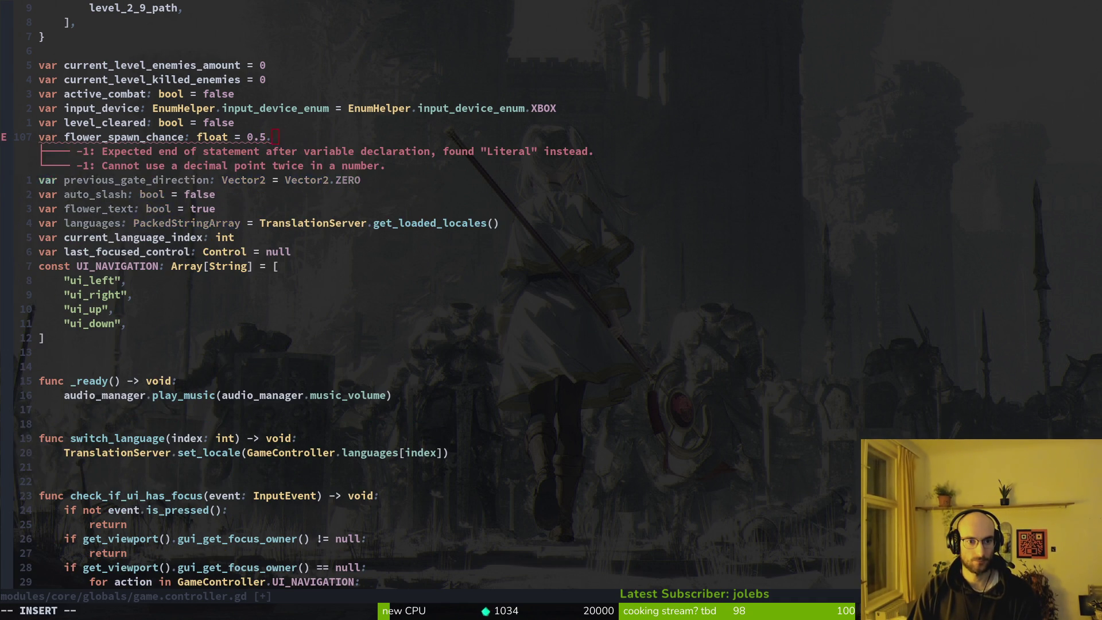
key(x)
key(x)
text(:w)
key(Return)
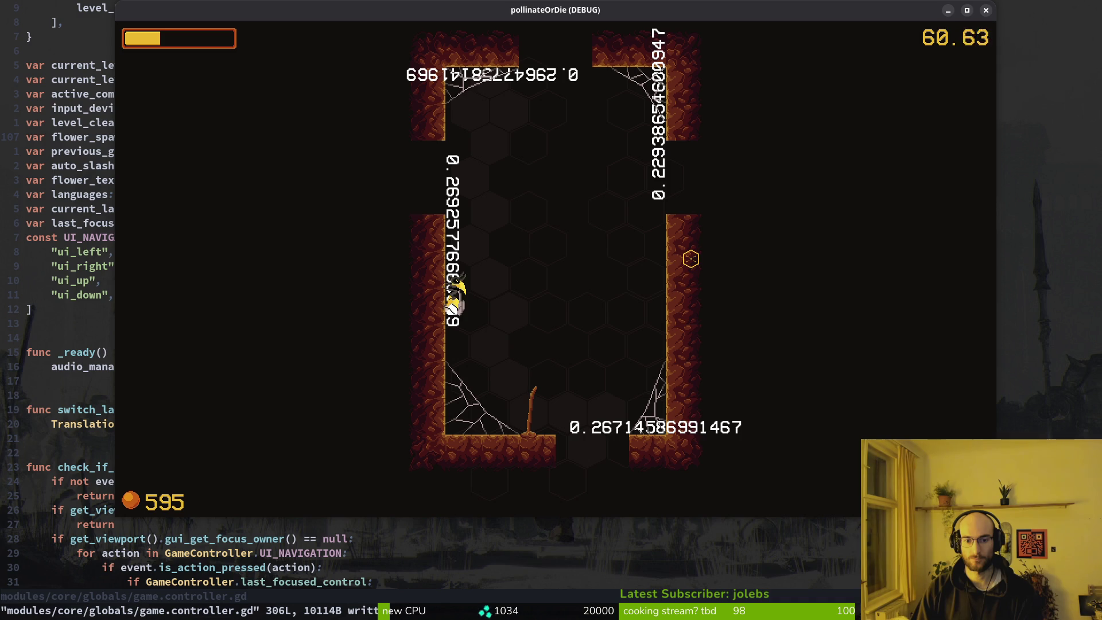
Step: Playtest the lowered spawn chance, then bring the Godot editor back to the front
key(alt+Tab)
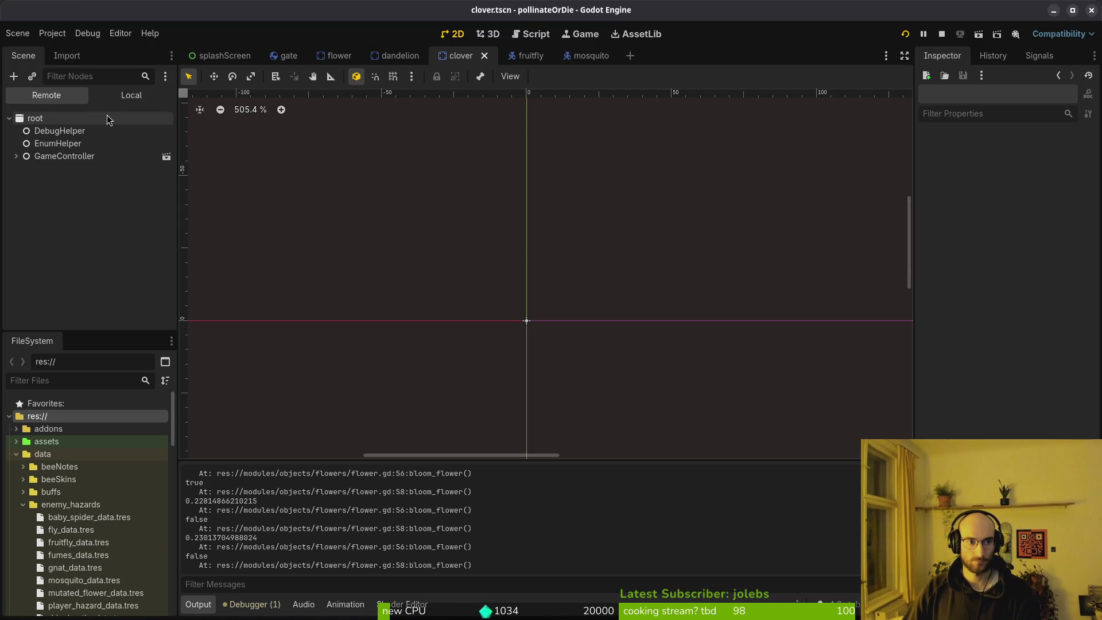
Step: In clover.tscn, set the AnimationPlayer snap to 2, move the last witherIdle key later, and save
click(131, 95)
click(65, 155)
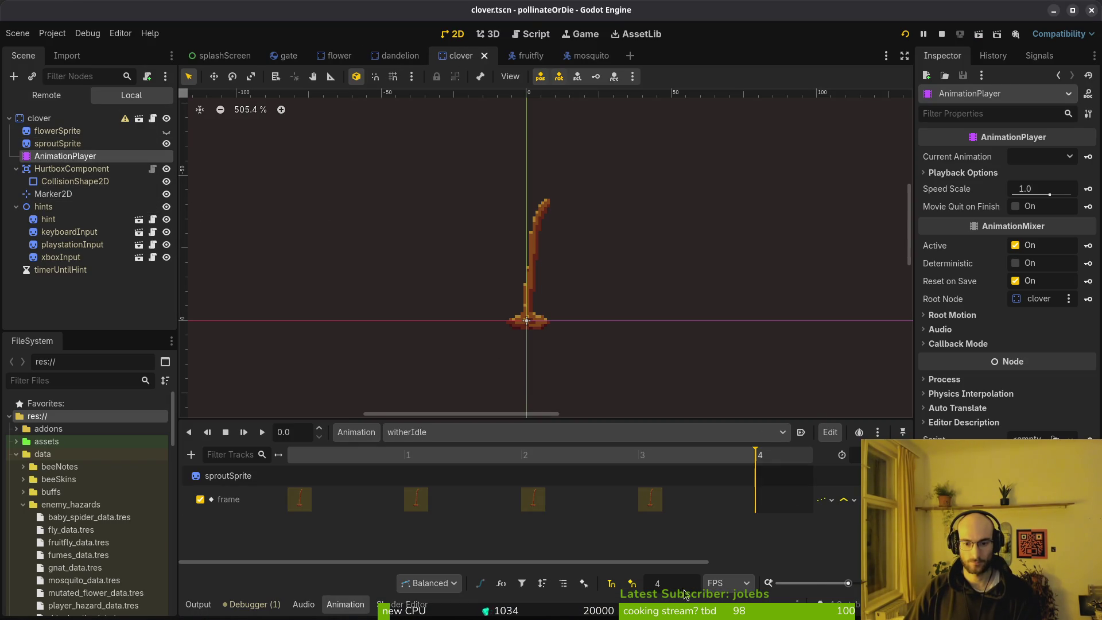
key(Return)
key(ctrl+s)
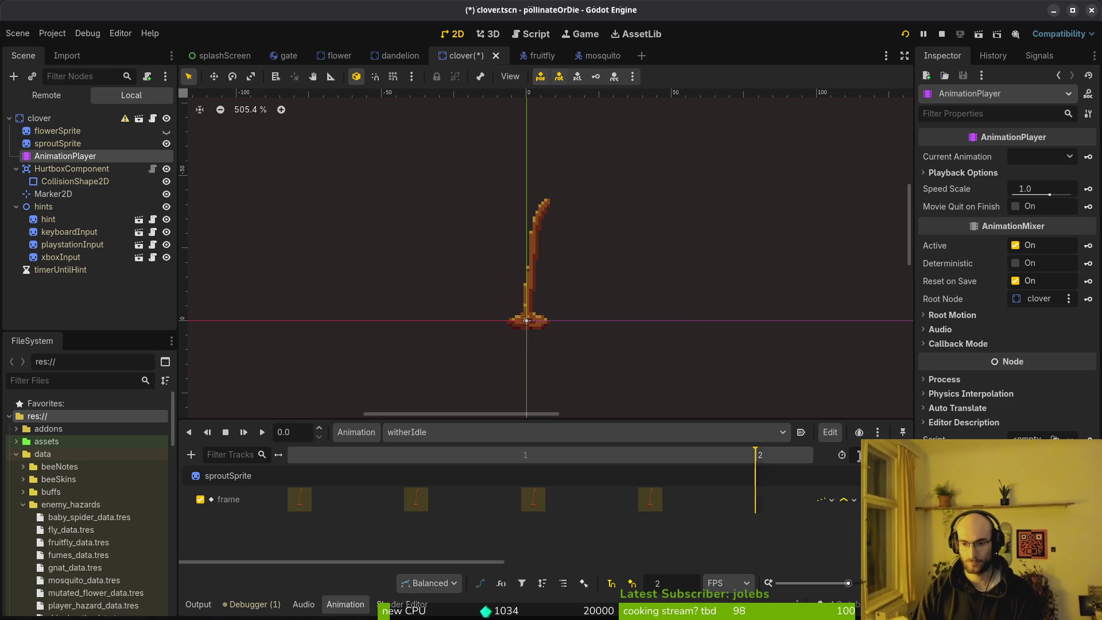
scroll(580, 488, down, 3)
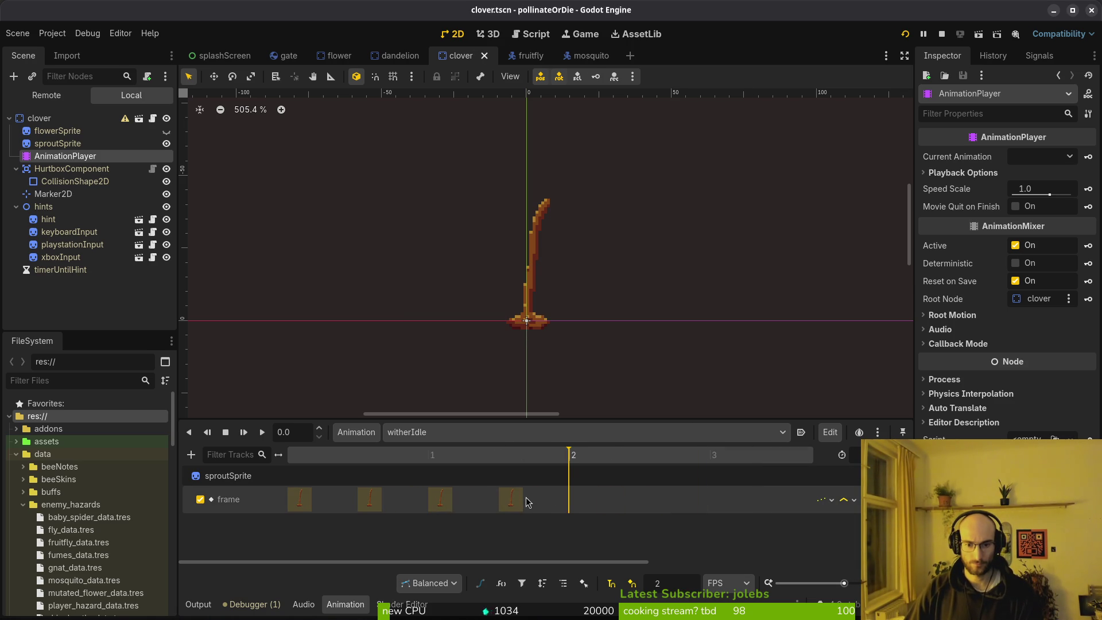
scroll(528, 503, down, 3)
drag(422, 499, 525, 500)
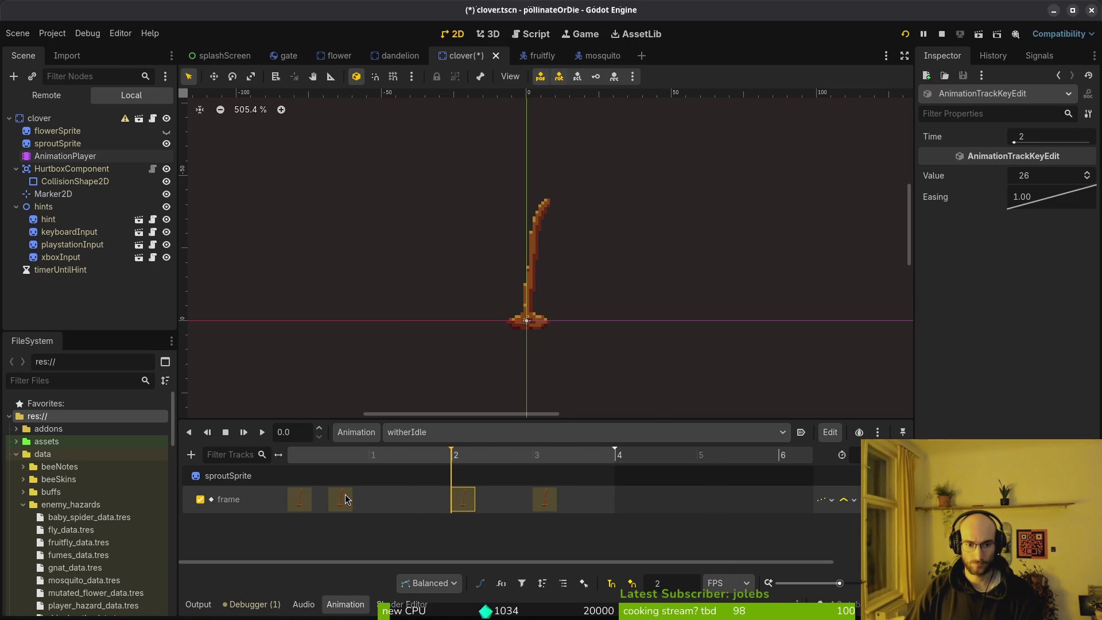
key(ctrl+s)
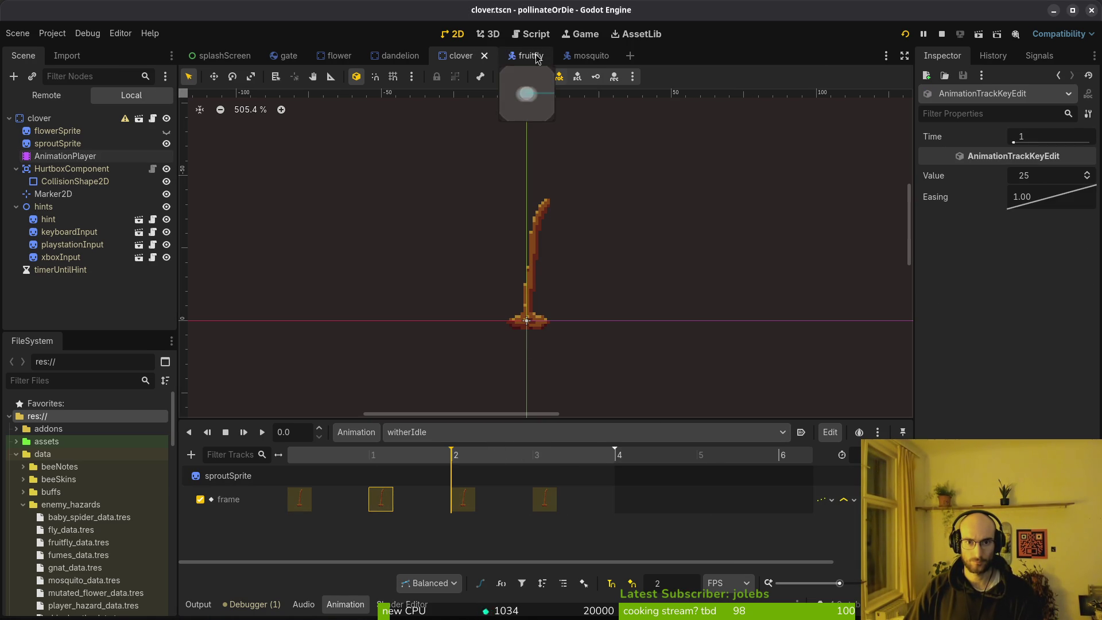
Step: In the dandelion scene, move the second and fourth witherIdle keys later, save, and run with F5
click(409, 62)
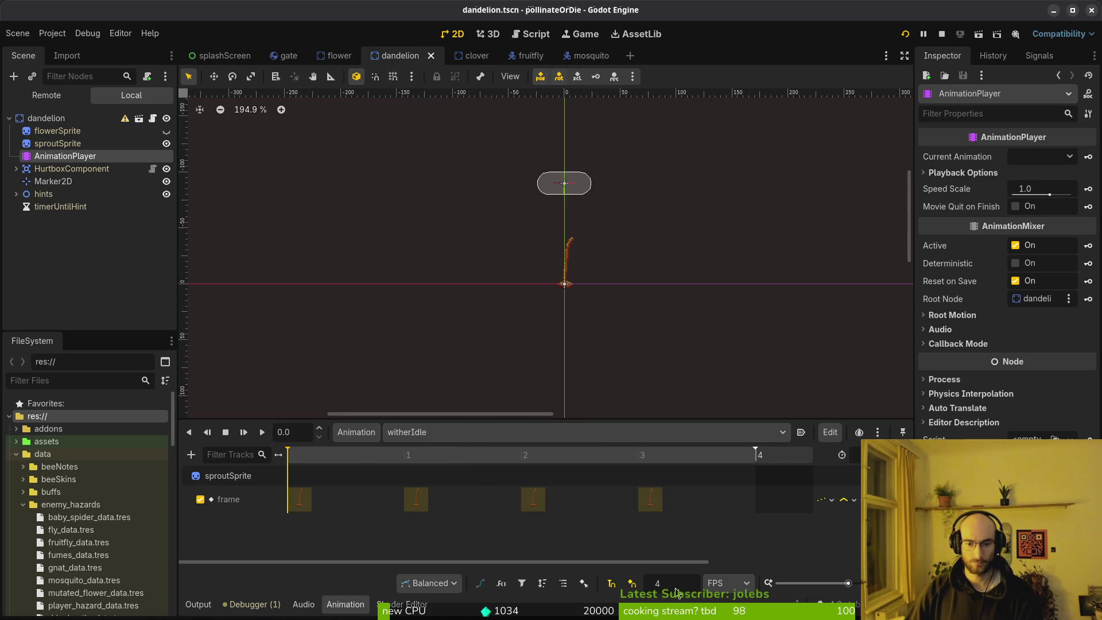
key(ctrl+s)
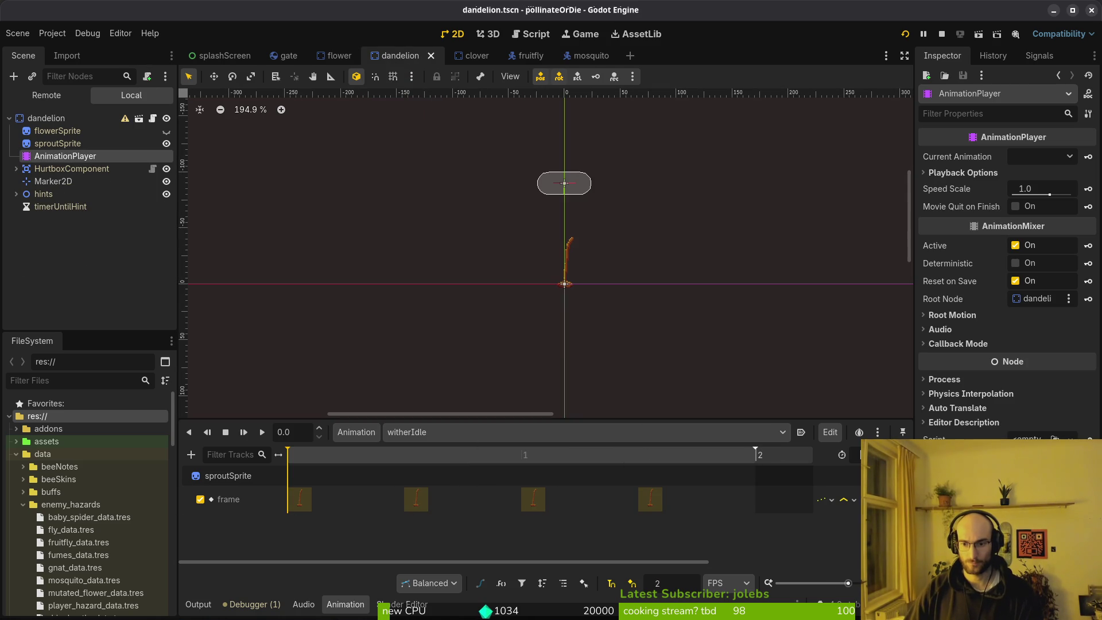
scroll(555, 503, down, 5)
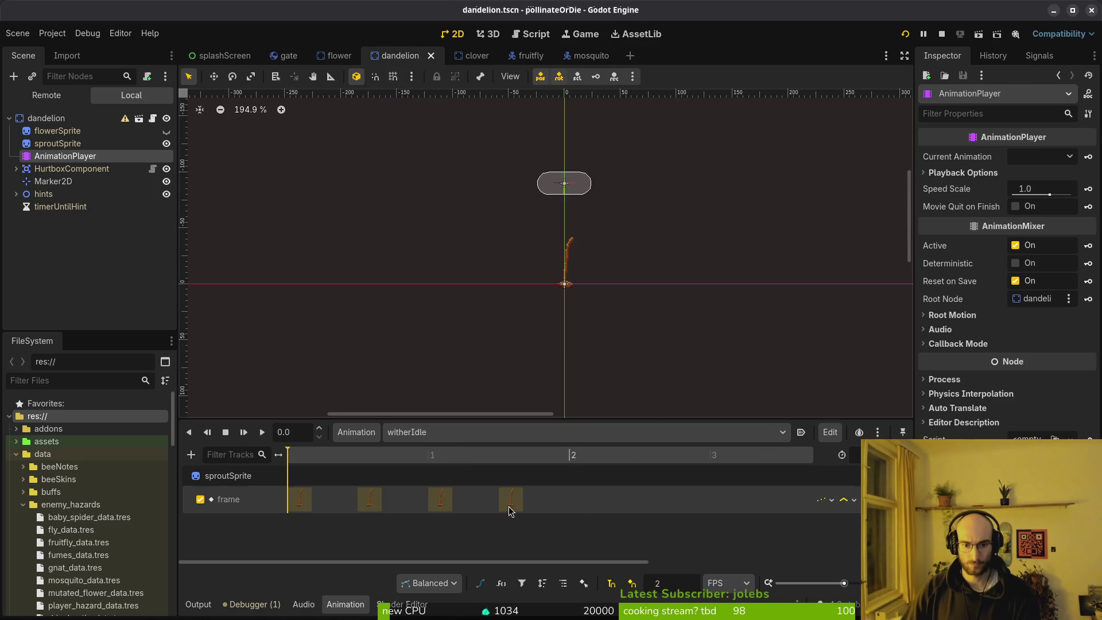
drag(422, 501, 546, 501)
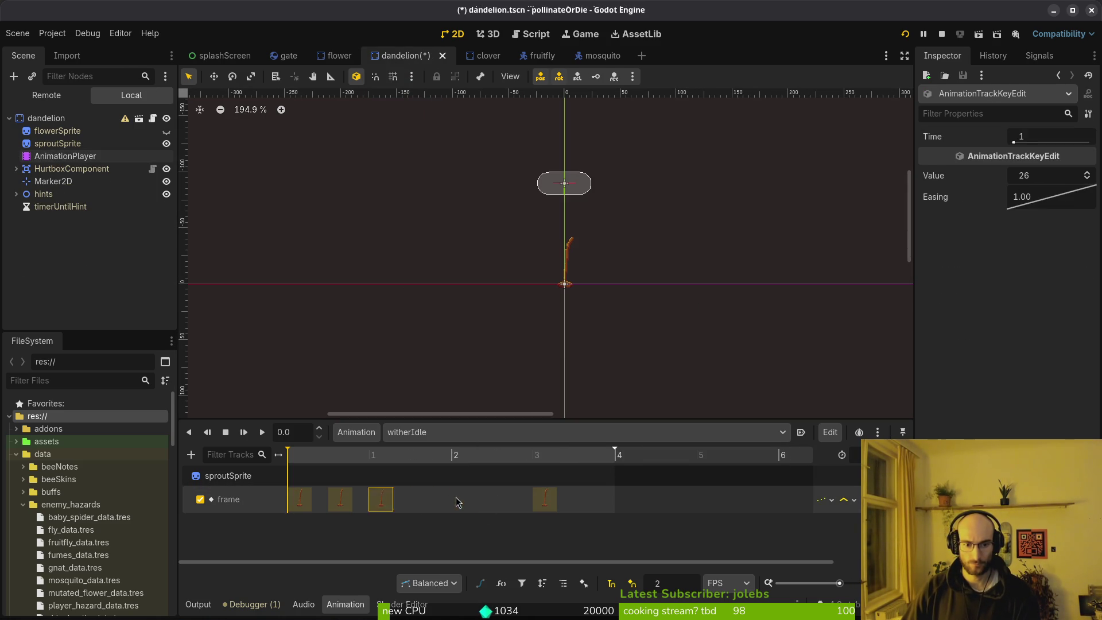
drag(342, 499, 382, 499)
key(F5)
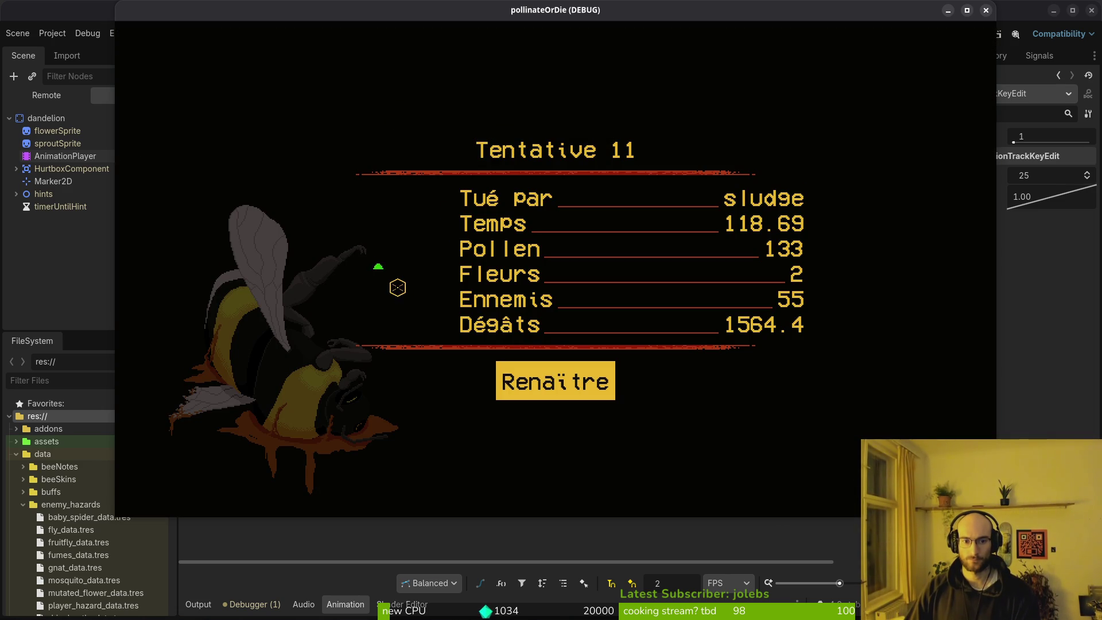
Step: Respawn into the hive with Renaître, close the game window, and switch to Aseprite
click(574, 379)
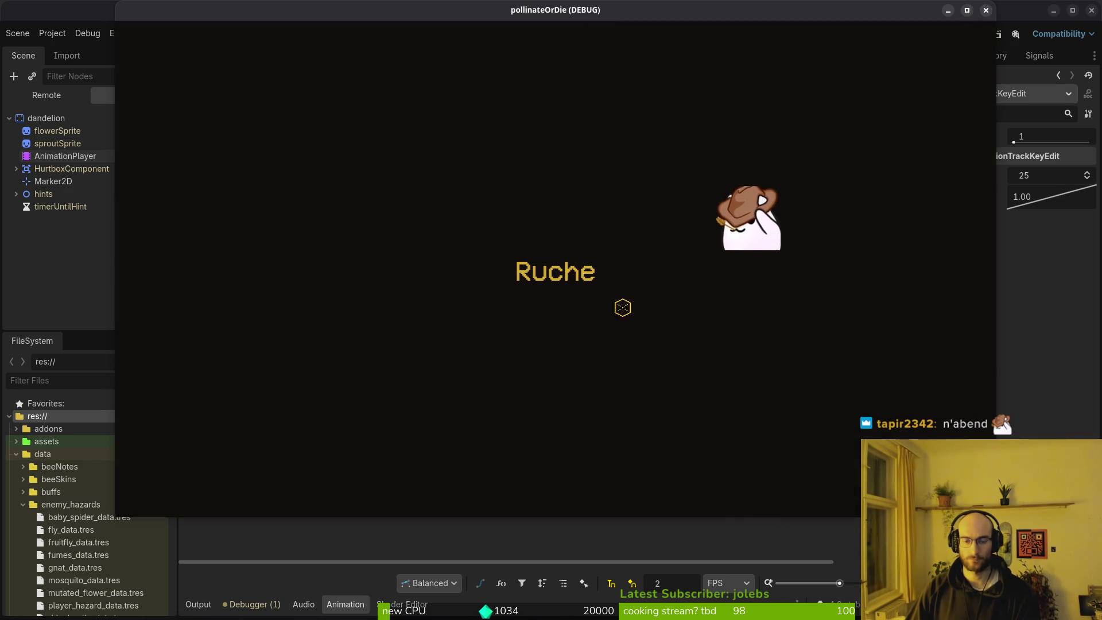
click(986, 10)
key(alt+Tab)
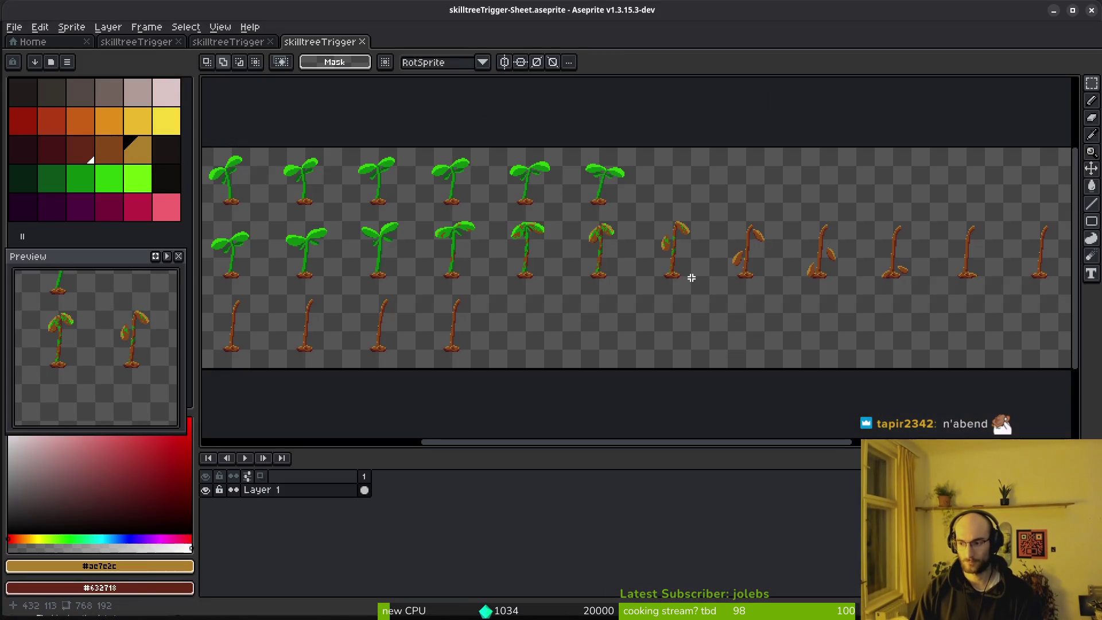
Step: Open slimeBubble-Sheet.png from the art environment folder
click(51, 43)
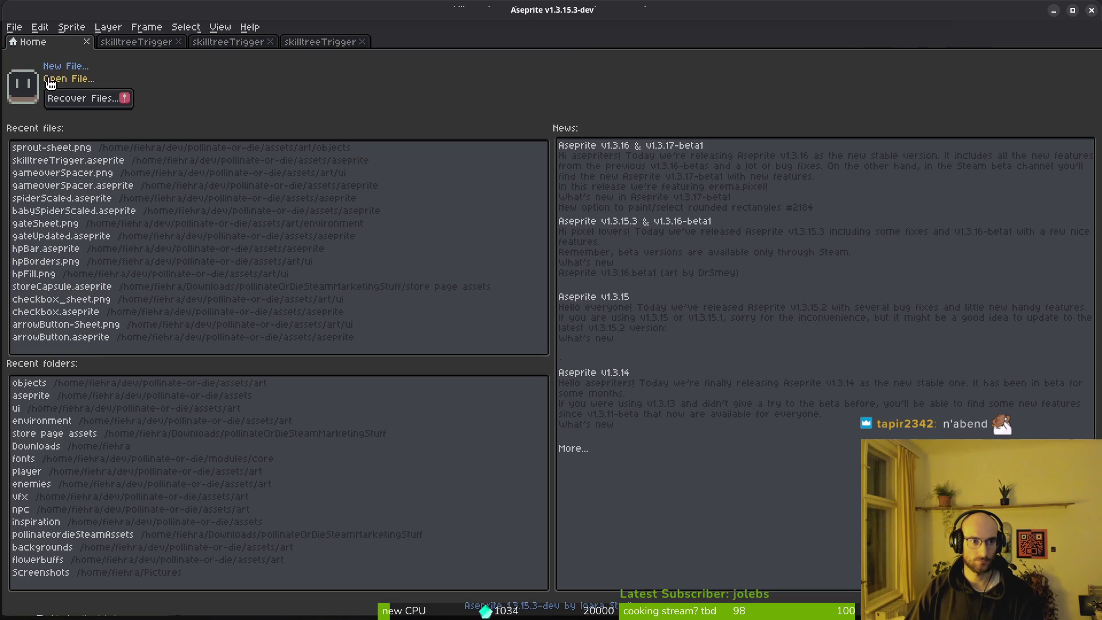
click(69, 76)
click(57, 53)
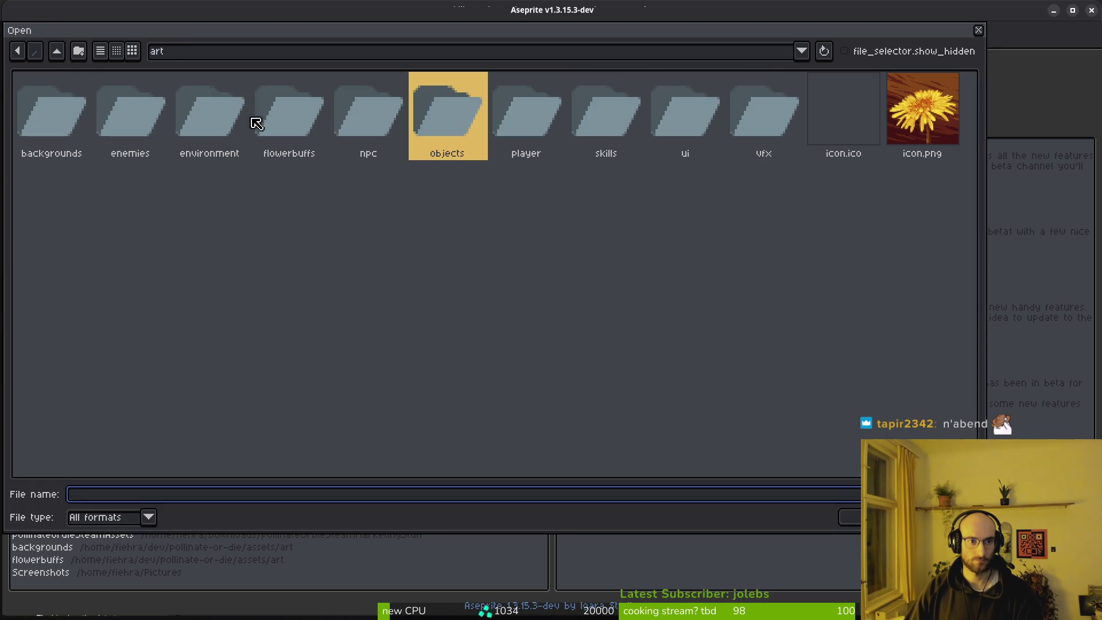
double_click(224, 115)
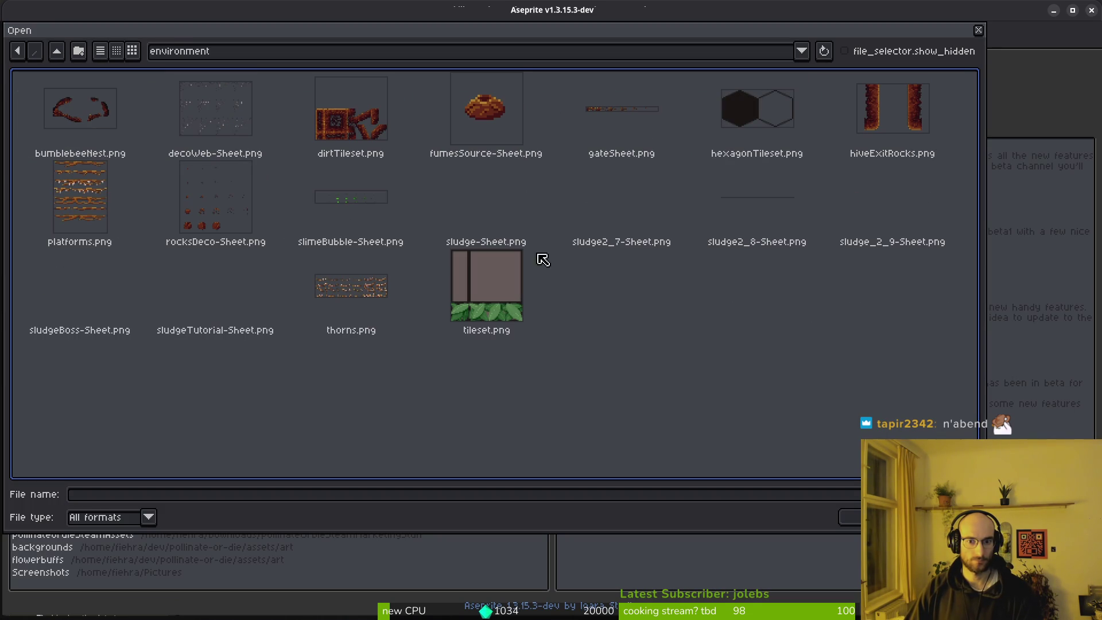
click(339, 204)
click(858, 516)
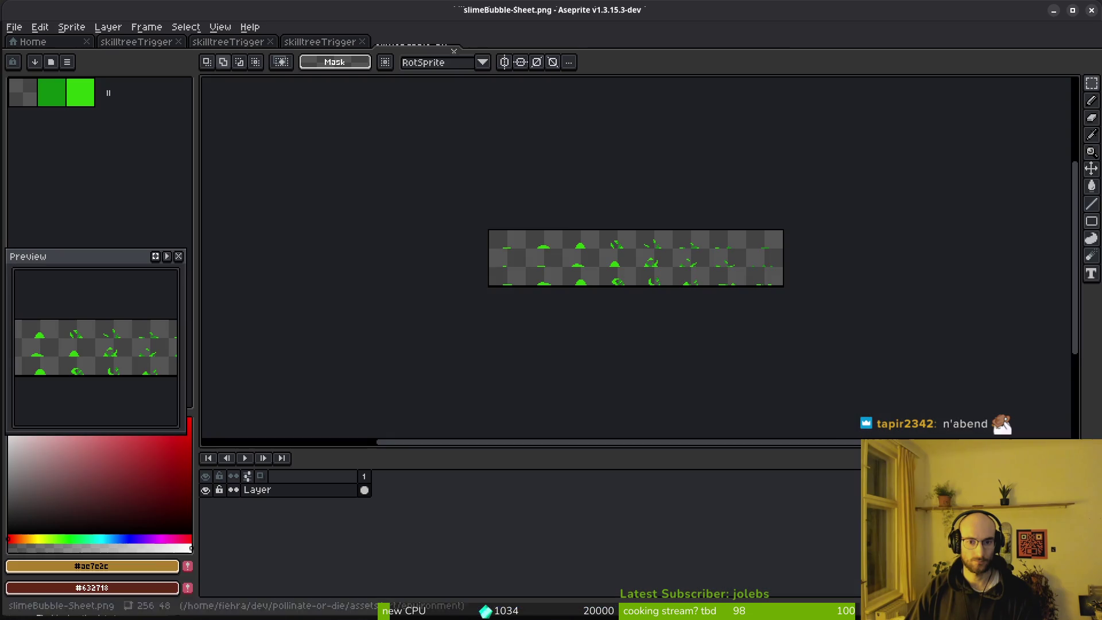
scroll(538, 271, up, 1)
scroll(480, 260, right, 2)
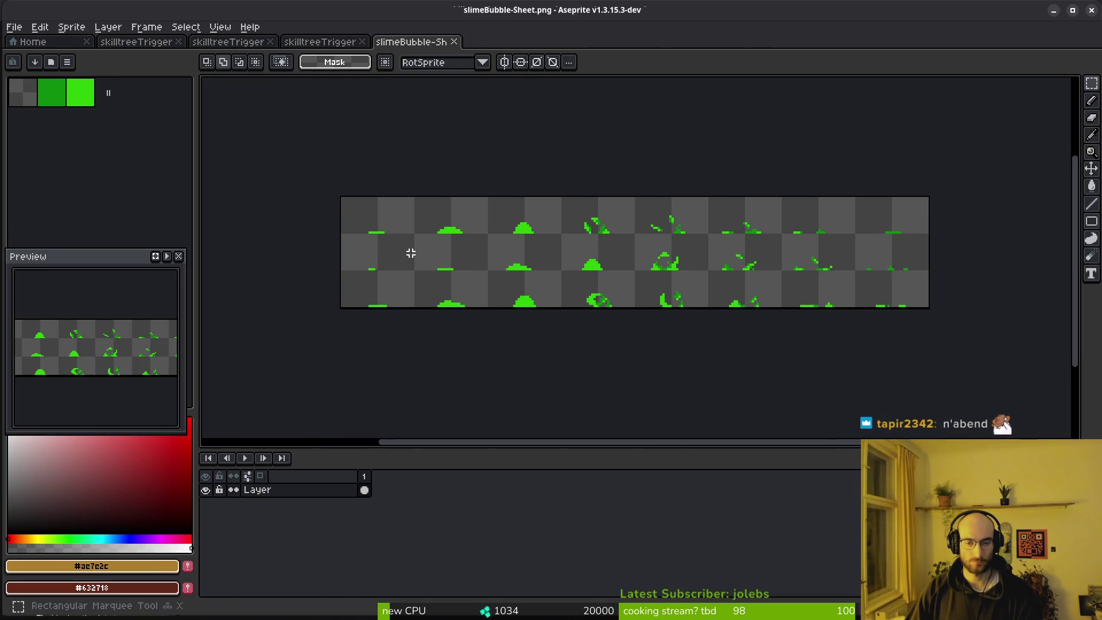
Step: Use File > Open to browse to assets/aseprite and select slimeBubble.aseprite
click(13, 27)
click(44, 57)
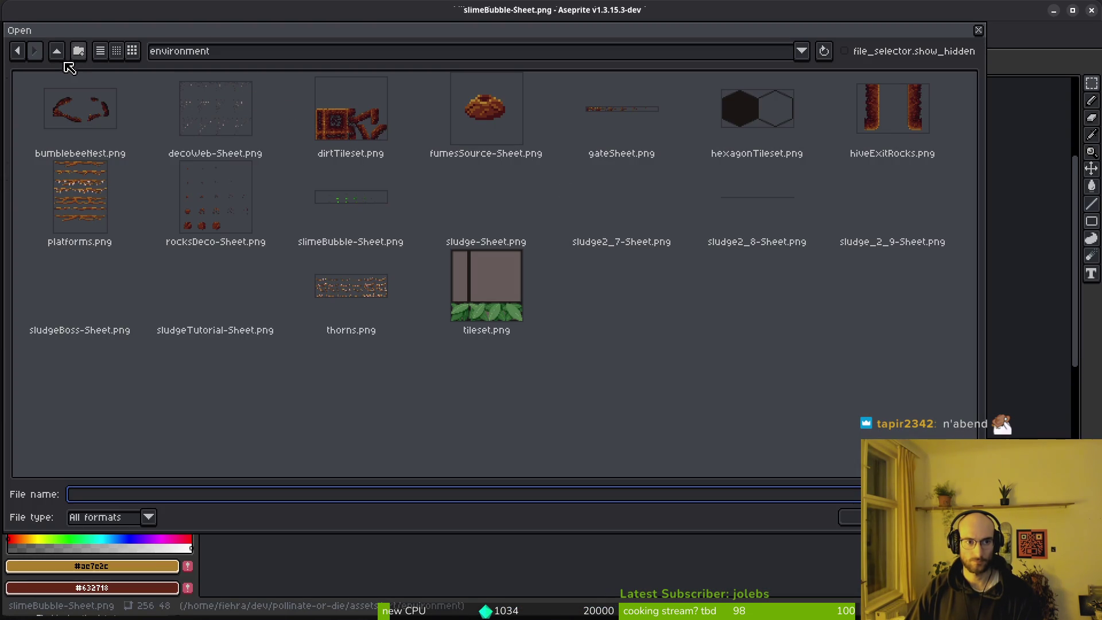
click(58, 56)
click(57, 52)
double_click(162, 115)
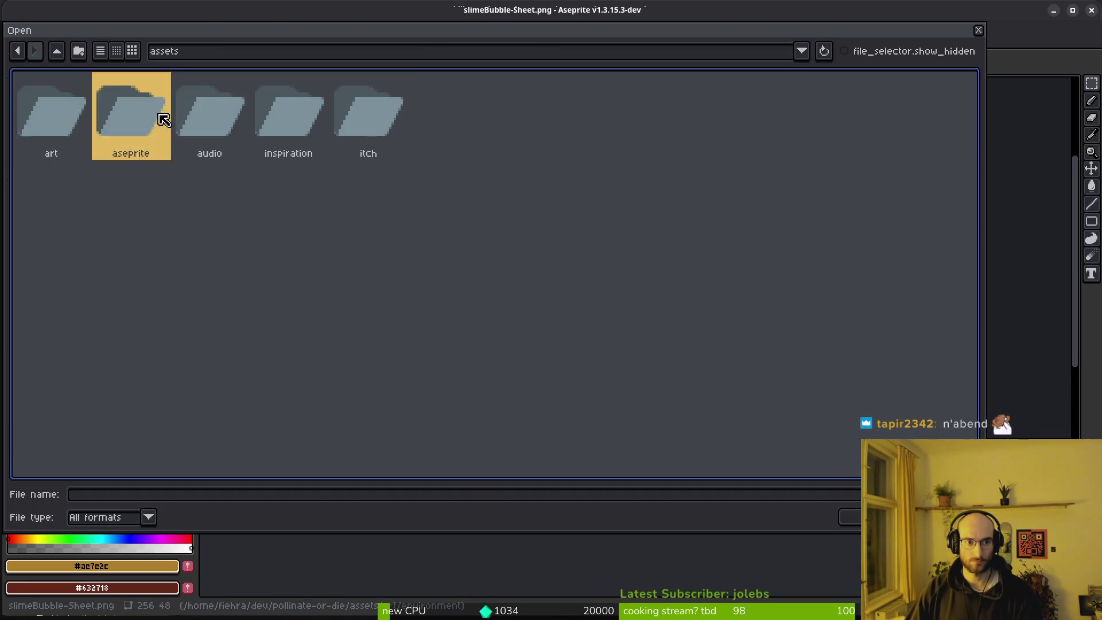
scroll(608, 313, down, 10)
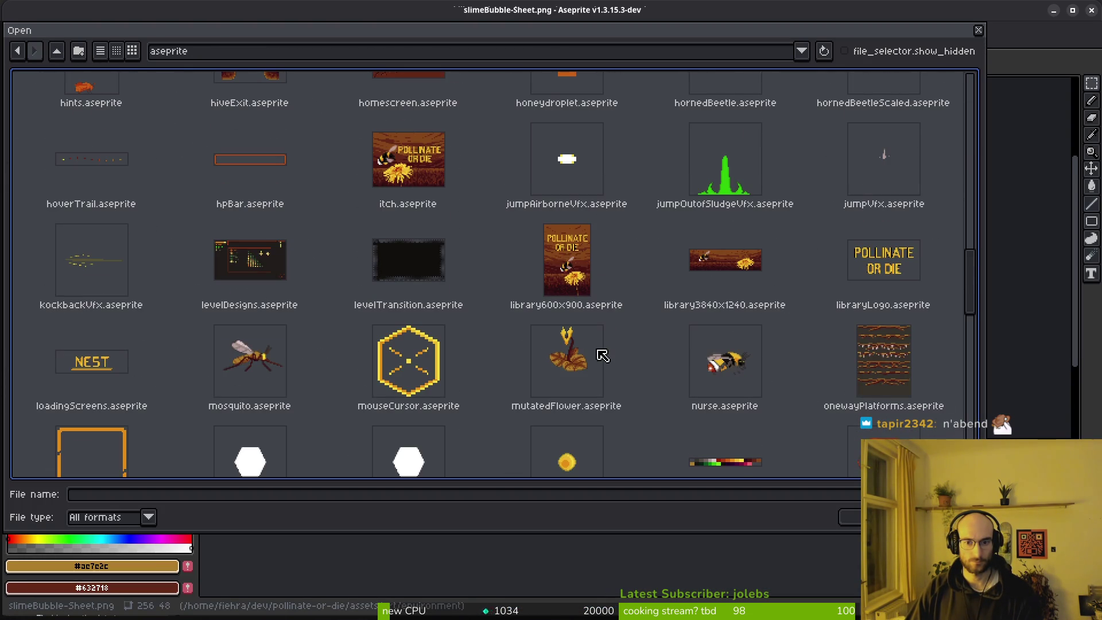
scroll(698, 190, down, 10)
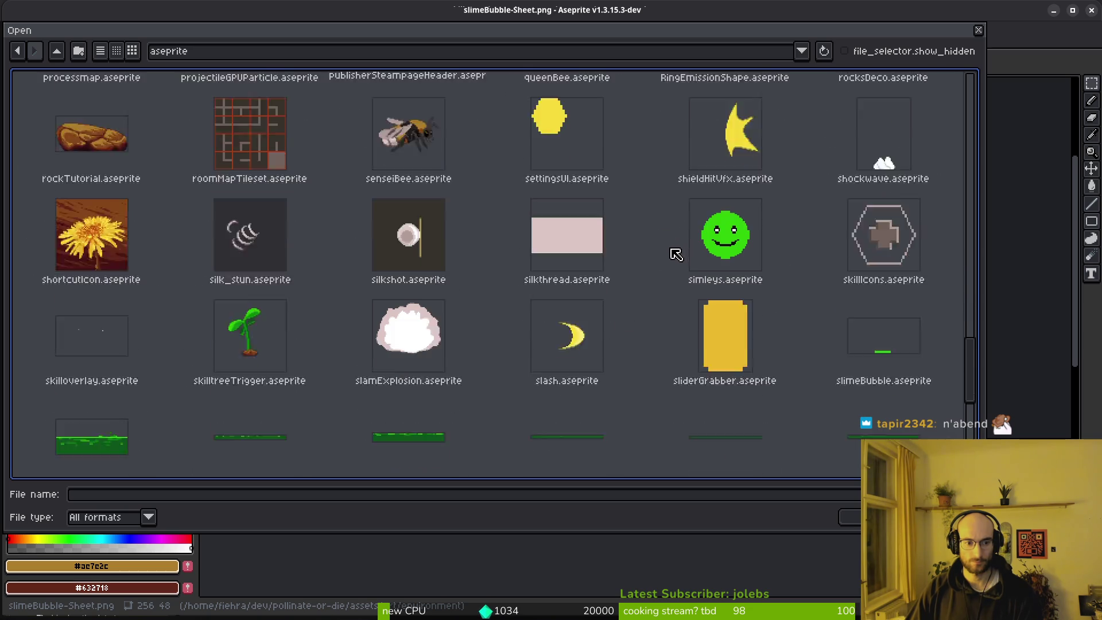
scroll(645, 377, down, 1)
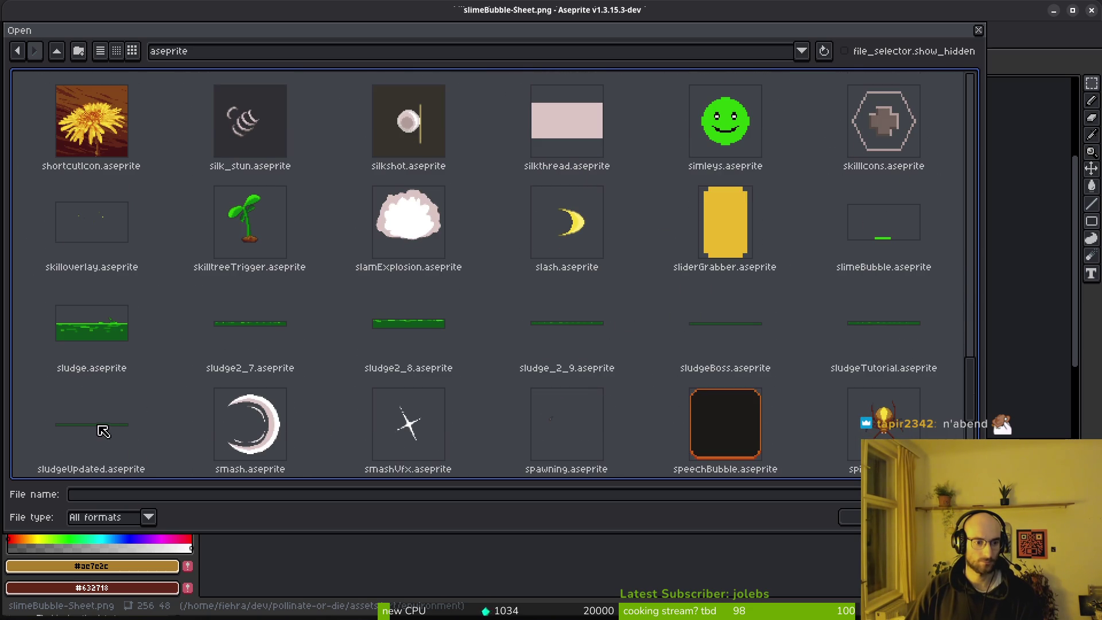
scroll(718, 253, down, 1)
scroll(803, 244, up, 1)
click(884, 238)
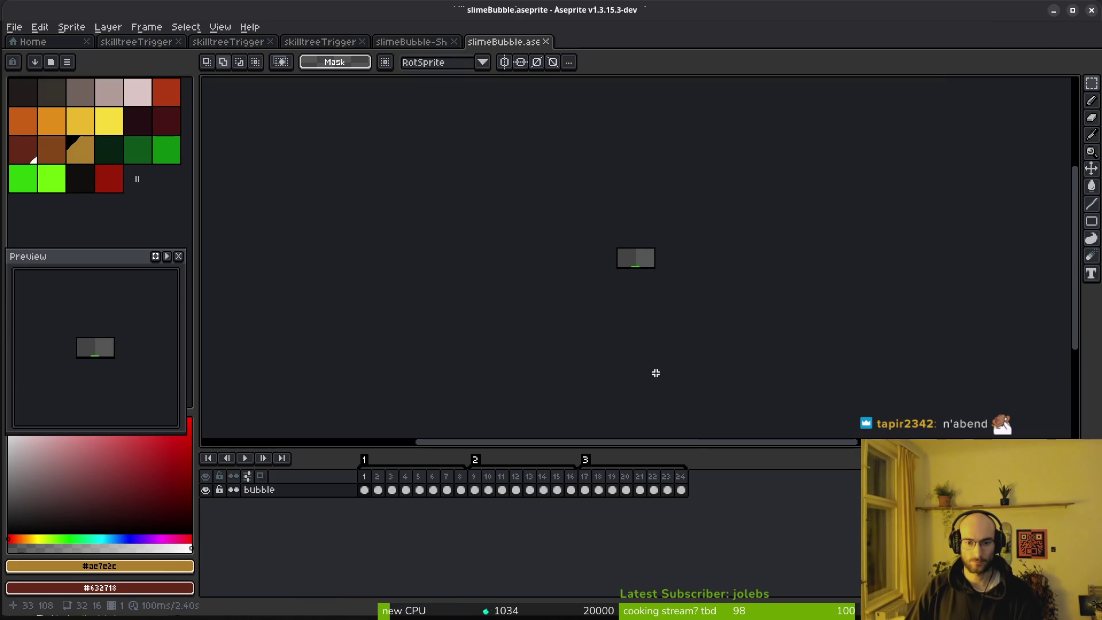
Step: Open slimeBubble.aseprite, stop its playback, and create a new 64×32 sprite
key(Return)
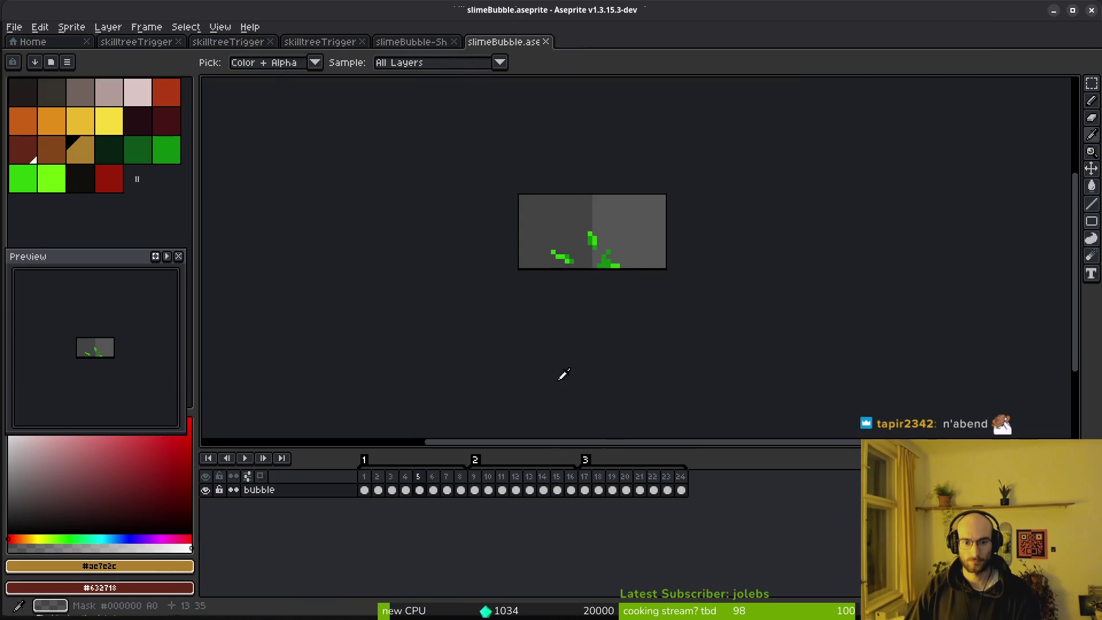
click(368, 476)
click(22, 28)
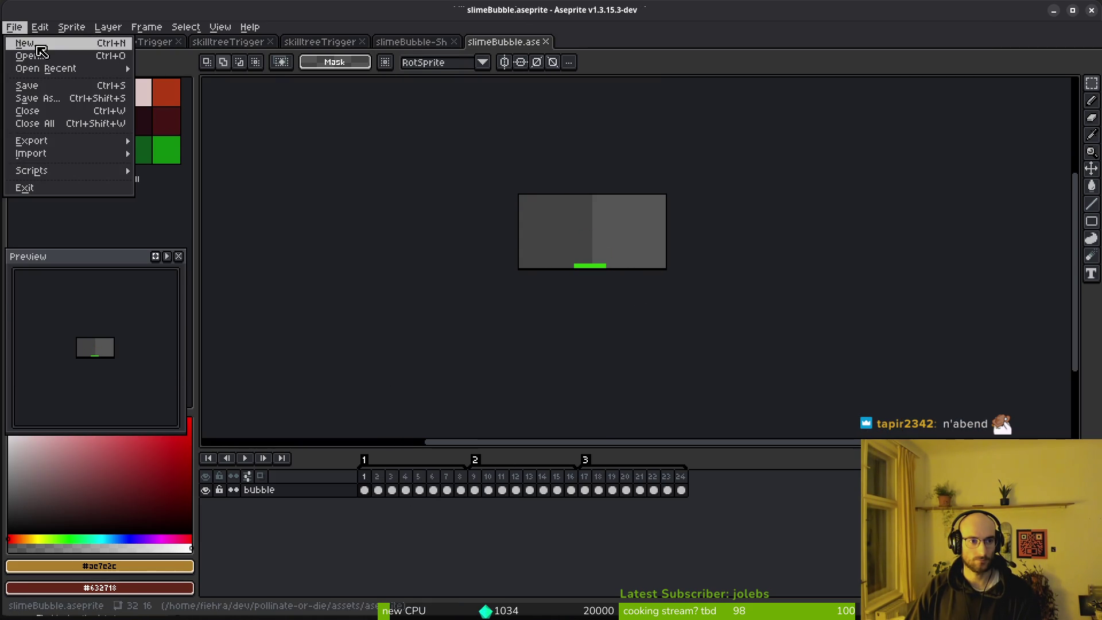
click(23, 42)
key(Escape)
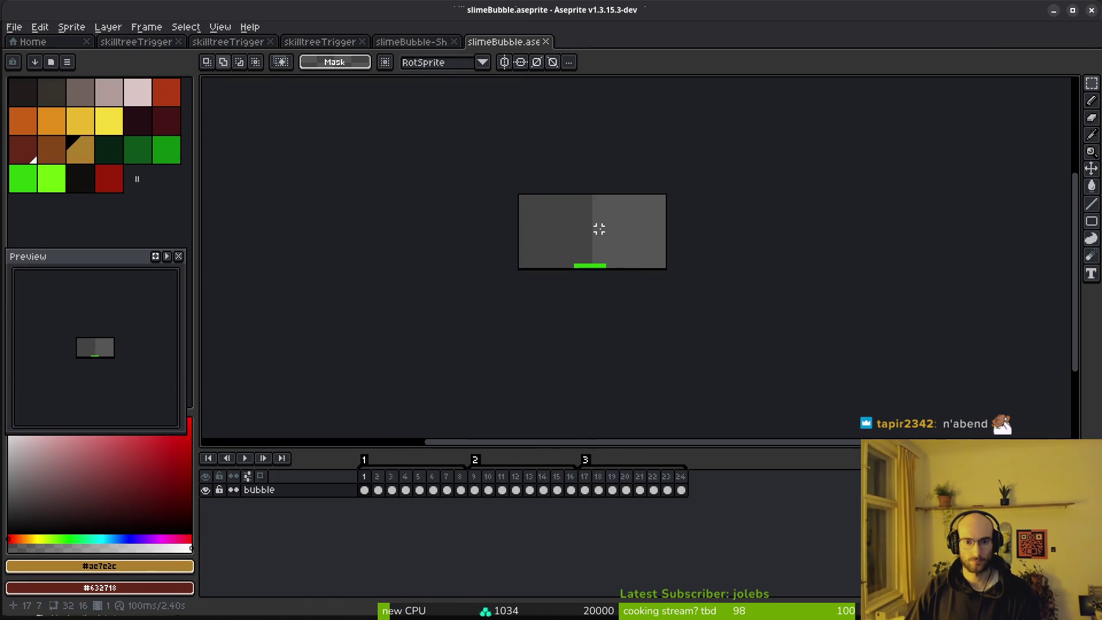
click(18, 27)
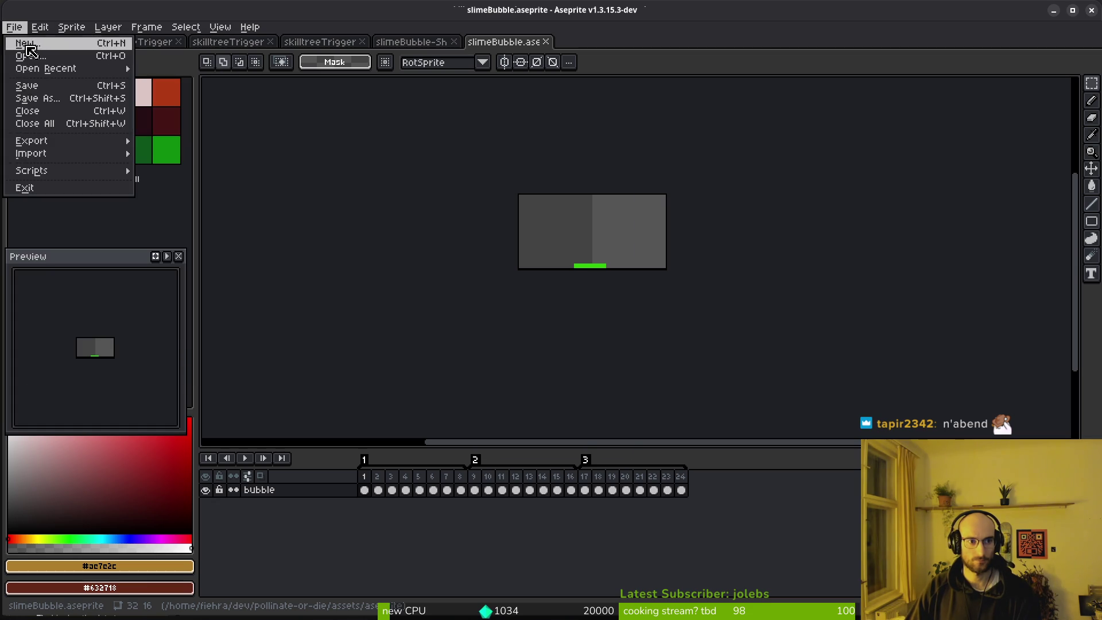
click(23, 43)
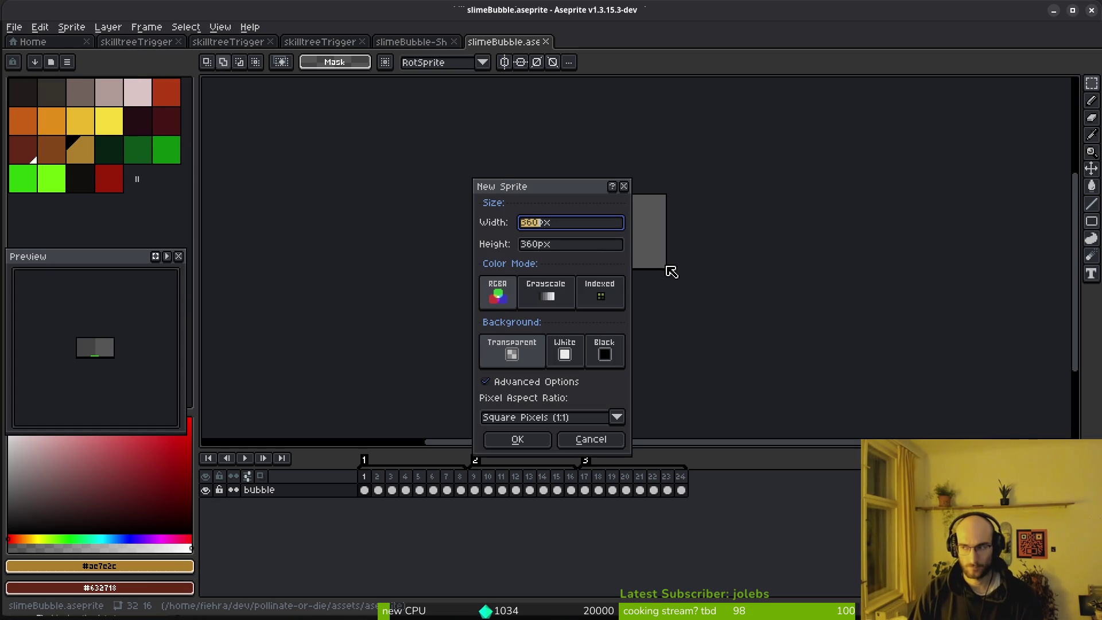
key(Tab)
key(Return)
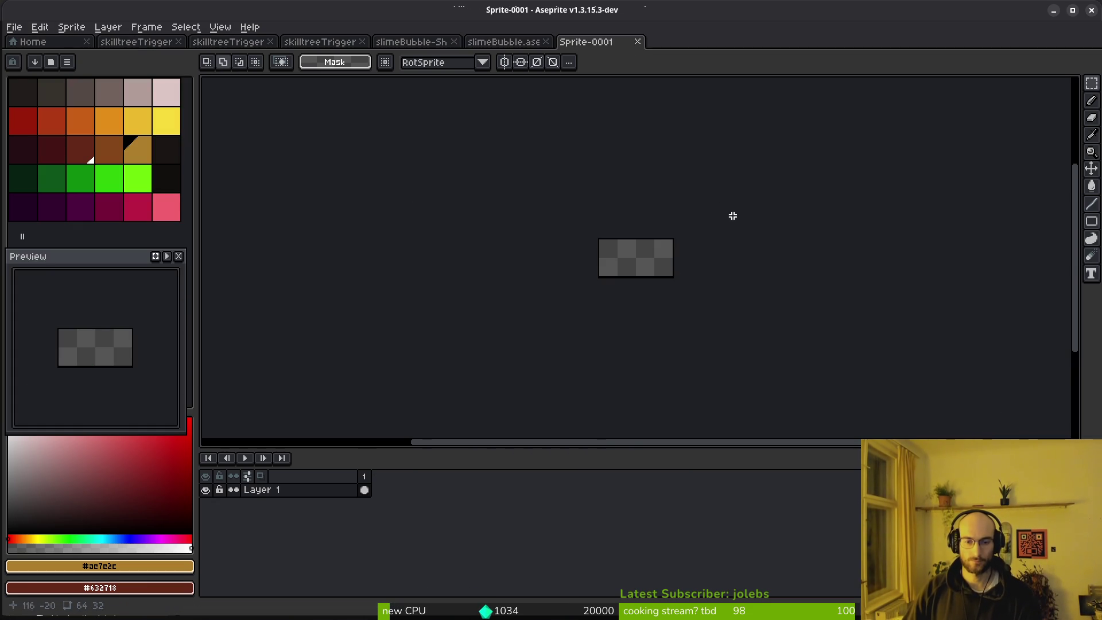
scroll(671, 261, up, 4)
Step: Extend Sprite-0001 to 12 frames, then return to slimeBubble.aseprite and select its first frames
key(alt+n)
key(alt+n)
key(alt+n)
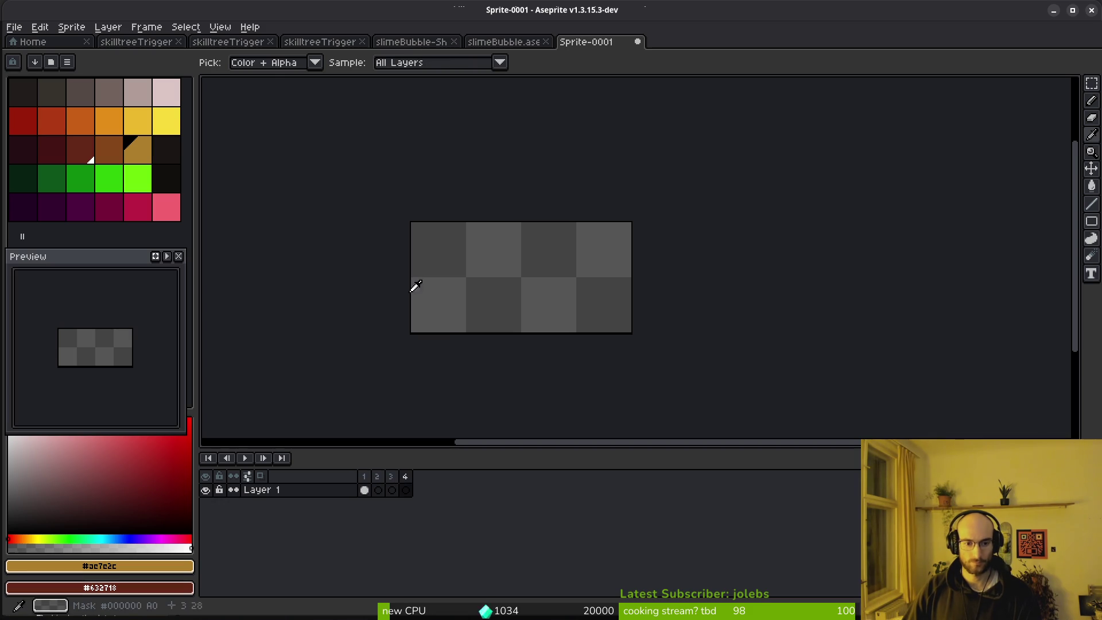
key(alt+n)
key(alt+n)
key(alt+n)
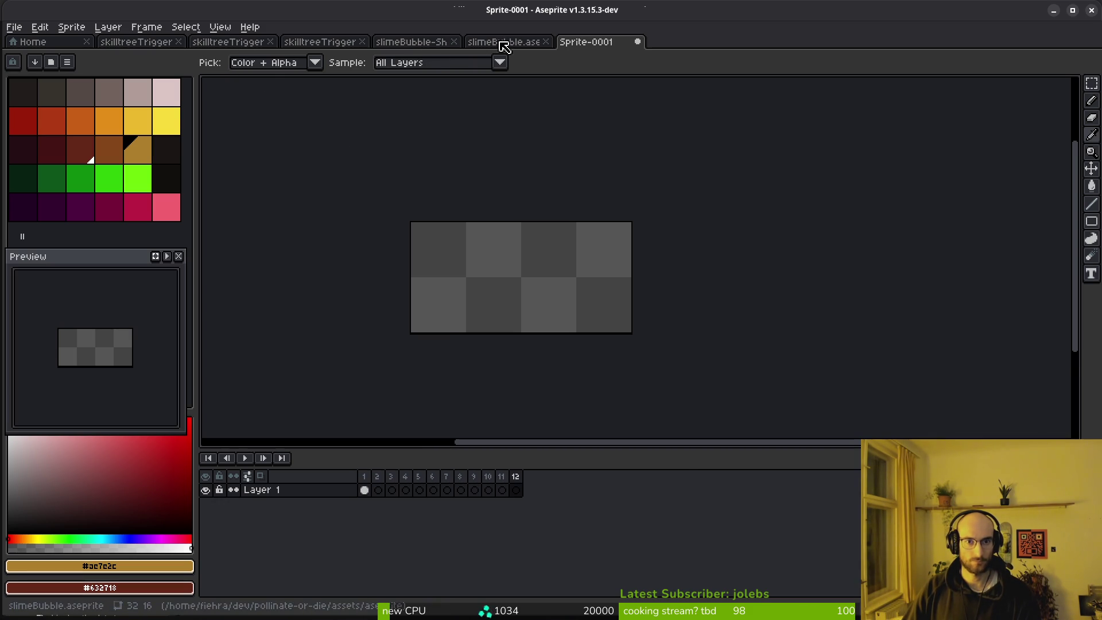
click(503, 45)
drag(379, 481, 667, 489)
Step: Copy slimeBubble frames 9–16 and paste them into Sprite-0001
drag(479, 476, 570, 487)
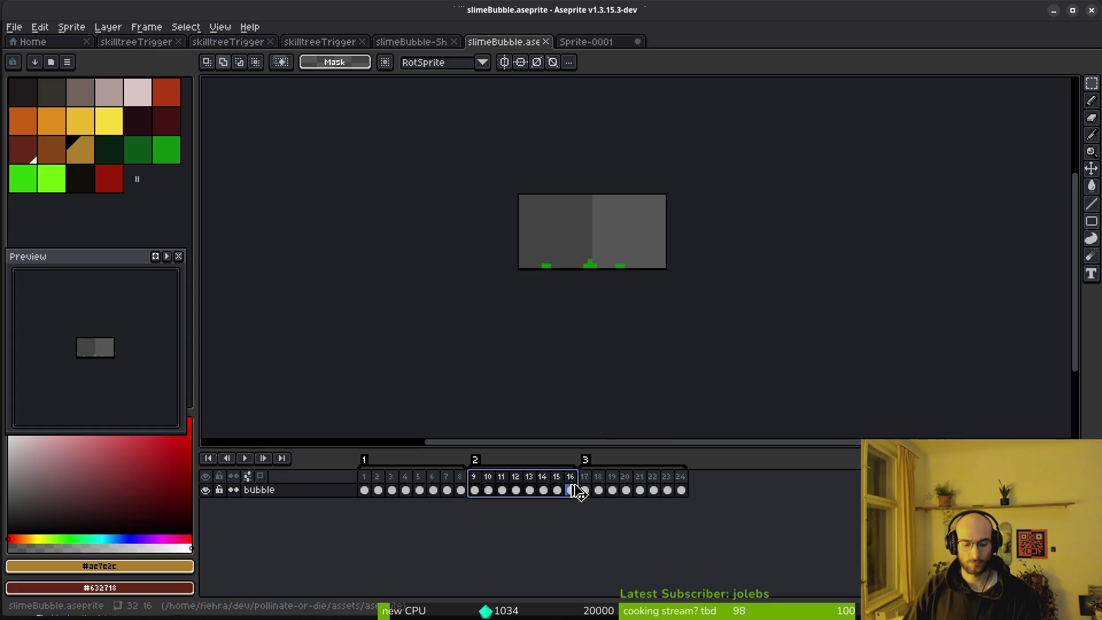
click(498, 518)
drag(474, 489, 570, 490)
click(586, 42)
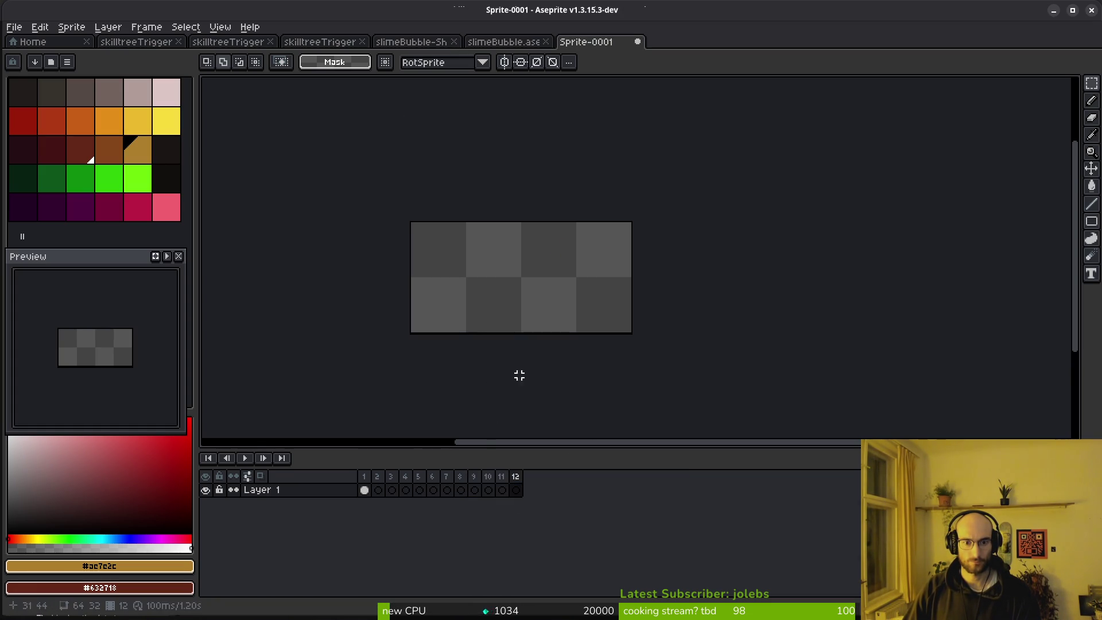
key(ctrl+v)
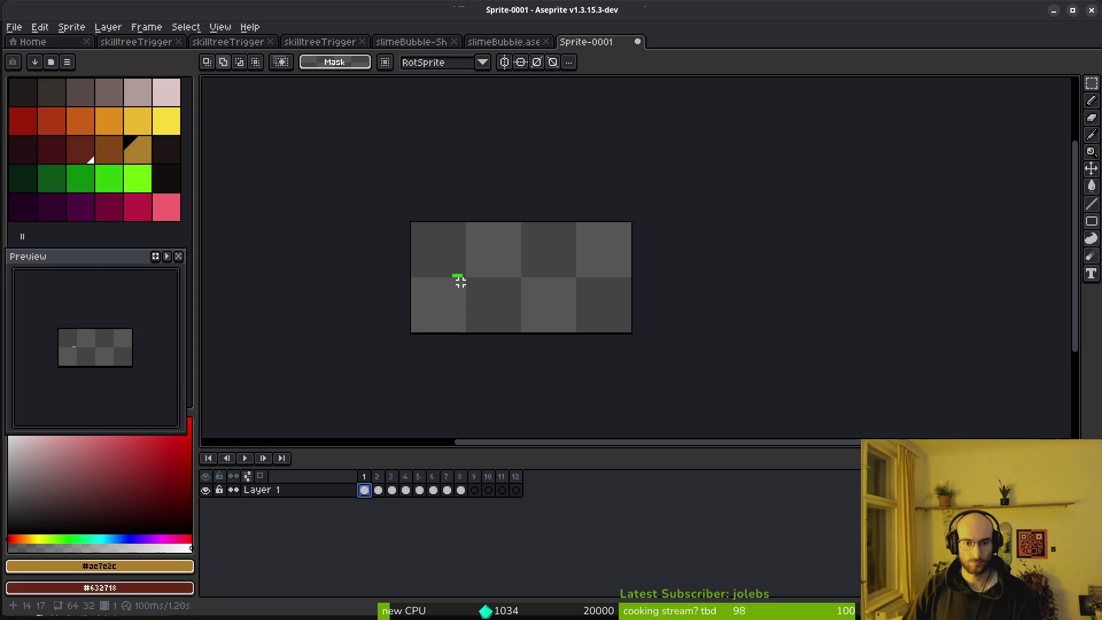
drag(367, 491, 453, 494)
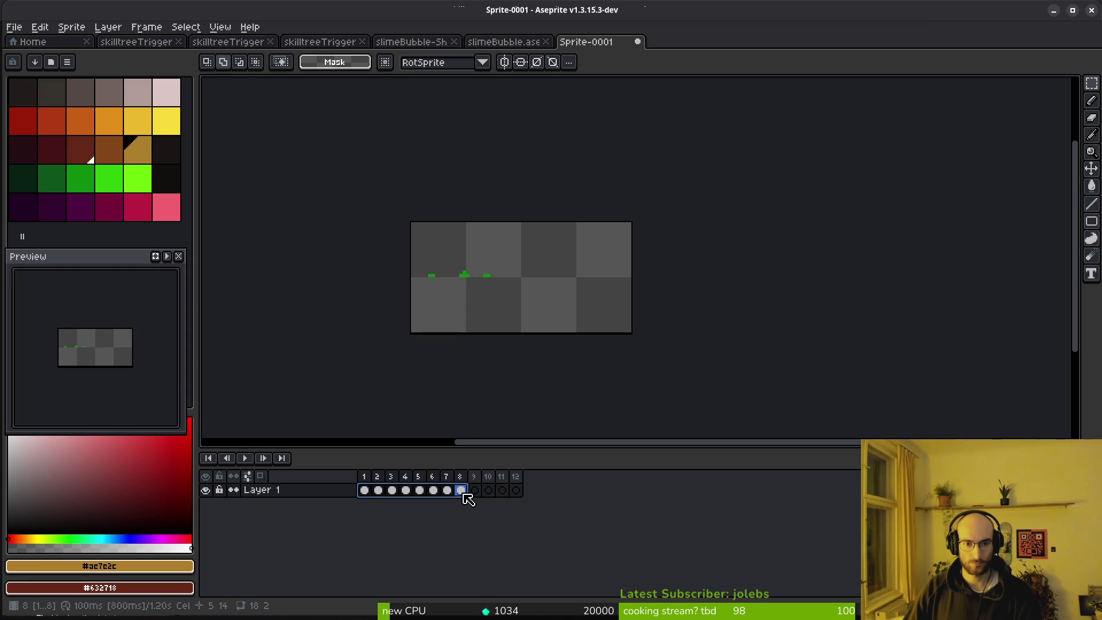
Step: Crop Sprite-0001's canvas to 32×16
key(ctrl+alt+c)
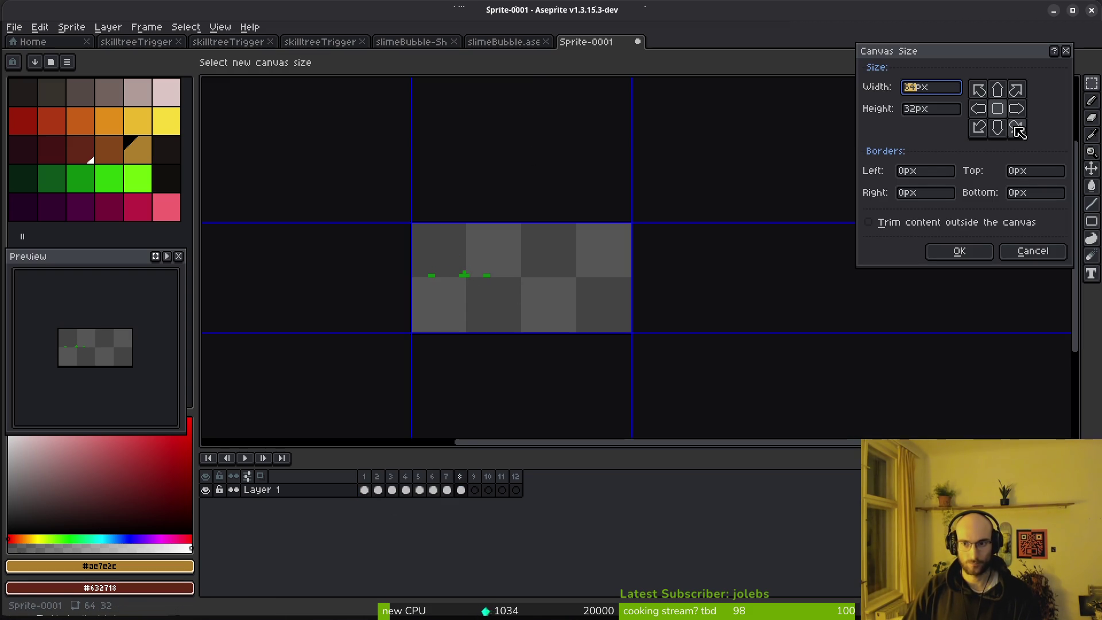
text(32)
key(Tab)
text(16)
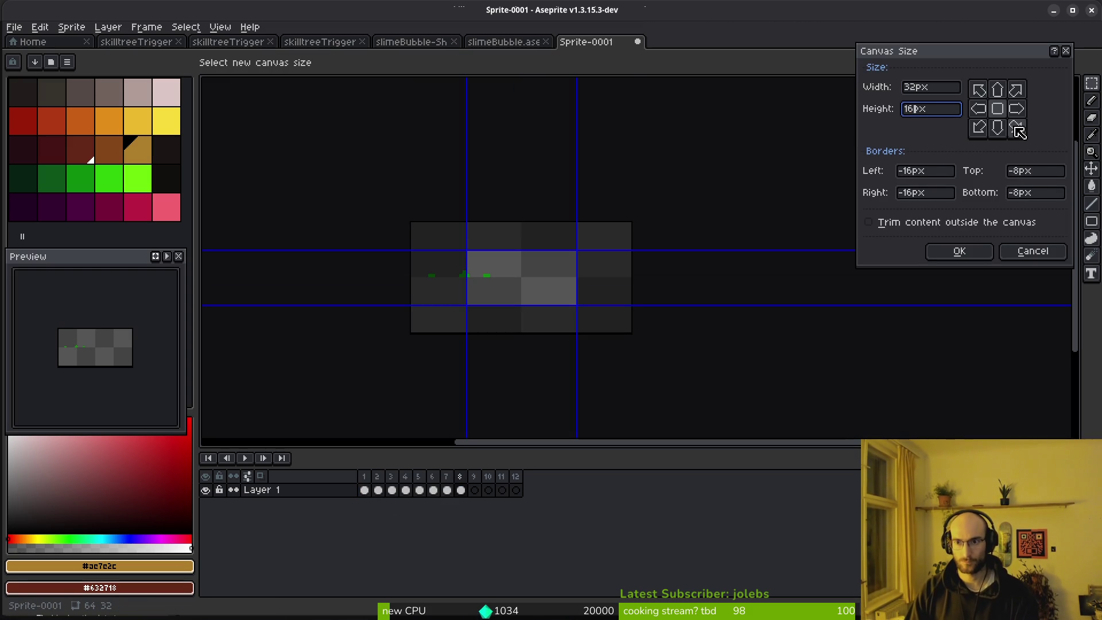
click(979, 89)
click(970, 252)
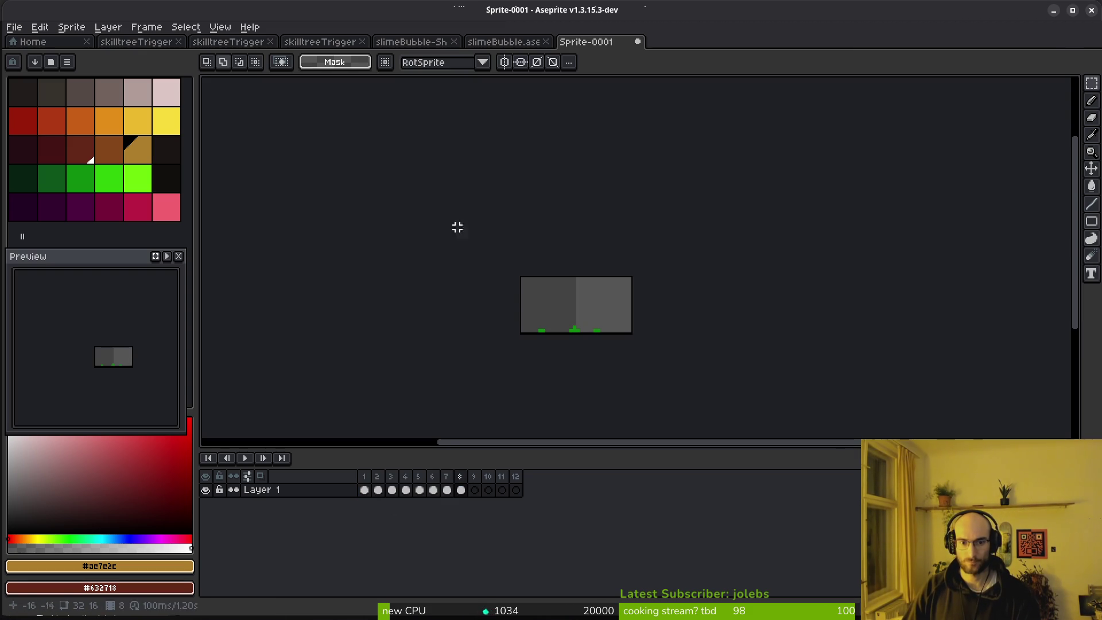
Step: Scale Sprite-0001 to 64 px wide (200%), making it 64×32
click(78, 29)
click(144, 104)
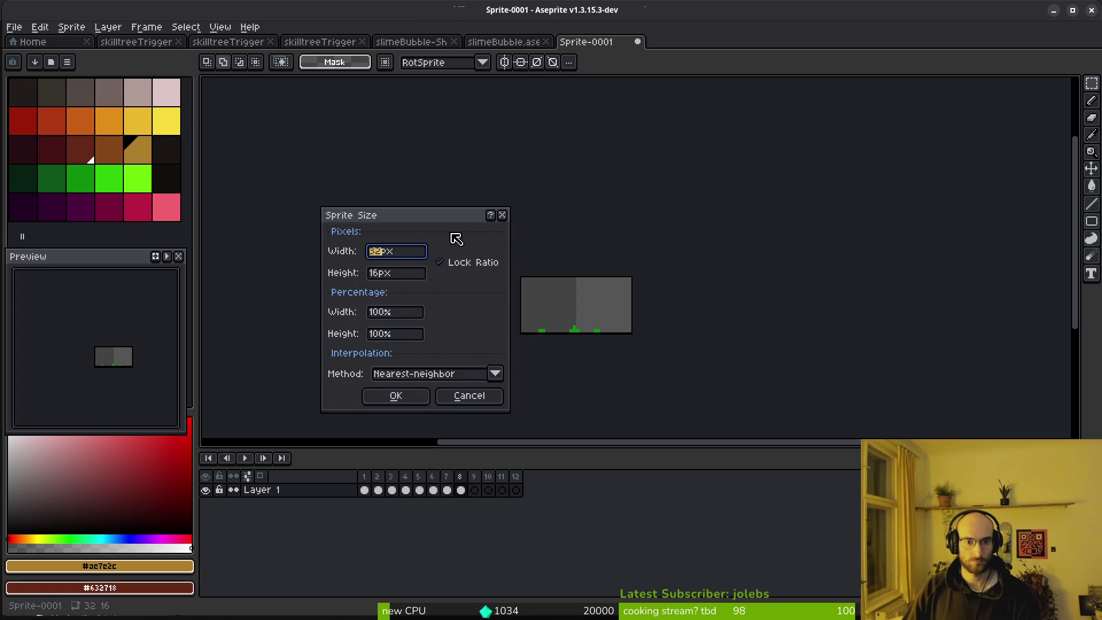
key(BackSpace)
text(64)
key(Tab)
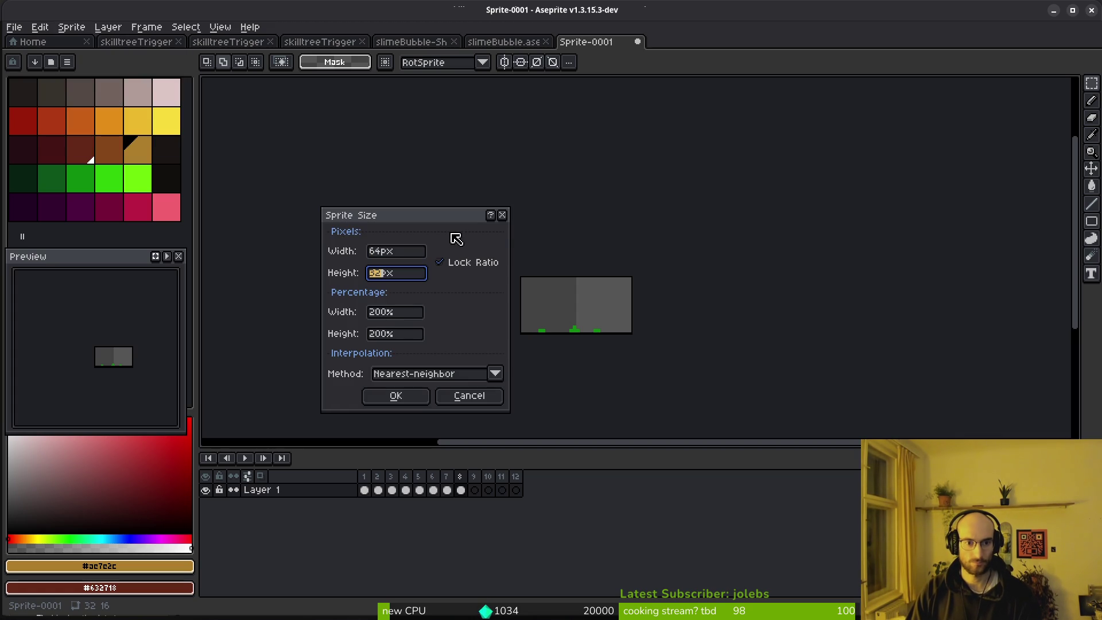
click(402, 396)
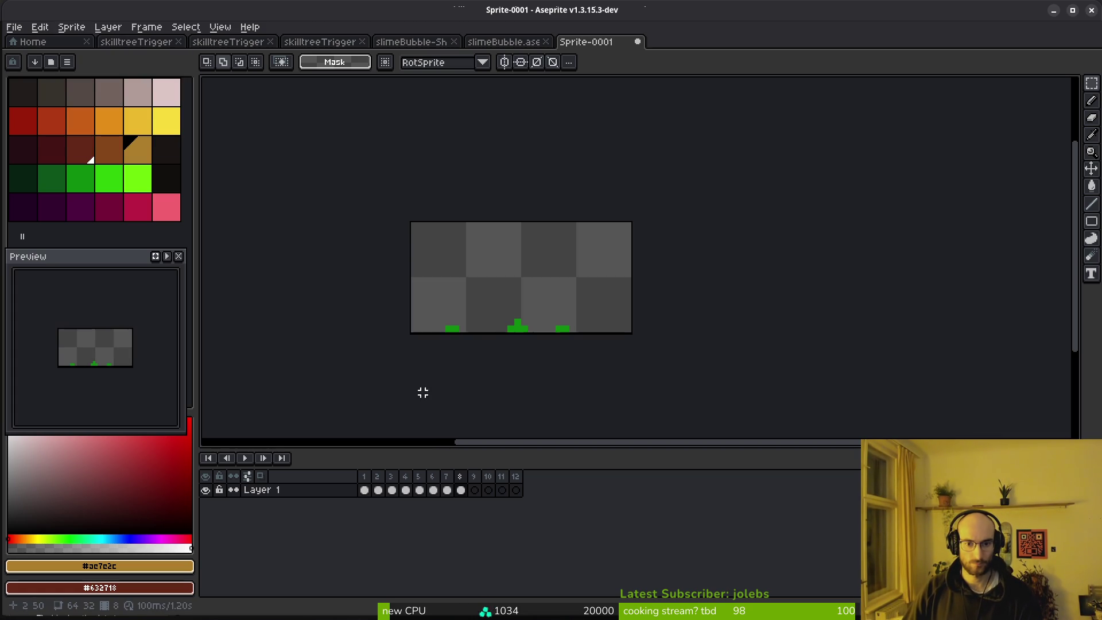
scroll(505, 335, up, 1)
key(i)
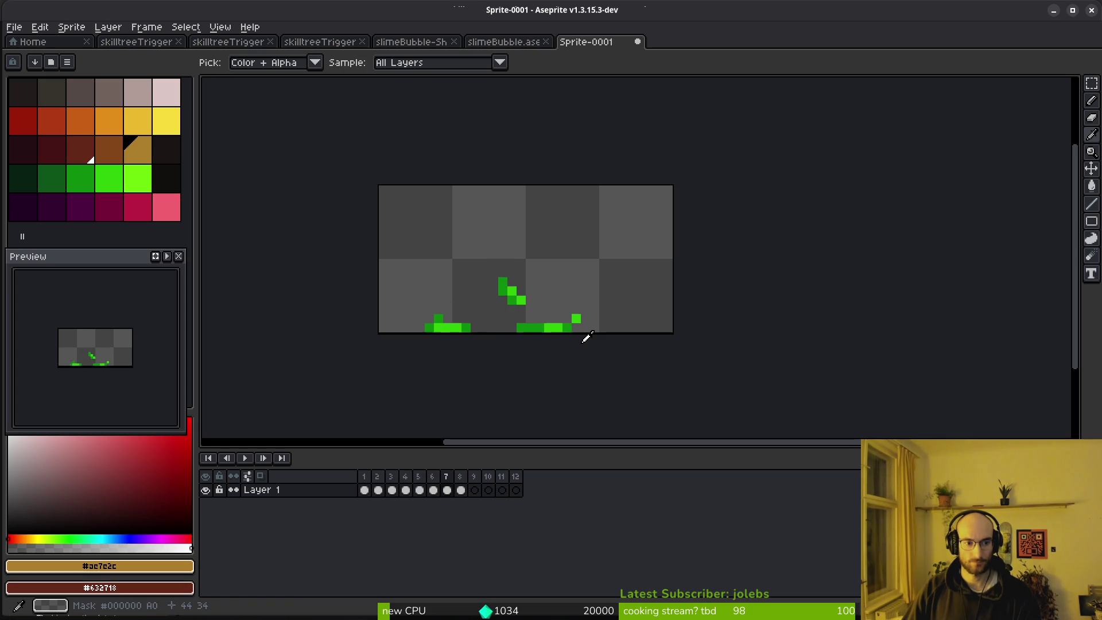
Step: Pick the slime green, turn on onion skin, and erase two stray pixels on frame 2
scroll(496, 338, up, 4)
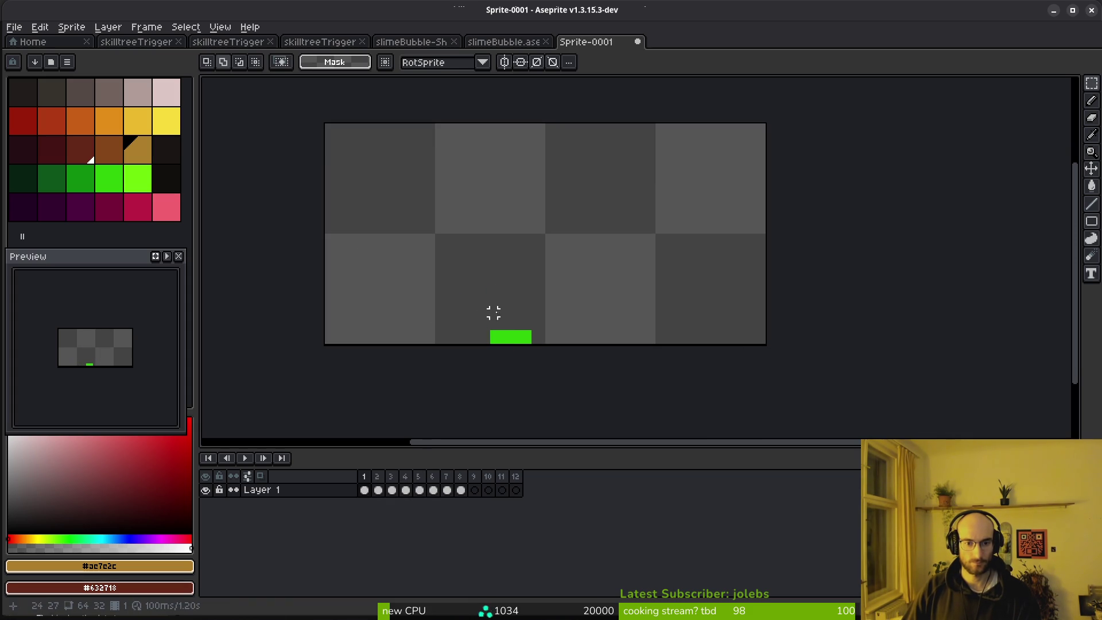
click(497, 341)
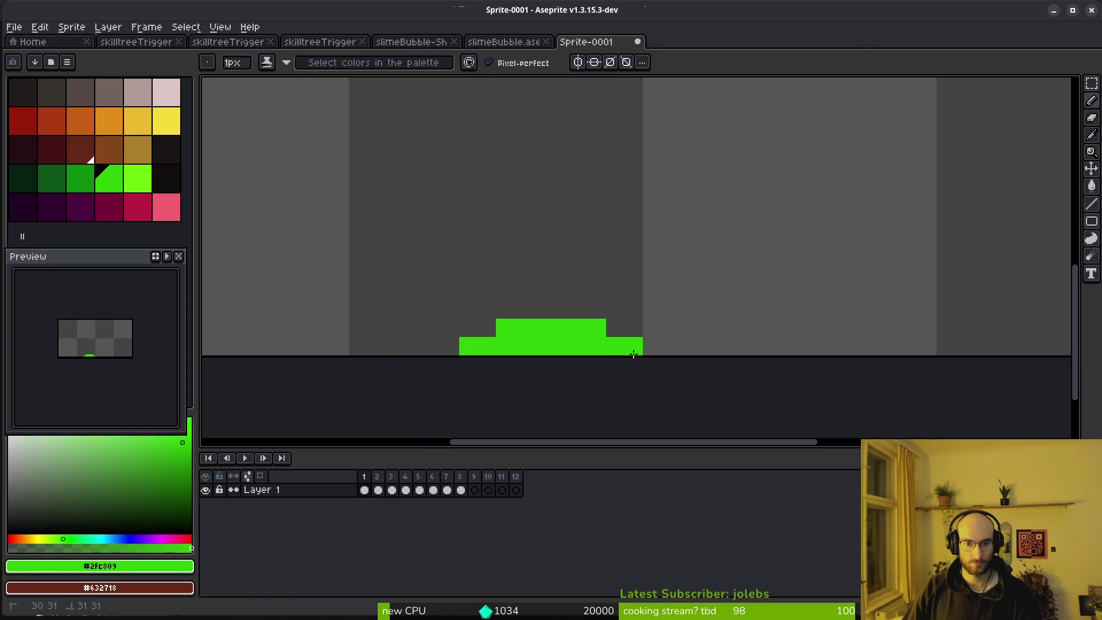
key(e)
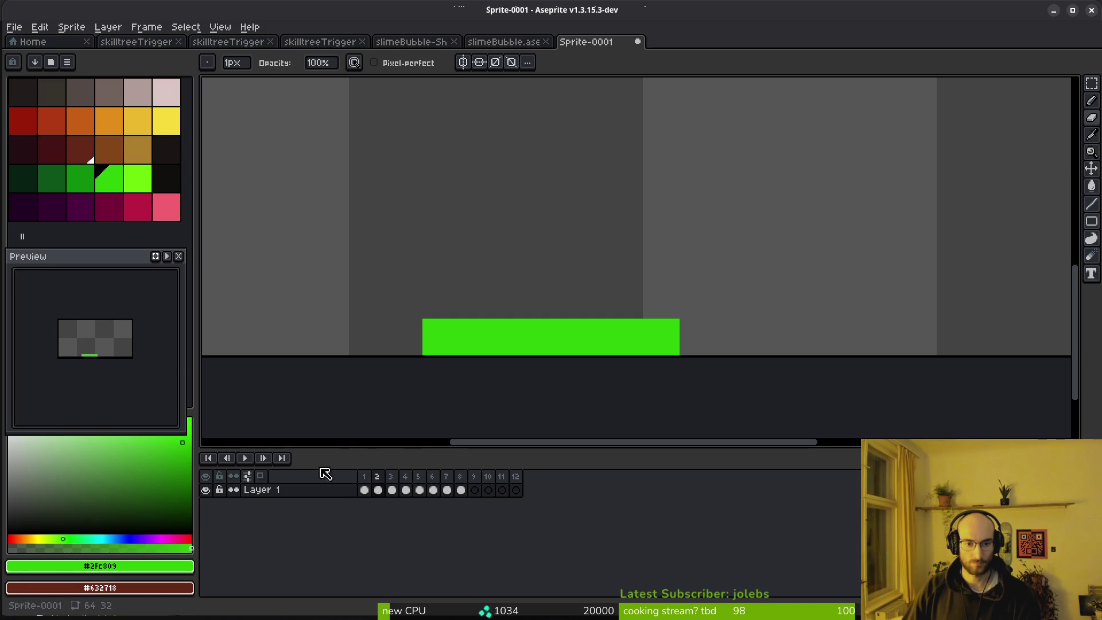
click(263, 477)
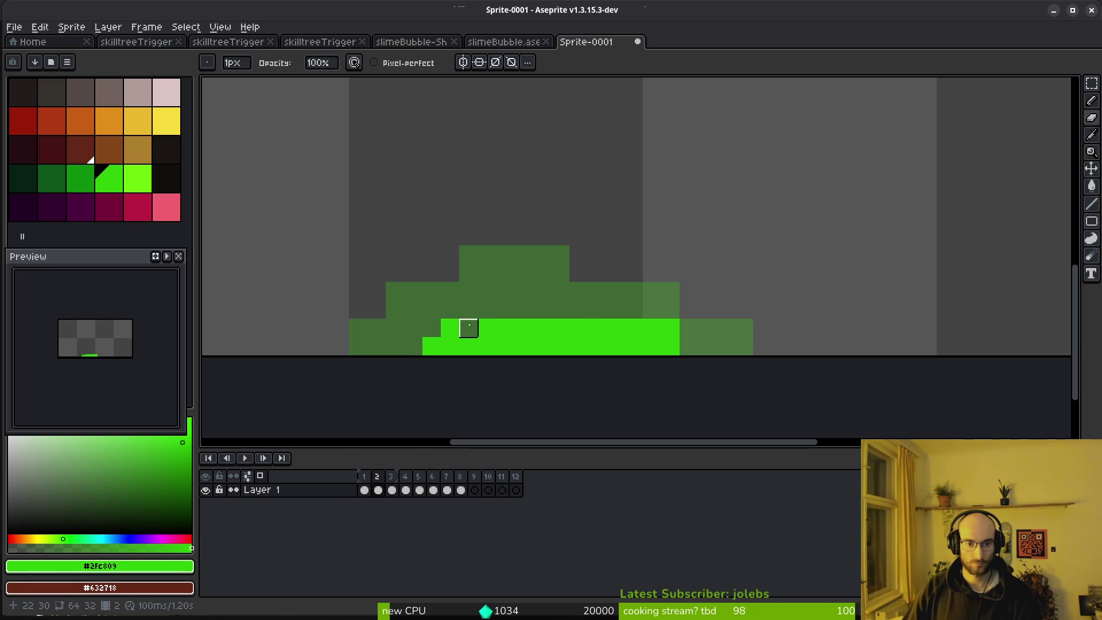
drag(634, 328, 672, 328)
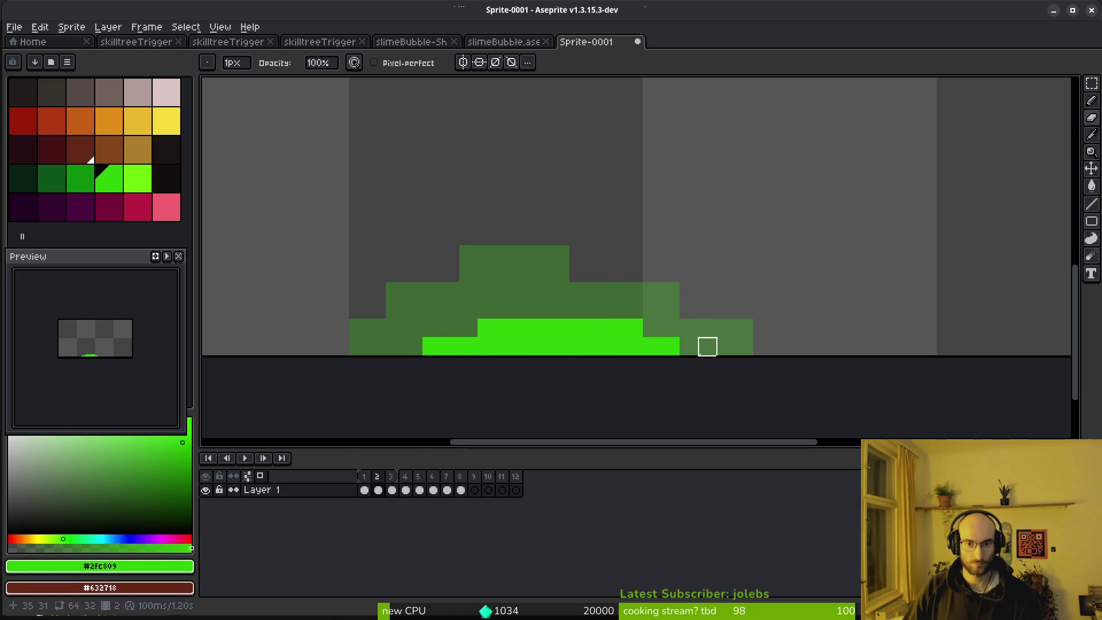
Step: On frame 3, erase stray green pixels along the top and edge of the slime
key(Right)
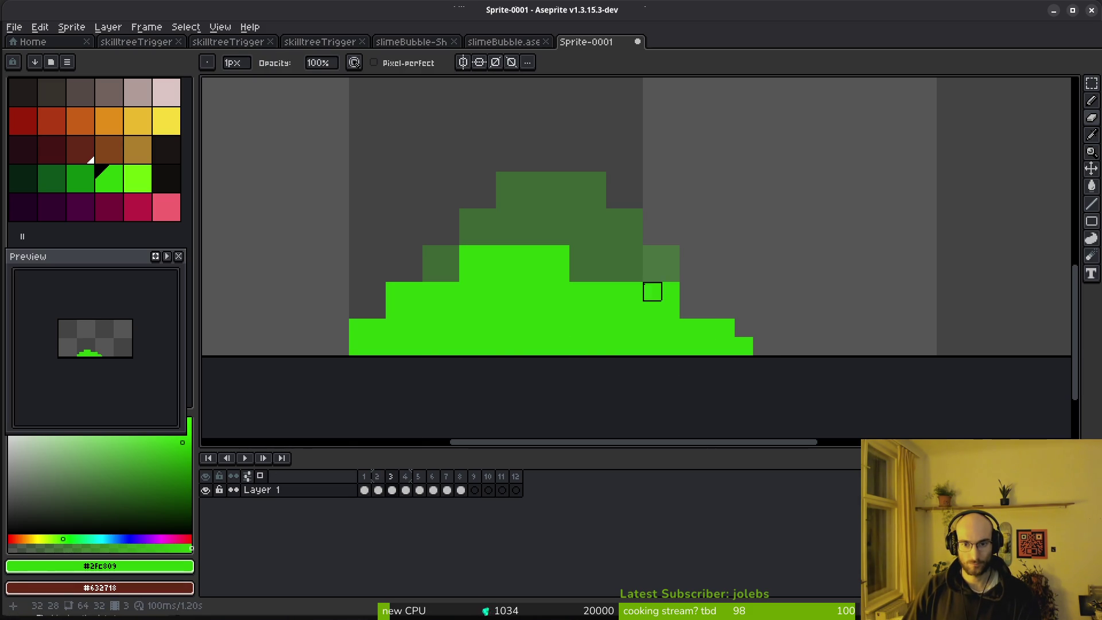
click(670, 291)
click(634, 291)
click(652, 291)
drag(561, 254, 542, 254)
Step: Fill in the slime's stepped edge in green and extend its bottom-left step
key(g)
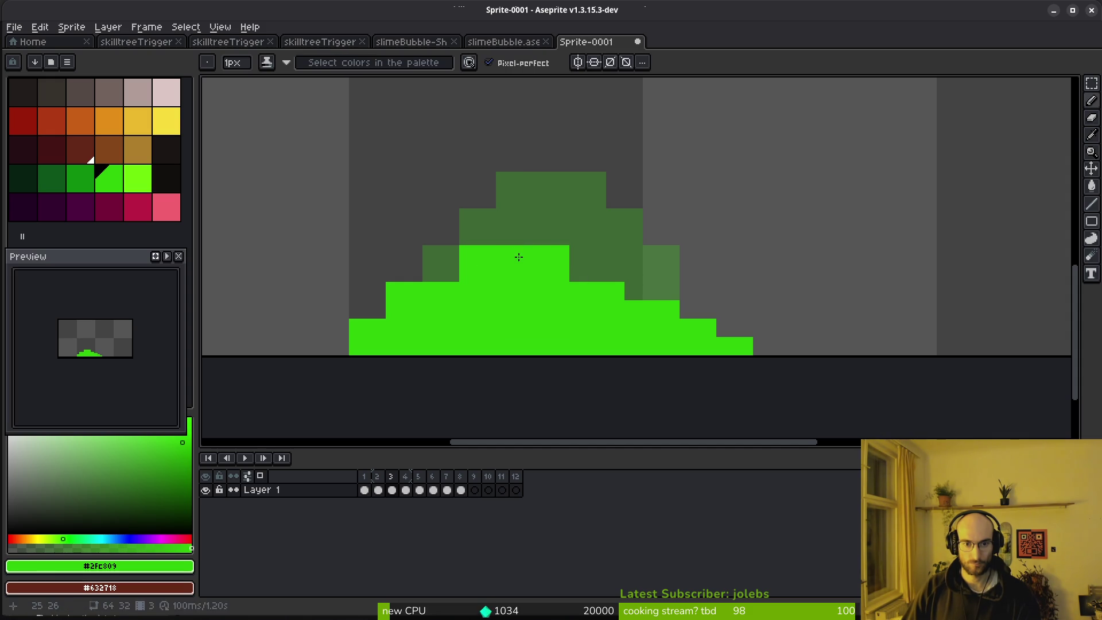
key(e)
key(b)
click(450, 273)
click(431, 272)
click(370, 306)
click(346, 344)
click(322, 347)
scroll(485, 354, down, 4)
Step: On the next frame, erase green pixels along the slime's left edge
key(i)
key(Right)
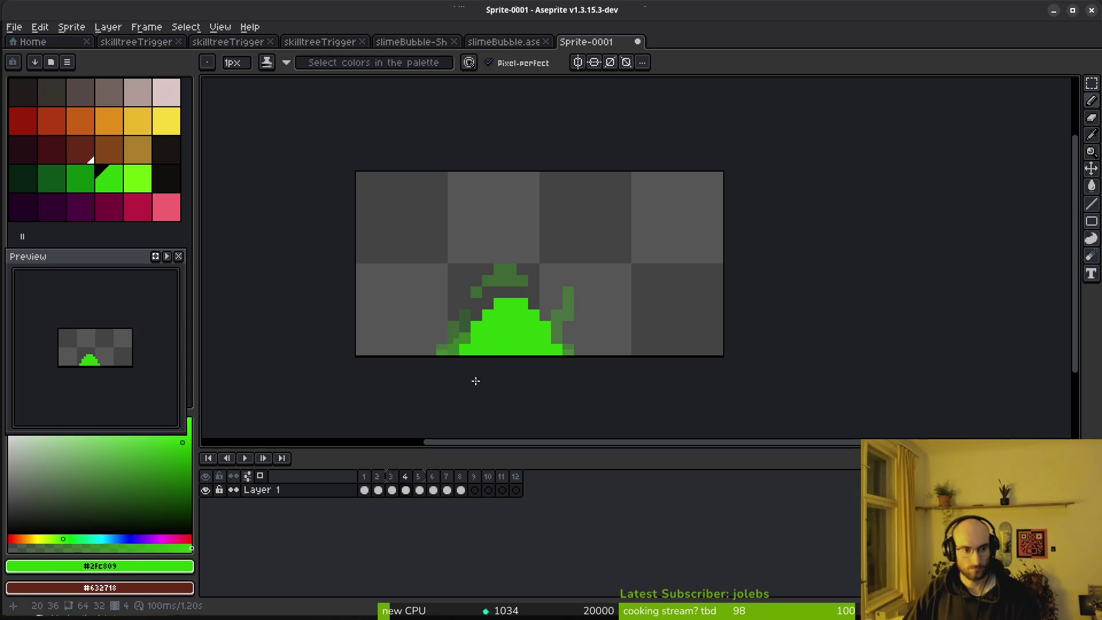
scroll(453, 350, up, 3)
key(b)
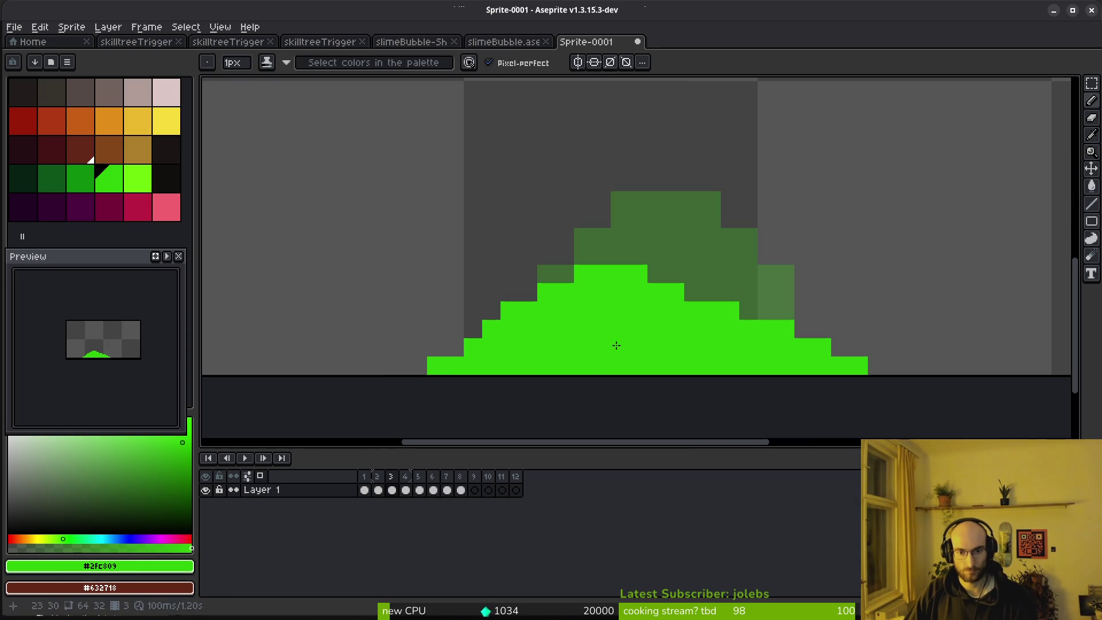
key(e)
click(509, 311)
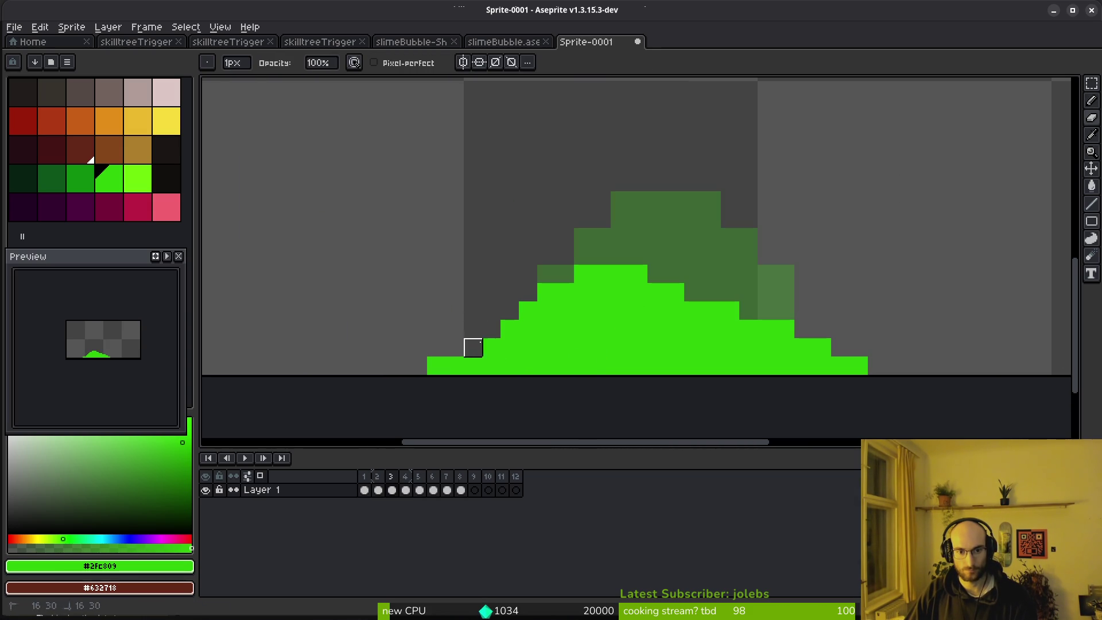
drag(455, 365, 436, 366)
key(b)
Step: On frame 4, paint the left column green and extend the stair steps and right edge downward
key(Right)
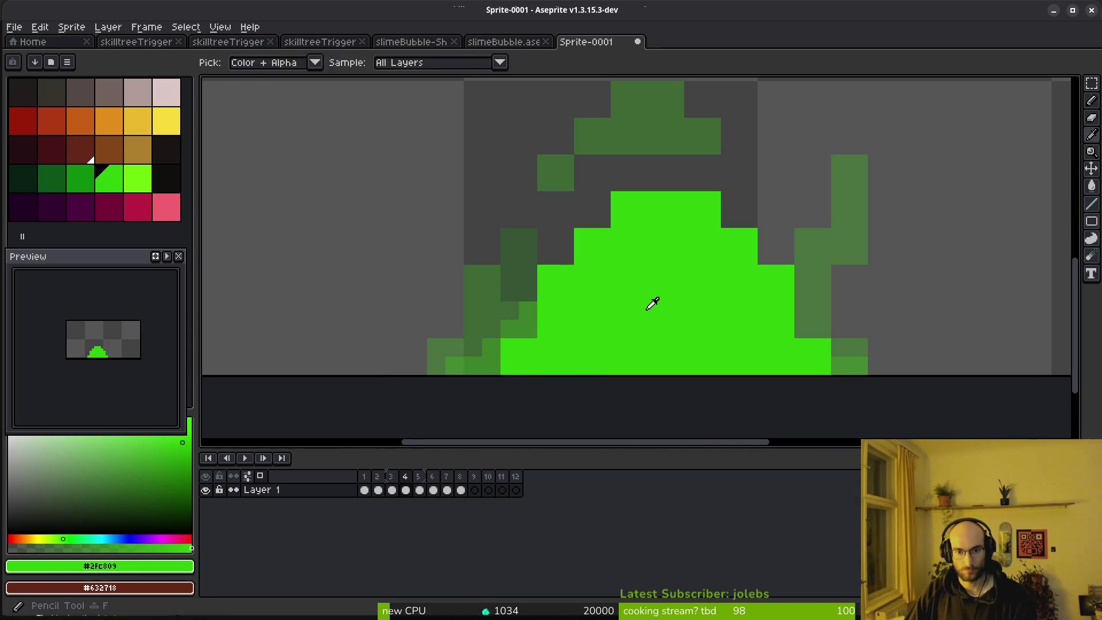
drag(528, 311, 528, 330)
click(562, 256)
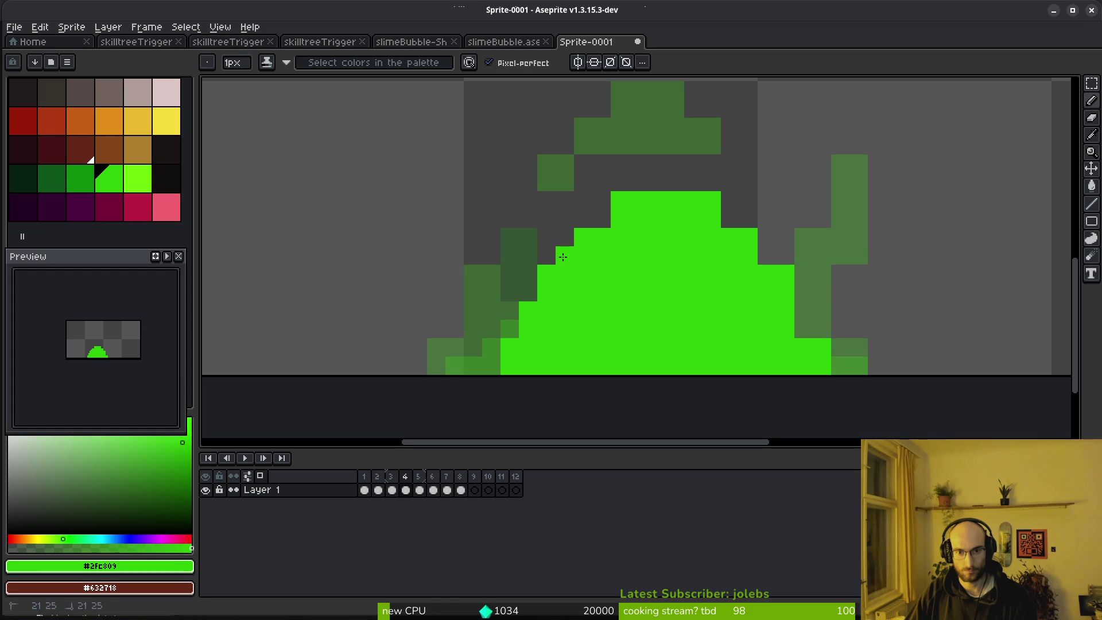
click(763, 249)
click(748, 219)
click(768, 255)
drag(798, 305, 800, 328)
Step: Add a final green pixel to frame 4's right edge, then advance to frame 5
scroll(689, 333, down, 3)
scroll(655, 307, up, 3)
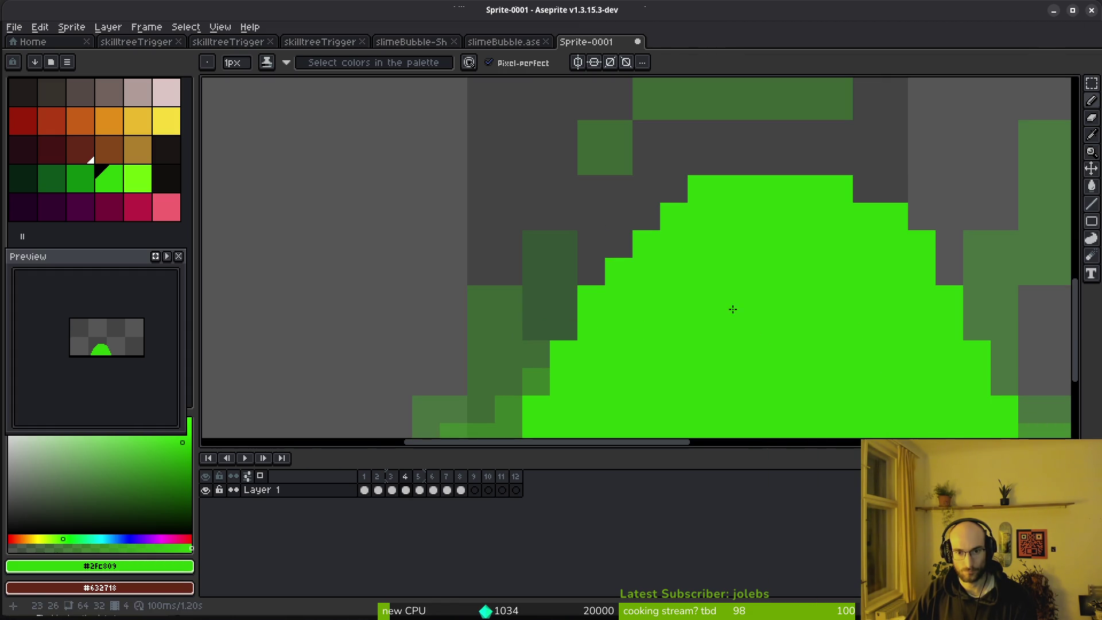
scroll(655, 307, down, 3)
scroll(798, 216, up, 4)
key(e)
key(b)
scroll(873, 320, down, 1)
scroll(777, 337, down, 2)
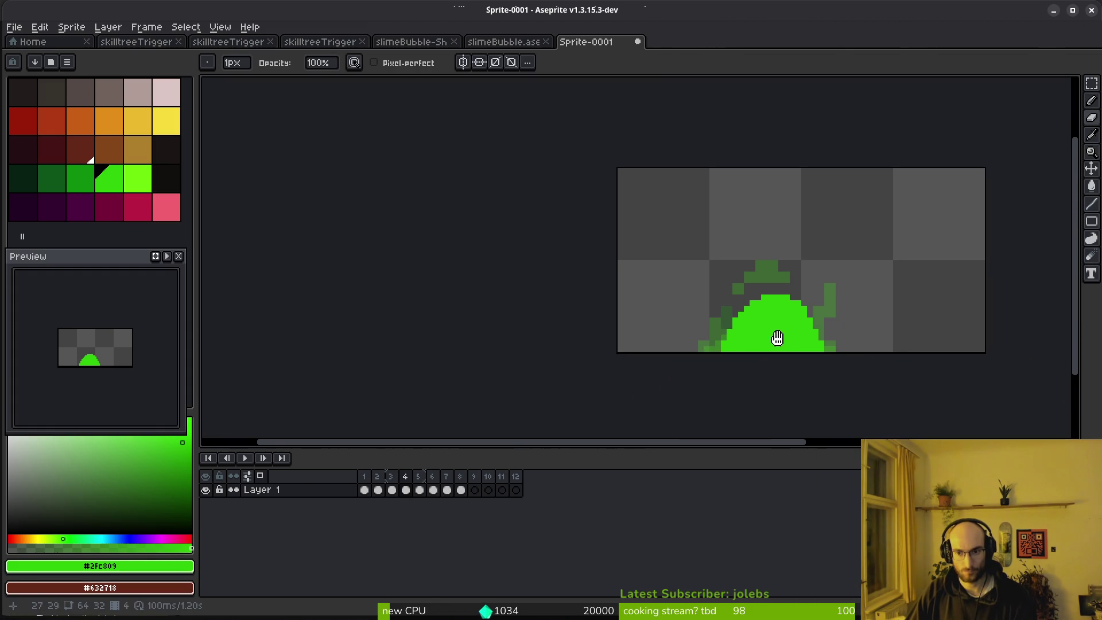
scroll(875, 314, up, 2)
click(868, 330)
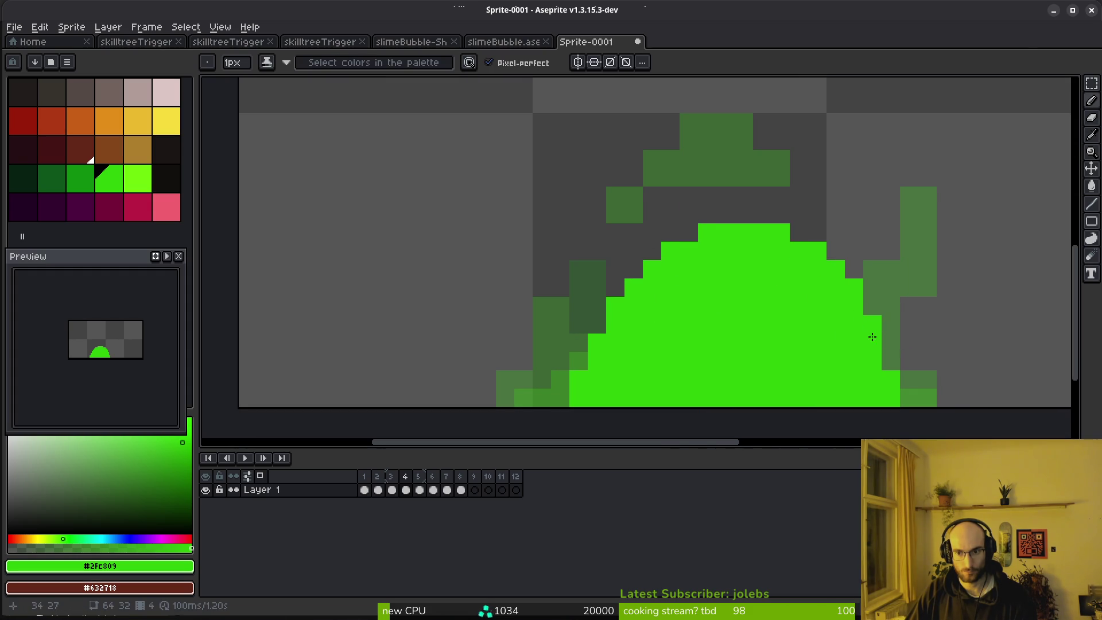
scroll(764, 359, down, 2)
key(period)
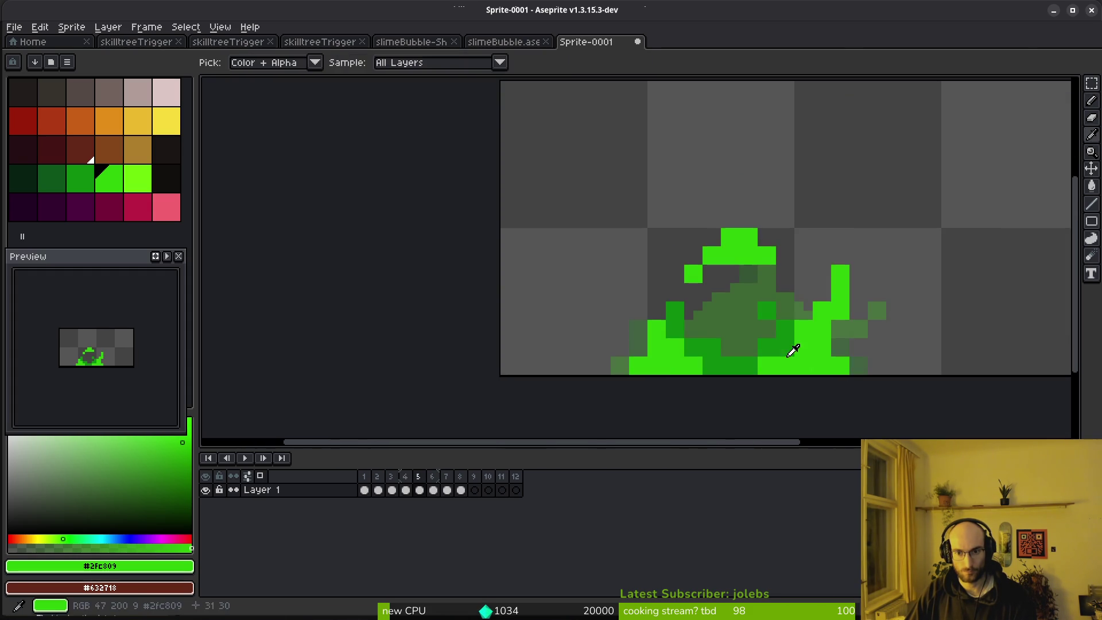
Step: Rebalance the slime's lower-middle pixels between bright green #2fc809 and dark green #0c8b0c
scroll(717, 319, up, 2)
click(651, 381)
key(e)
mouse_move(659, 381)
mouse_down()
mouse_move(674, 394)
mouse_move(660, 381)
mouse_up()
key(b)
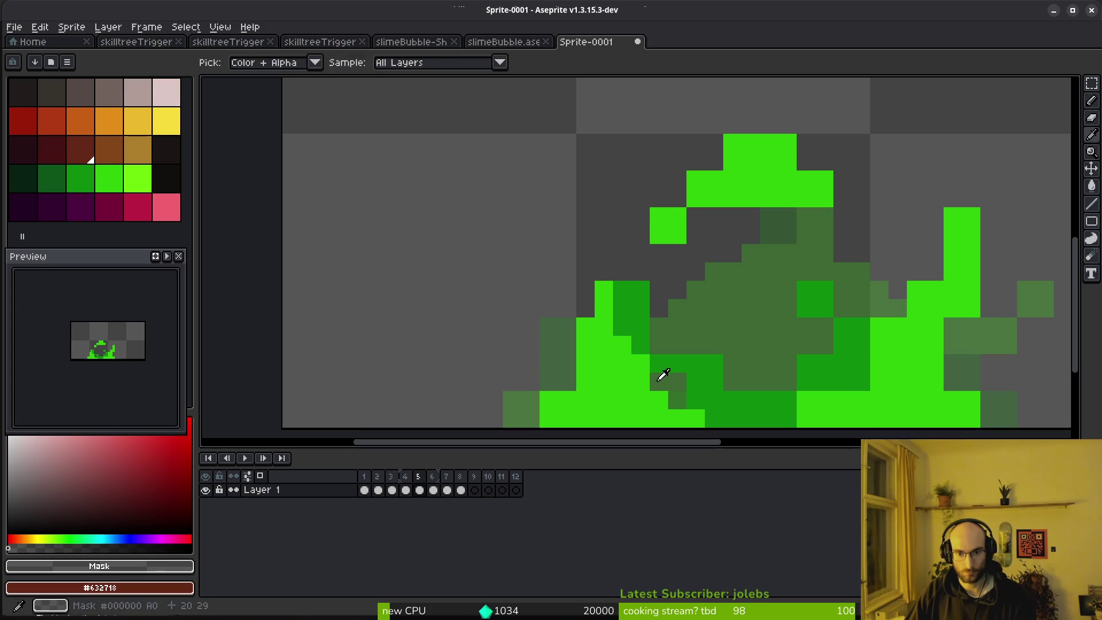
alt+click(632, 408)
click(712, 419)
alt+right_click(695, 366)
right_click(676, 381)
click(658, 360)
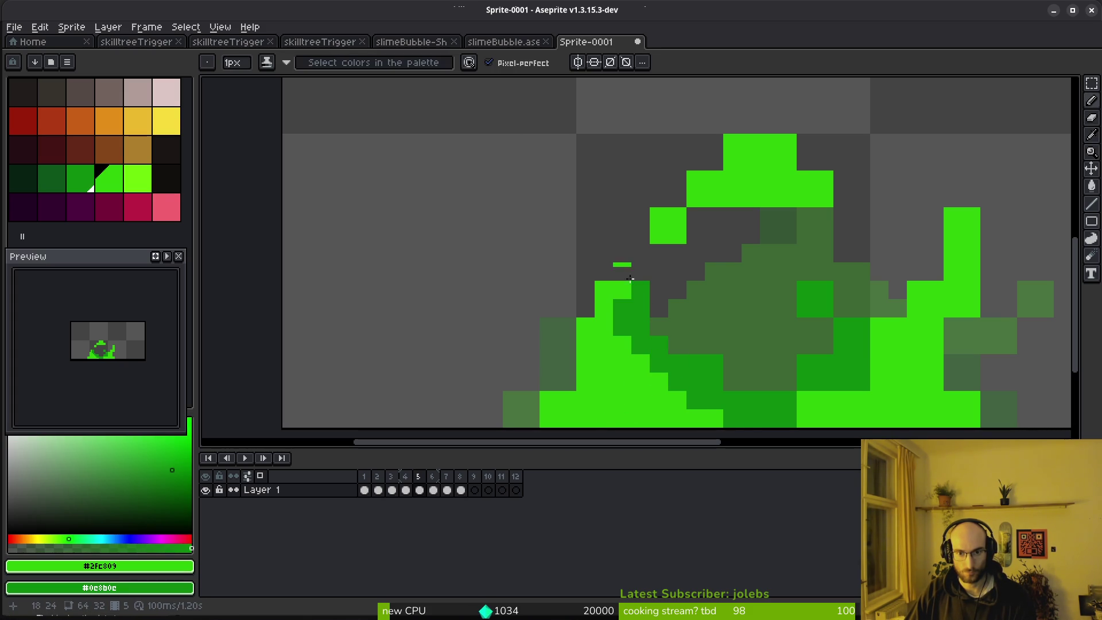
Step: Erase two stray pixels, reshape the dark green inner band, and recolour boundary pixels
key(e)
mouse_move(637, 276)
mouse_down()
mouse_move(638, 290)
mouse_move(577, 256)
mouse_up()
key(b)
right_click(643, 330)
drag(656, 333, 633, 311)
click(689, 330)
click(692, 366)
right_click(699, 353)
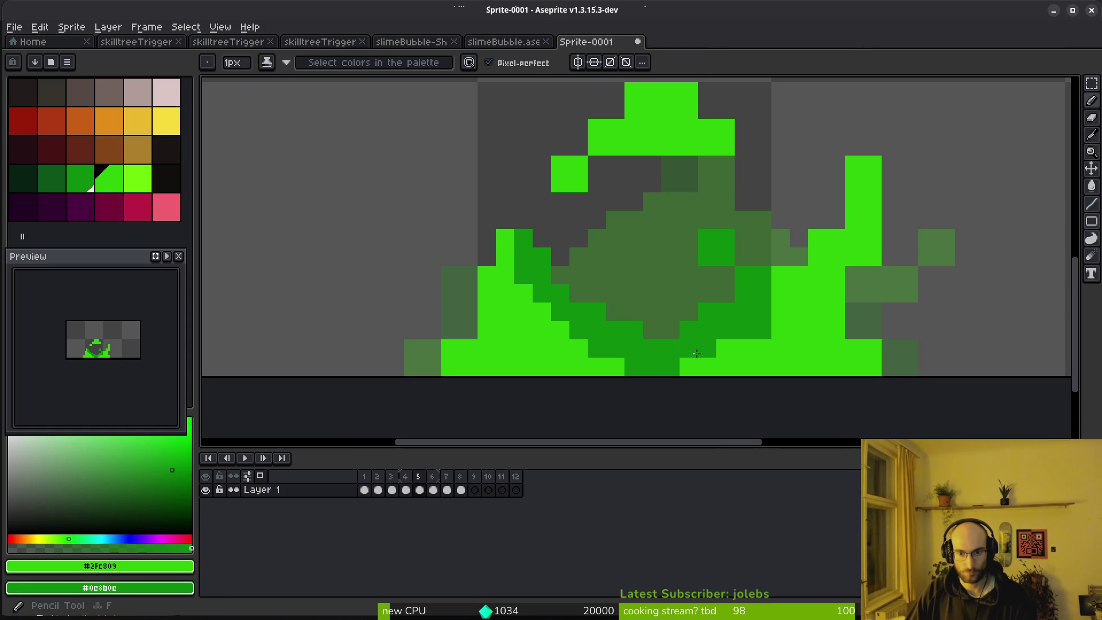
click(767, 331)
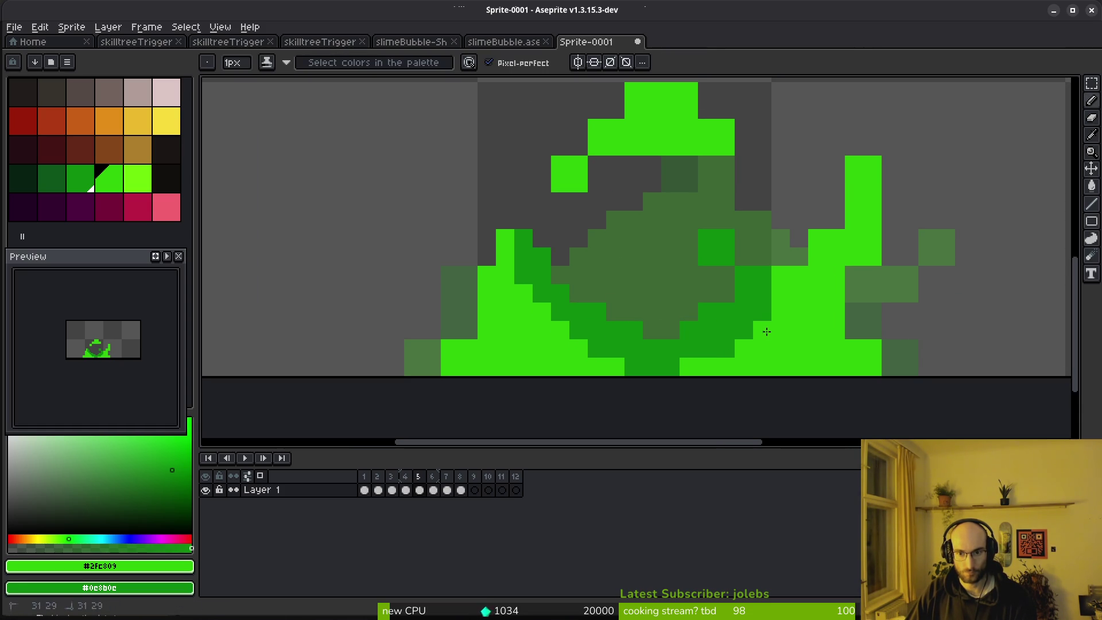
click(780, 256)
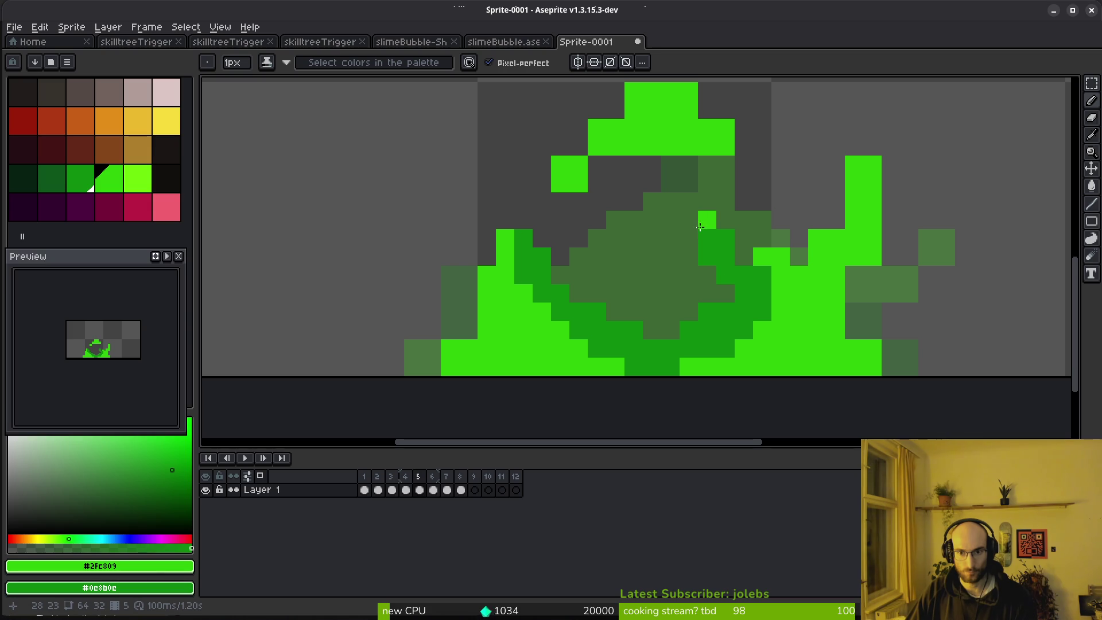
right_click(689, 238)
right_click(670, 219)
Step: Redraw the green arc: stroke its left side, trim the top-left, extend it down-right
key(e)
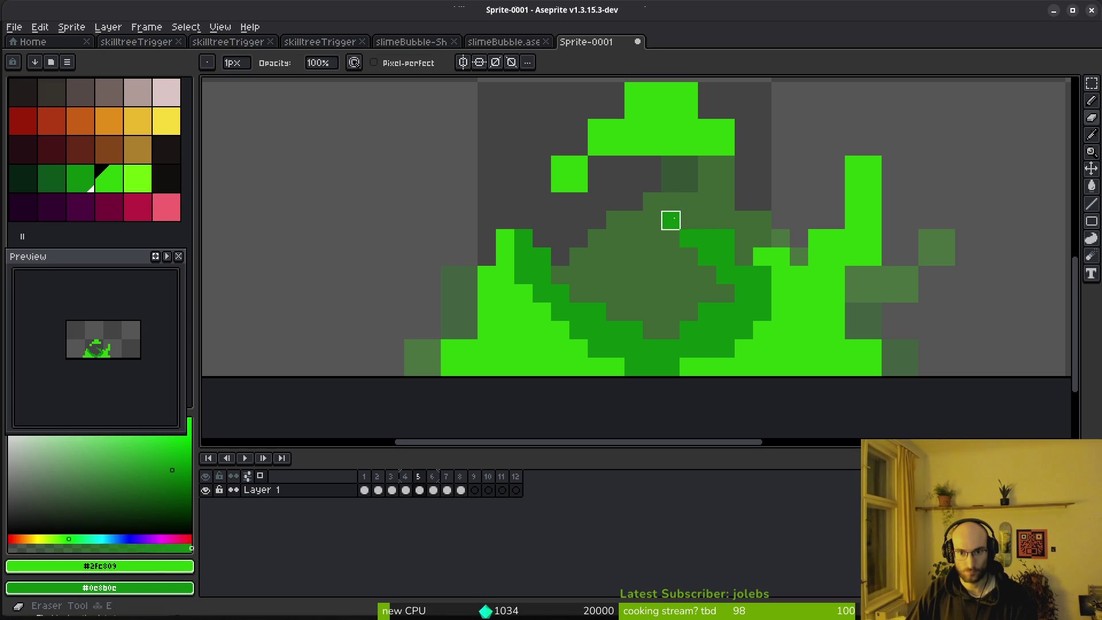
scroll(664, 200, down, 5)
scroll(664, 201, up, 4)
key(b)
drag(664, 200, 615, 249)
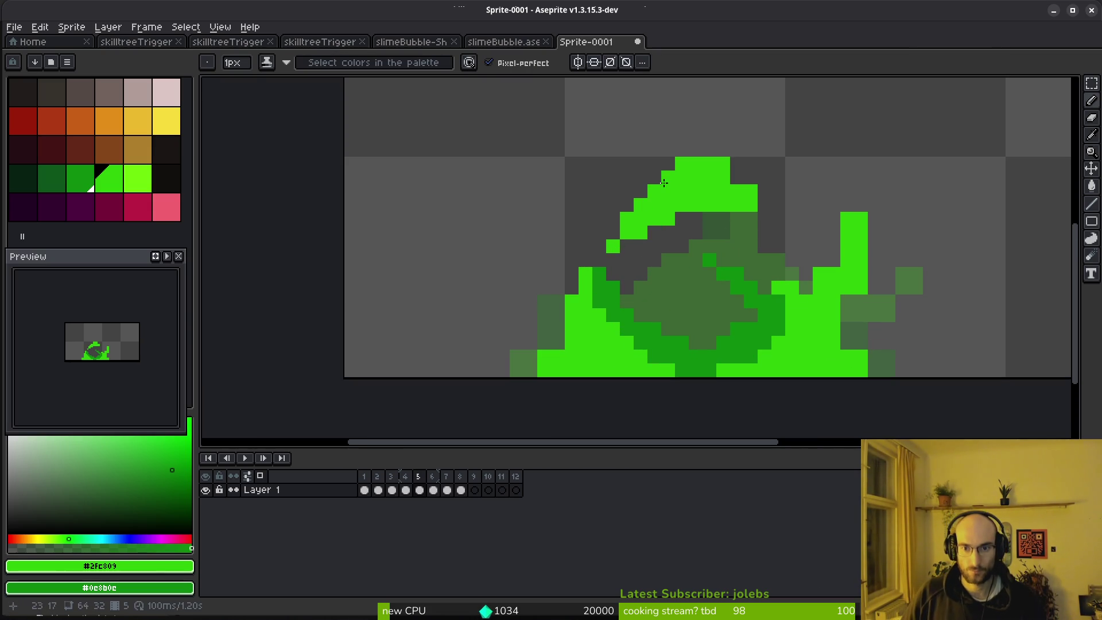
key(e)
drag(659, 177, 694, 163)
key(b)
click(735, 179)
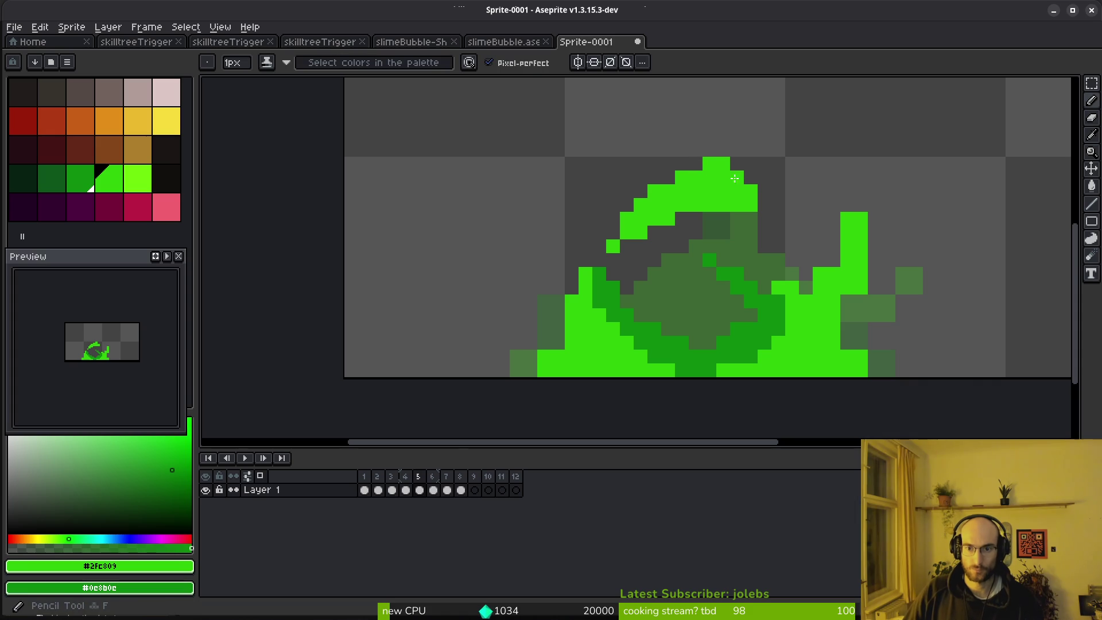
drag(774, 197, 792, 218)
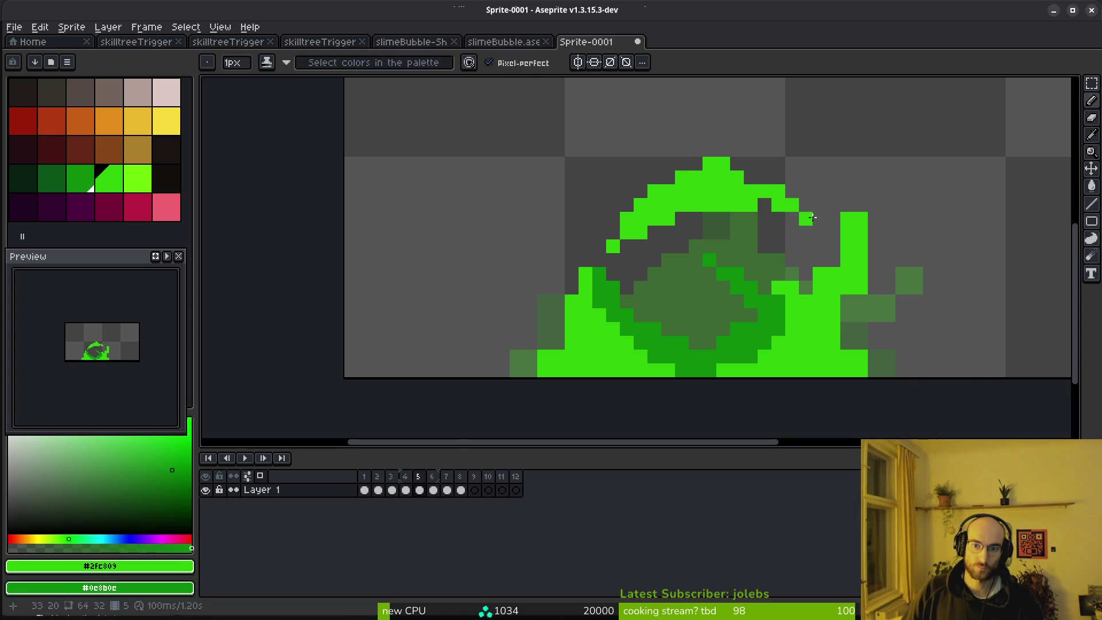
key(e)
click(752, 205)
scroll(816, 266, down, 4)
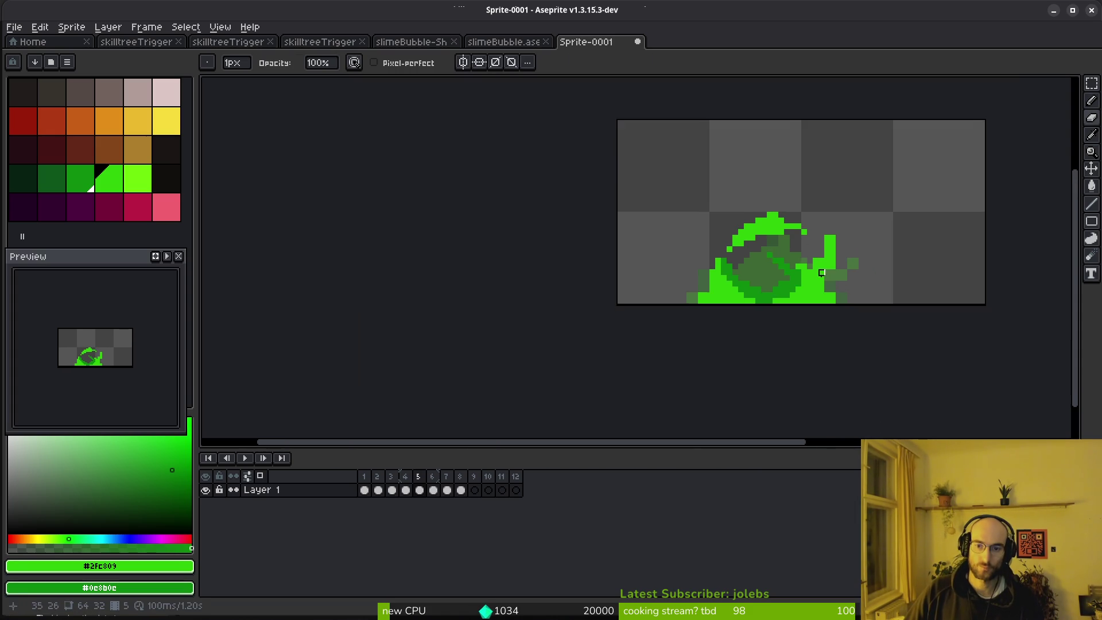
scroll(816, 266, up, 5)
Step: Clear green pixels inside the arc and touch up pixels on the right and left splash
key(b)
key(e)
key(b)
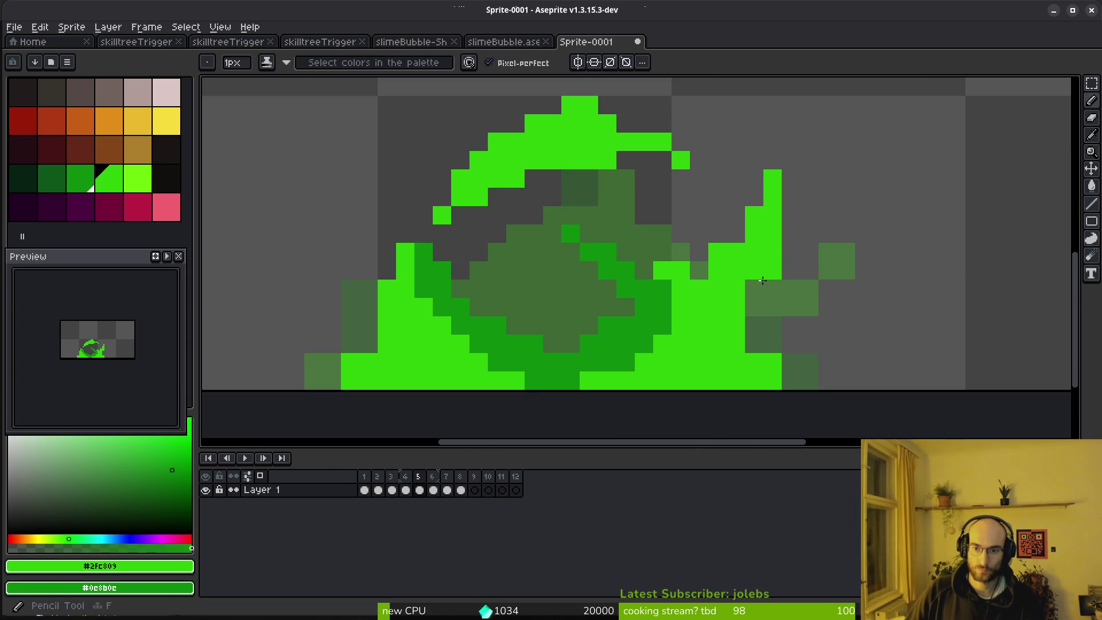
key(e)
drag(682, 270, 717, 252)
key(b)
key(e)
click(773, 363)
key(b)
click(755, 344)
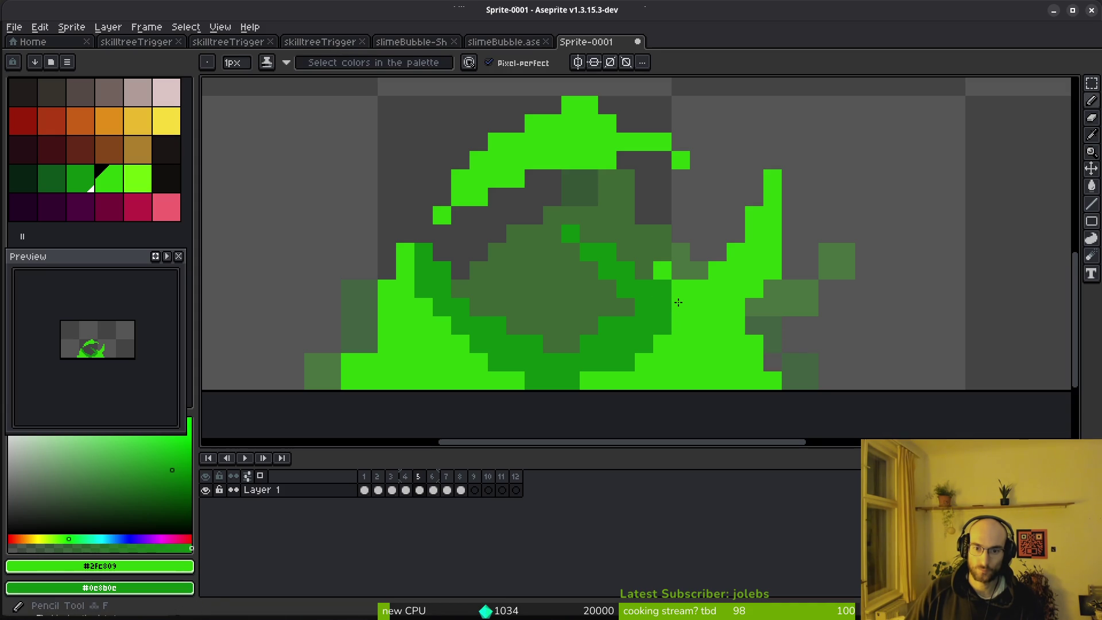
key(e)
click(680, 288)
Step: Add a green pixel on the lower left and review the frame
scroll(644, 308, left, 5)
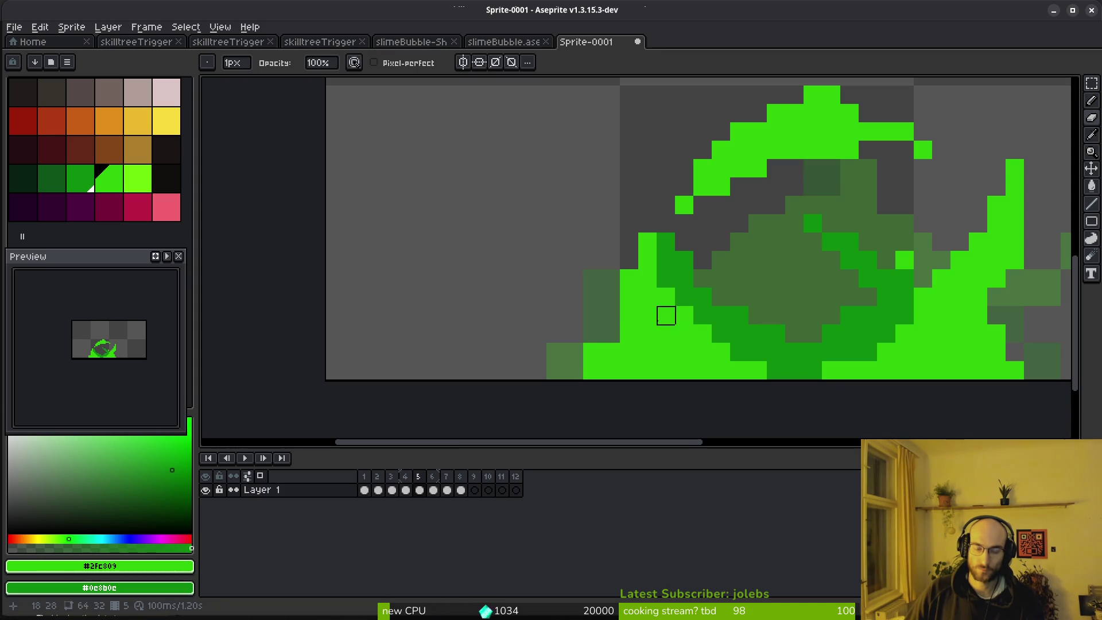
key(b)
click(574, 371)
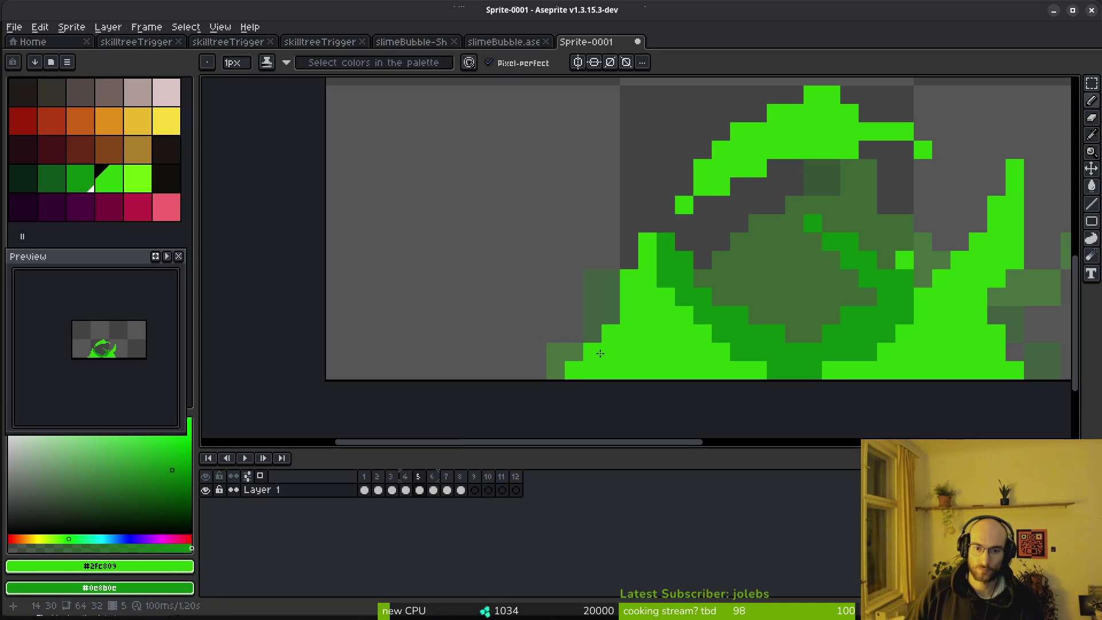
scroll(698, 370, down, 4)
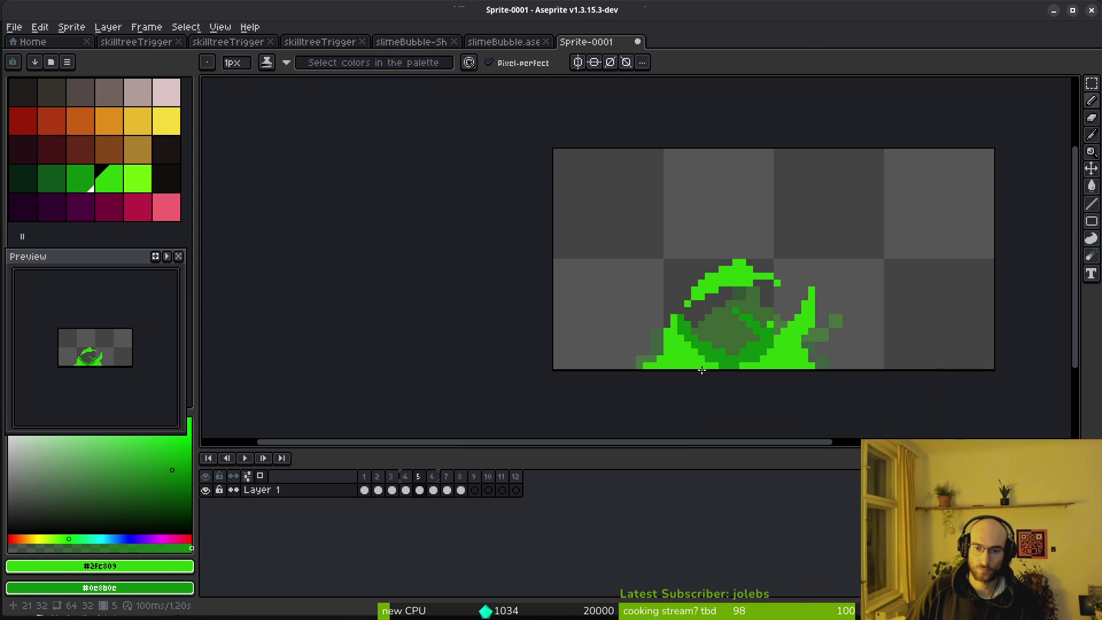
scroll(718, 365, down, 1)
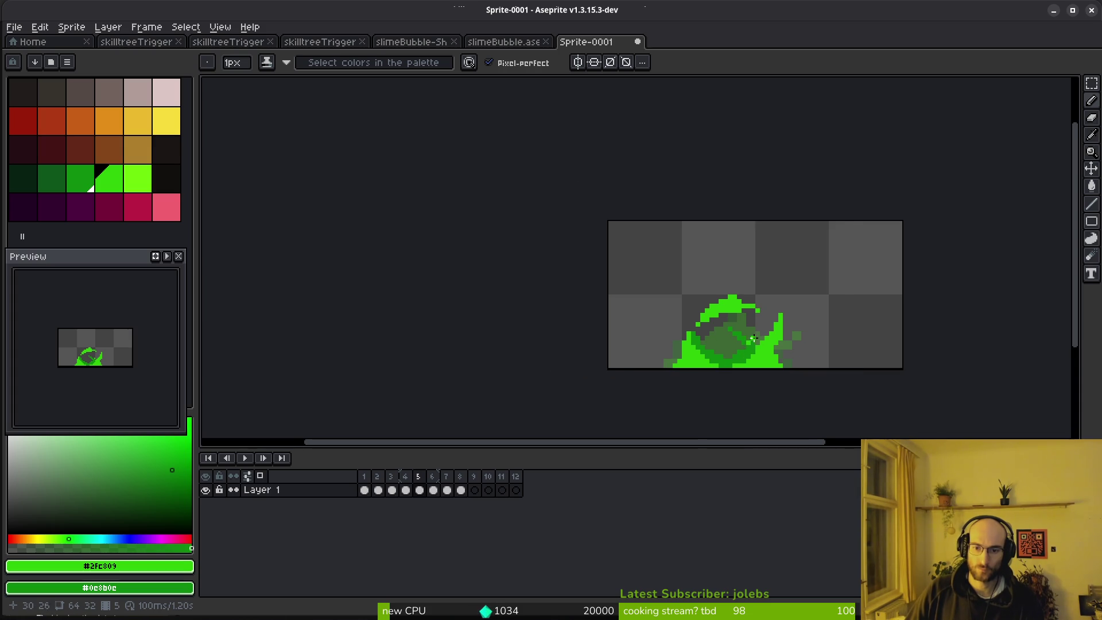
scroll(749, 343, up, 1)
scroll(749, 342, down, 1)
scroll(755, 343, up, 8)
Step: On the next frame, draw a diagonal bright green streak up-right with dark green accents
key(period)
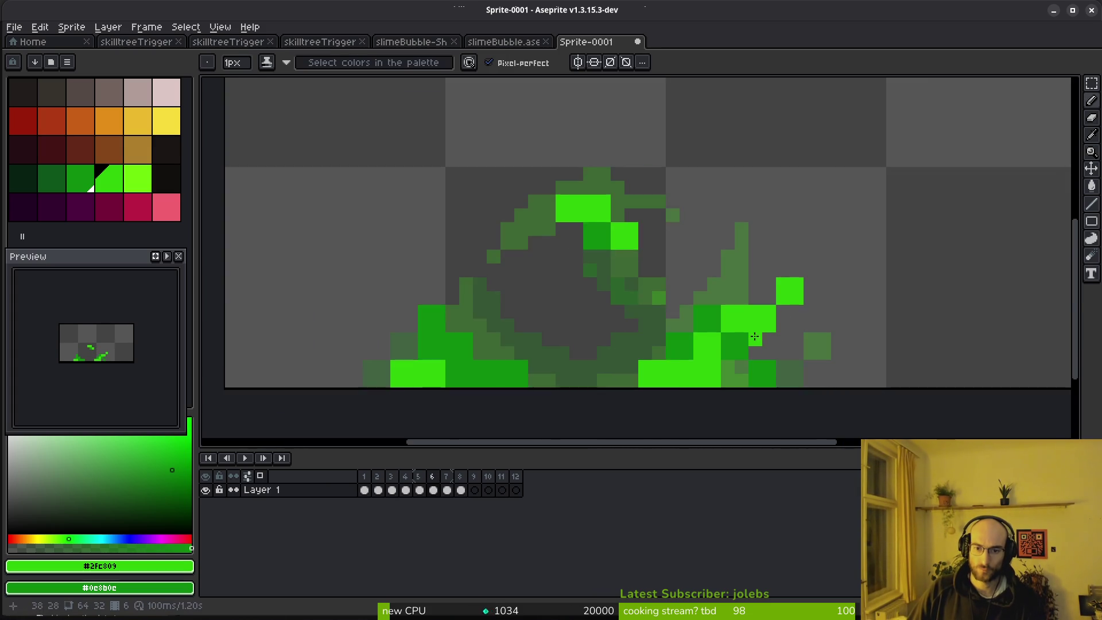
scroll(757, 344, up, 2)
mouse_move(683, 344)
mouse_down()
mouse_move(878, 154)
mouse_move(900, 158)
mouse_up()
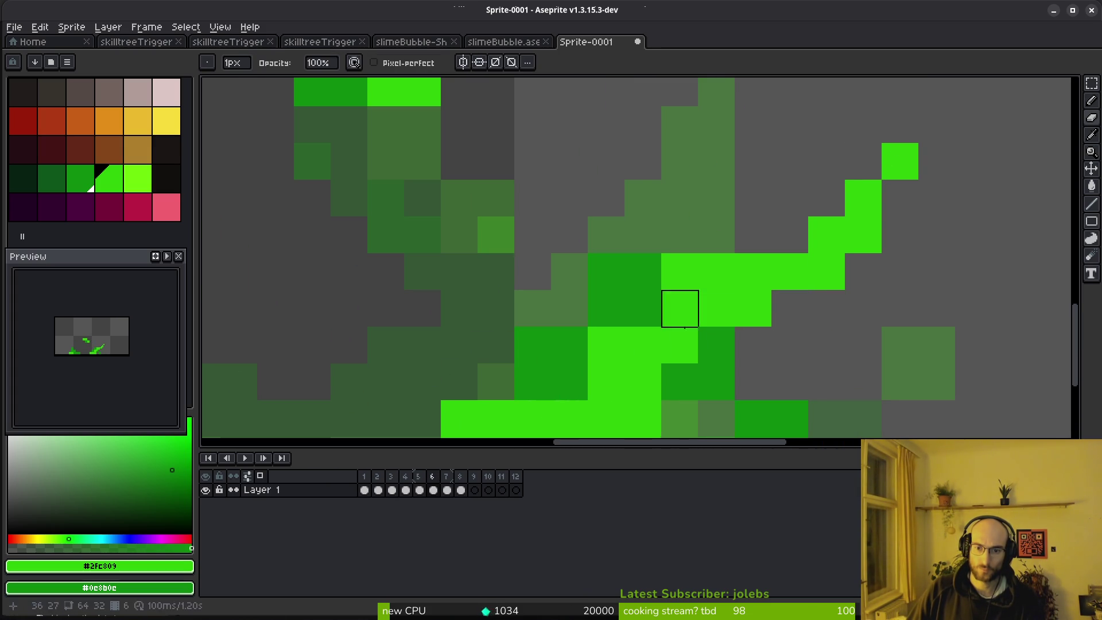
key(b)
click(653, 319)
scroll(715, 255, down, 1)
scroll(632, 261, up, 1)
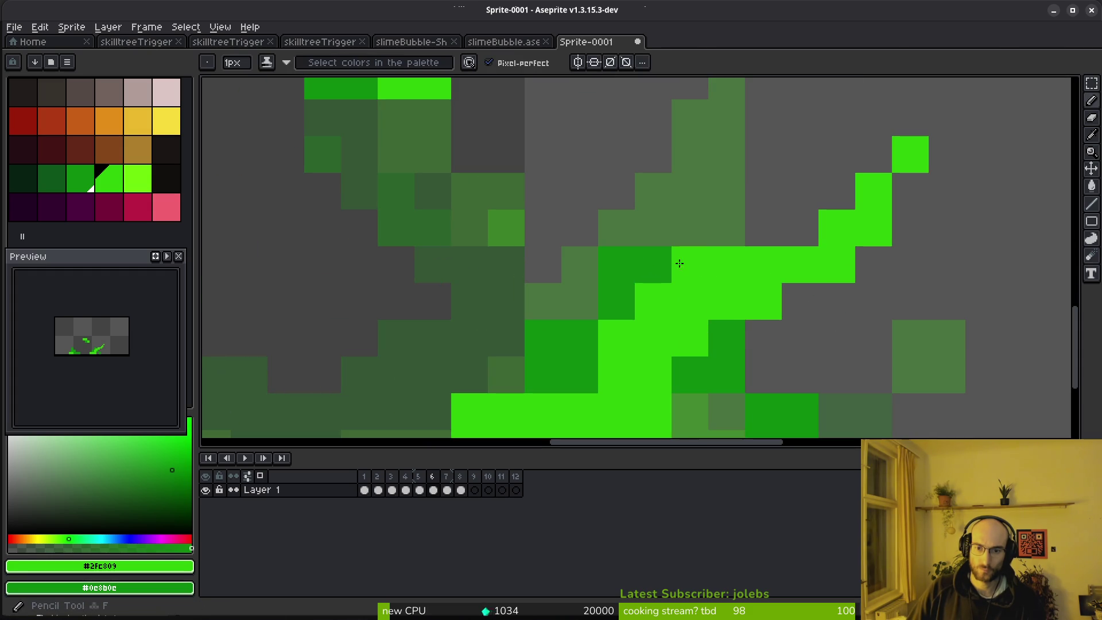
click(603, 262)
right_click(580, 228)
drag(604, 262, 592, 259)
scroll(592, 259, down, 2)
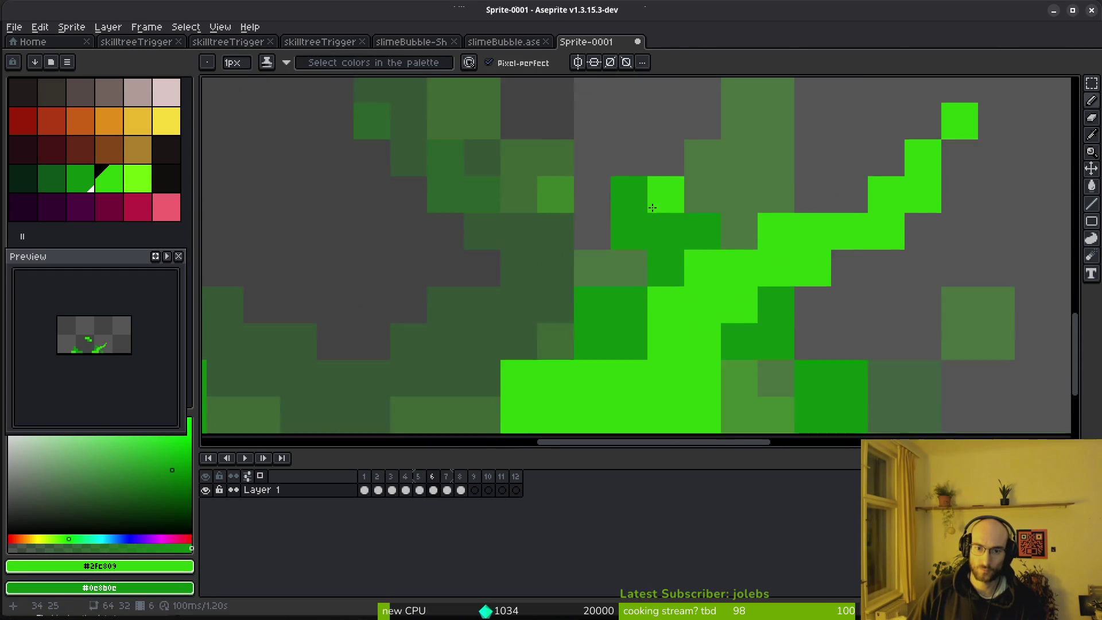
key(ctrl+z)
key(ctrl+z)
Step: Darken pixels on the right streak and splash, and add bright green highlights
right_click(763, 298)
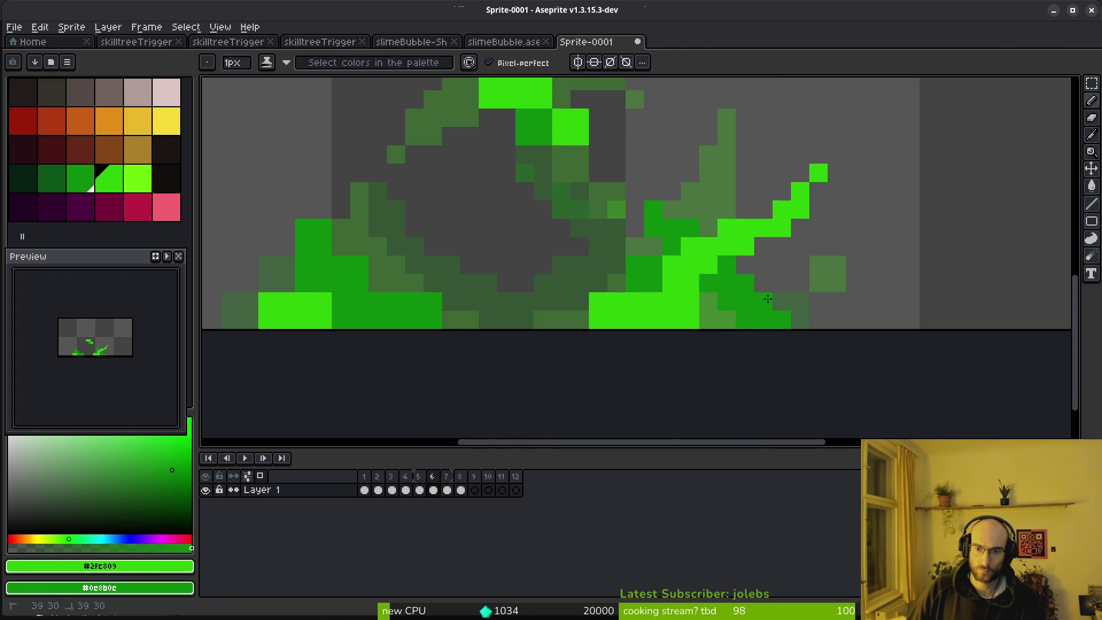
right_click(690, 320)
click(653, 283)
click(580, 320)
scroll(591, 322, up, 3)
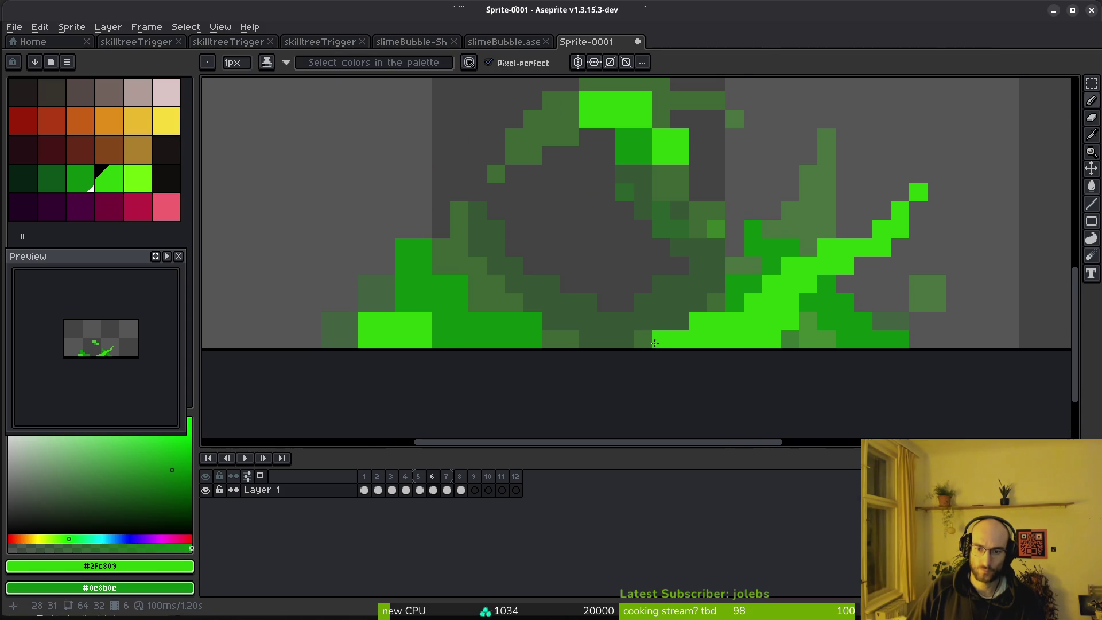
key(ctrl+z)
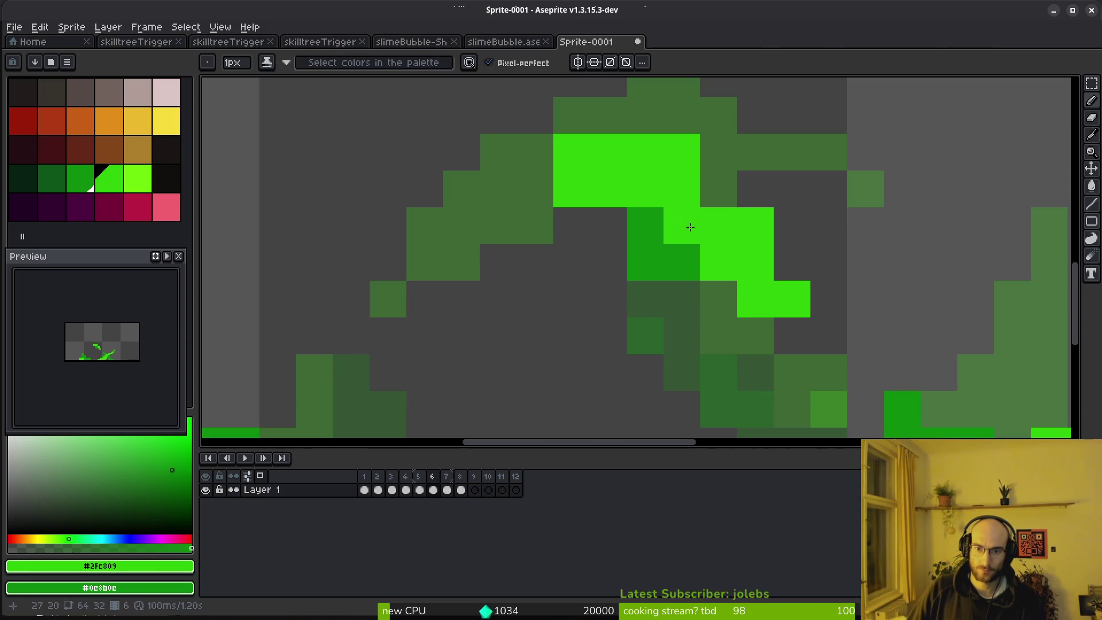
key(e)
Step: Touch up the curl: remove stray pixels, darken some, and brighten its left end
click(770, 229)
key(b)
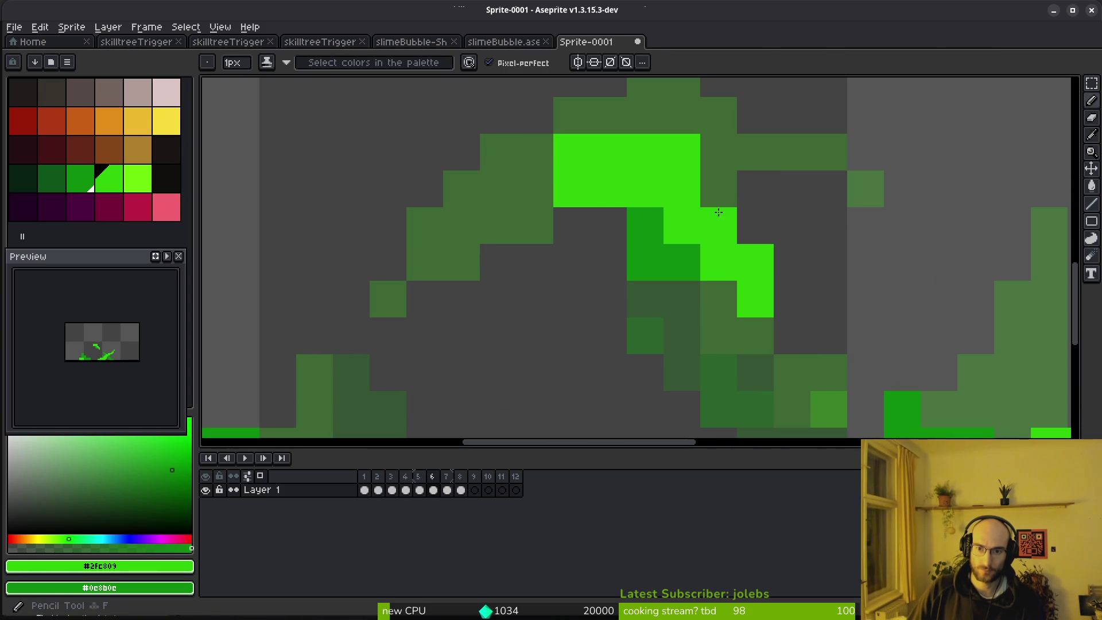
click(718, 190)
key(e)
click(757, 267)
key(b)
right_click(571, 189)
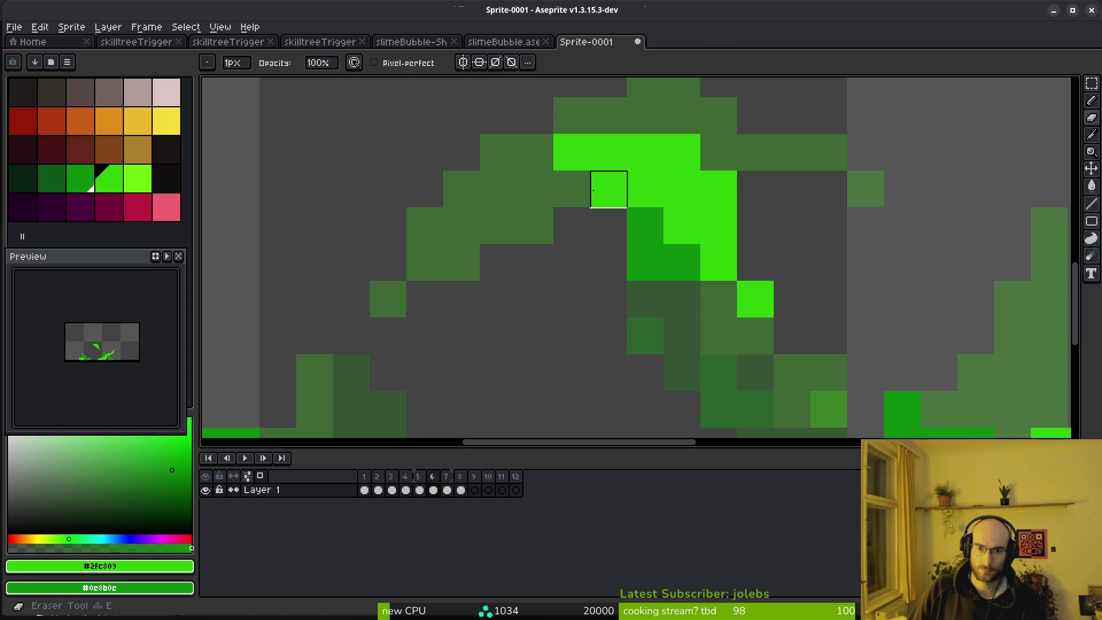
right_click(608, 225)
click(538, 172)
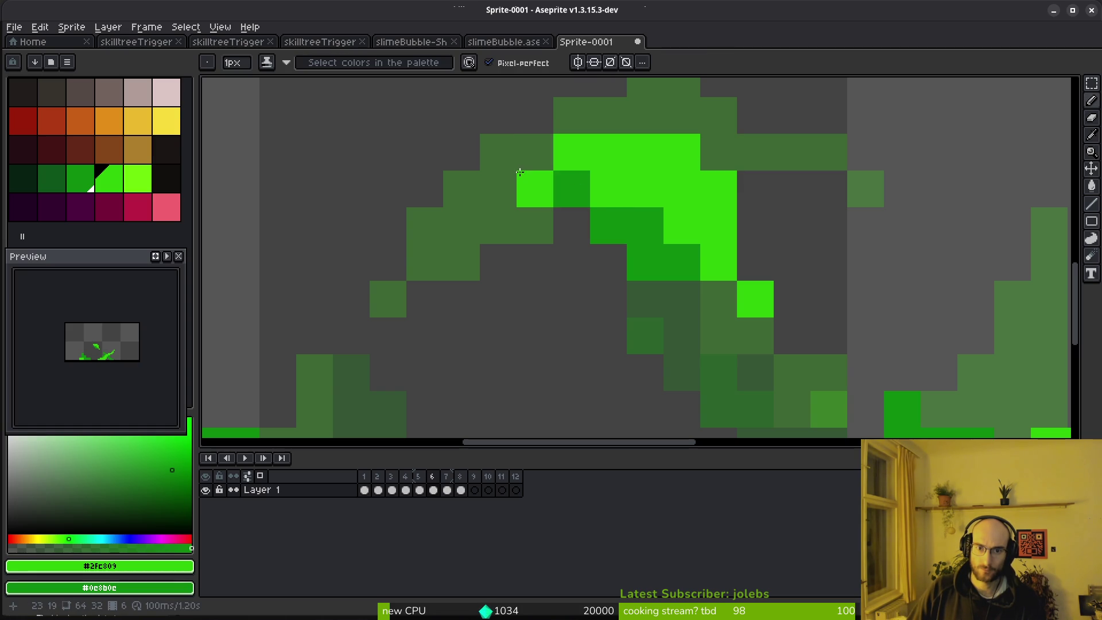
Step: Paint bright and dark green along the bottom row and left mound, then go to frame 7
scroll(501, 216, down, 4)
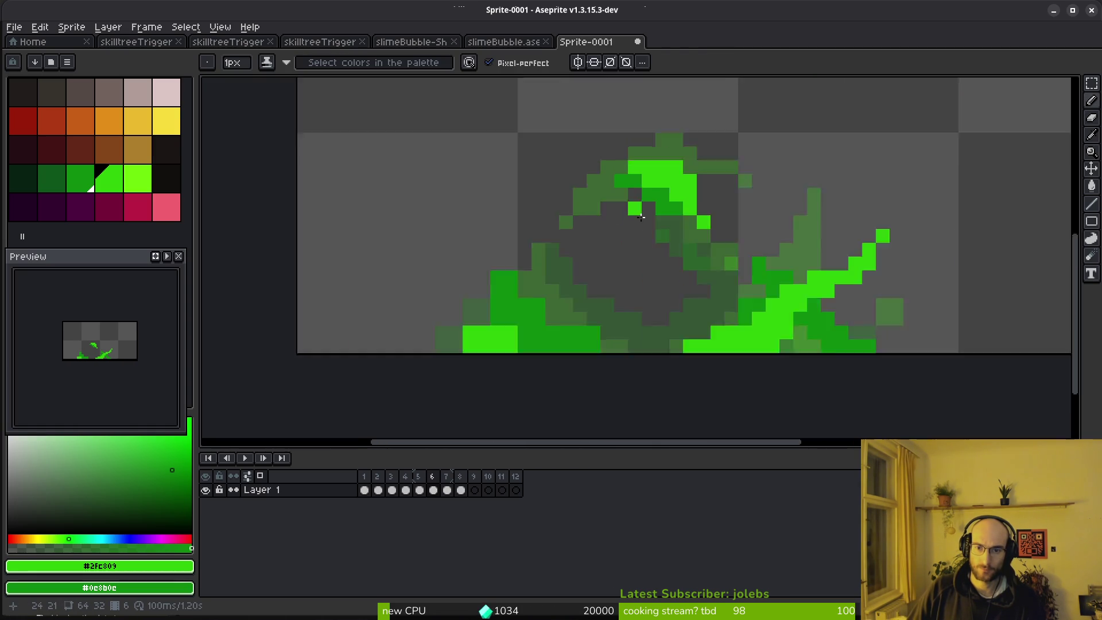
scroll(585, 283, up, 4)
mouse_move(469, 398)
mouse_down()
mouse_move(509, 401)
mouse_move(374, 384)
mouse_up()
click(513, 286)
click(439, 286)
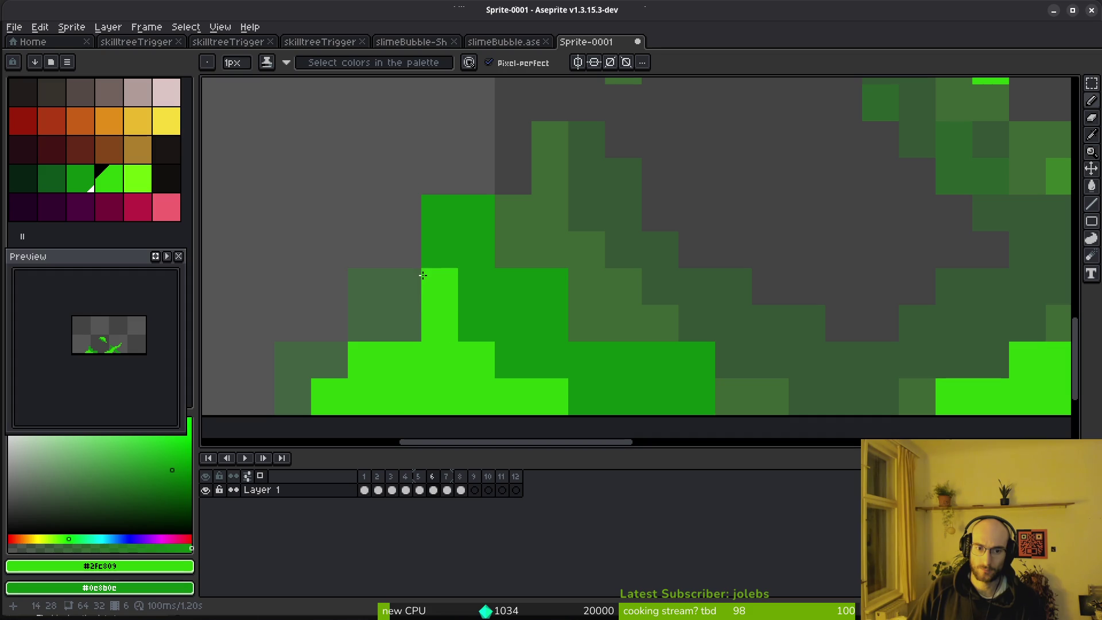
mouse_move(598, 334)
mouse_down()
mouse_move(787, 394)
mouse_move(706, 361)
mouse_up()
drag(472, 172, 491, 196)
right_click(511, 174)
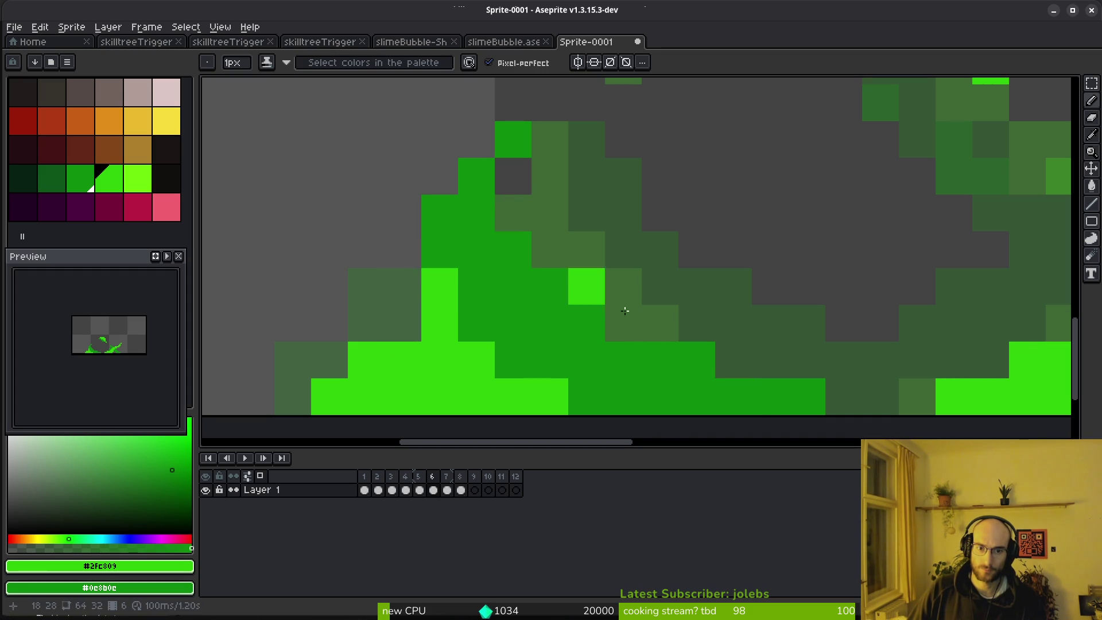
scroll(660, 321, down, 4)
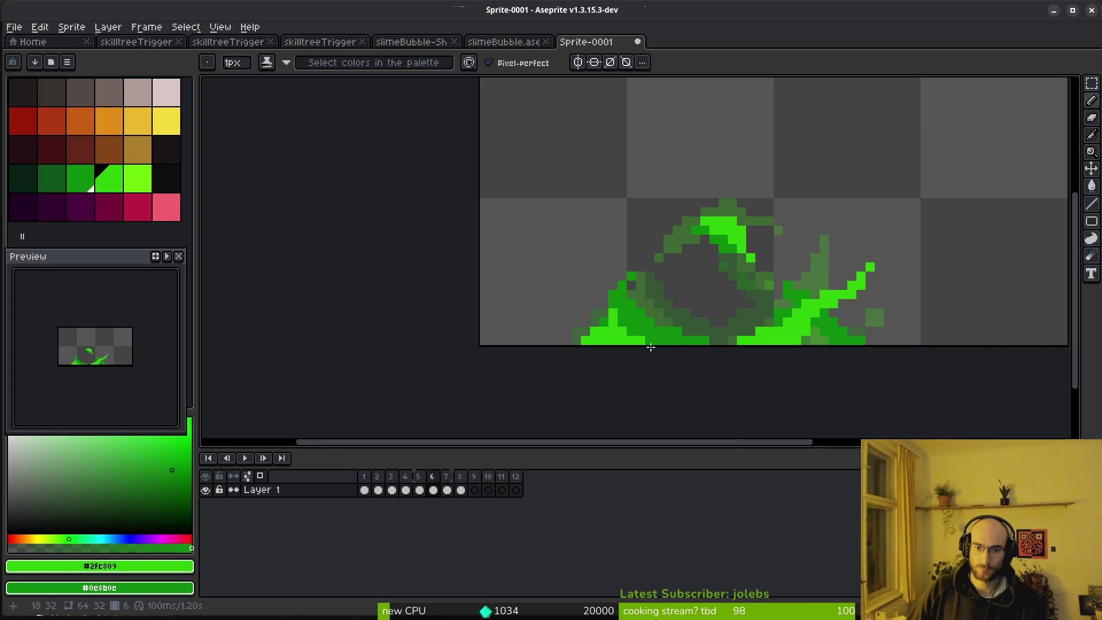
scroll(617, 327, up, 2)
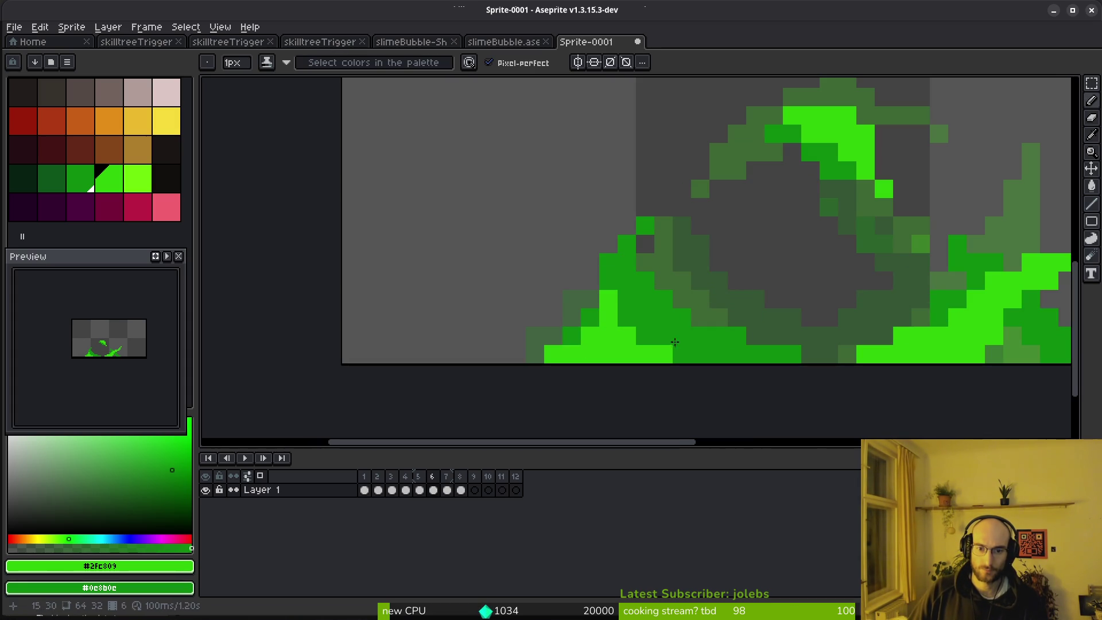
scroll(744, 341, down, 5)
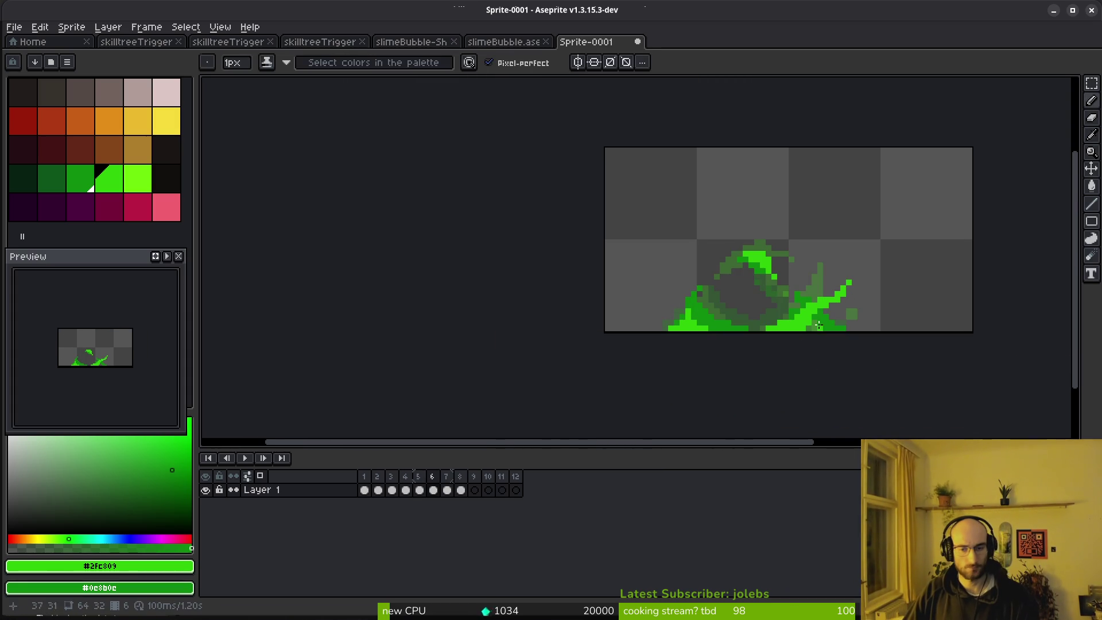
key(Right)
Step: Paint dark and bright green pixels along frame 7's splash edges and bottom-right
scroll(724, 328, up, 8)
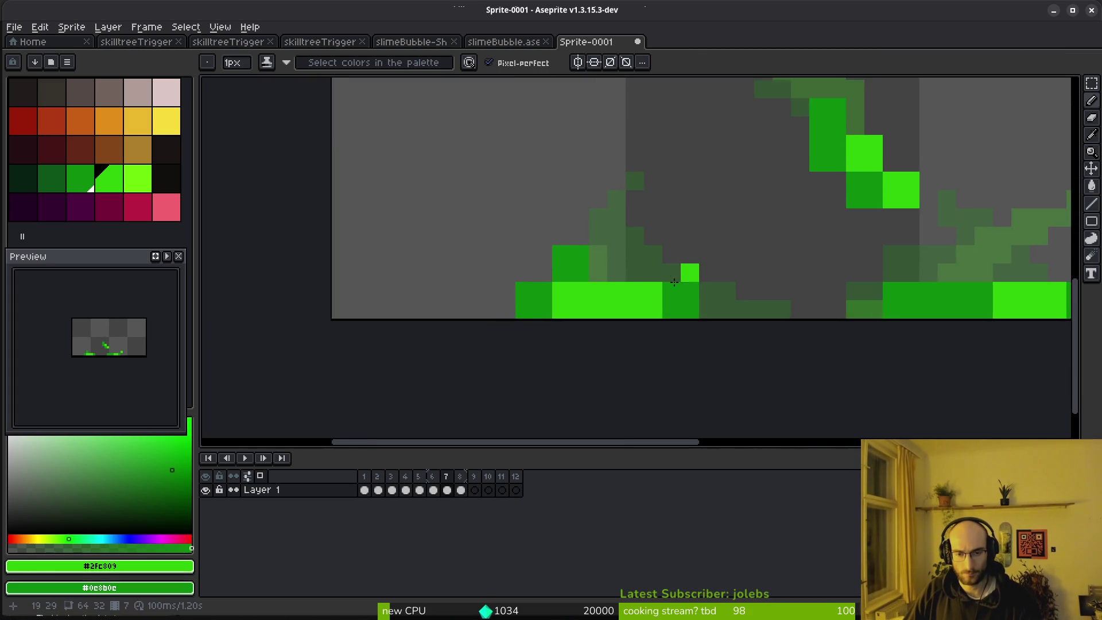
right_click(471, 319)
right_click(398, 319)
click(582, 244)
right_click(618, 244)
right_click(582, 245)
right_click(472, 245)
click(729, 281)
right_click(729, 282)
right_click(839, 319)
right_click(803, 319)
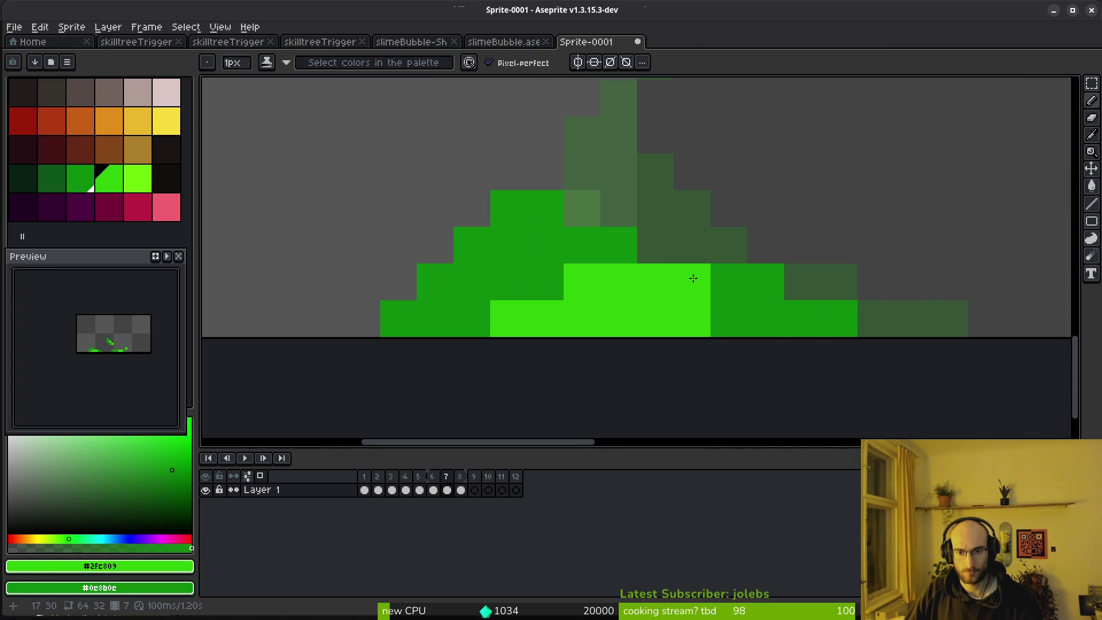
right_click(692, 281)
scroll(534, 305, down, 3)
scroll(700, 264, up, 2)
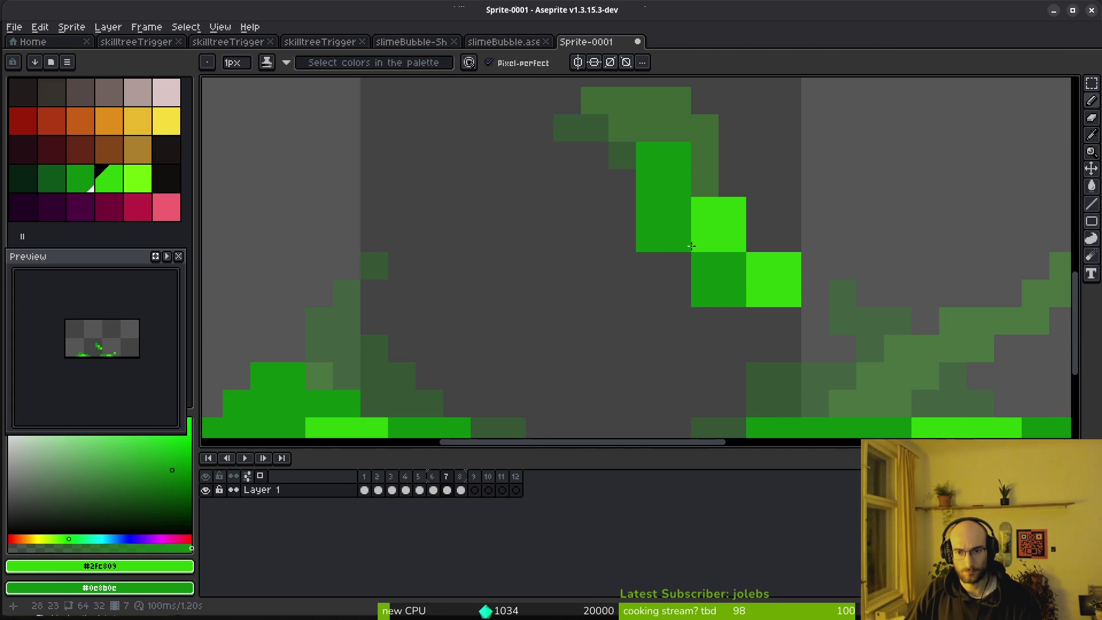
Step: Erase and repaint pixels around the bright block and reshape the diagonal streak
key(e)
drag(787, 266, 781, 321)
right_click(760, 292)
key(b)
right_click(781, 321)
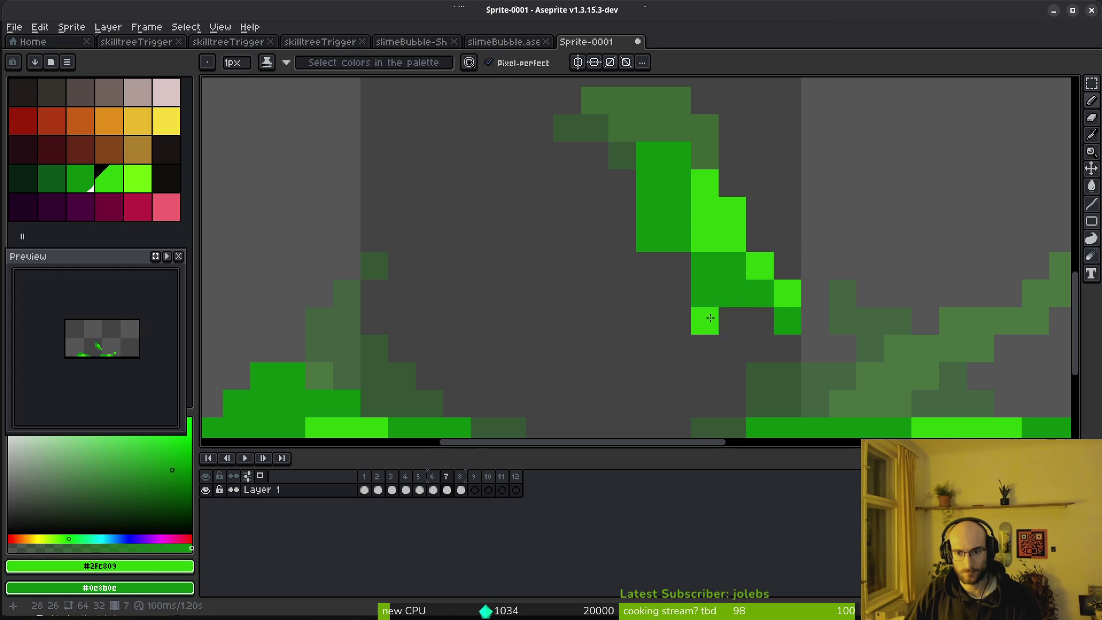
key(e)
click(705, 292)
click(649, 237)
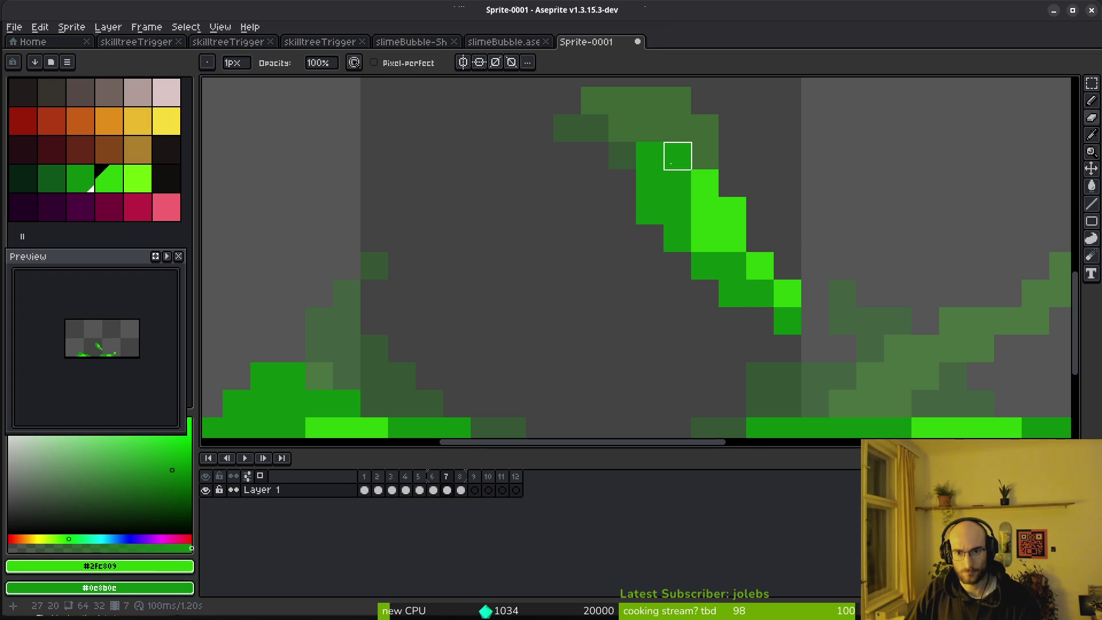
drag(678, 155, 677, 184)
key(b)
click(621, 131)
scroll(727, 241, down, 4)
scroll(717, 252, up, 2)
Step: Compare frame 7 against frame 6, then return to frame 7
key(Left)
key(i)
scroll(709, 242, down, 3)
key(Right)
key(b)
scroll(681, 206, up, 3)
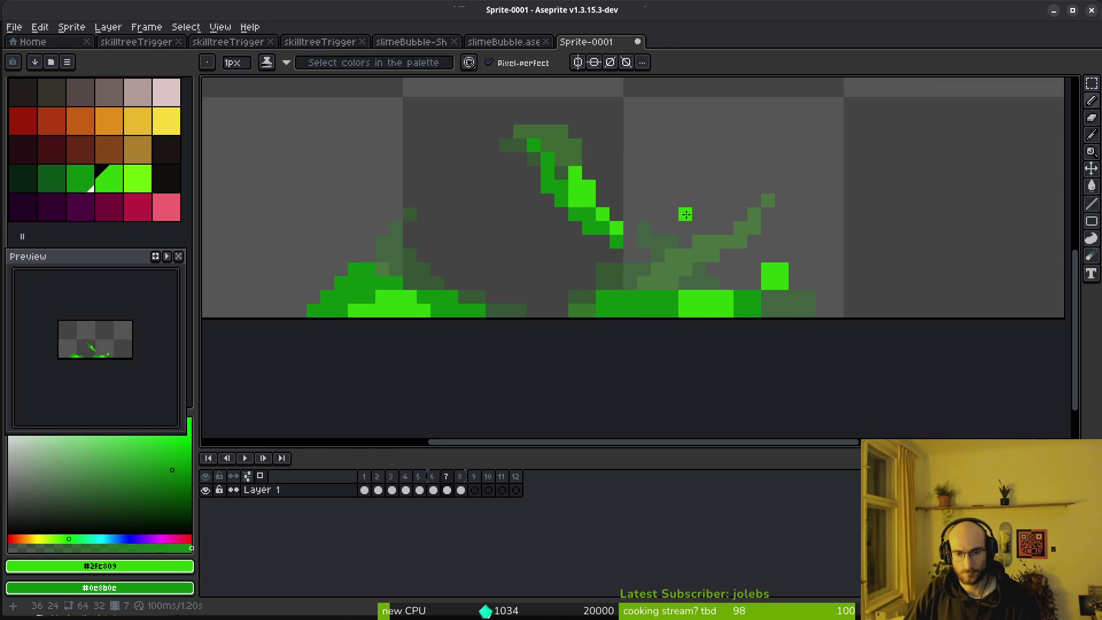
scroll(628, 283, up, 5)
Step: Add bright green to the lower splash, trim the bright block, then advance to frame 8
key(ctrl+z)
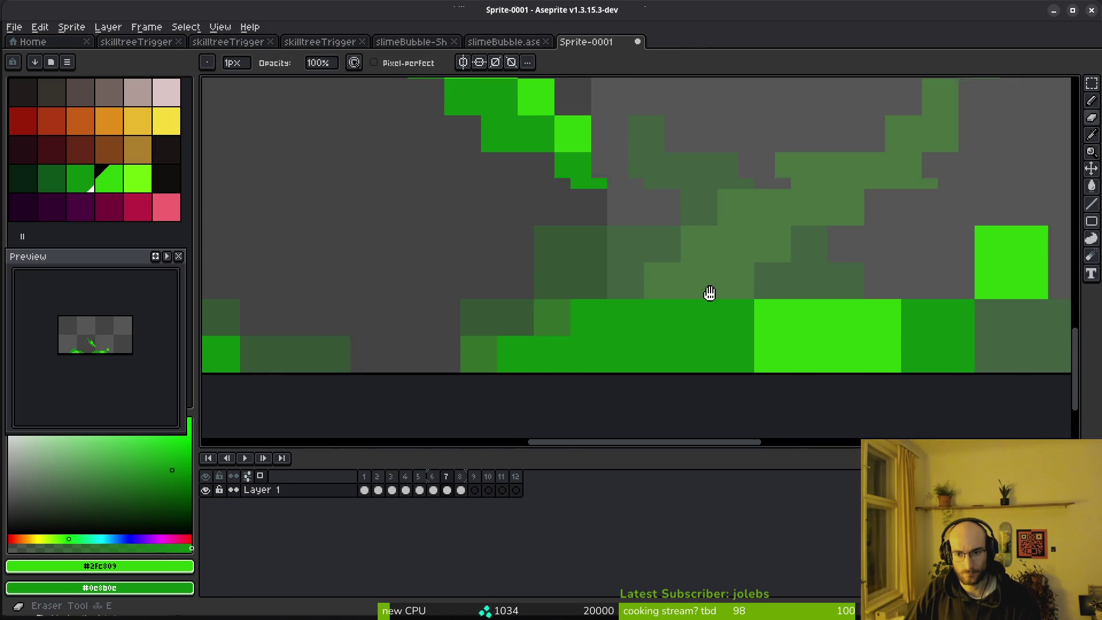
scroll(661, 321, right, 5)
click(537, 341)
click(570, 343)
click(757, 342)
scroll(718, 327, right, 1)
click(744, 282)
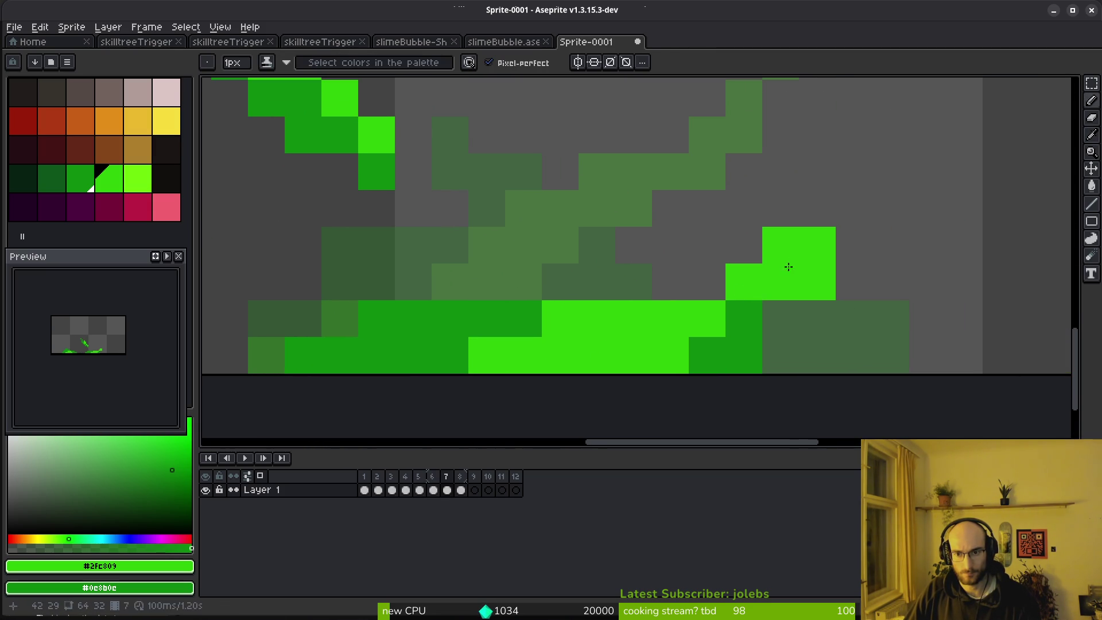
key(e)
click(818, 281)
click(781, 245)
key(b)
scroll(884, 324, down, 5)
scroll(858, 330, up, 1)
scroll(855, 337, down, 1)
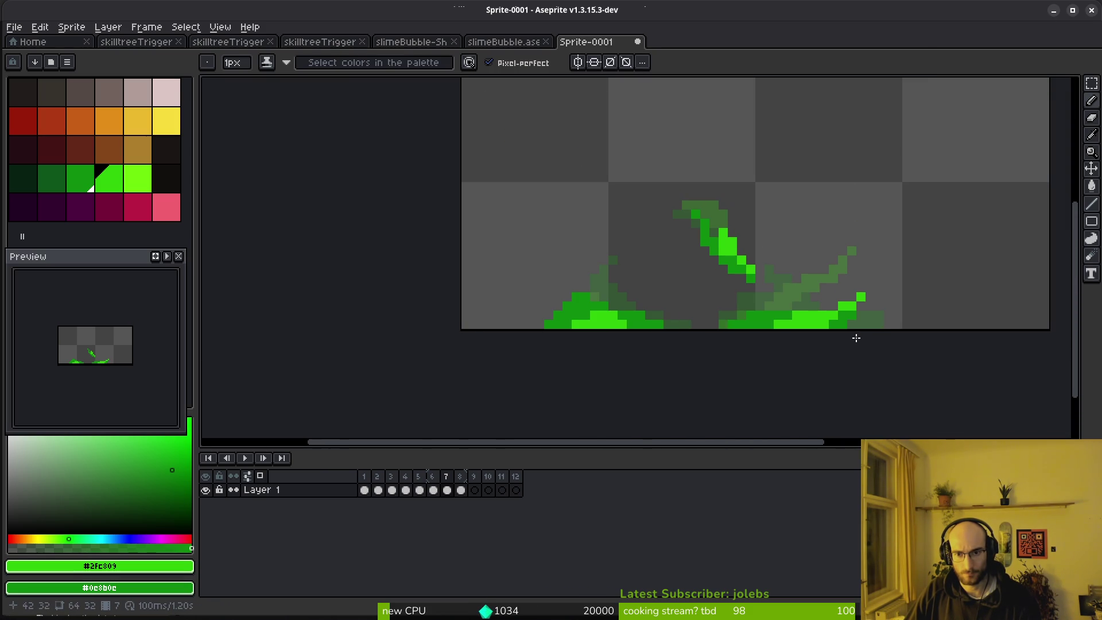
scroll(850, 319, up, 5)
scroll(821, 308, down, 6)
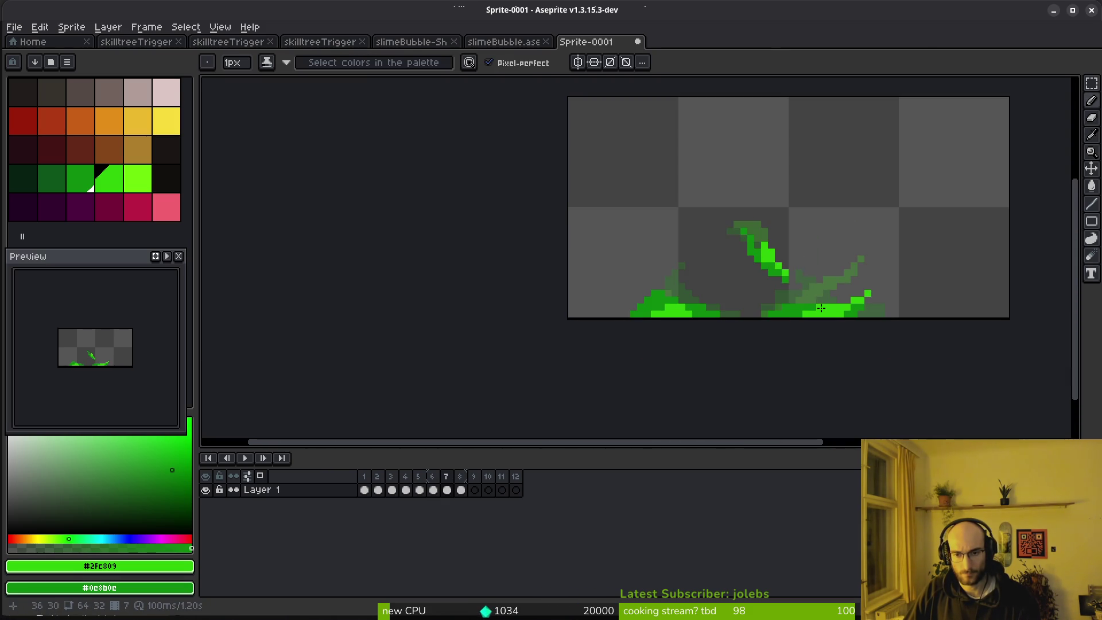
key(Right)
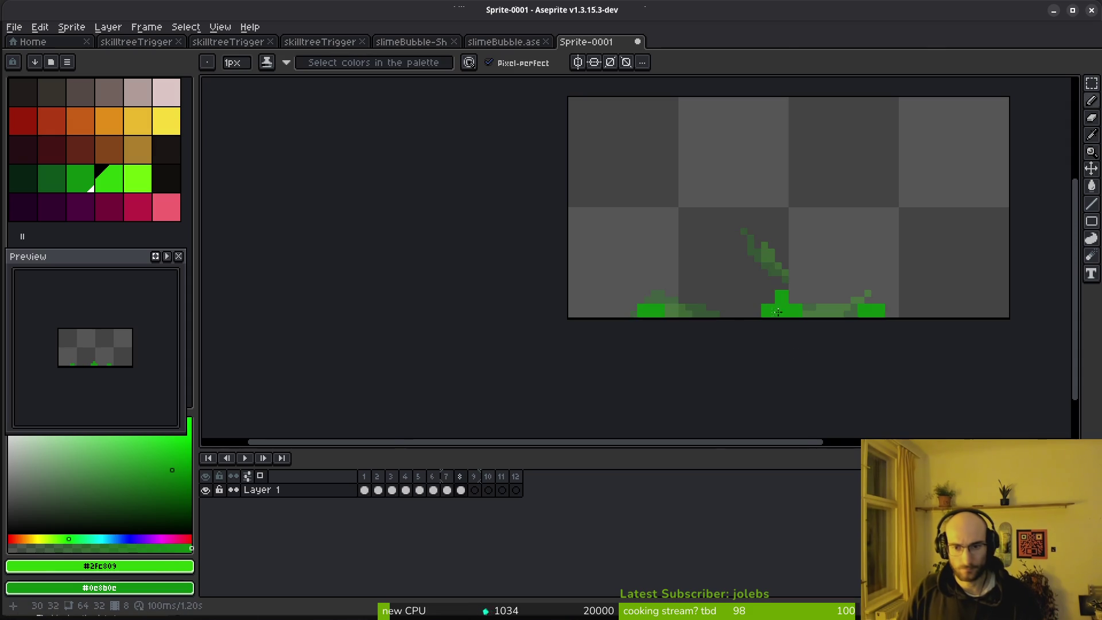
Step: Erase stray green pixels on frame 8 and add one left of the strip
scroll(784, 335, up, 5)
scroll(767, 239, down, 2)
scroll(829, 278, up, 2)
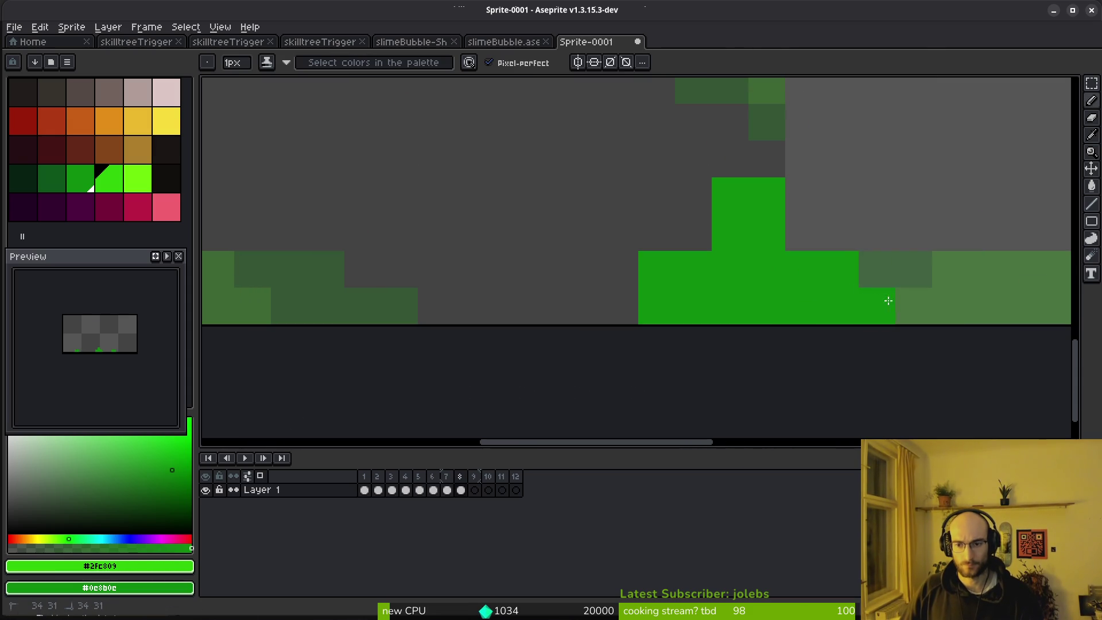
key(e)
click(767, 195)
key(e)
click(657, 269)
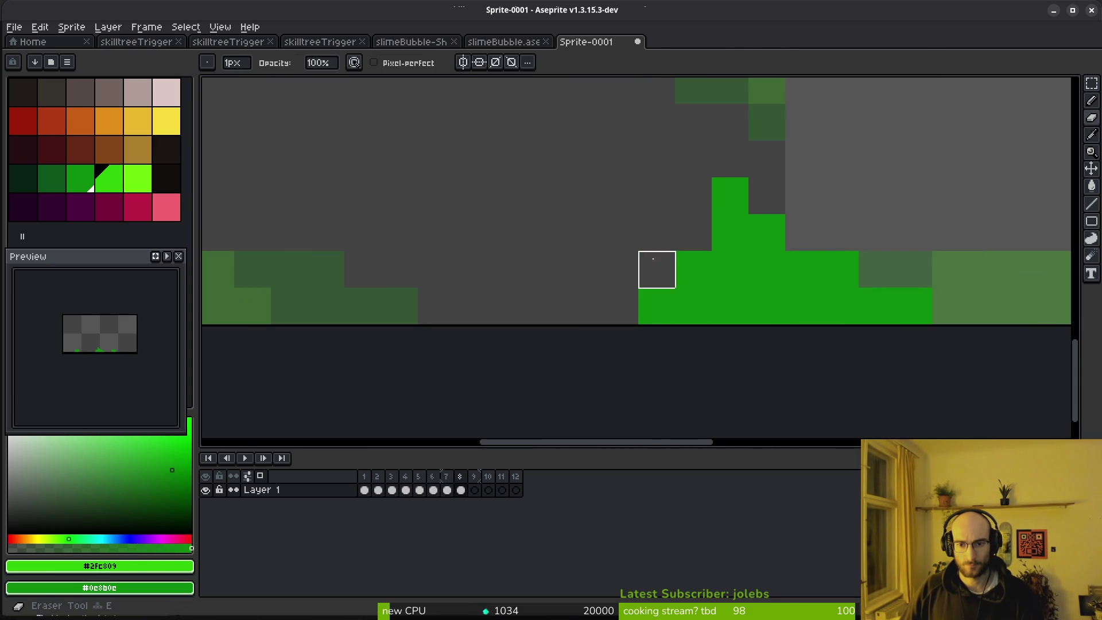
key(b)
click(620, 306)
scroll(540, 264, down, 1)
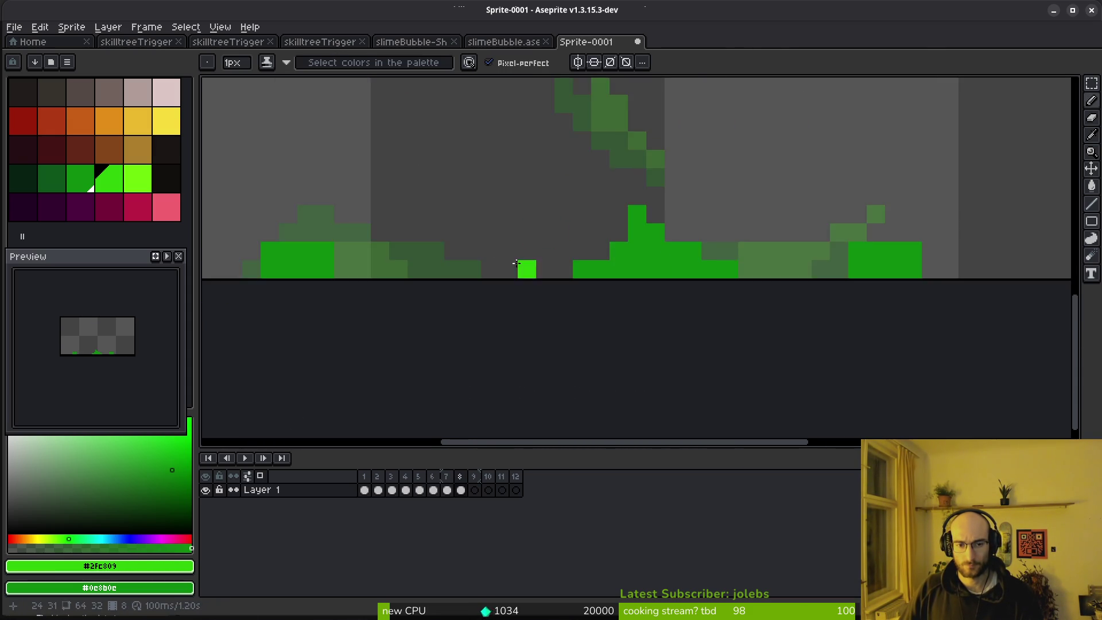
scroll(539, 264, up, 4)
Step: Move past frame 8 and select the empty frames 9–12 in the timeline
key(e)
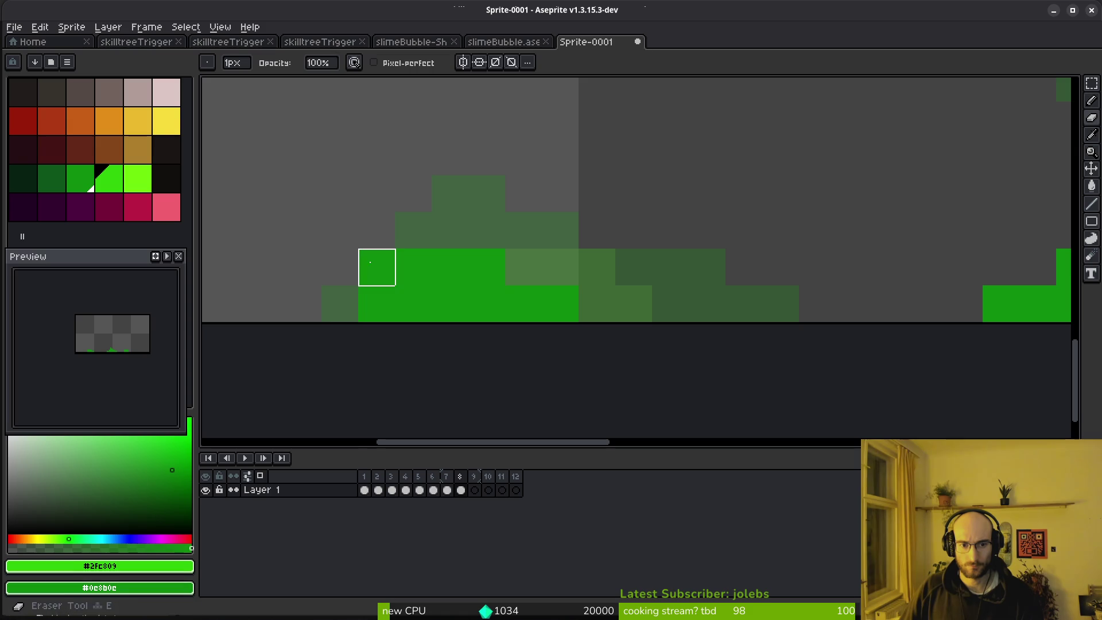
scroll(377, 267, down, 4)
scroll(570, 305, up, 4)
key(b)
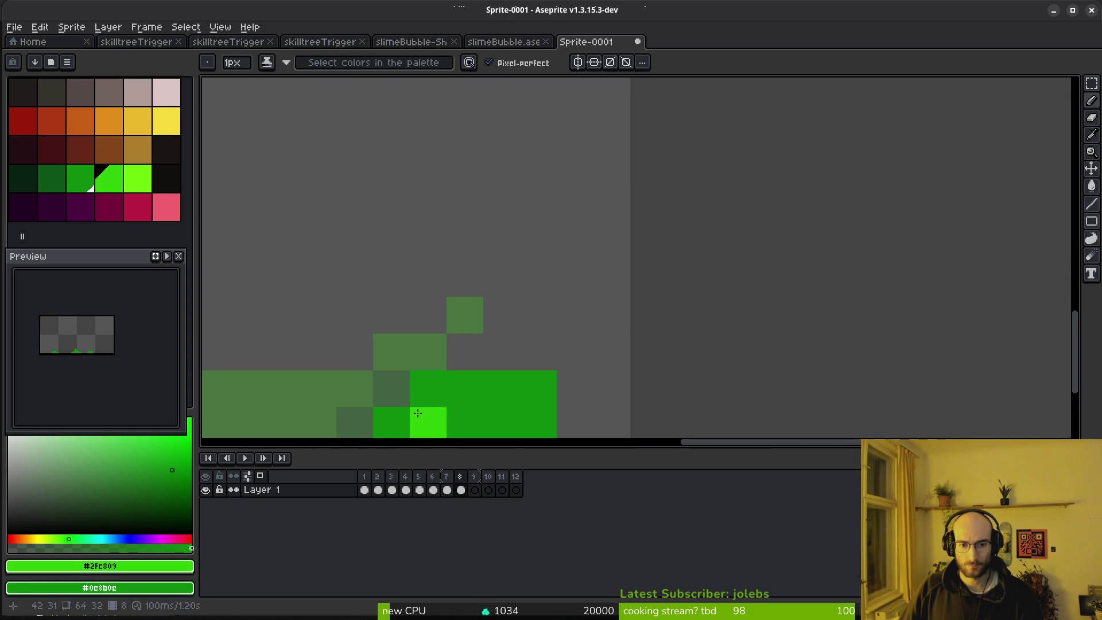
scroll(612, 352, down, 4)
key(alt)
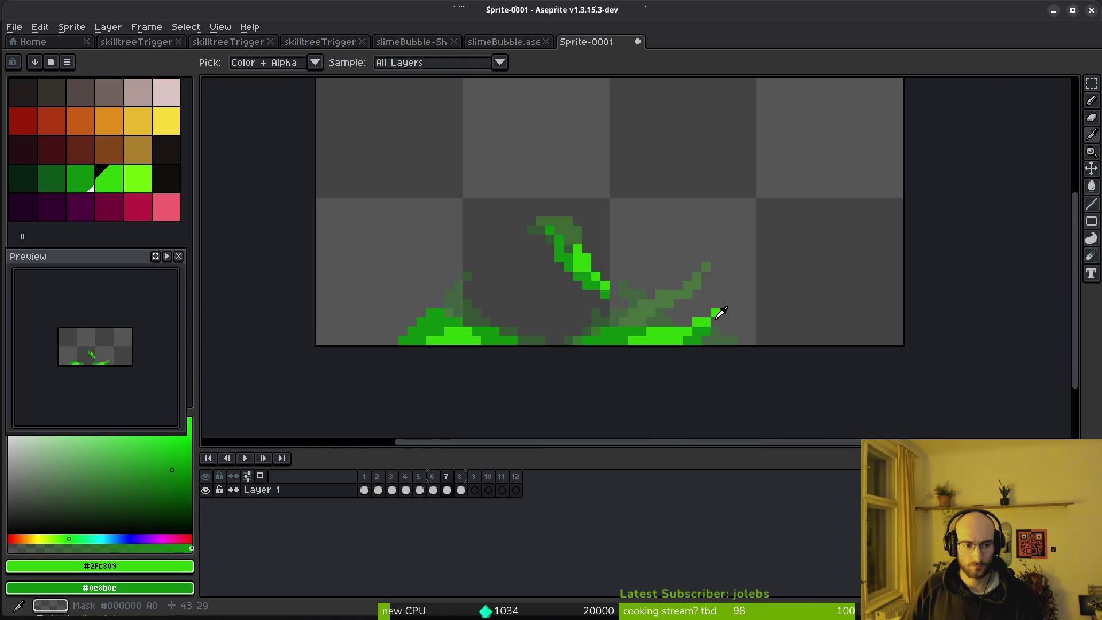
key(Right)
drag(480, 480, 532, 477)
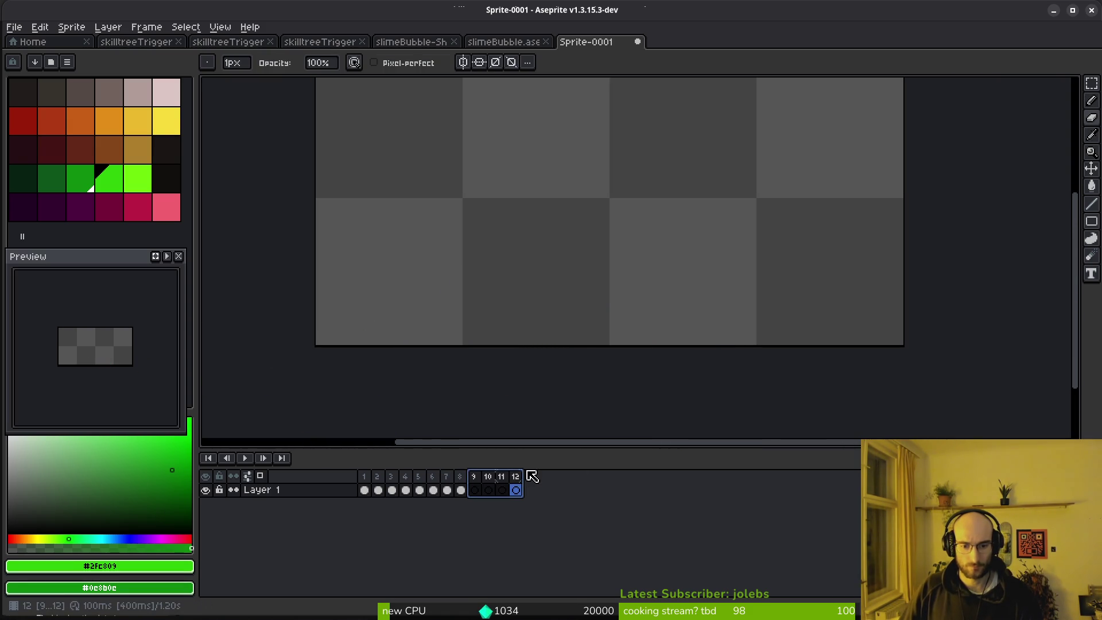
Step: Delete empty frames 9–12 and generate the 8-frame 512×32 sprite sheet
key(alt+Delete)
key(ctrl+e)
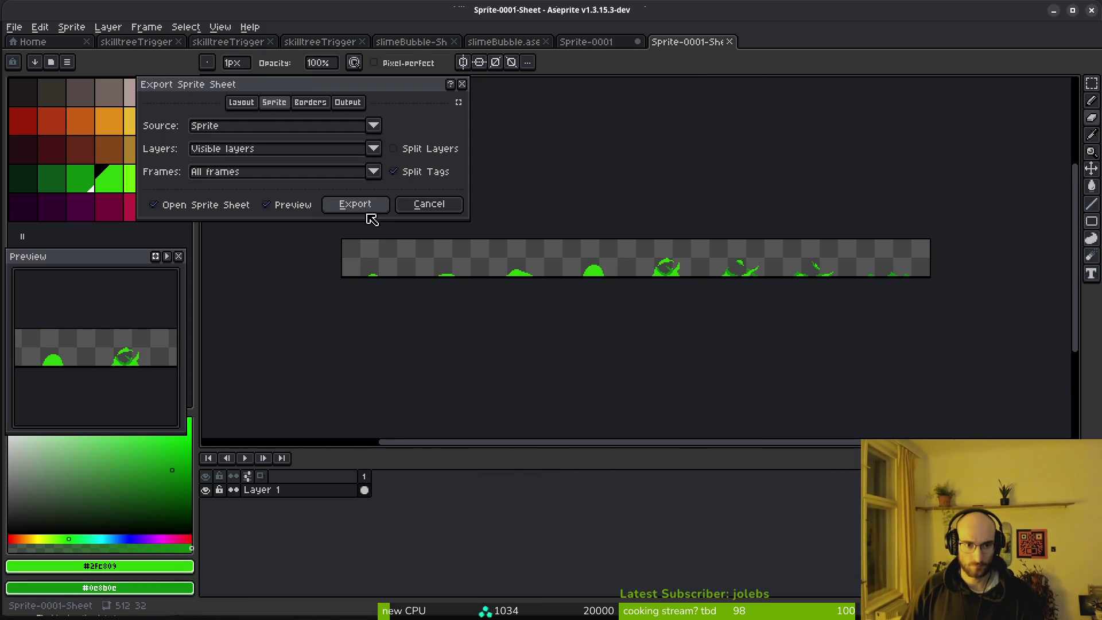
click(370, 211)
Step: Open Export As for Sprite-0001-Sheet and browse for a save location
key(ctrl+shift+e)
key(Return)
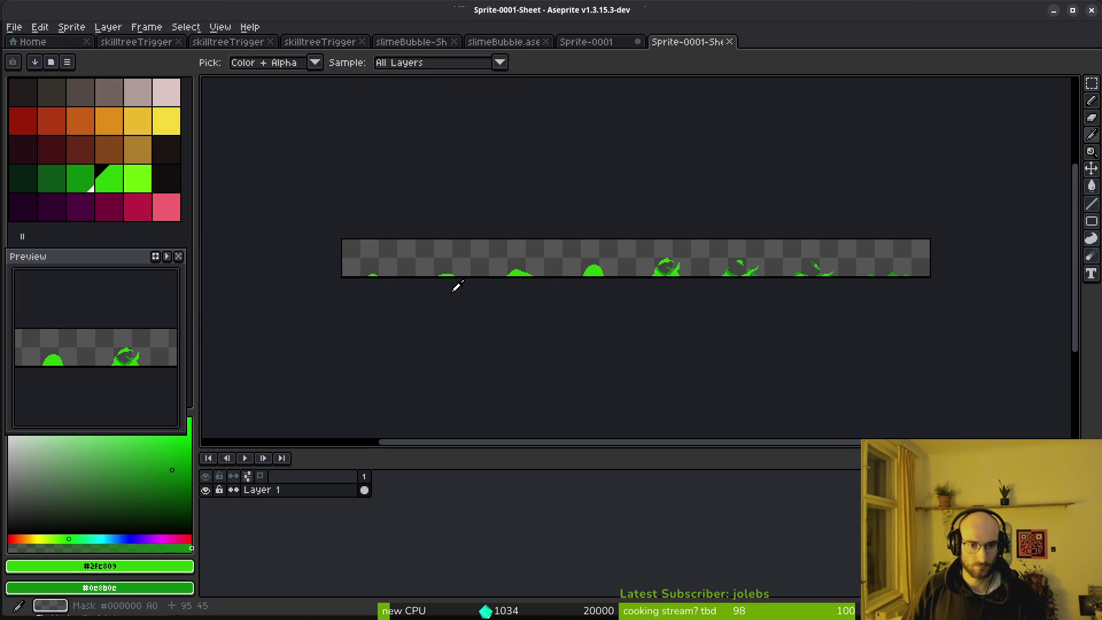
key(ctrl+shift+e)
click(285, 56)
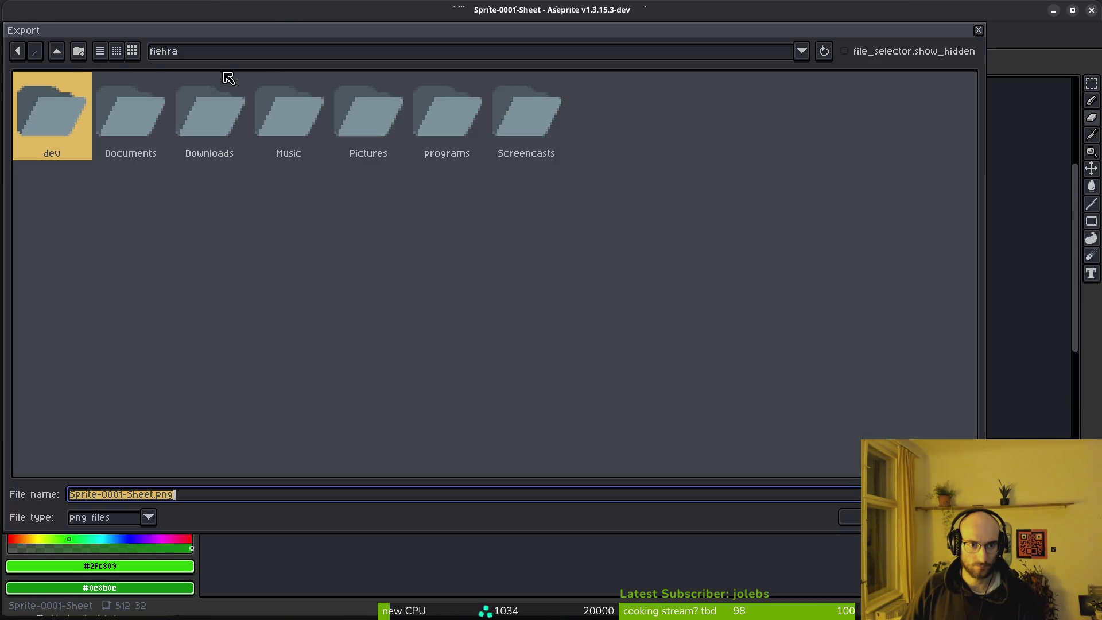
Step: Navigate to the pollinate-or-die/assets/art/environment folder
click(57, 52)
double_click(57, 113)
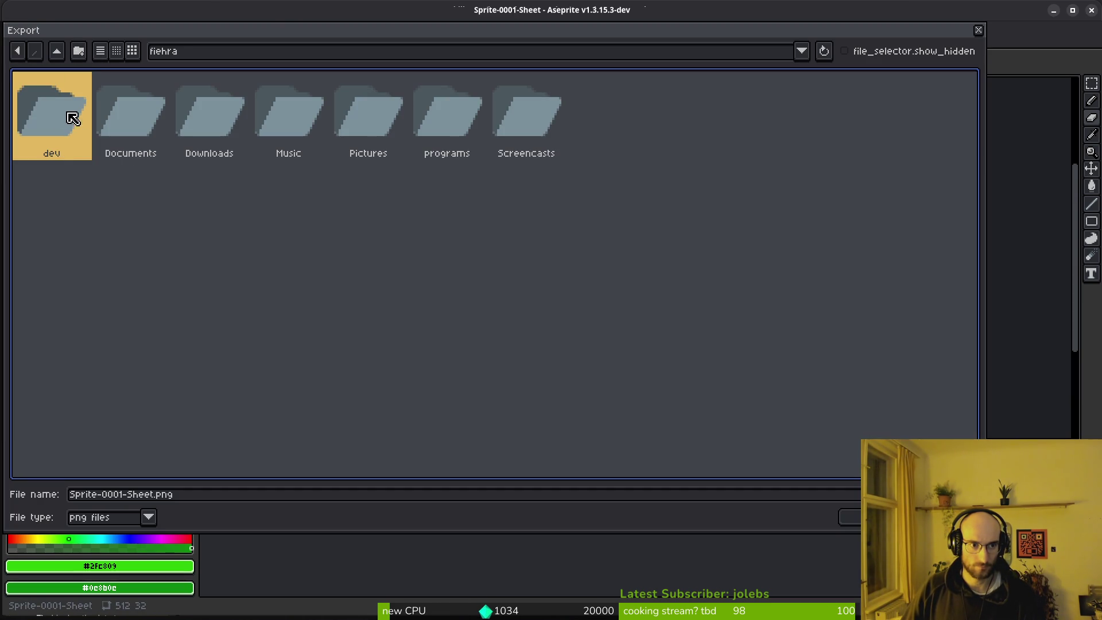
double_click(48, 110)
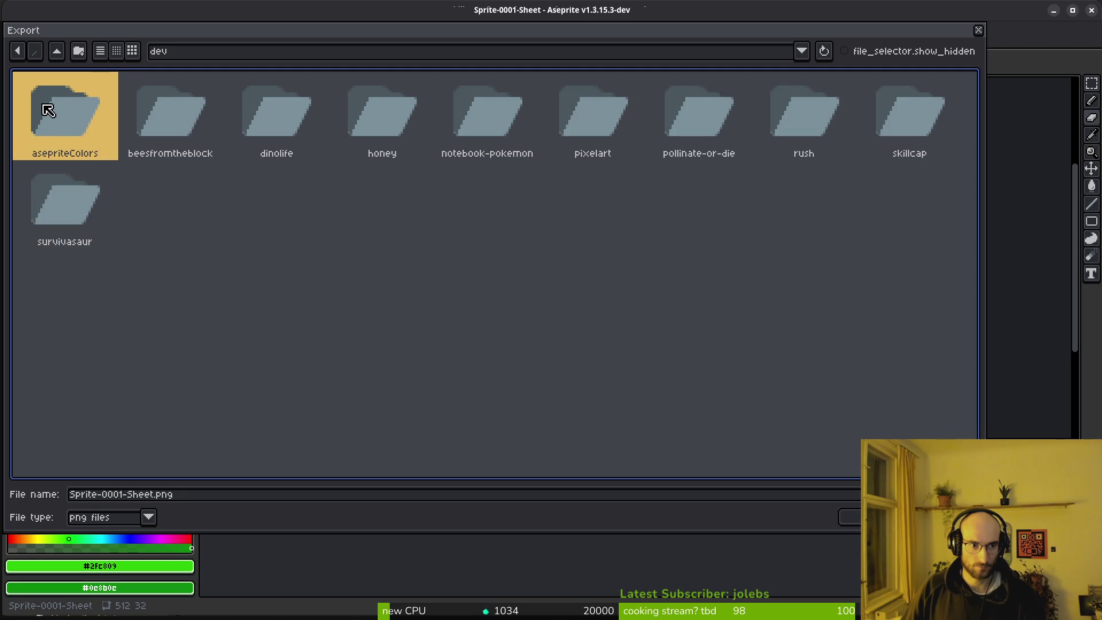
double_click(688, 99)
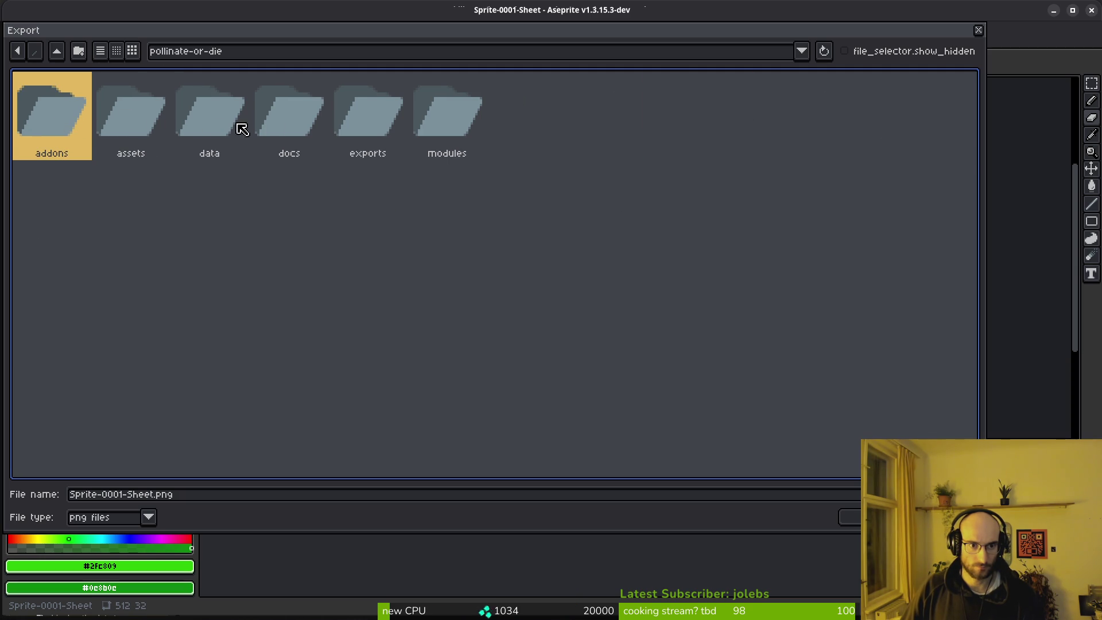
click(140, 123)
double_click(123, 113)
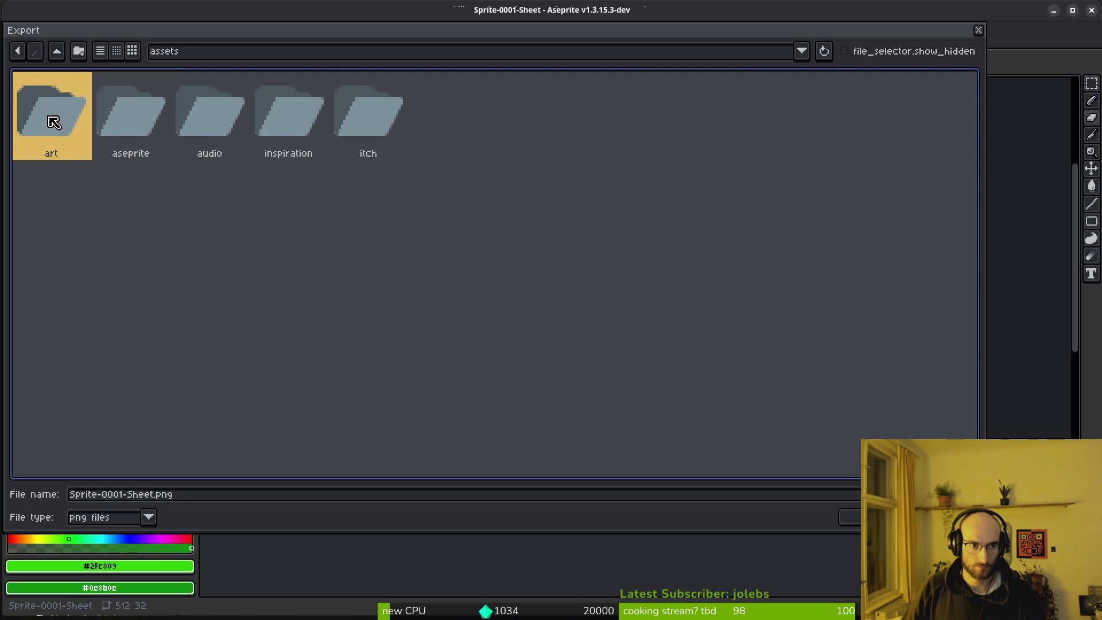
double_click(52, 123)
double_click(208, 115)
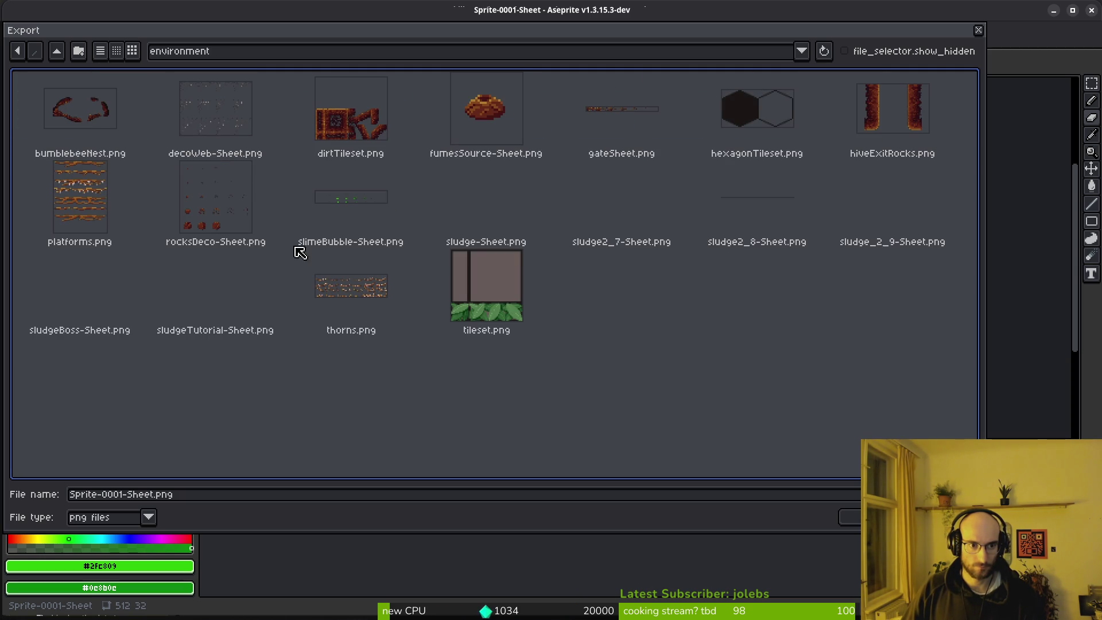
Step: Name the file sludgeScaledx2.png and export the sheet there
drag(152, 495, 1, 492)
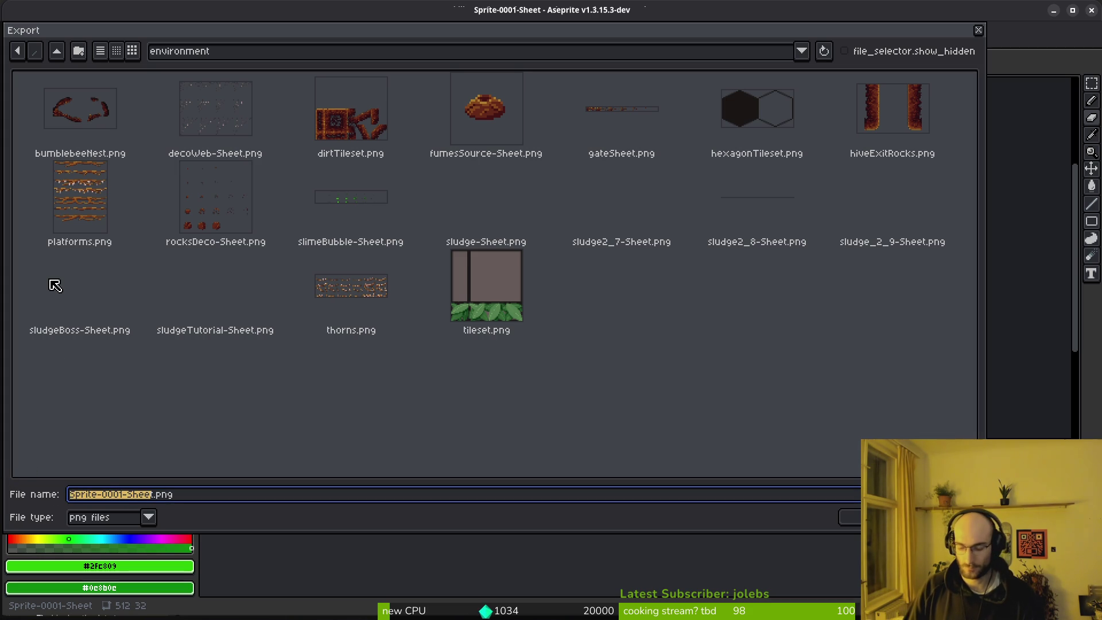
key(BackSpace)
text(sludgeScaled)
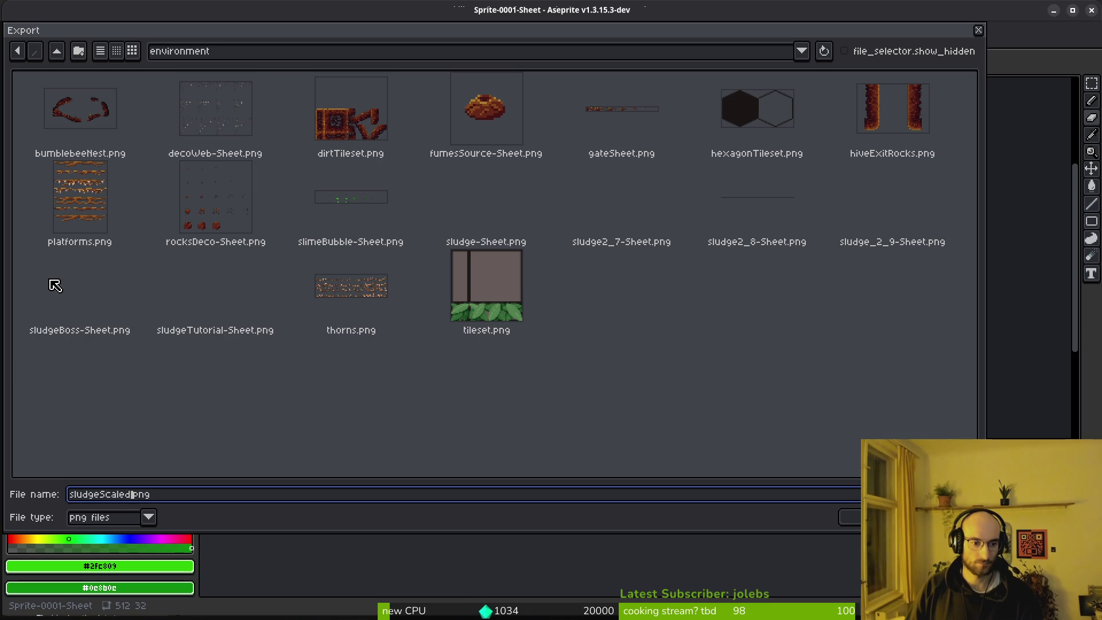
text(x2)
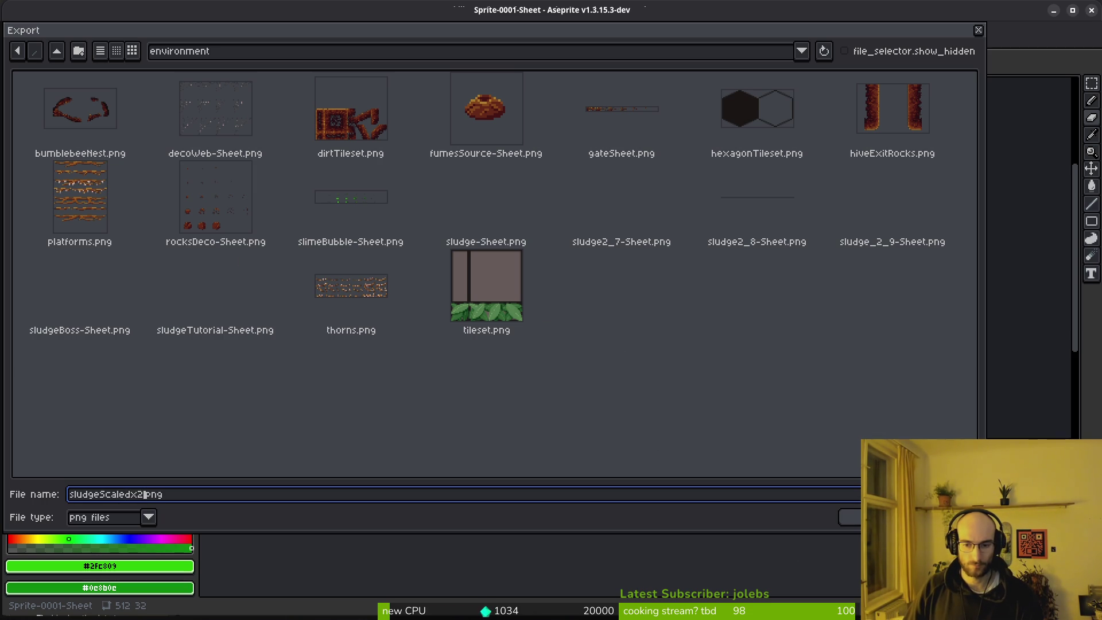
click(855, 517)
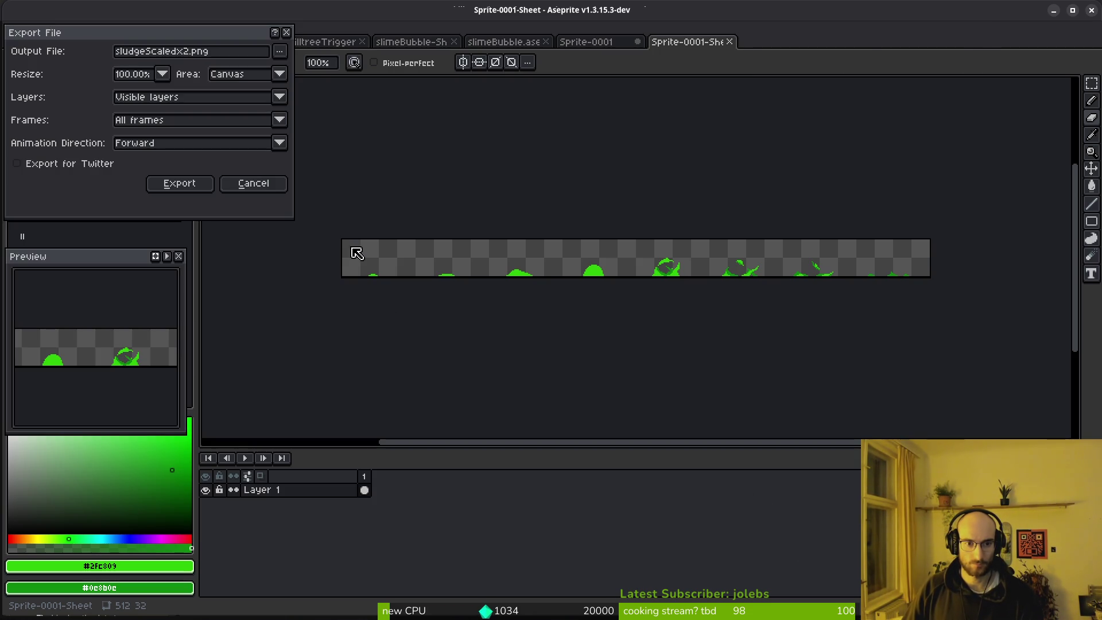
click(179, 186)
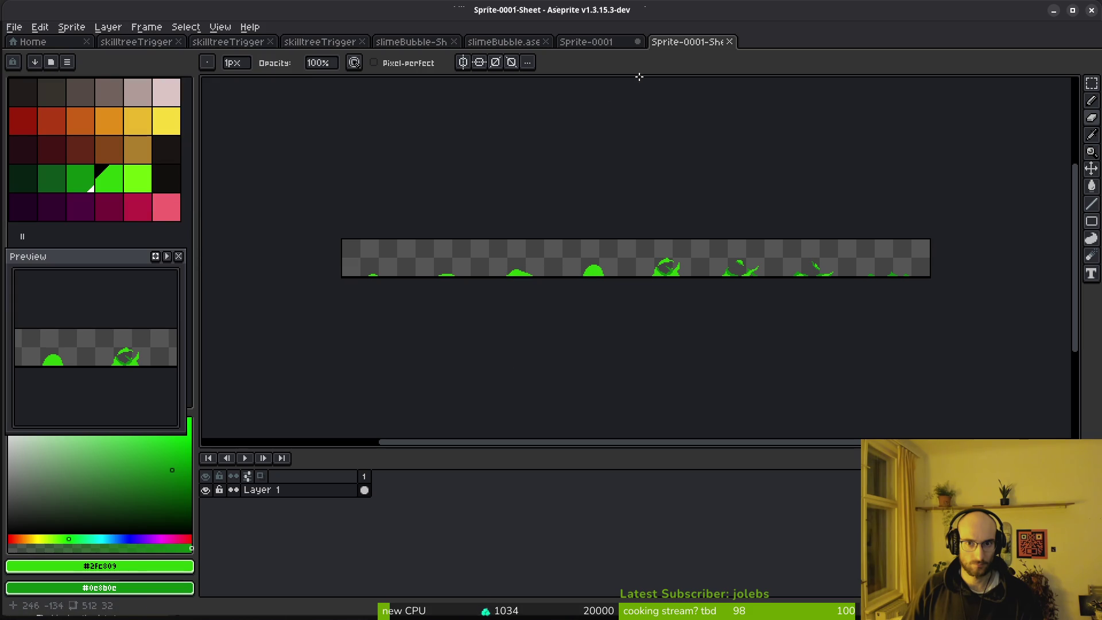
Step: Close the sheet and save the animation as sludgeScaledx2.aseprite in assets/aseprite
middle_click(697, 42)
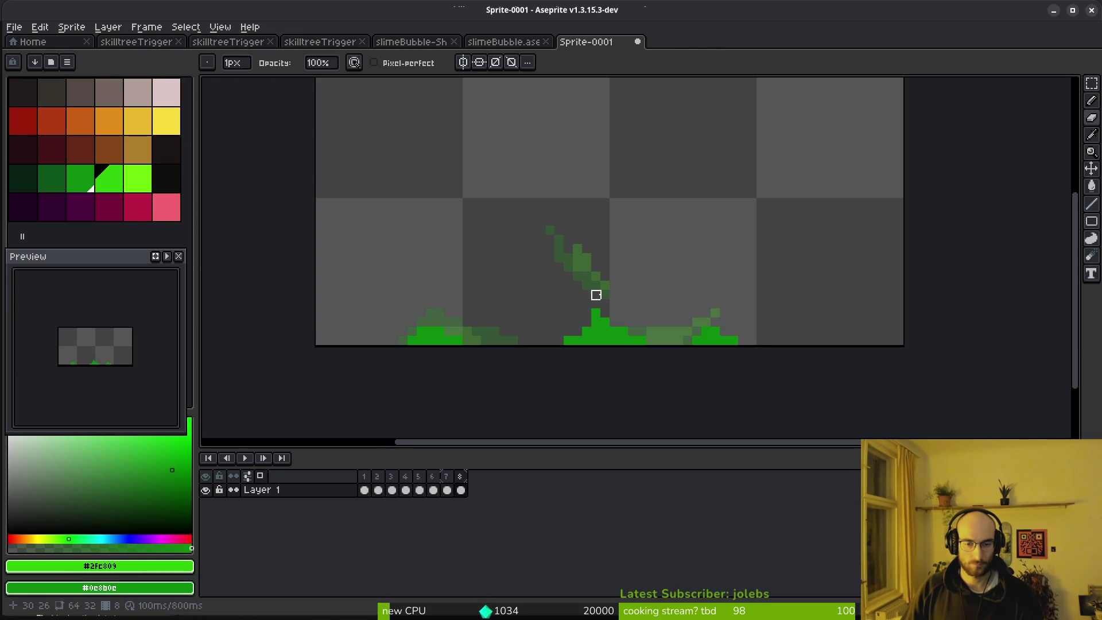
key(ctrl+s)
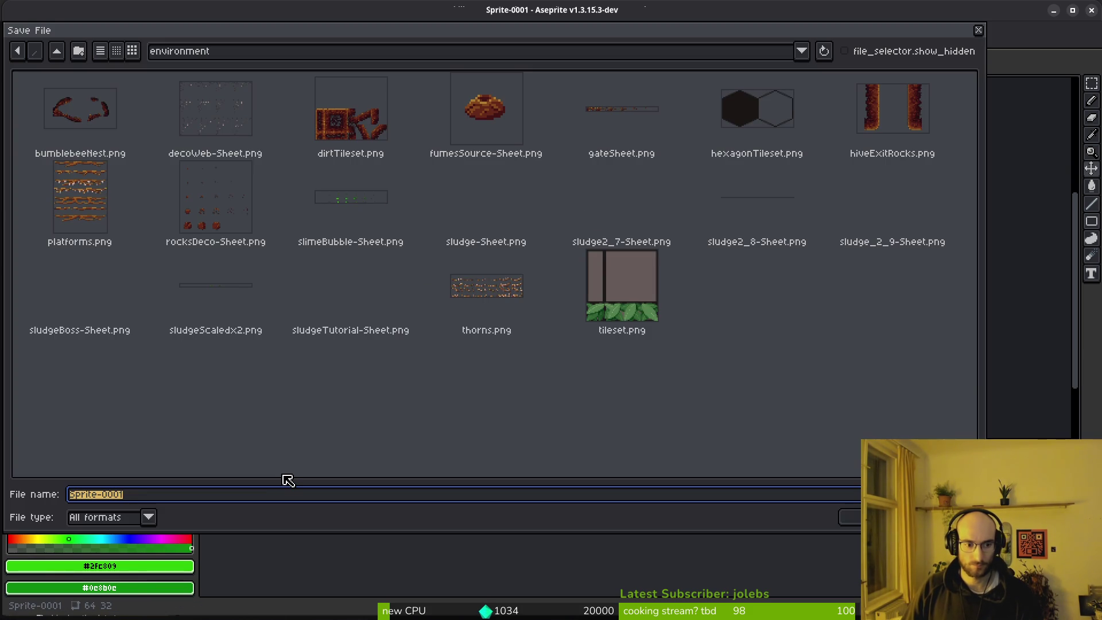
text(sludgeScale)
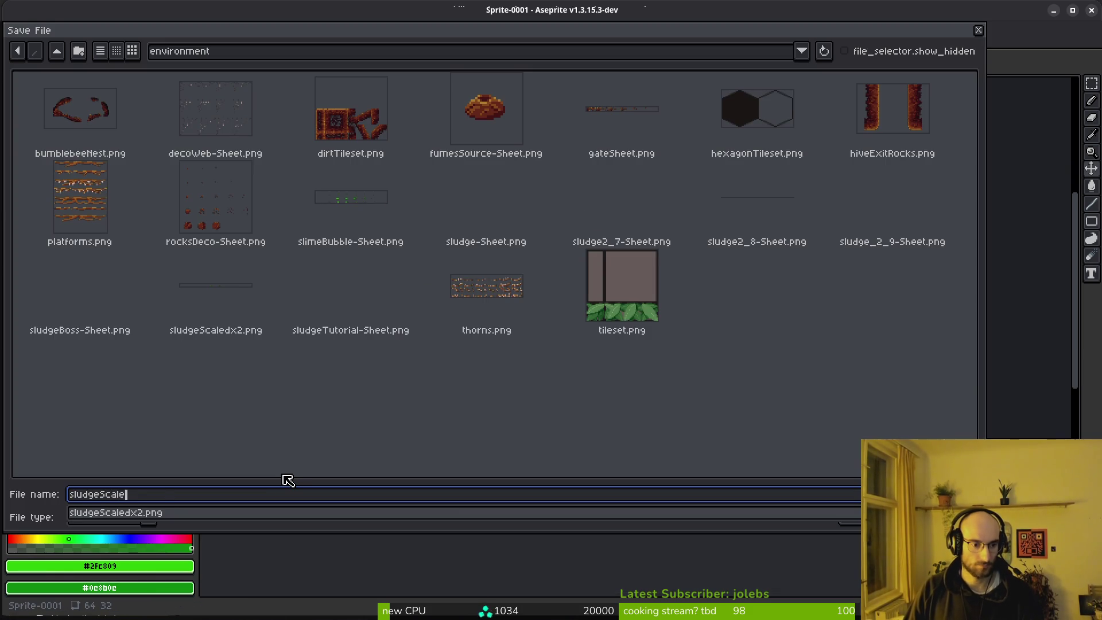
key(Return)
key(End)
key(BackSpace)
key(BackSpace)
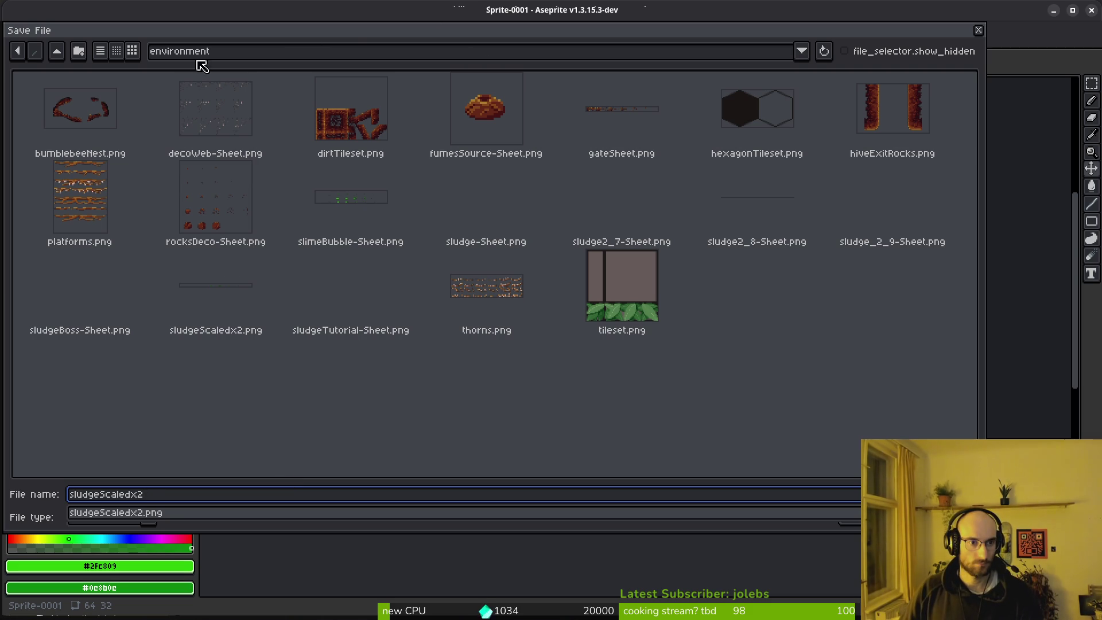
click(56, 51)
click(57, 52)
click(120, 113)
double_click(120, 112)
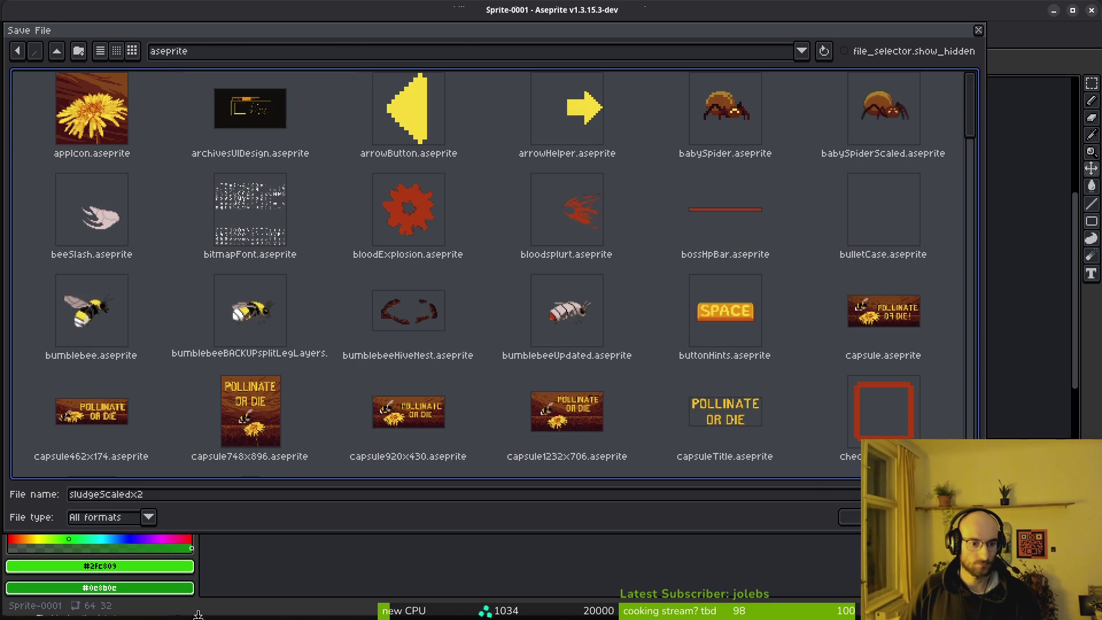
click(850, 517)
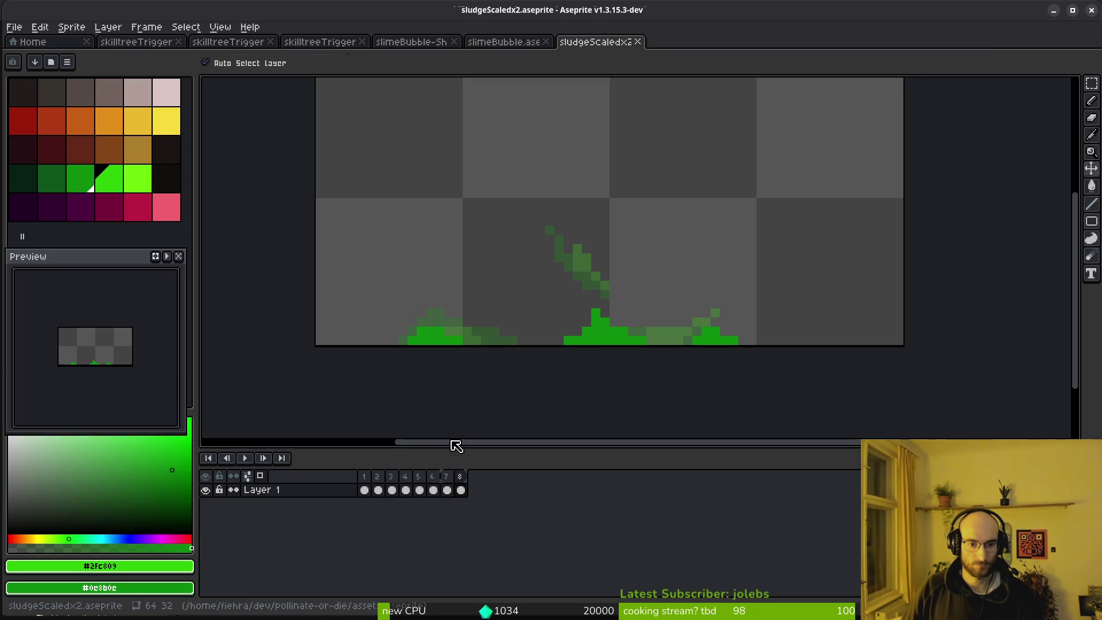
Step: Close the remaining sprite documents and switch over to Godot
key(ctrl+w)
key(ctrl+w)
key(ctrl+w)
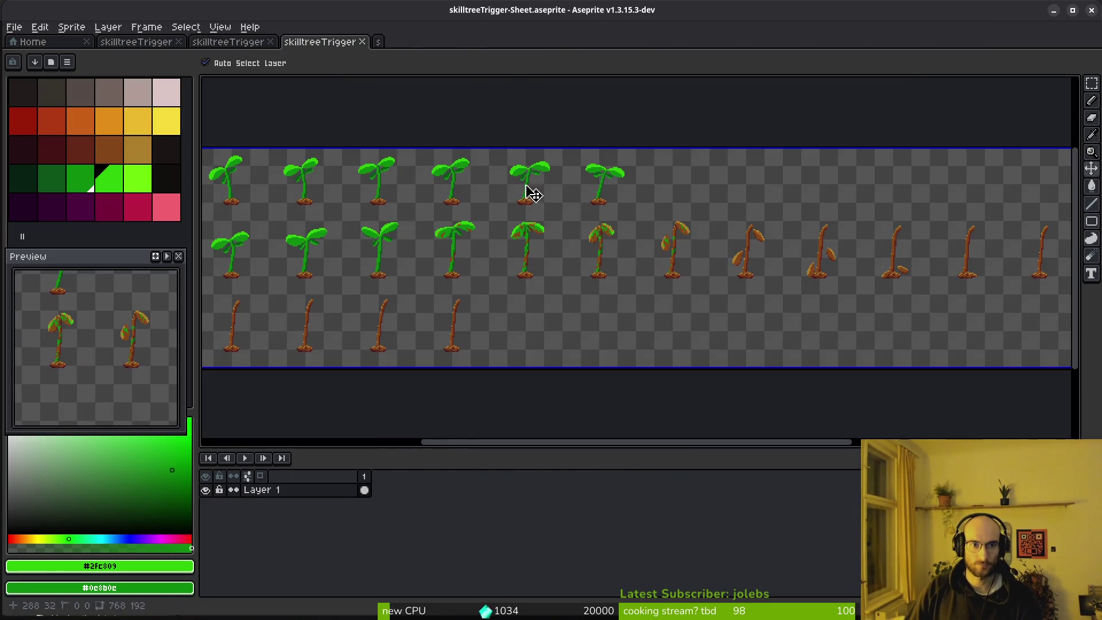
key(ctrl+w)
key(alt+Tab)
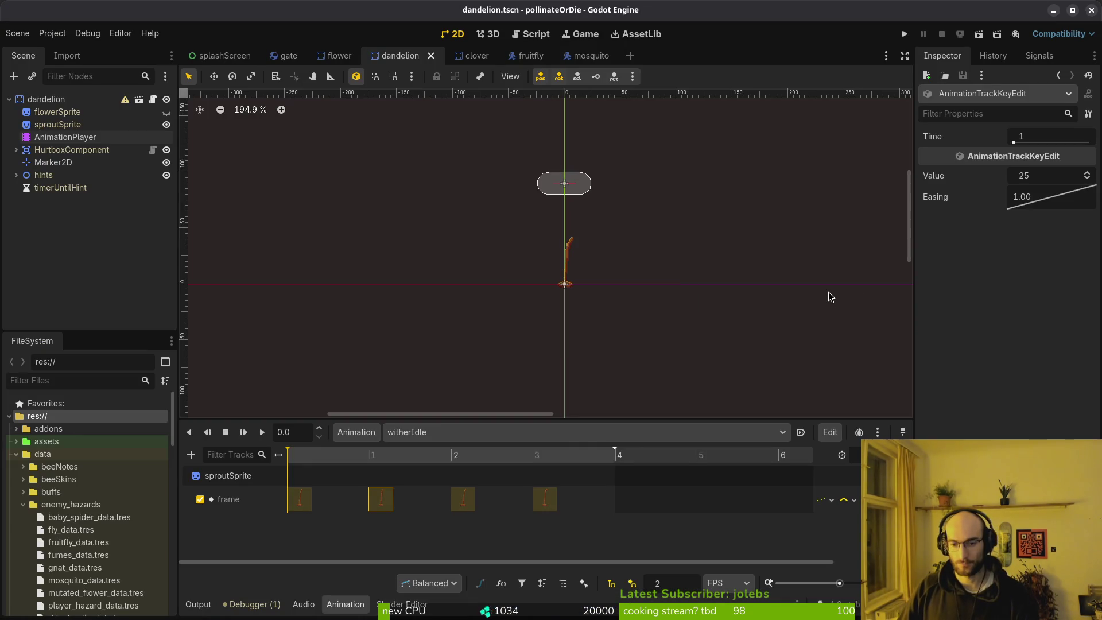
Step: Open sludge_data.tres and expand its Gameover Sprite frames resource
key(ctrl+shift+o)
key(Escape)
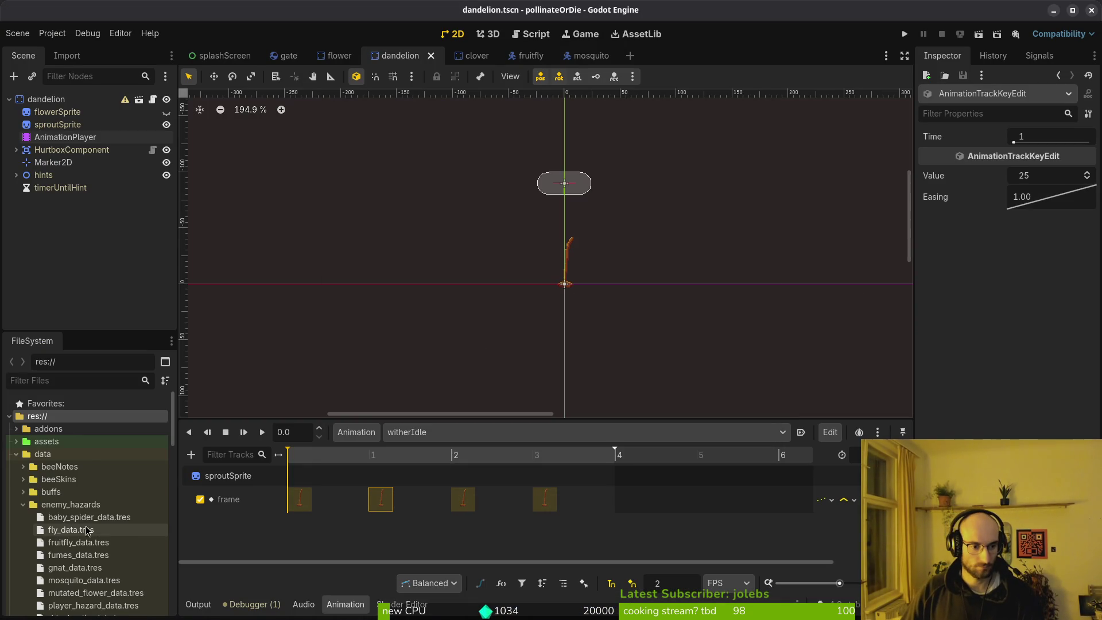
scroll(78, 545, down, 5)
double_click(79, 484)
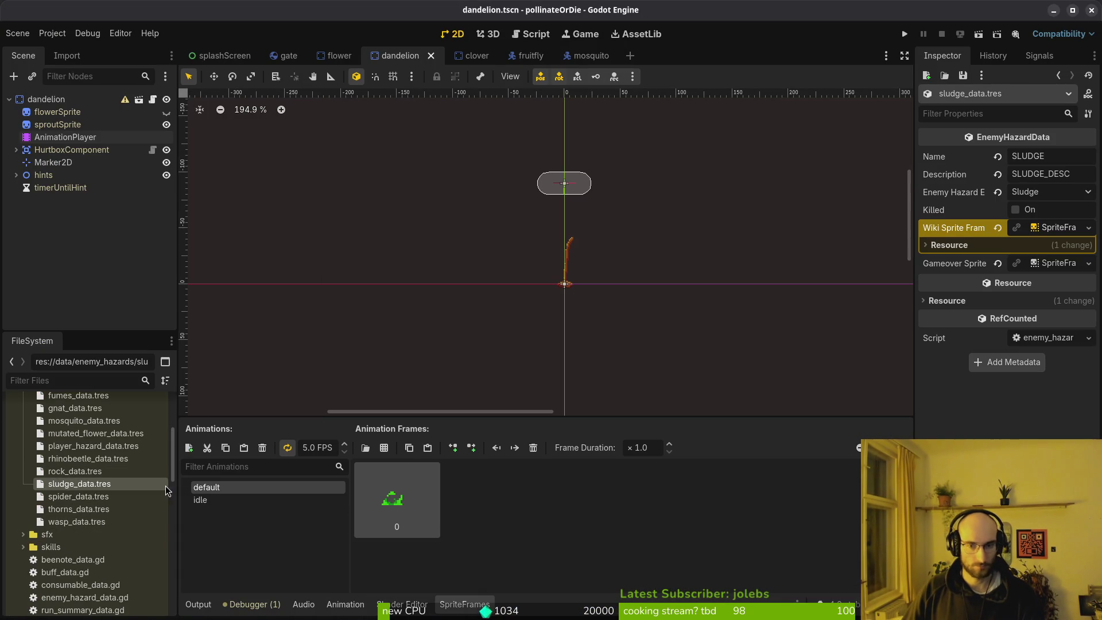
click(1042, 264)
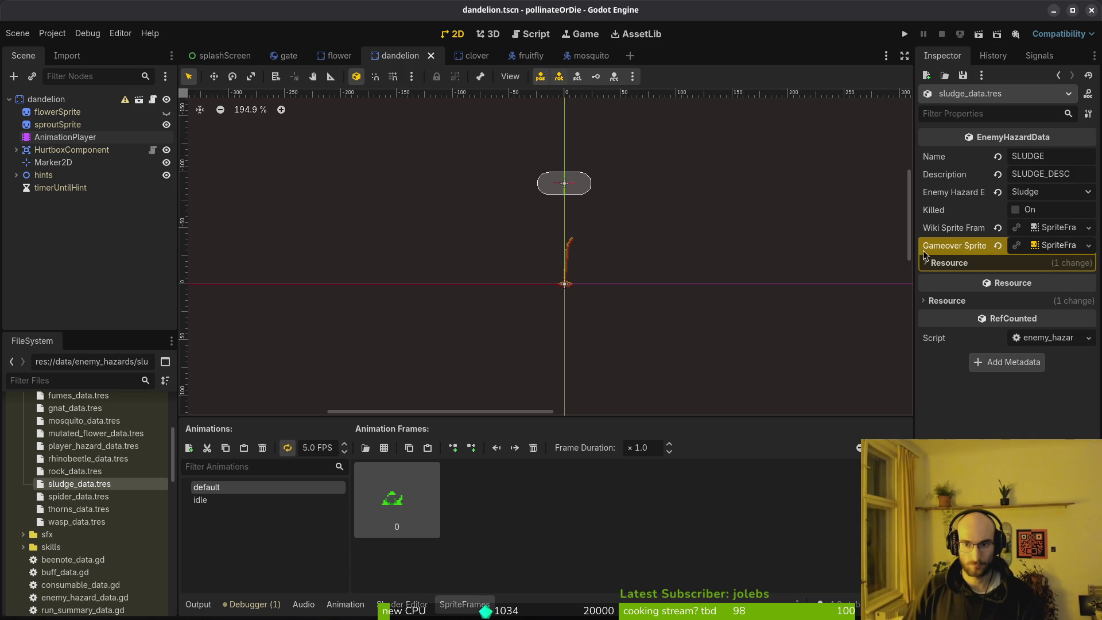
click(1030, 250)
click(1030, 249)
Step: Delete the default animation's only frame and start adding frames from a sprite sheet
click(259, 501)
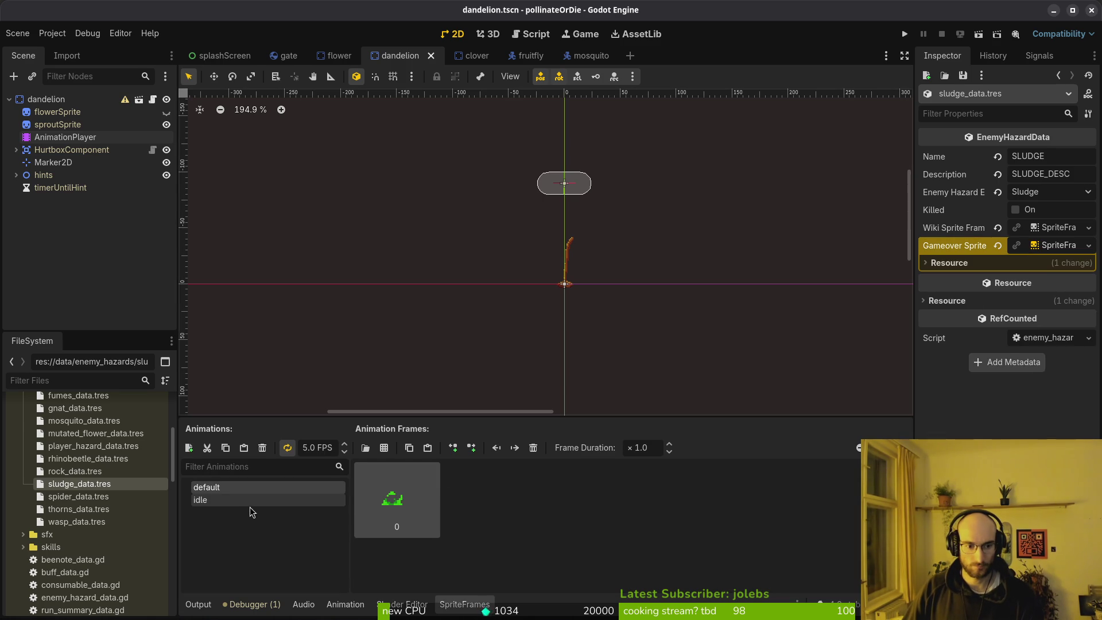
click(248, 489)
click(388, 447)
key(Escape)
click(537, 447)
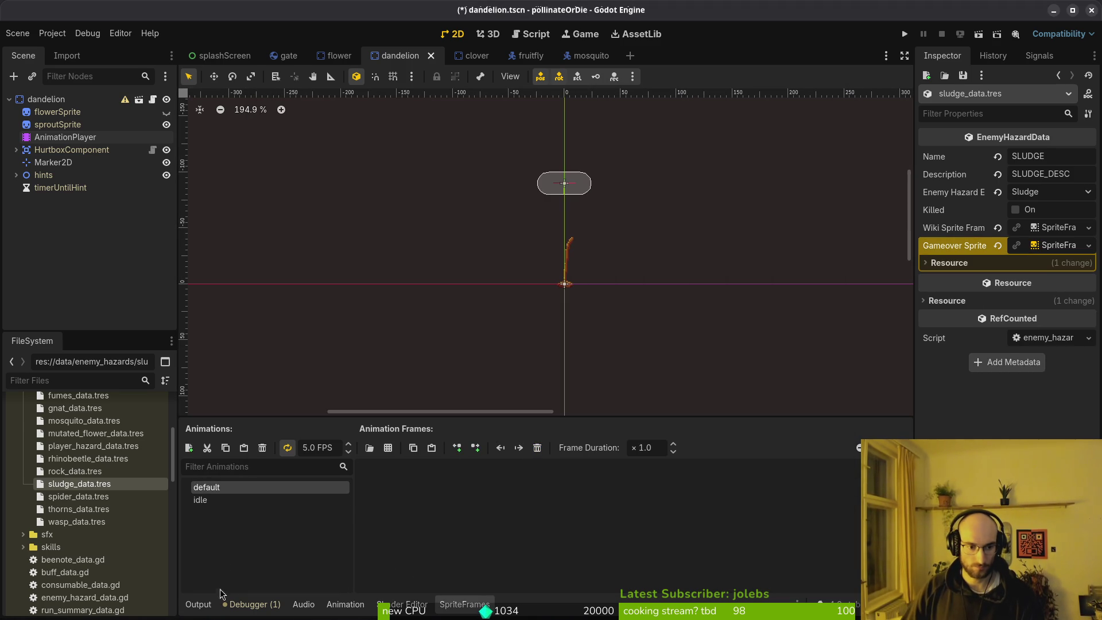
click(212, 503)
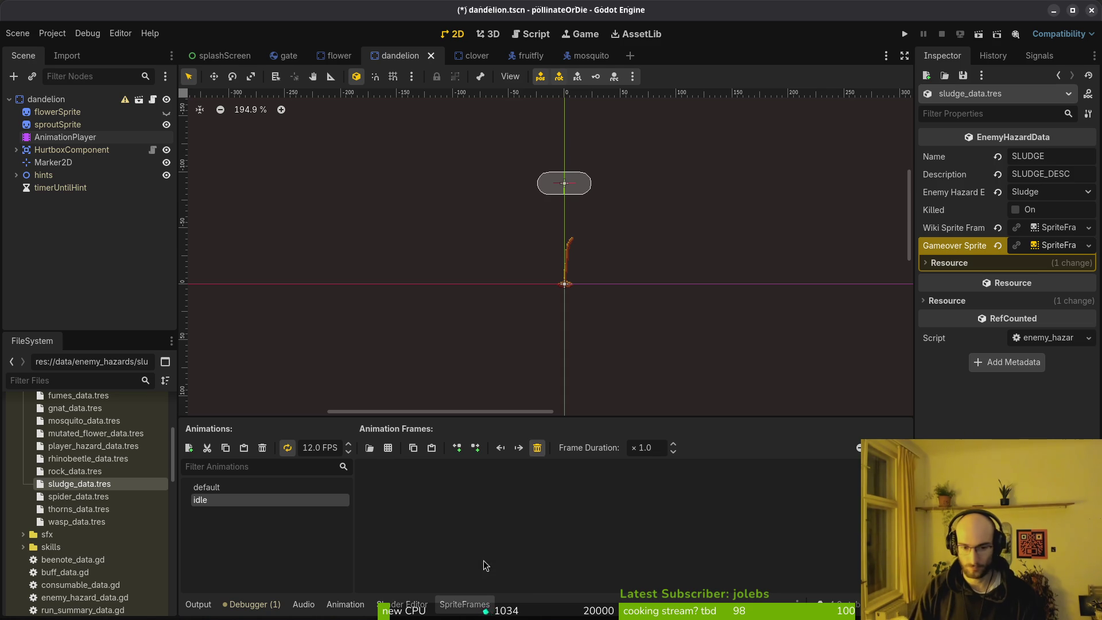
click(210, 489)
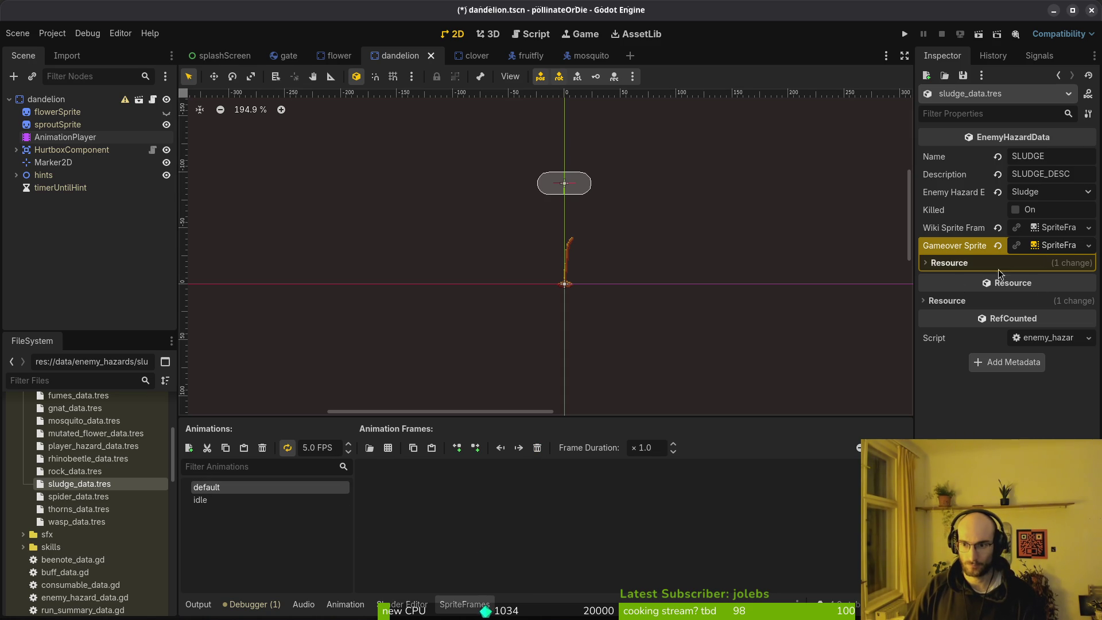
click(388, 448)
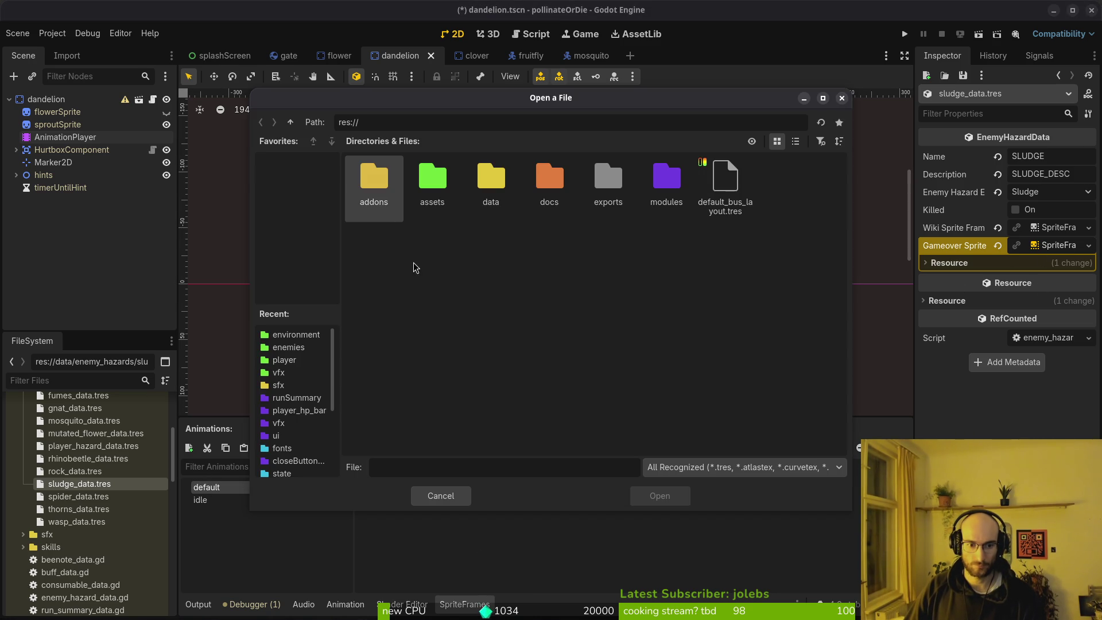
Step: Open sludgeScaledx2.png from assets/art/environment, slice it, and add one frame
double_click(446, 195)
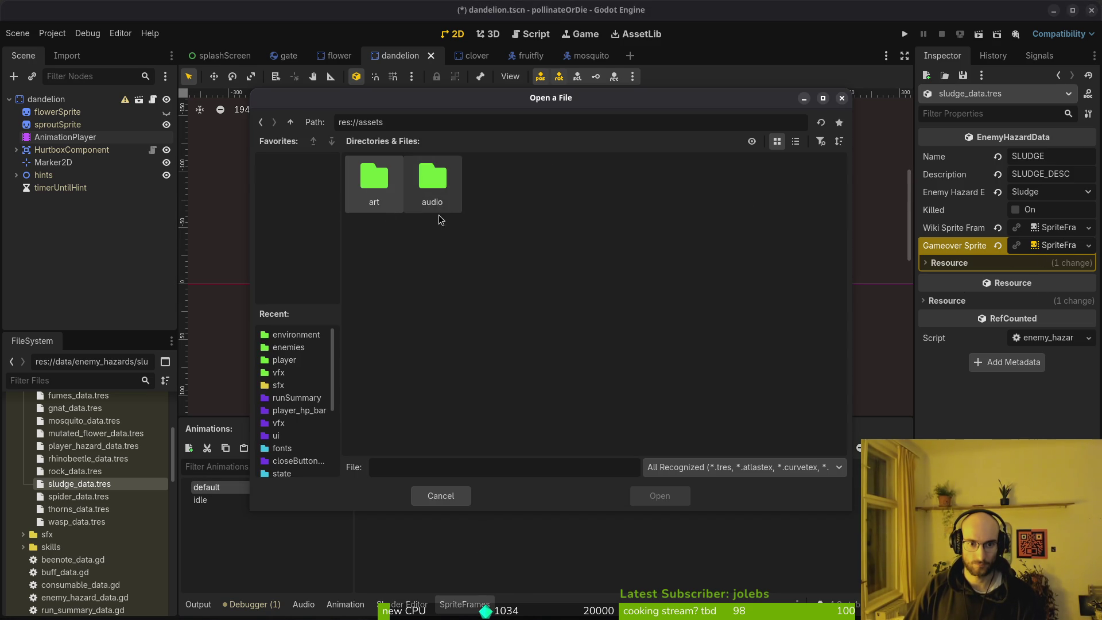
double_click(357, 173)
double_click(489, 177)
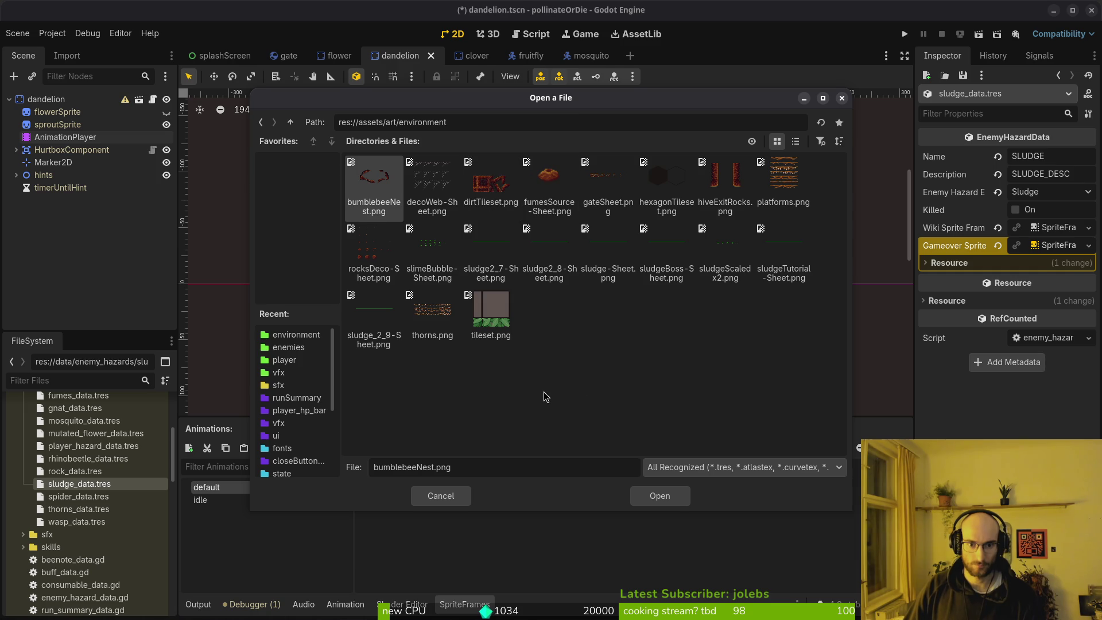
click(726, 275)
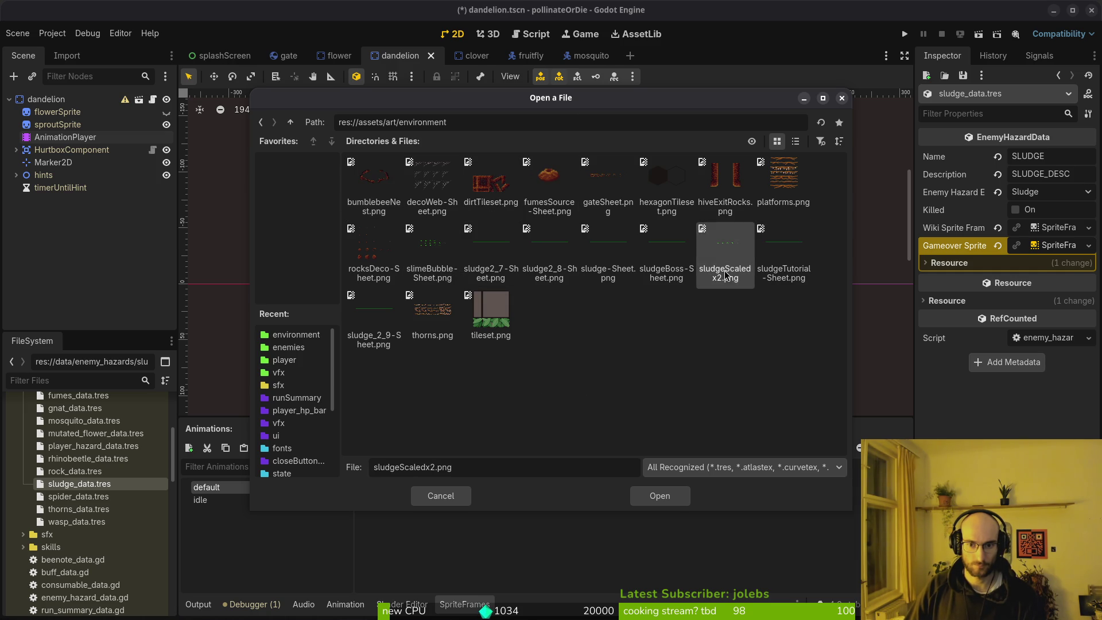
click(655, 495)
click(872, 276)
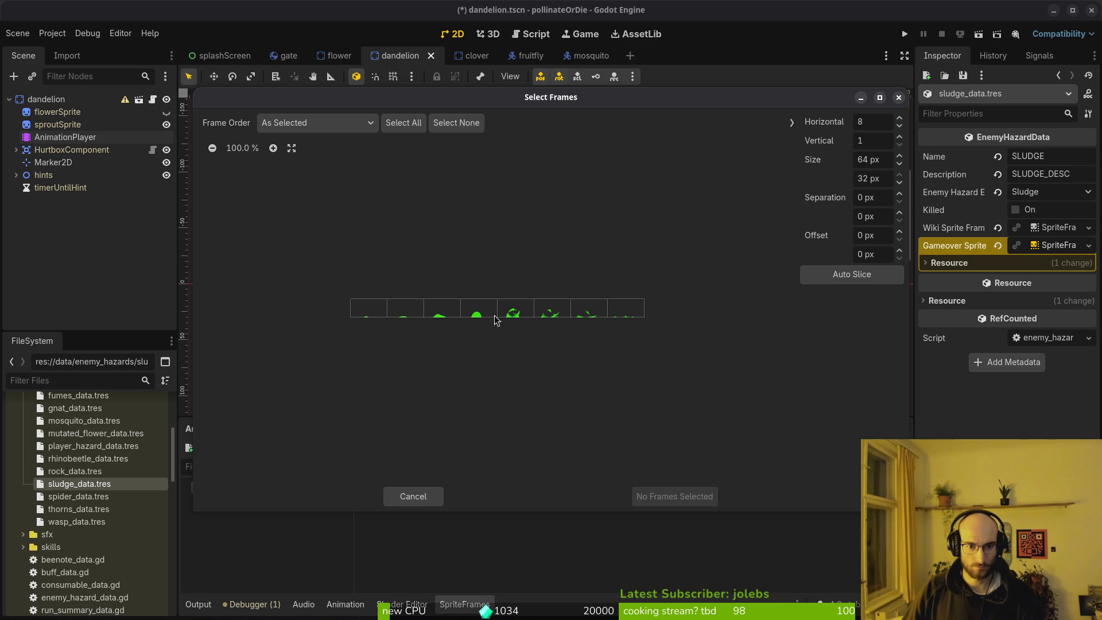
click(511, 319)
click(674, 496)
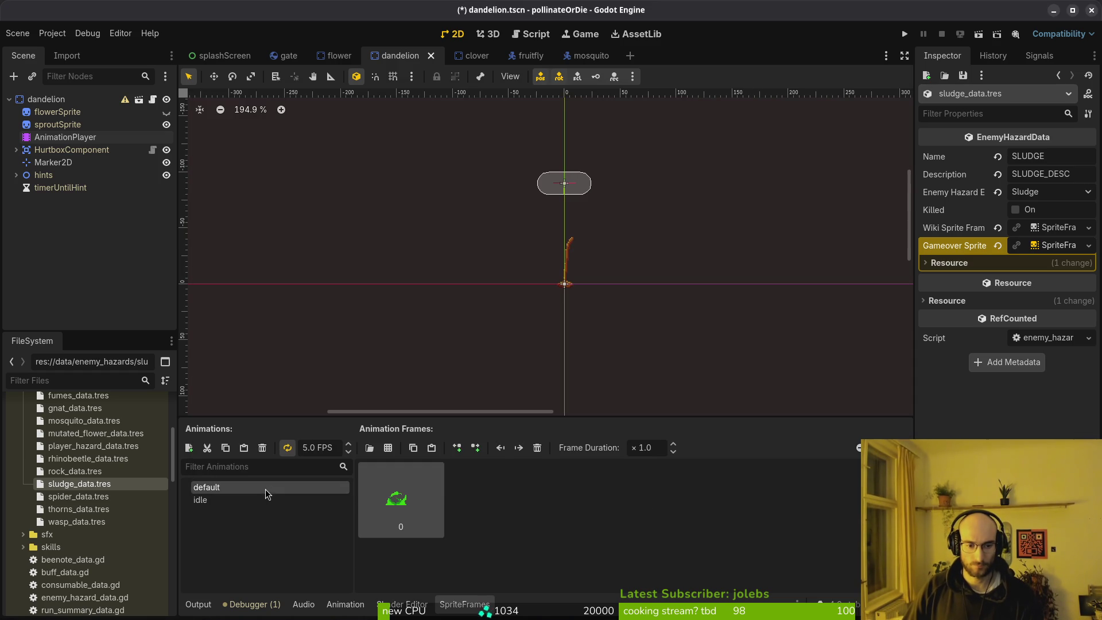
Step: Add all eight sludgeScaledx2.png frames to the idle animation
click(283, 504)
click(388, 448)
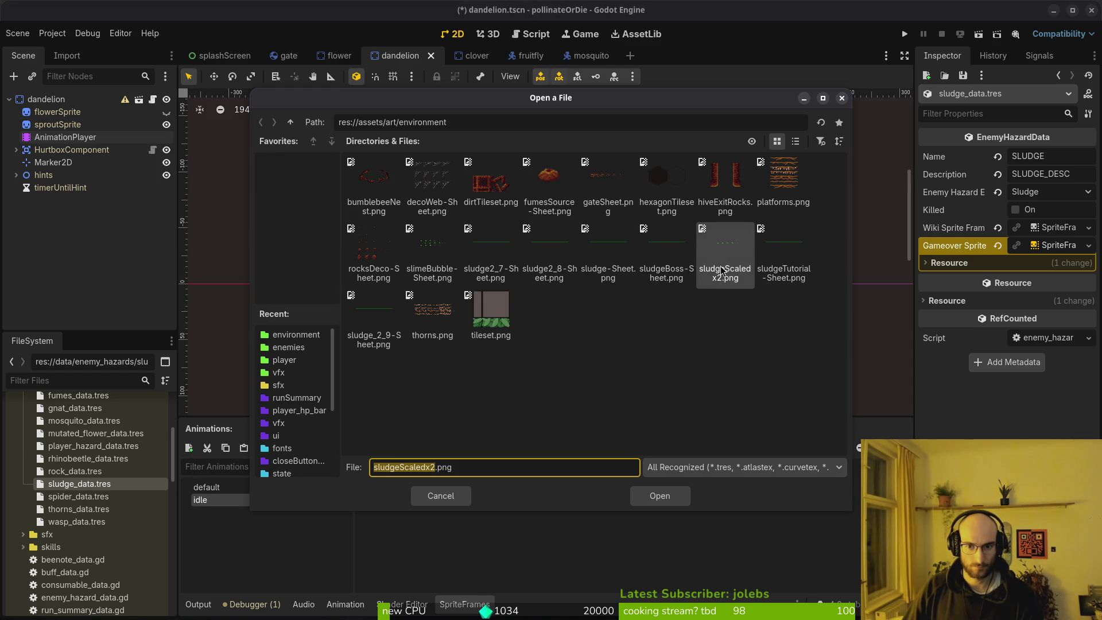
click(660, 496)
drag(372, 310, 640, 322)
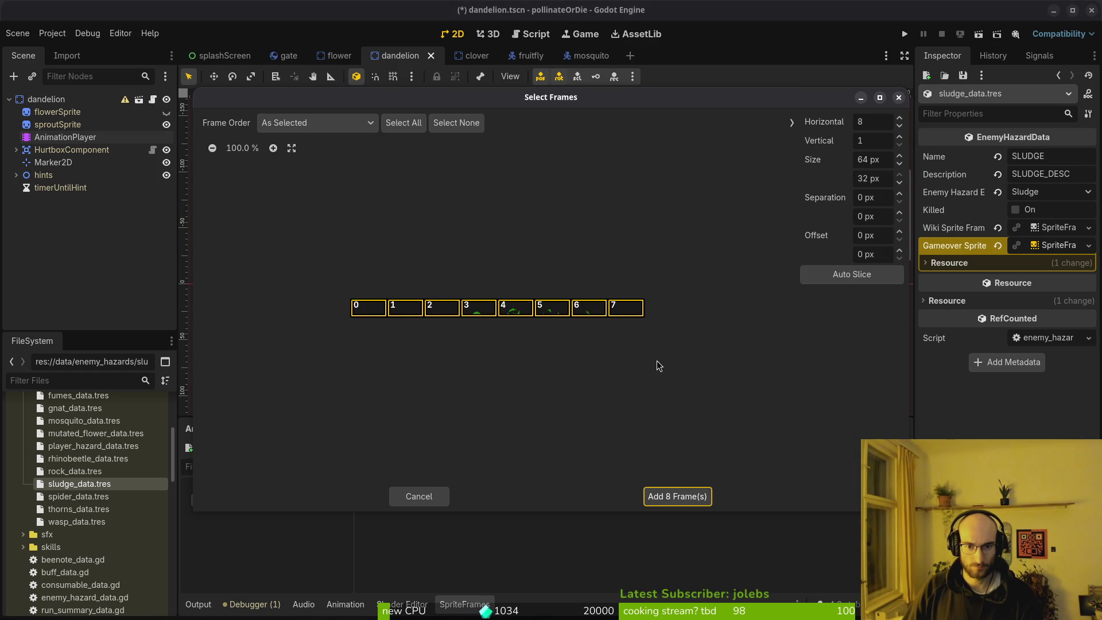
click(656, 497)
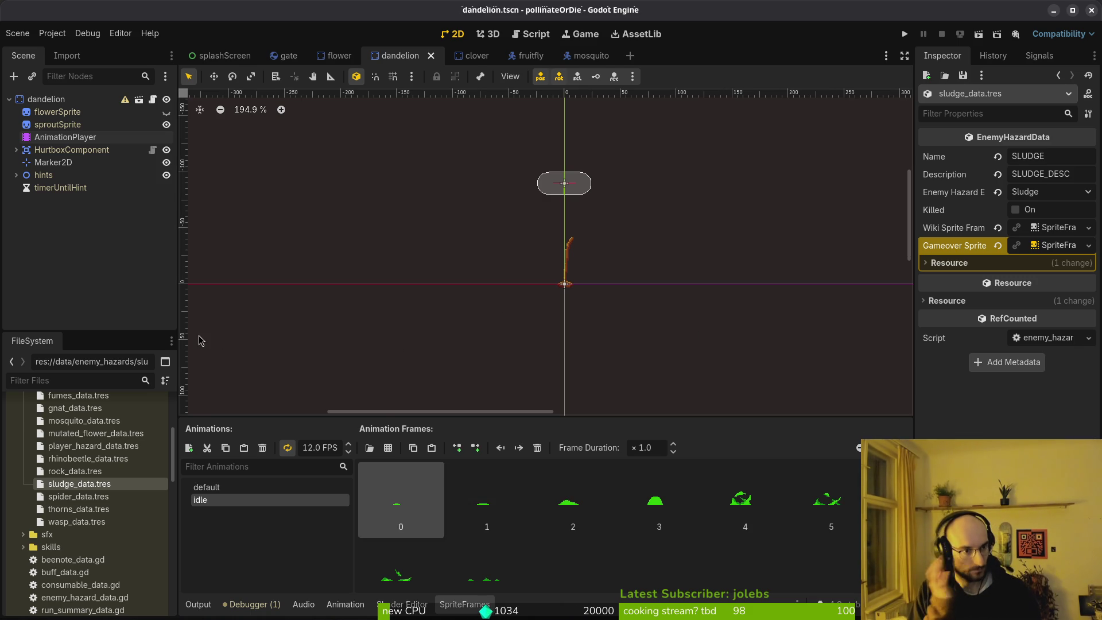
key(alt+Tab)
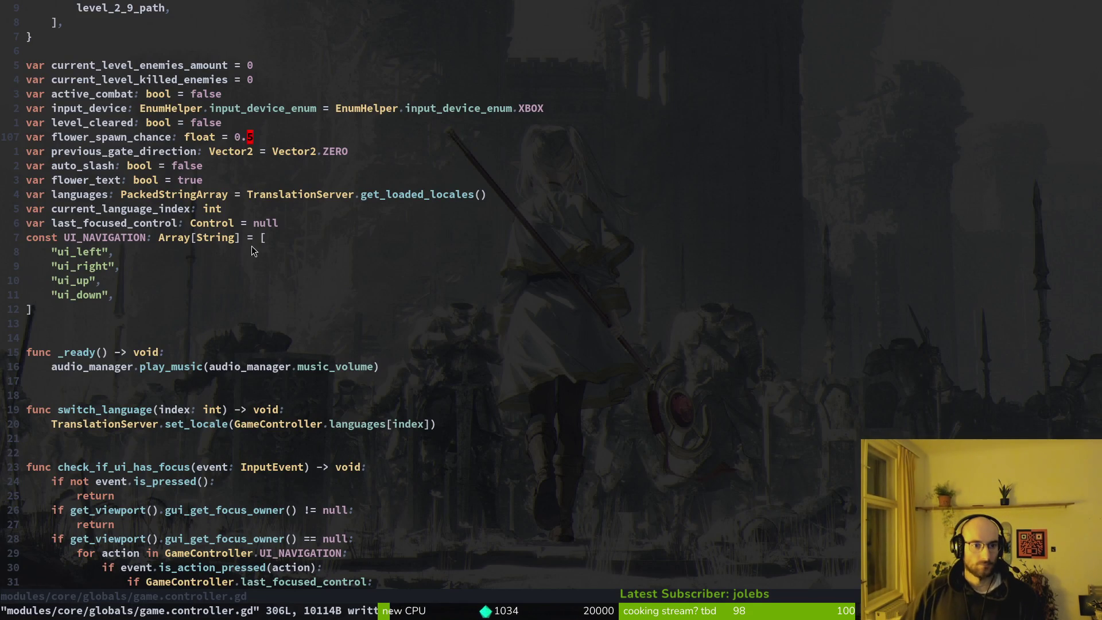
Step: Quit Vim and stage only sludge_data.tres in tig status
scroll(301, 181, down, 4)
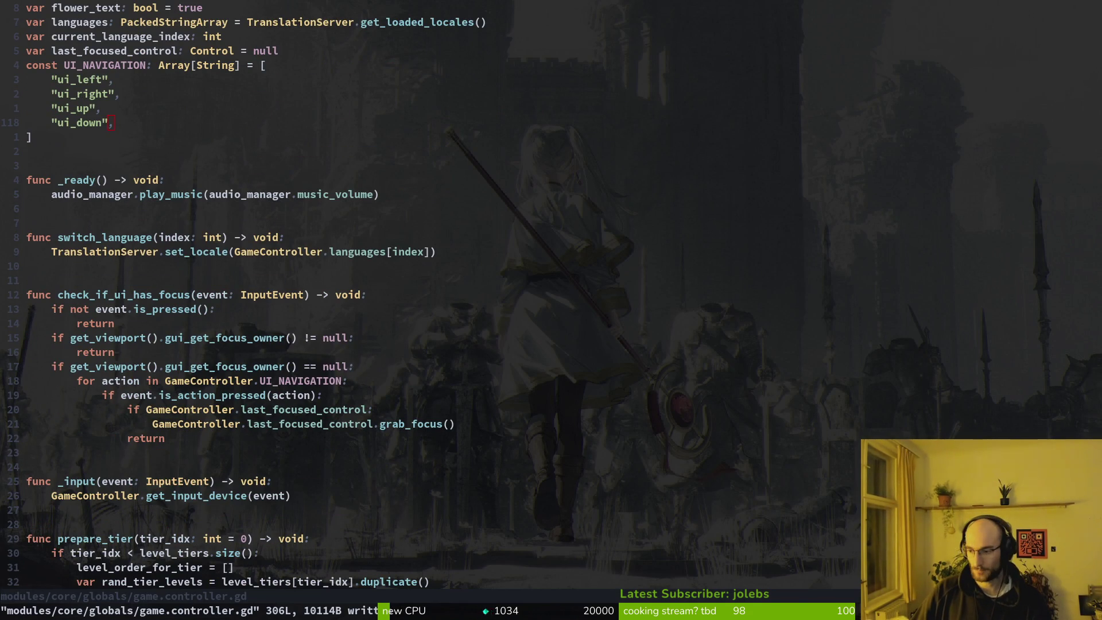
key(alt+Tab)
key(alt+Tab)
text(:q)
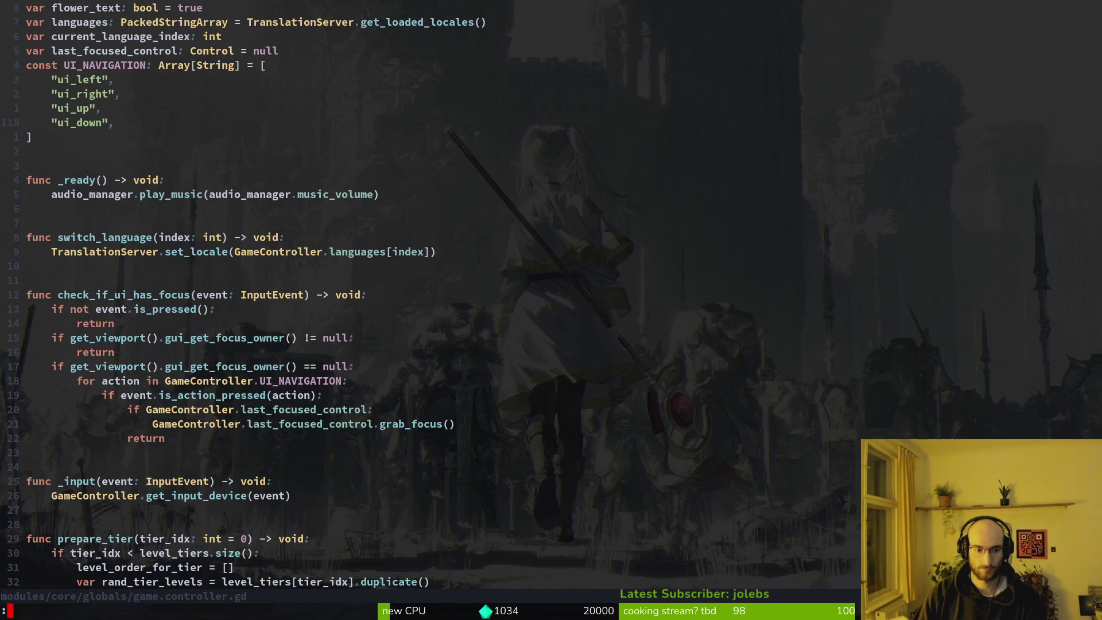
key(Return)
text(tig status)
key(Return)
key(Down)
key(Down)
key(Return)
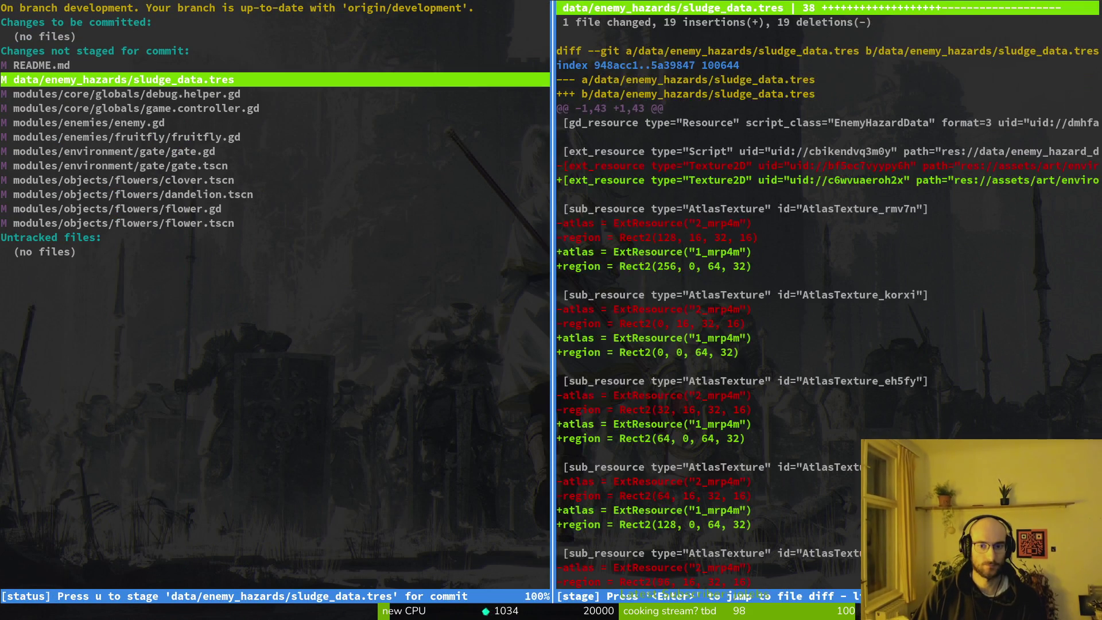
key(u)
key(Down)
key(Down)
key(Down)
key(Down)
key(Down)
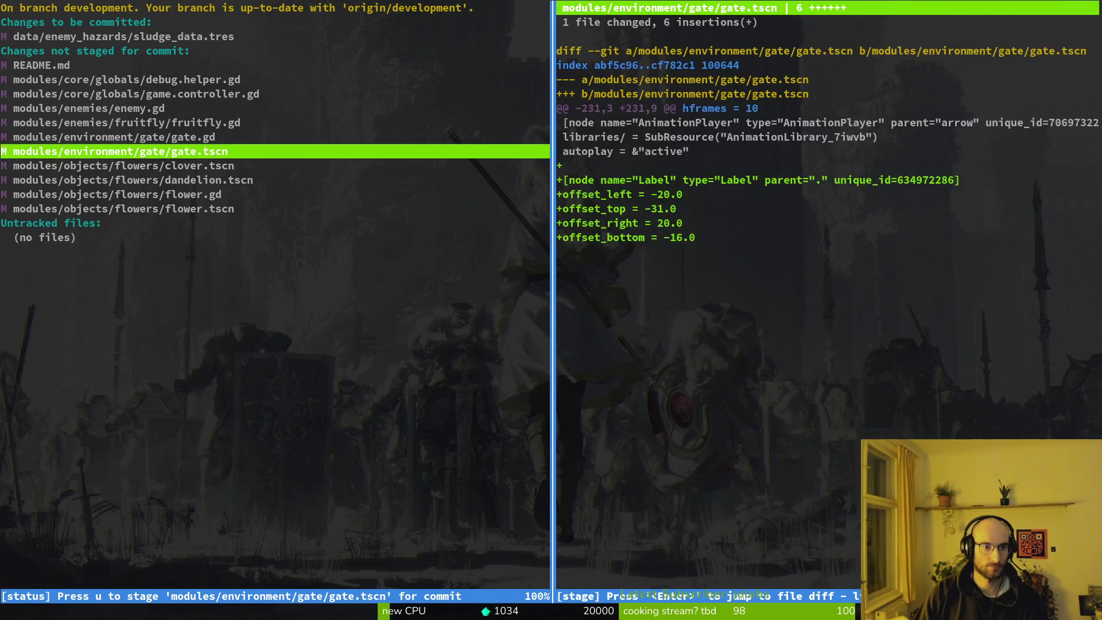
key(Up)
key(Up)
key(Up)
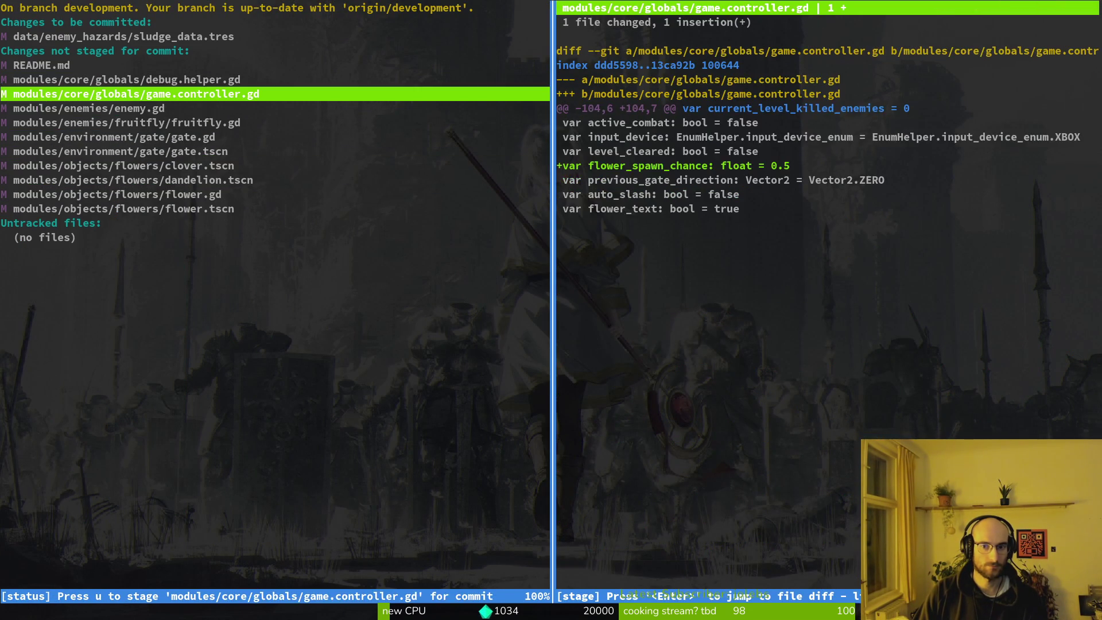
key(q)
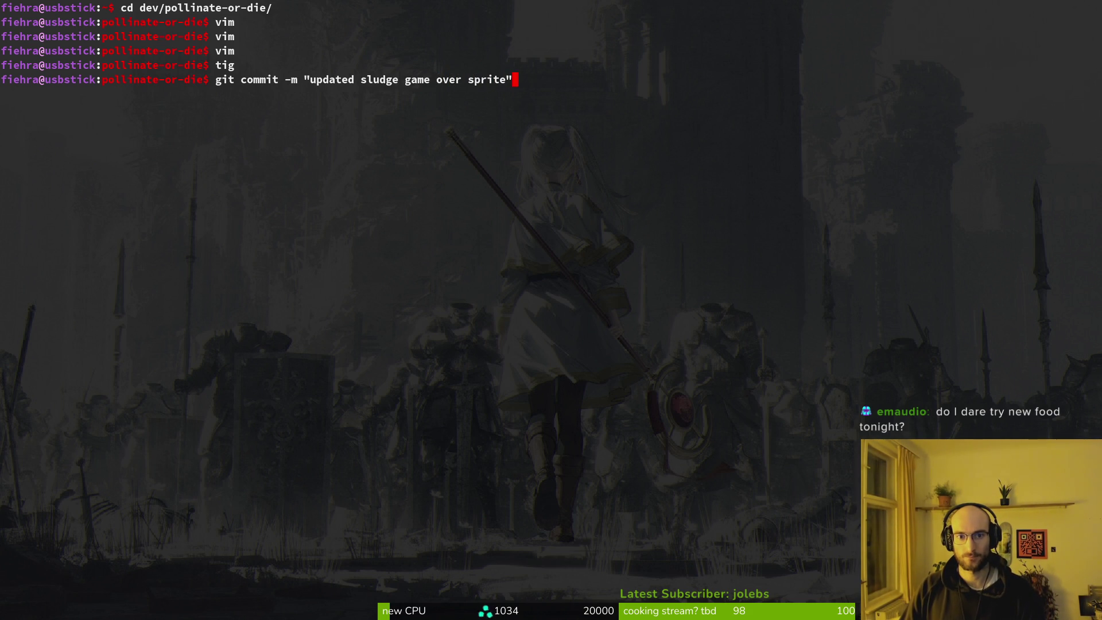
Step: Commit as 'updated sludge game over sprite', push to development, then reopen tig status
text(")
key(Return)
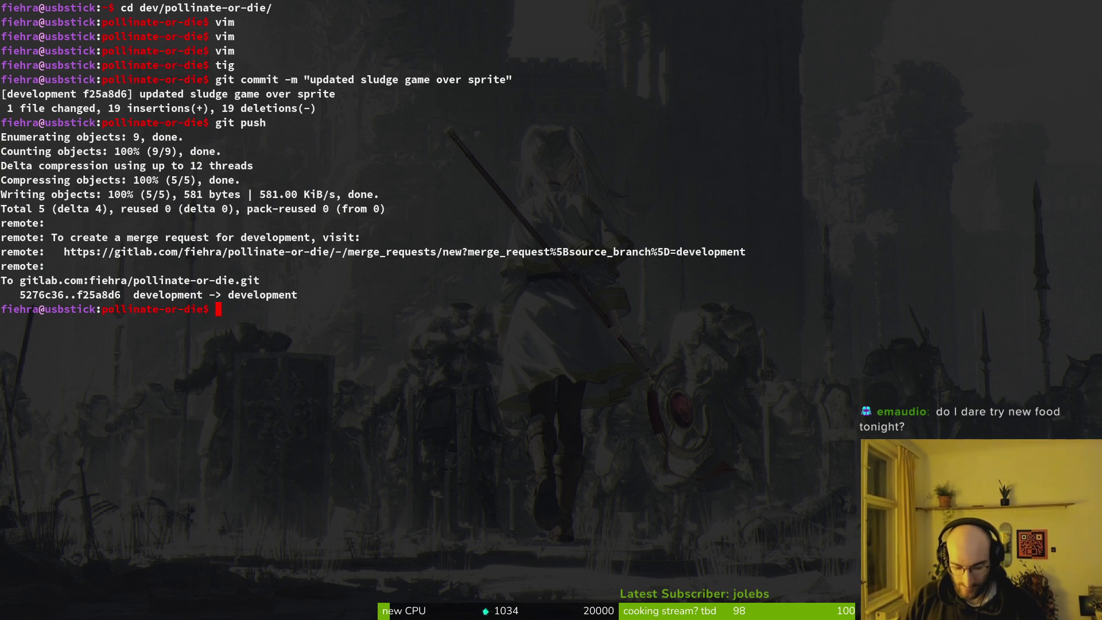
text(clear)
key(Return)
key(Return)
Step: Stage game.controller.gd and gate.gd in tig status, then clear the terminal
key(Down)
key(Down)
key(Down)
key(Return)
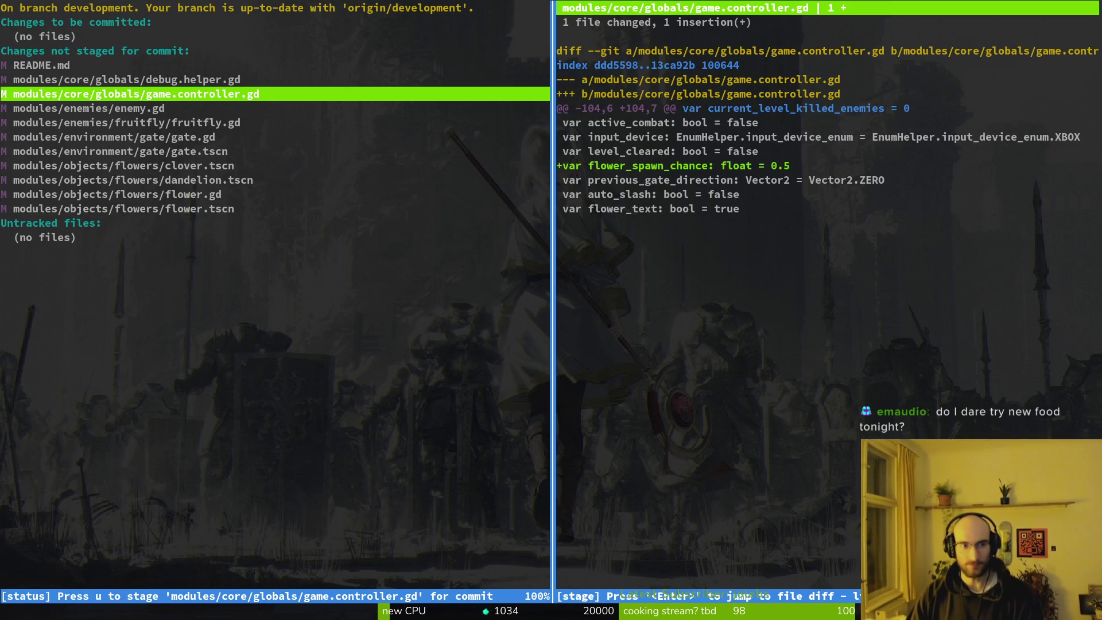
key(u)
key(Up)
key(Up)
key(Up)
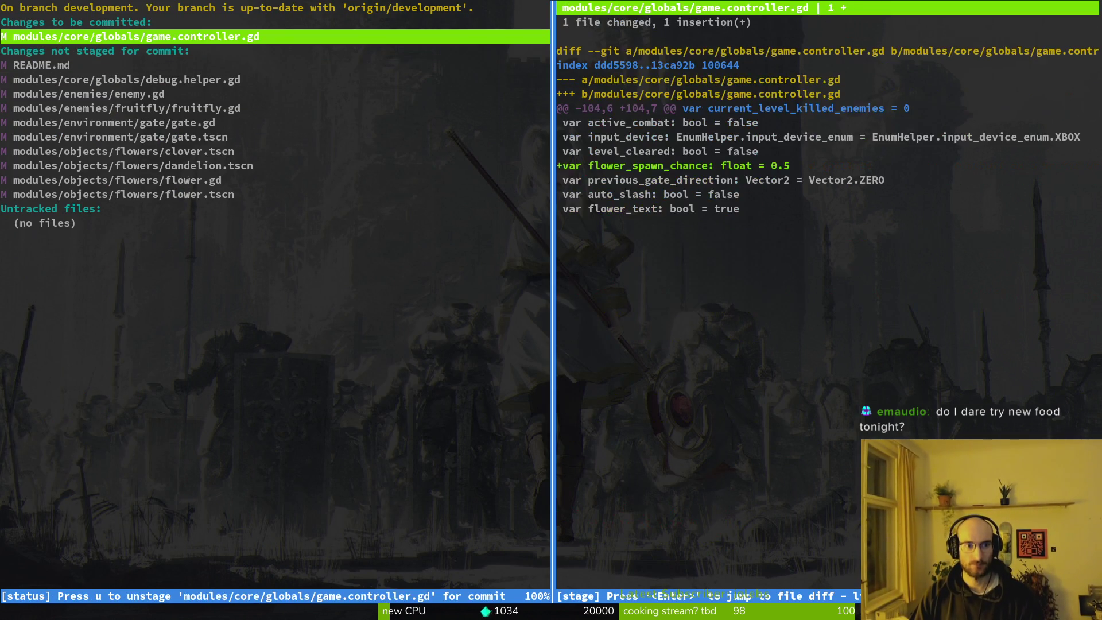
key(Down)
key(Down)
key(Down)
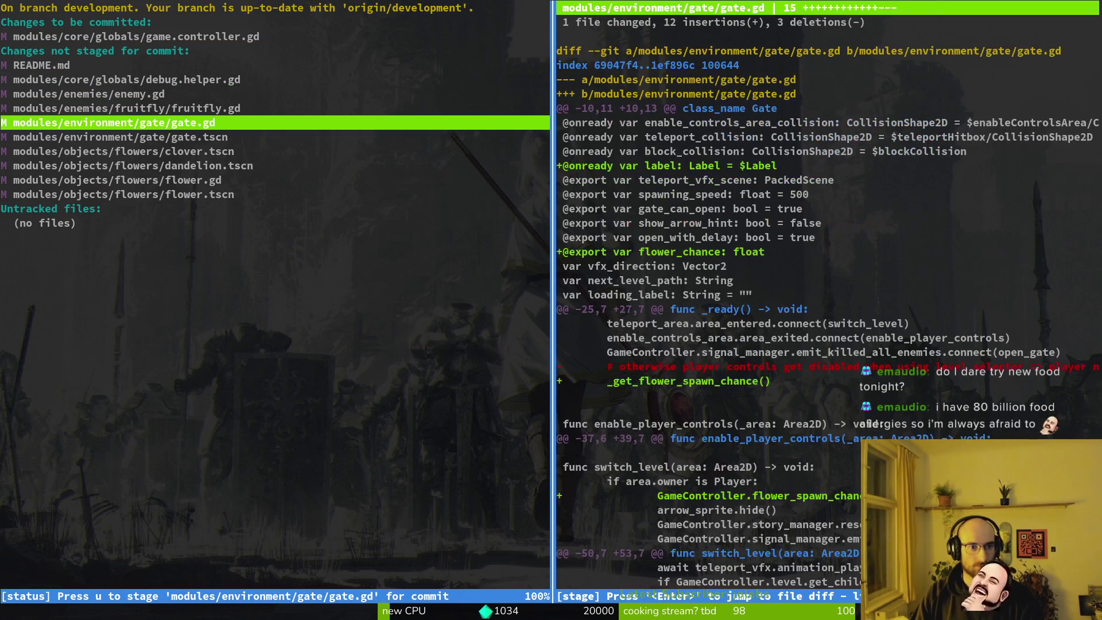
key(Down)
key(Up)
key(u)
key(Up)
key(Up)
key(Down)
key(Down)
key(Down)
key(Down)
key(q)
key(ctrl+l)
Step: Open the project in nvim and bring up gate.gd
text(nvim .)
key(Return)
key(ctrl+p)
text(gate_op)
key(Return)
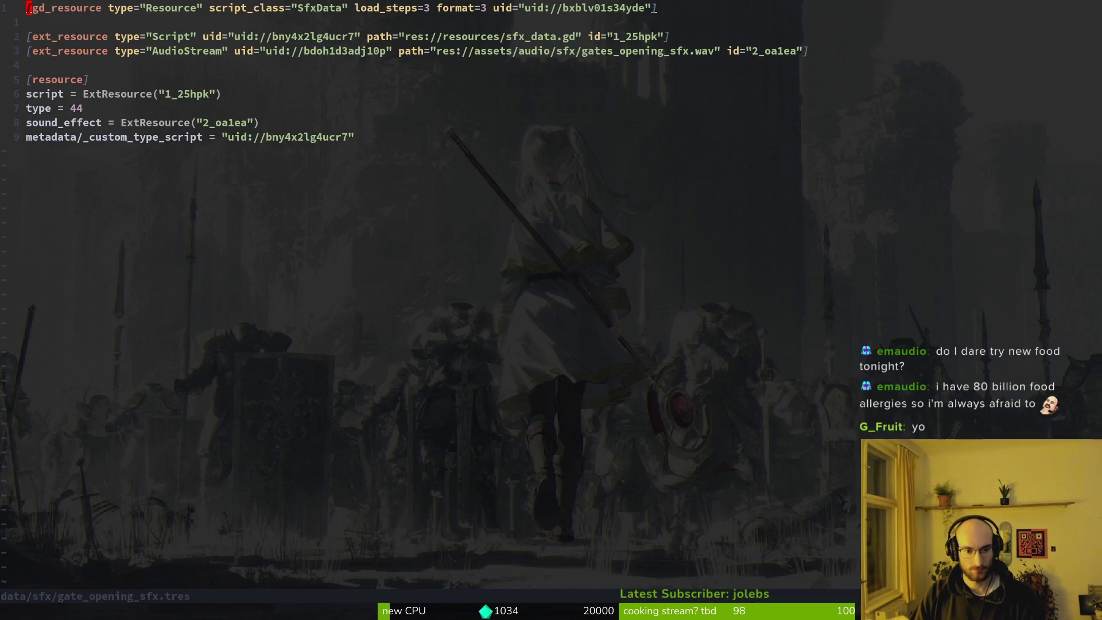
key(ctrl+p)
text(gate)
key(Up)
key(Return)
Step: Rename the gate scene's Label node to flowerChance in Godot and save the scene
key(alt+Tab)
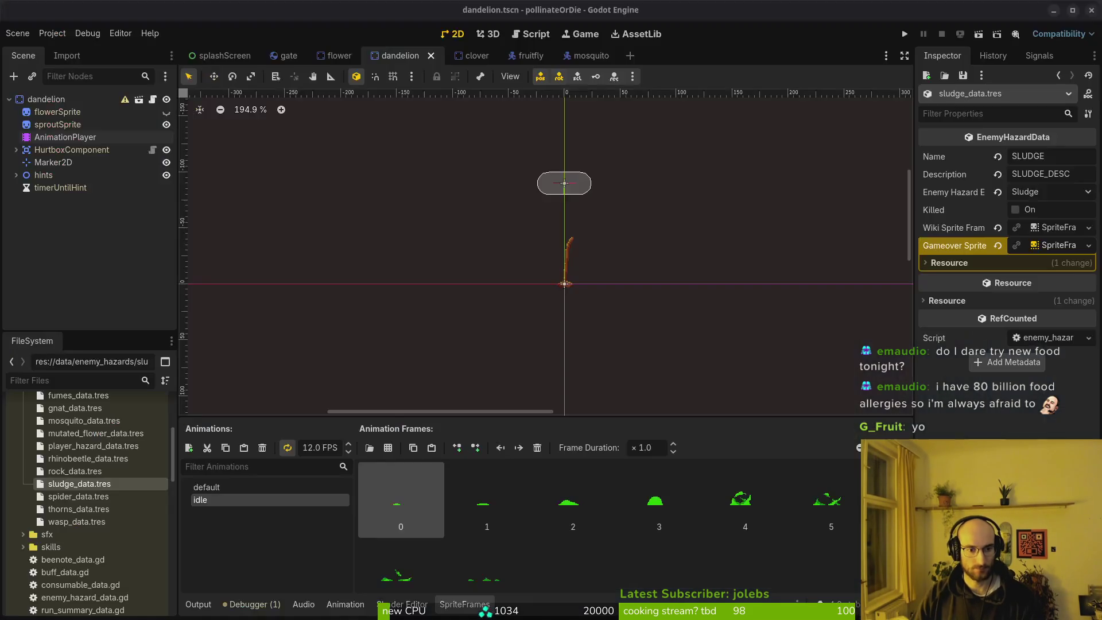
click(289, 55)
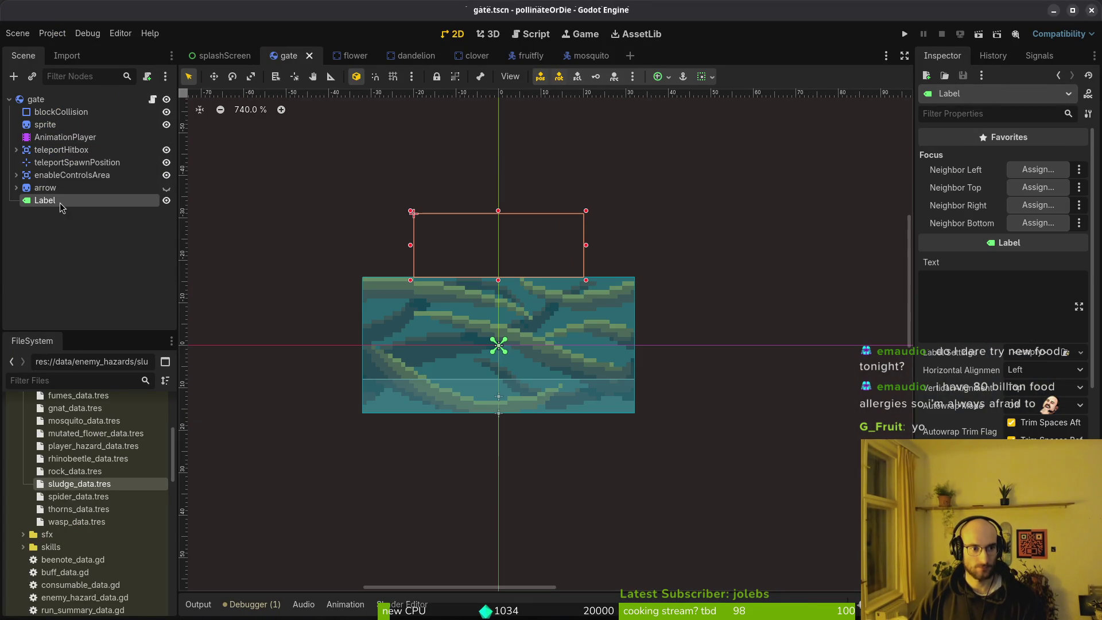
double_click(145, 201)
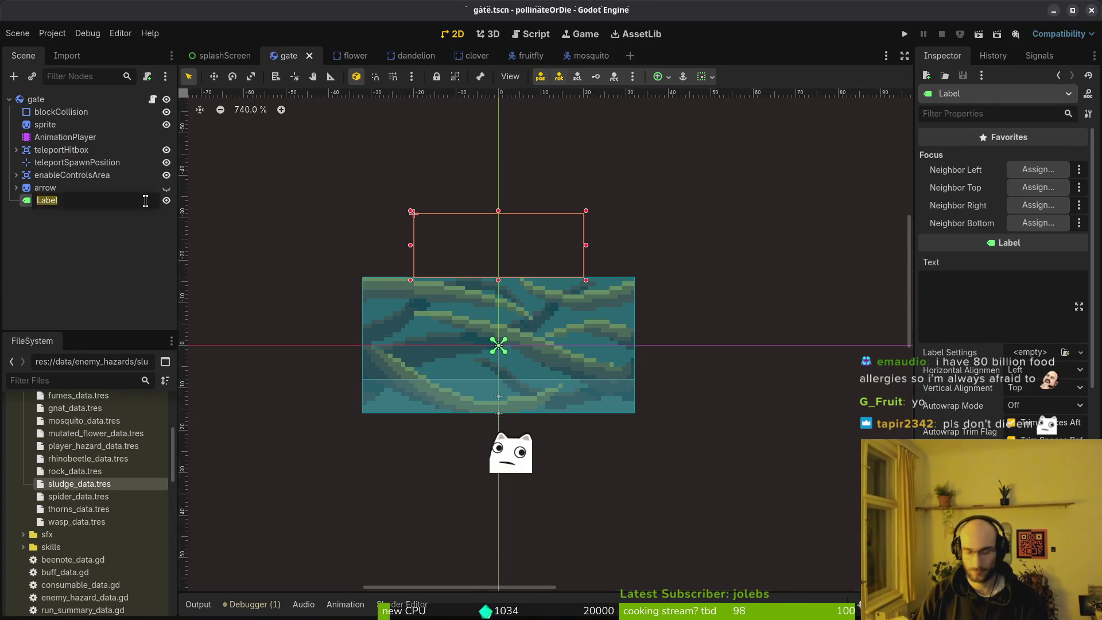
text(flowerChan)
text(ce)
key(Return)
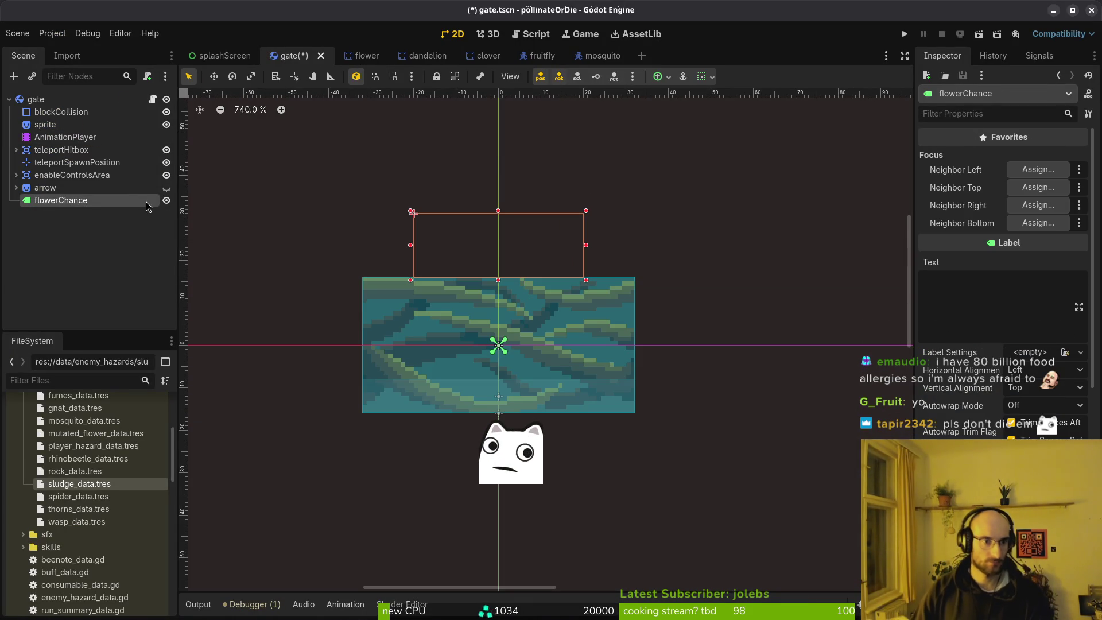
key(ctrl+s)
key(alt+Tab)
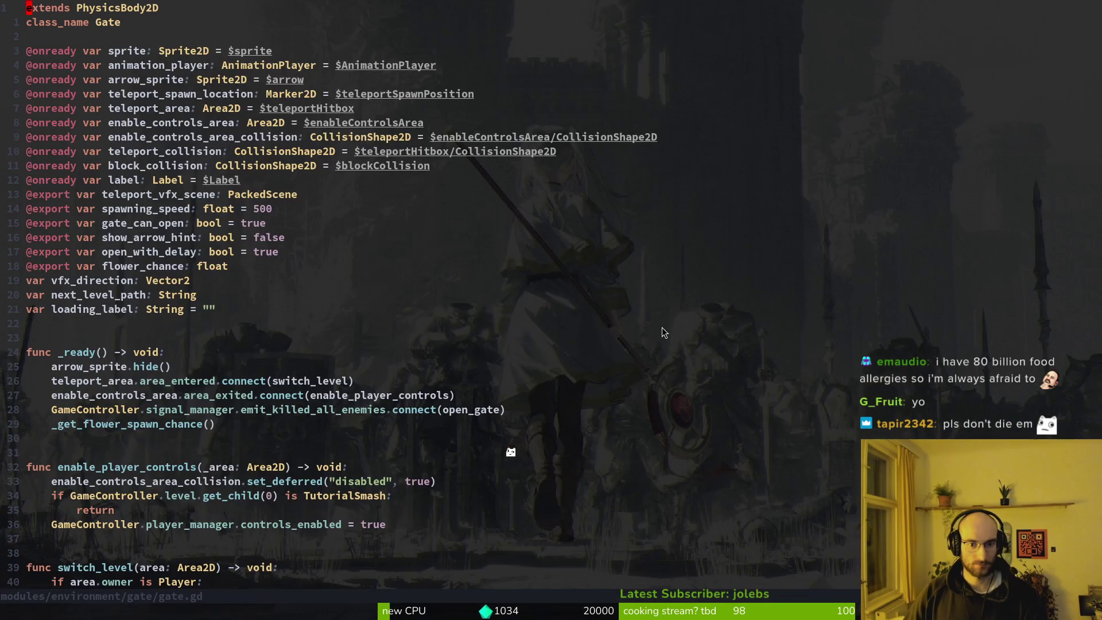
Step: Point the onready label variable in gate.gd at the $flowerChance node
key(space)
key(f)
key(f)
text(flo)
key(BackSpace)
key(BackSpace)
key(BackSpace)
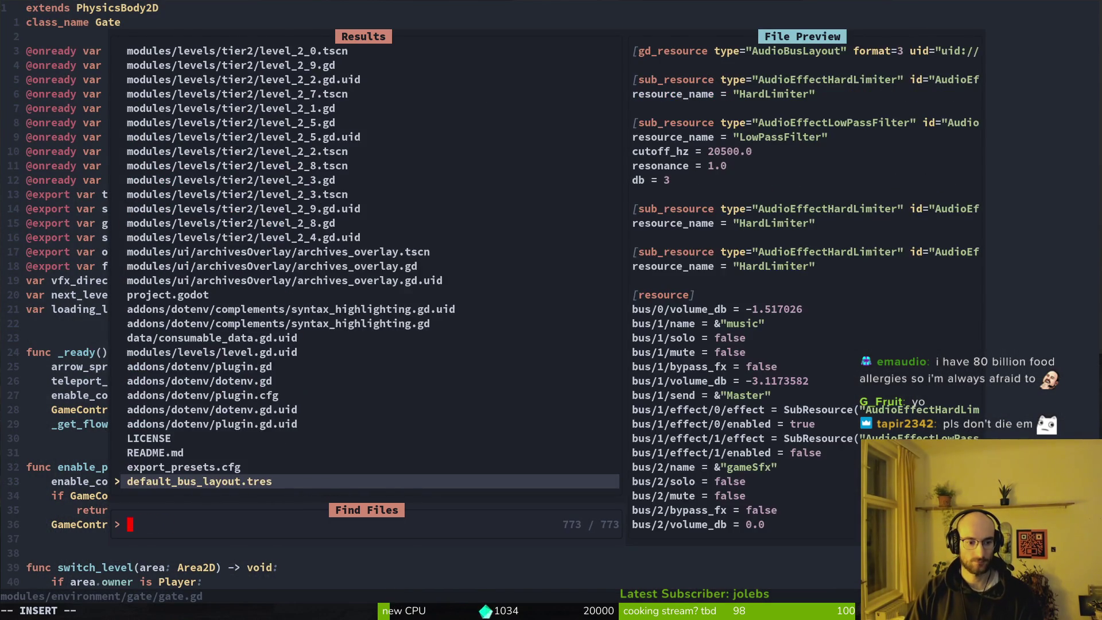
key(Escape)
key(j)
key(j)
key(j)
key(j)
key(j)
key(j)
key(j)
key(j)
text($ciwflowerChance)
key(Escape)
text(:w)
Step: Rename the variable to flower_chance_label and save gate.gd
key(b)
key(b)
key(b)
text(b)
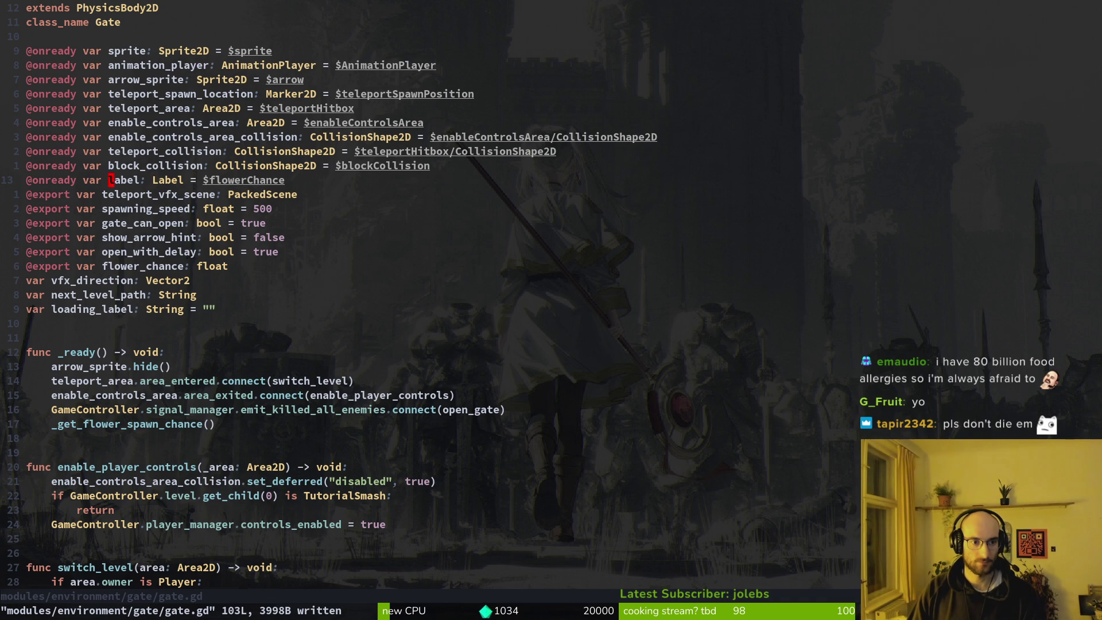
text(cwflower_c)
text(hance_label)
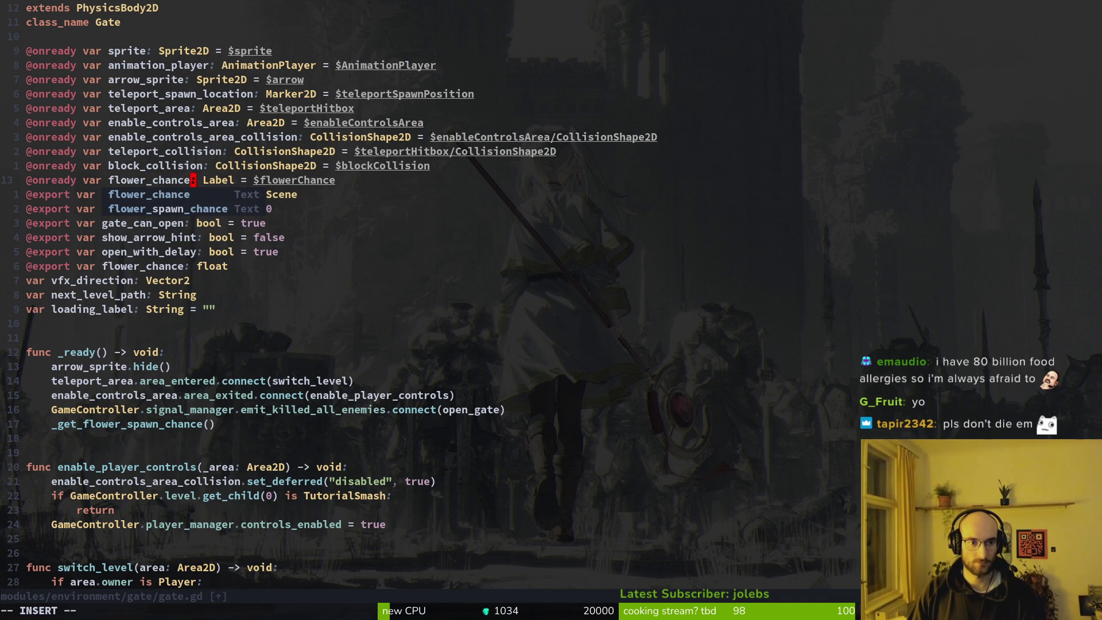
key(Escape)
text(:w)
key(Return)
text(:w)
key(Return)
Step: Find the old label.text reference on line 86 in _get_flower_spawn_chance
key(b)
key(j)
key(j)
key(5)
key(9)
key(j)
key(ctrl+d)
key(k)
key(k)
key(k)
key({)
key(k)
key(k)
key(k)
key(w)
key(w)
Step: Replace label.text with flower_chance_label.text and save gate.gd
text(bel.text = str(chance)
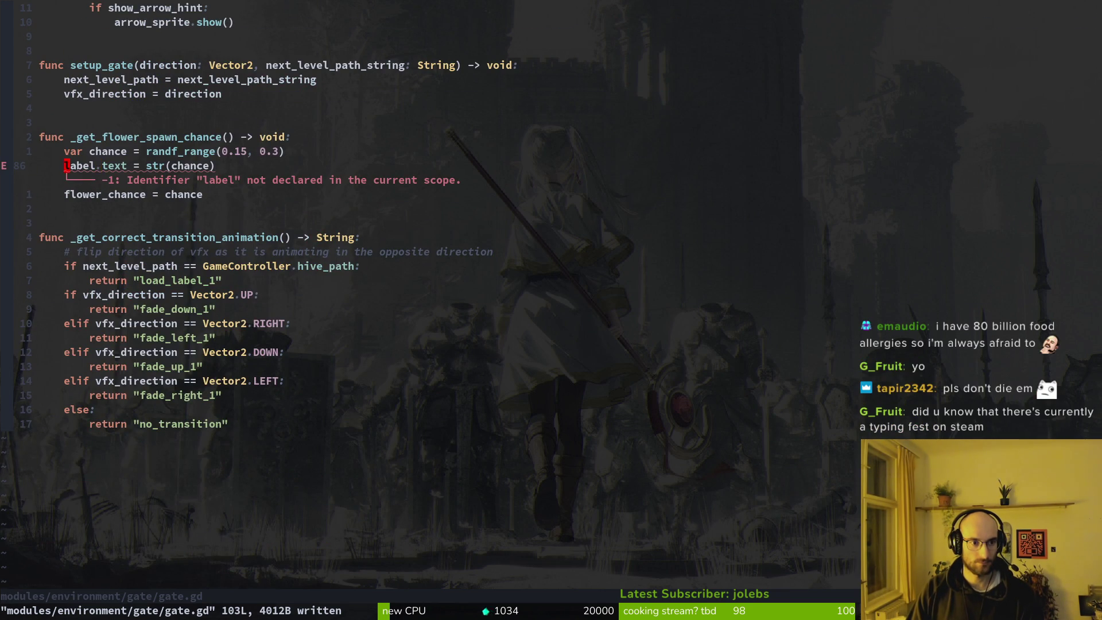
text(cwp)
key(Escape)
text(:w)
key(Return)
text(sflochj)
key(BackSpace)
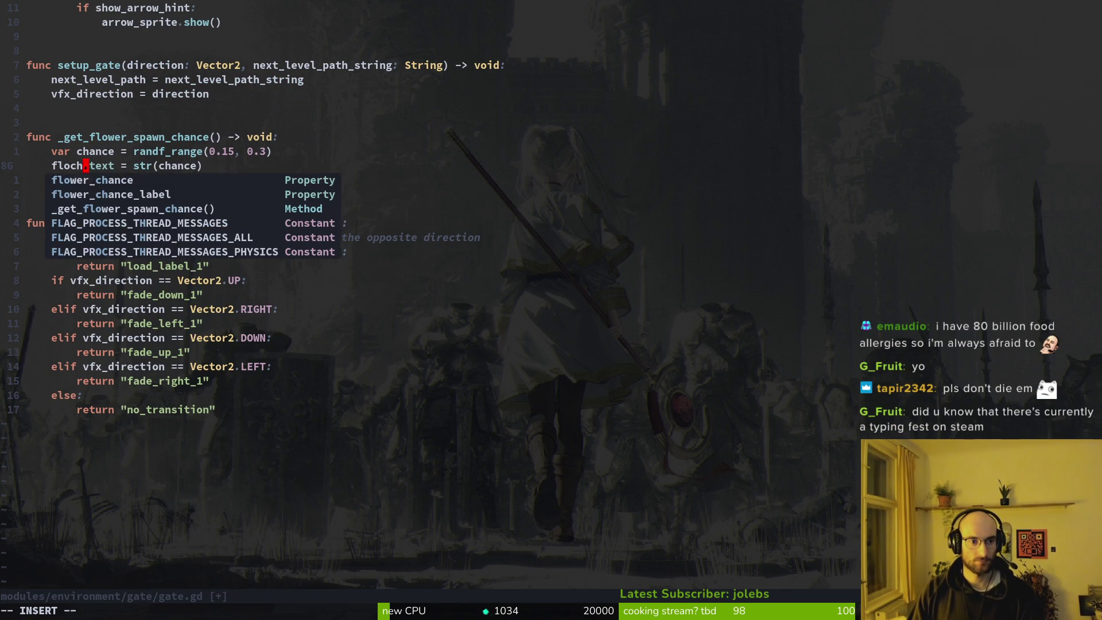
key(Tab)
key(Tab)
key(Escape)
text(:w)
key(Return)
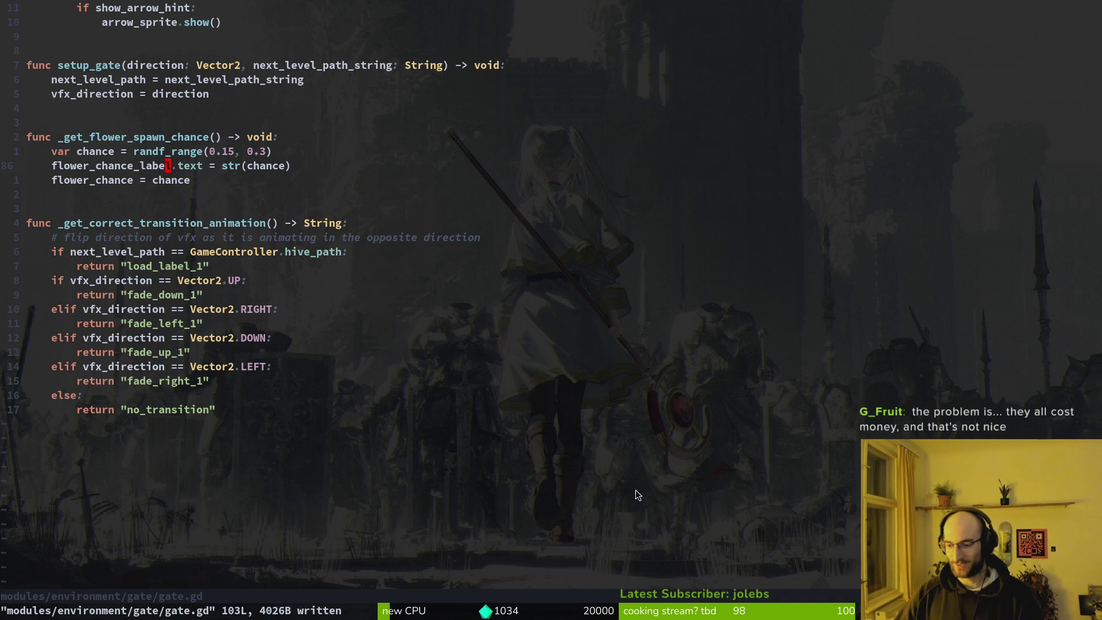
Step: Review the _ready function area in gate.gd, then quit Vim
click(174, 200)
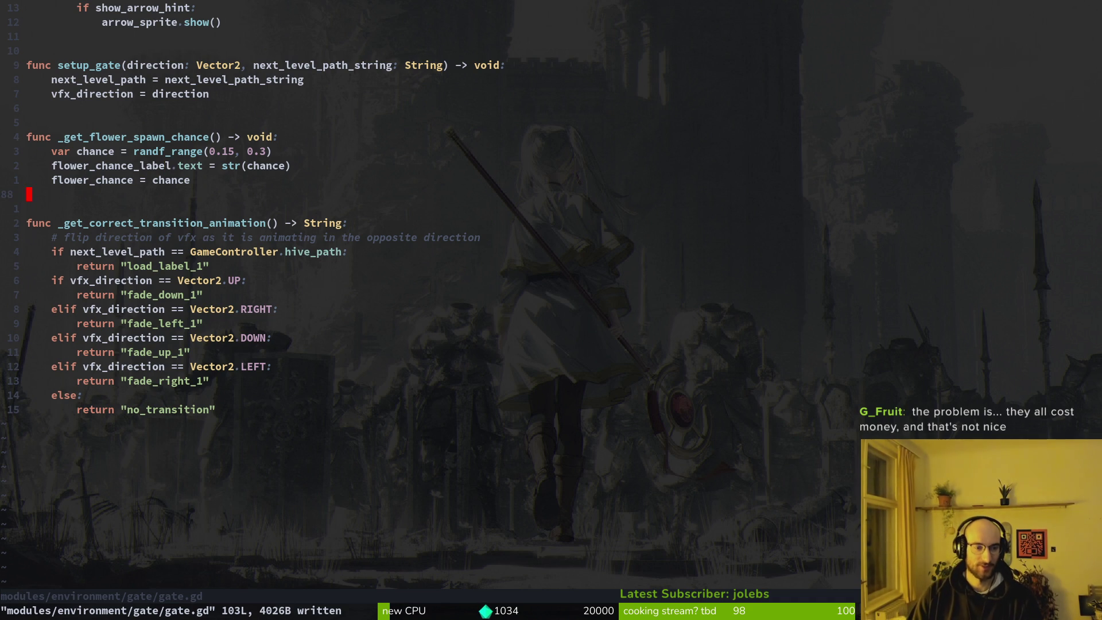
scroll(174, 230, up, 20)
click(174, 295)
key(j)
key(j)
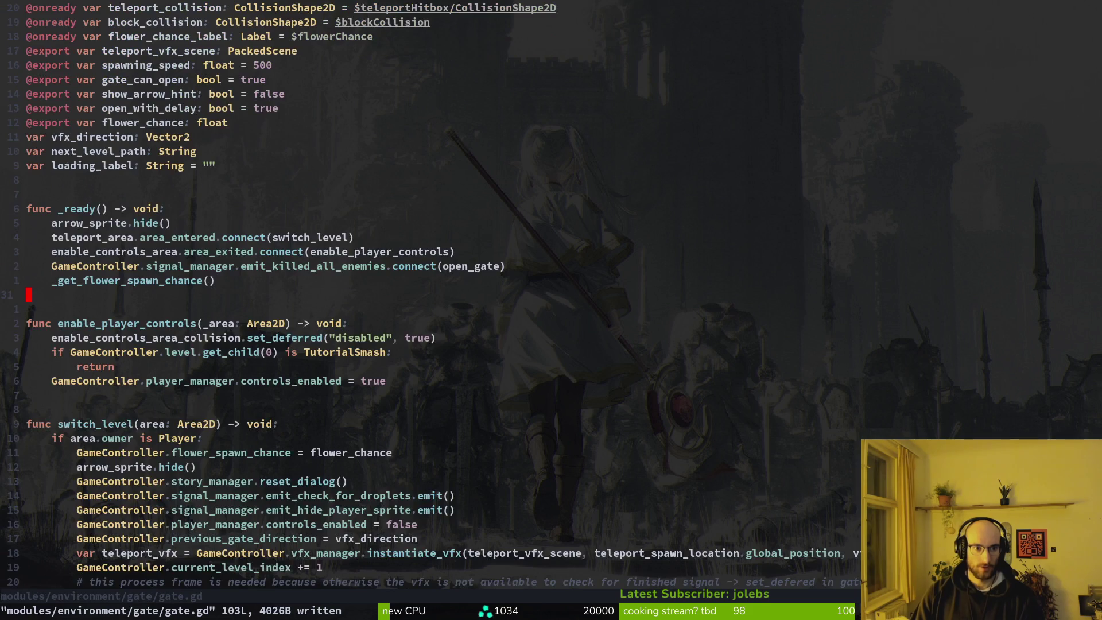
text(:q)
key(Return)
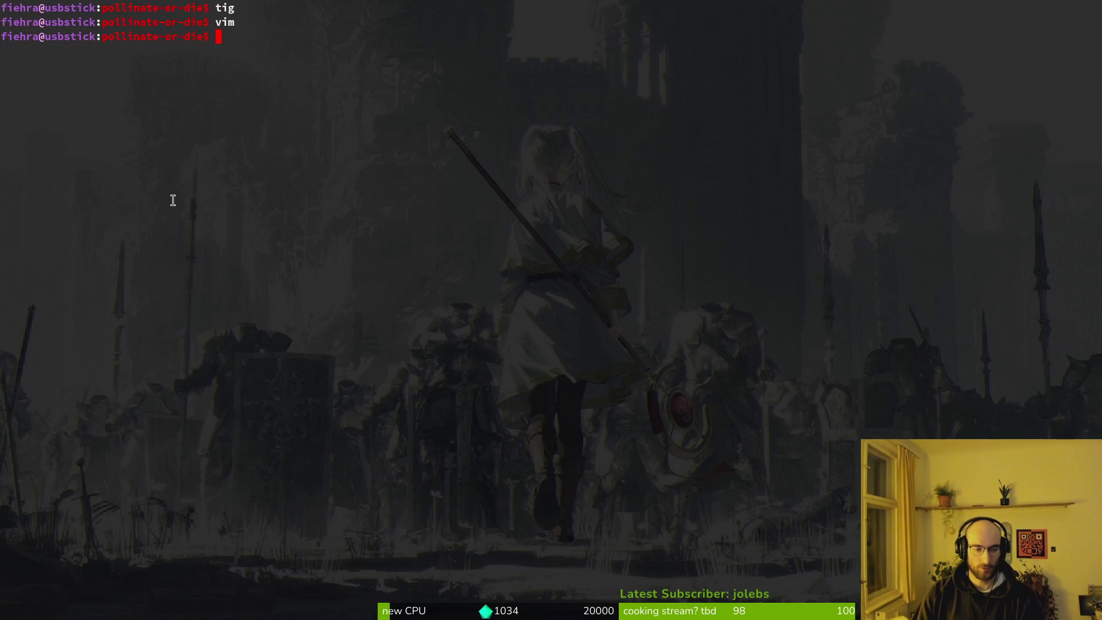
Step: Relaunch vim in the pollinate-or-die project, dismiss the file finder, and return to Godot
text(vim)
key(Return)
key(Escape)
key(Escape)
key(alt+Tab)
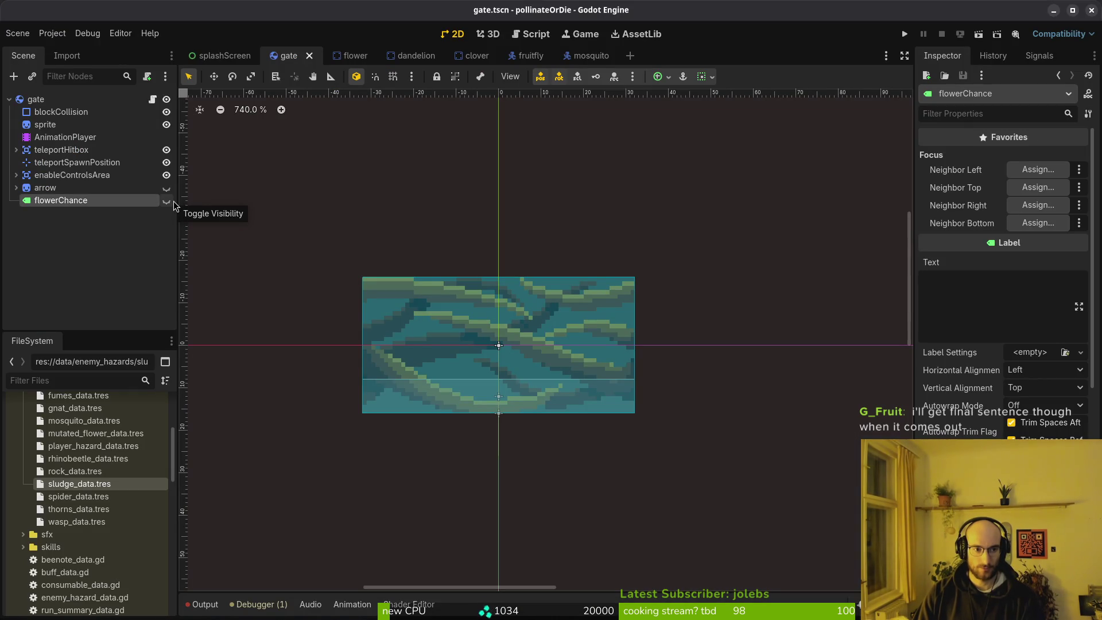
key(alt+Tab)
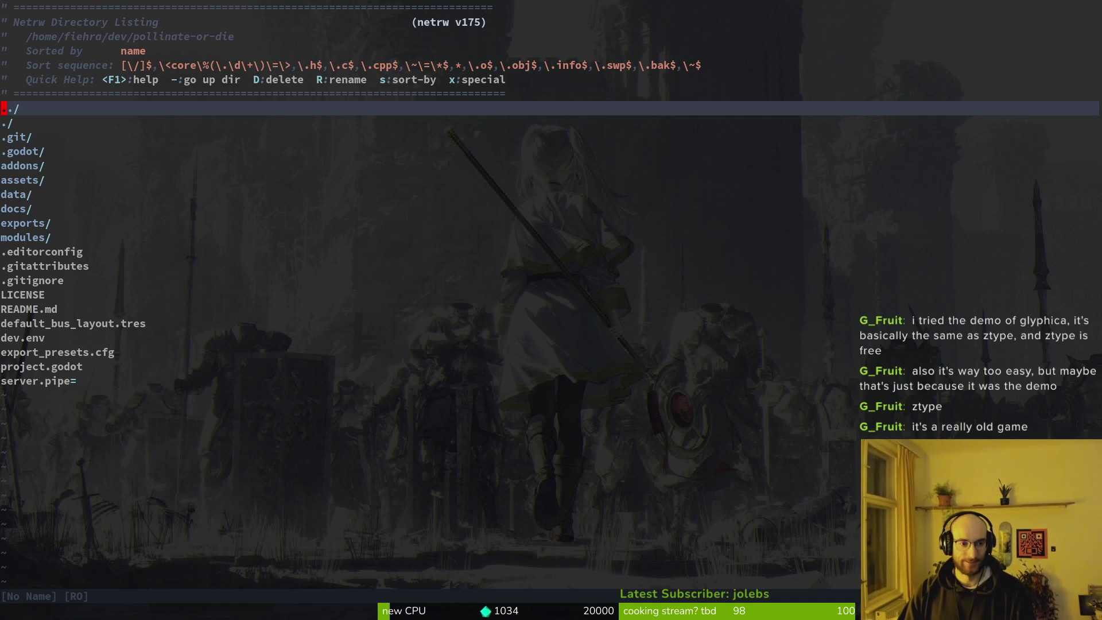
key(alt+Tab)
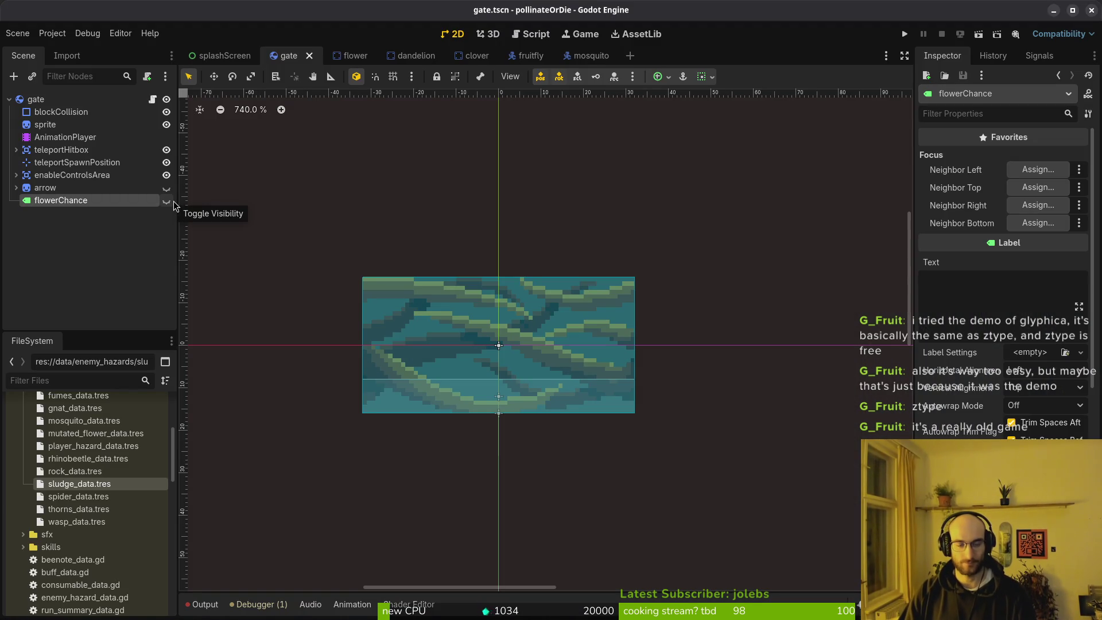
click(9, 99)
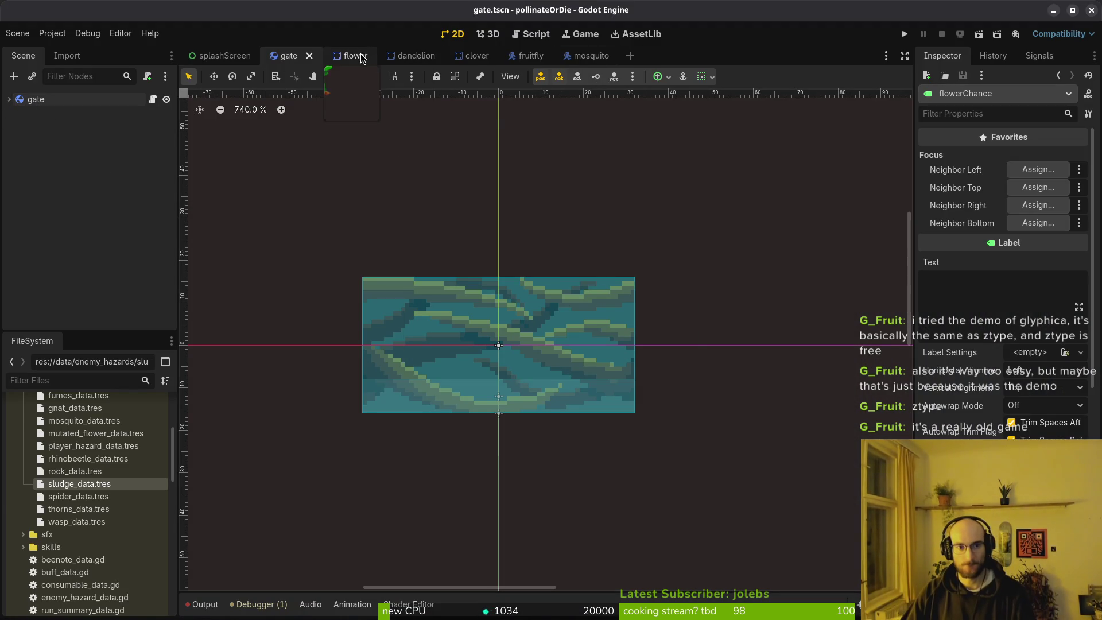
click(80, 192)
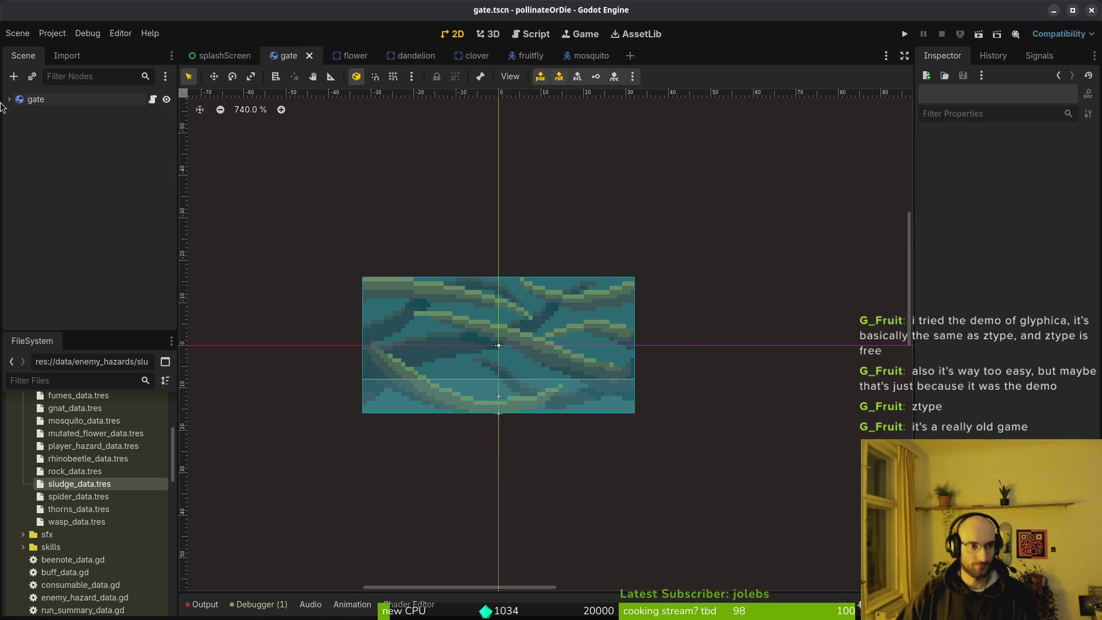
click(9, 99)
Step: Create a new 2D scene and change its Node2D root to GPUParticles2D
click(17, 33)
click(34, 55)
click(95, 115)
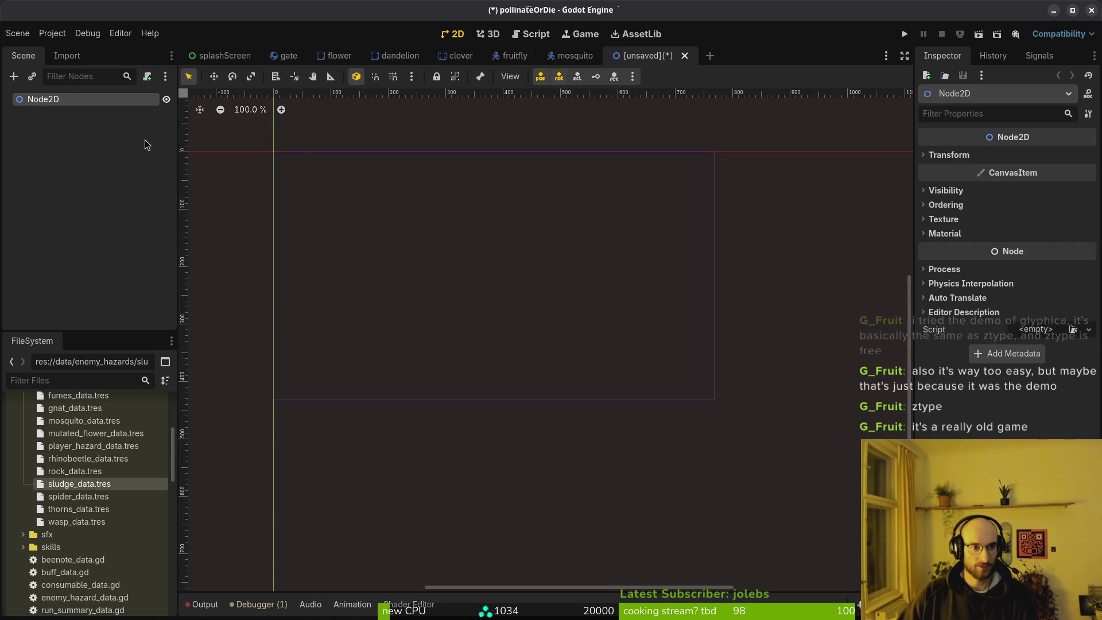
right_click(63, 101)
click(121, 225)
text(gpu)
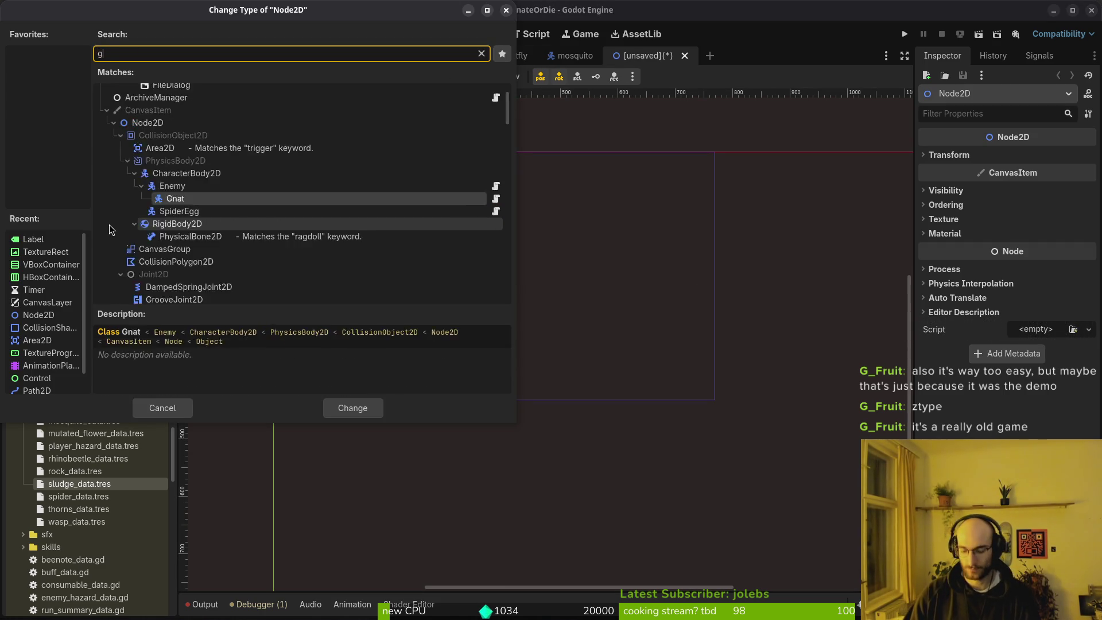
key(Return)
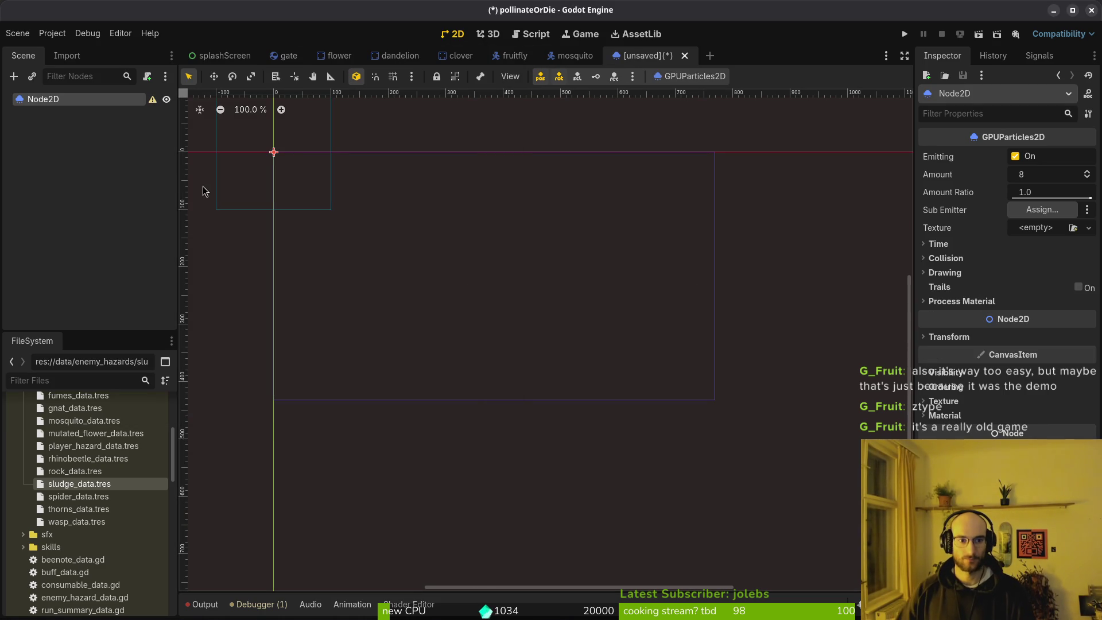
key(f)
Step: Save the scene as gate_uv_vision_vfx.tscn in res://modules/vfx
key(ctrl+s)
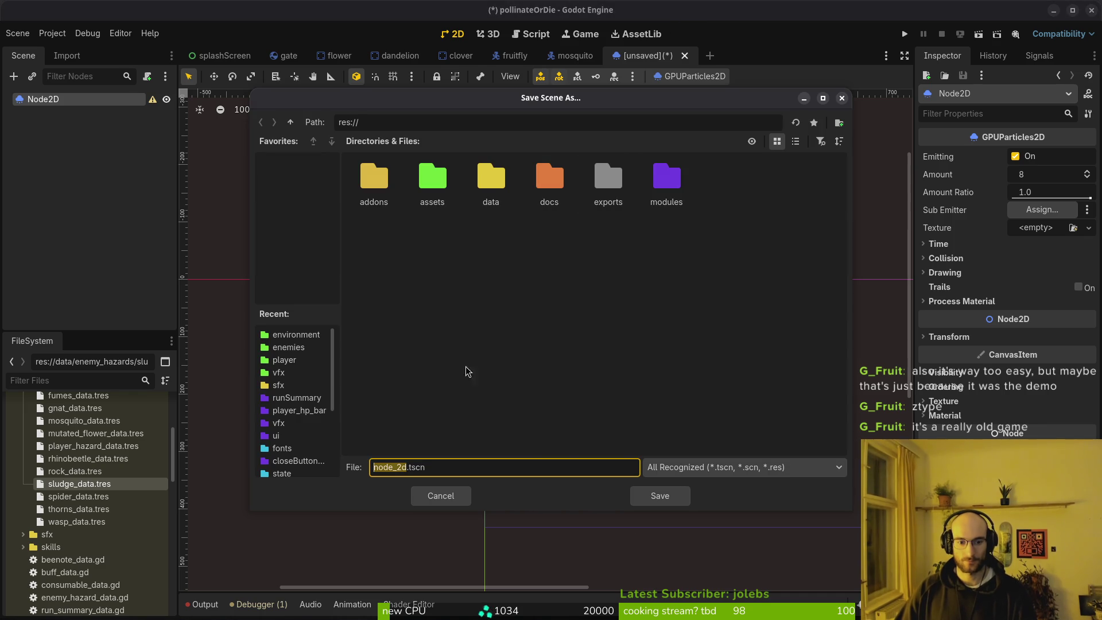
double_click(666, 179)
double_click(432, 235)
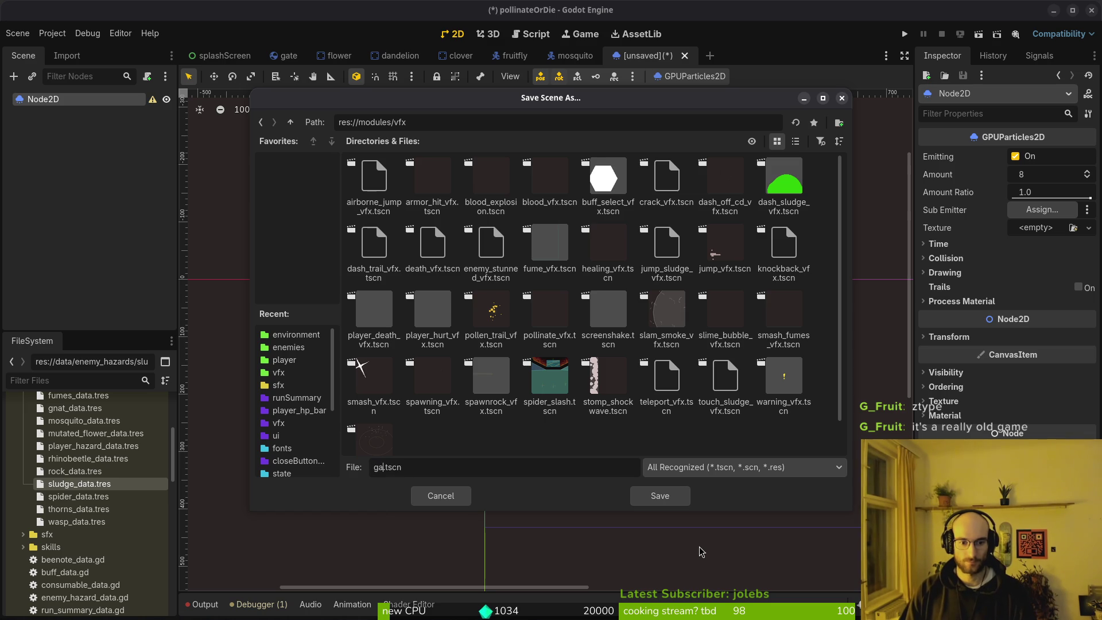
key(BackSpace)
key(BackSpace)
key(BackSpace)
text(open_g)
text(ate_v)
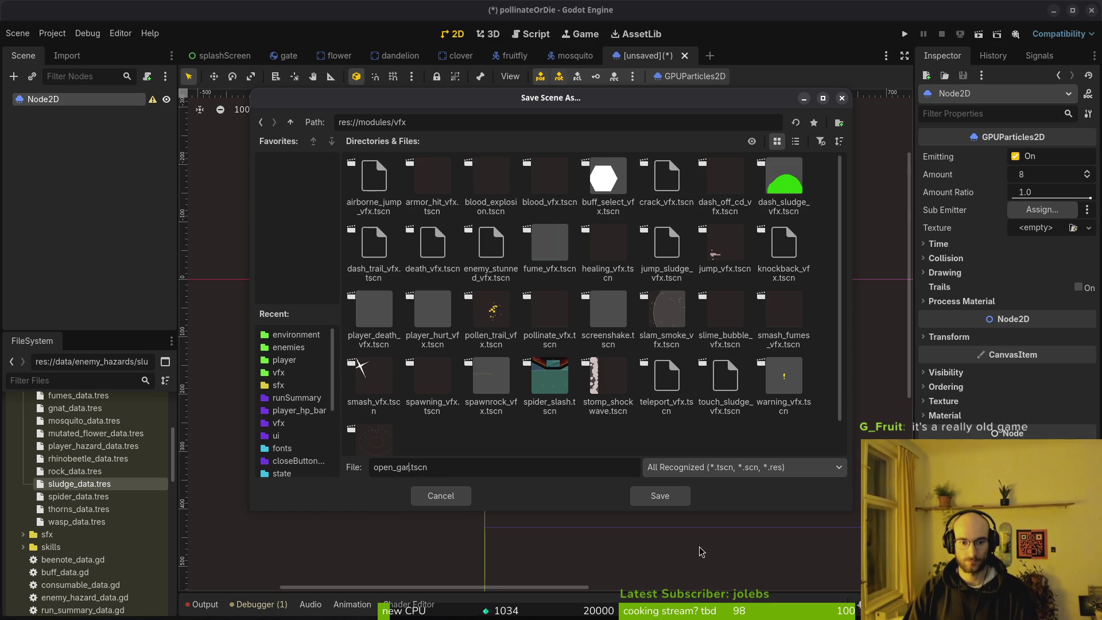
text(fx)
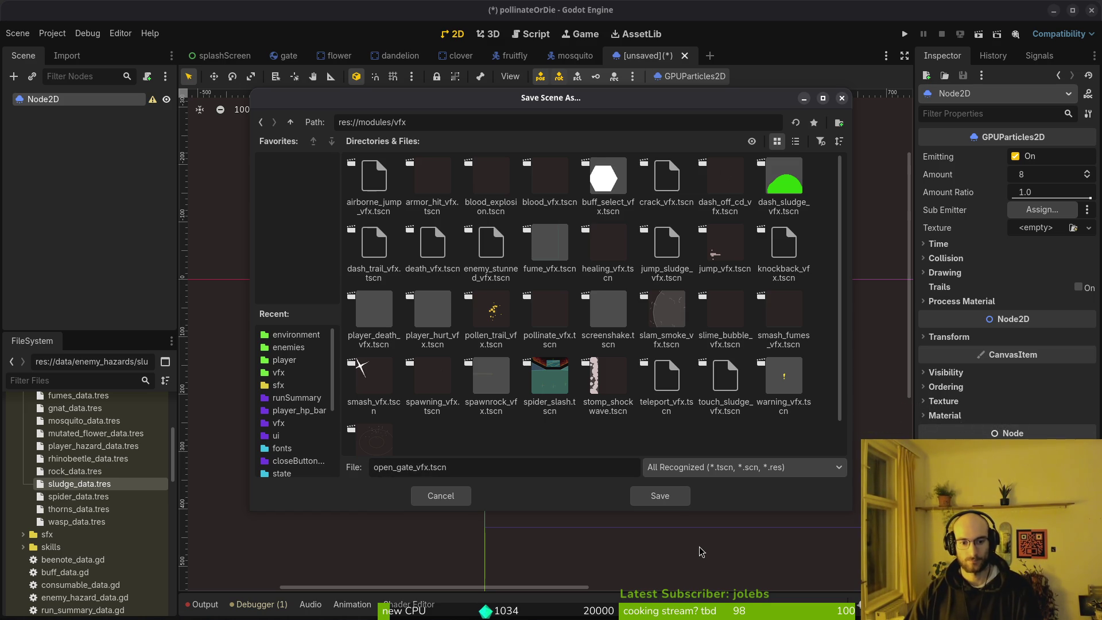
key(BackSpace)
key(BackSpace)
text(vf)
key(BackSpace)
key(BackSpace)
text(uv_vision)
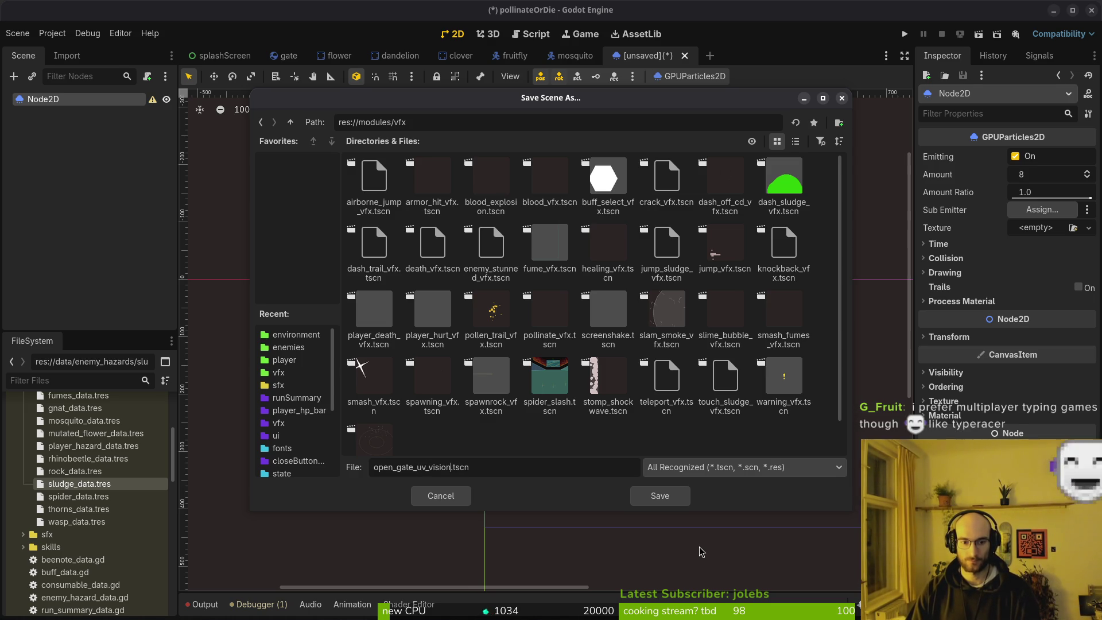
key(BackSpace)
key(BackSpace)
key(BackSpace)
key(BackSpace)
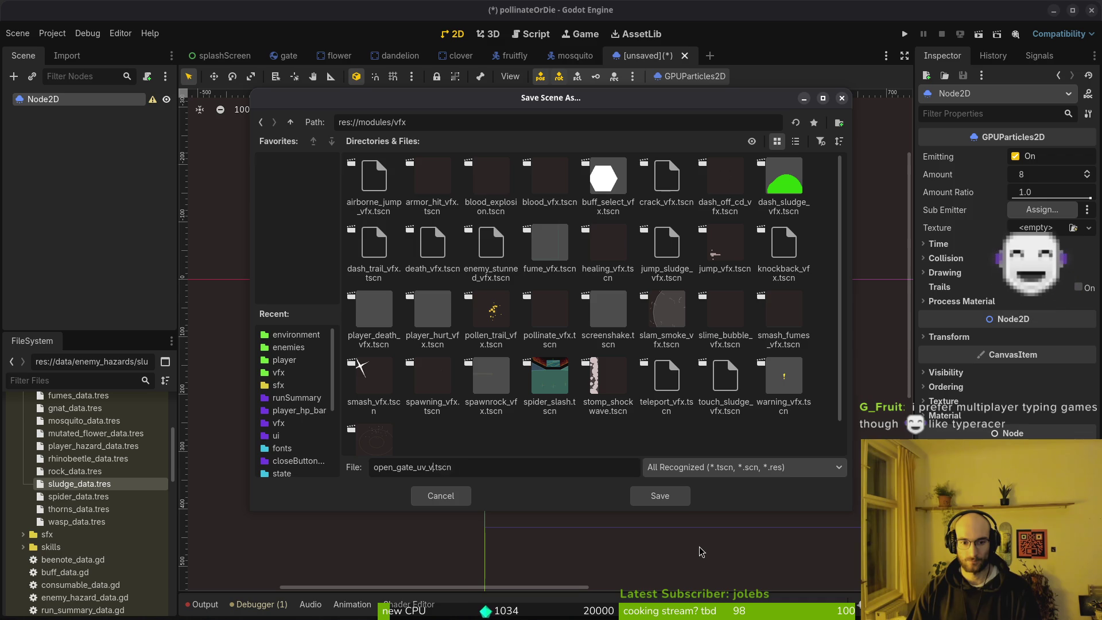
text(gate_)
text(uv_vision_)
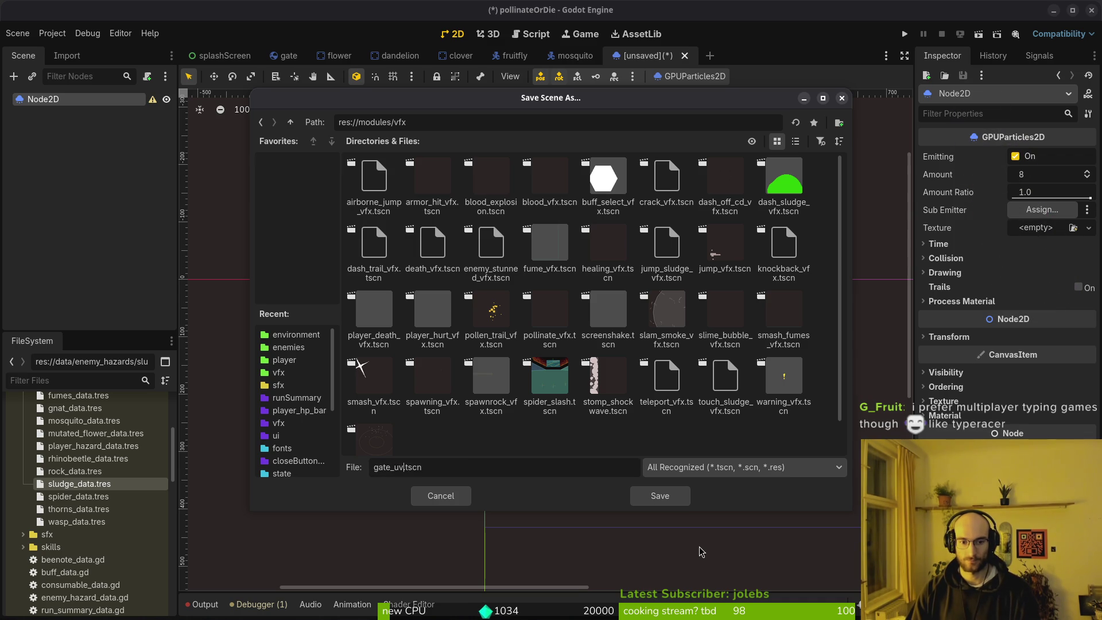
text(vfx)
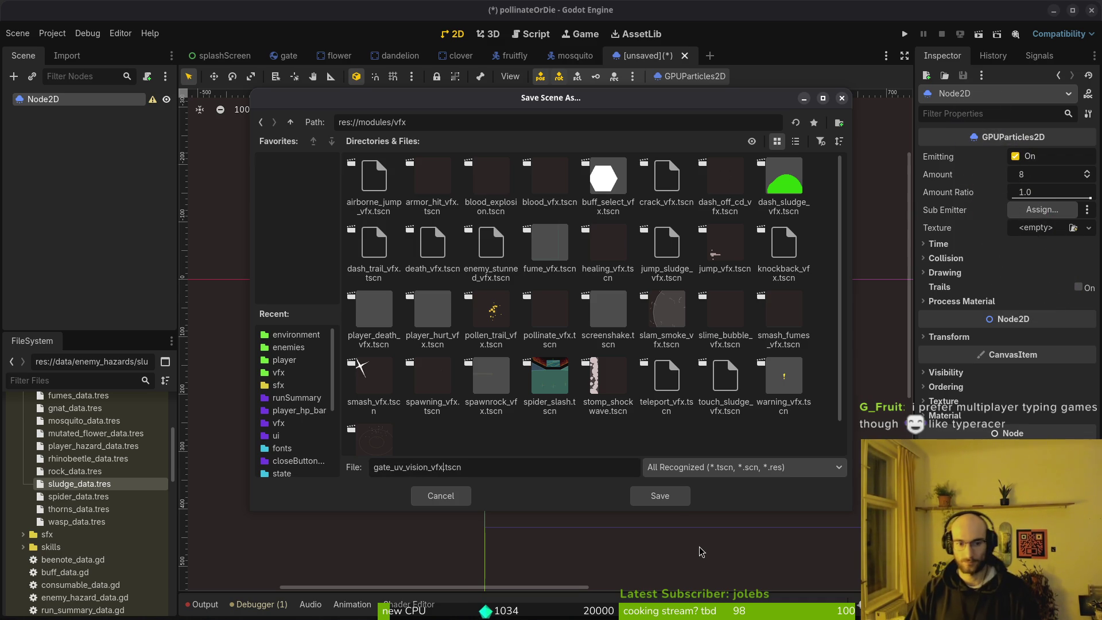
key(Return)
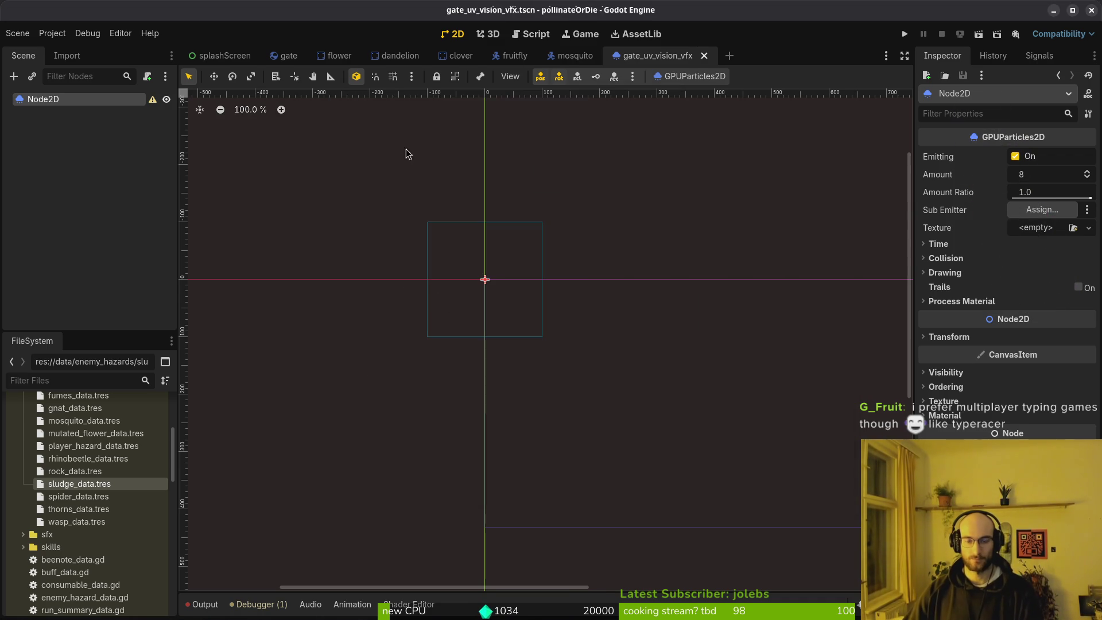
Step: Open wind_funnel_vfx.tscn and copy the windFunnel node's Process Material
key(ctrl+shift+o)
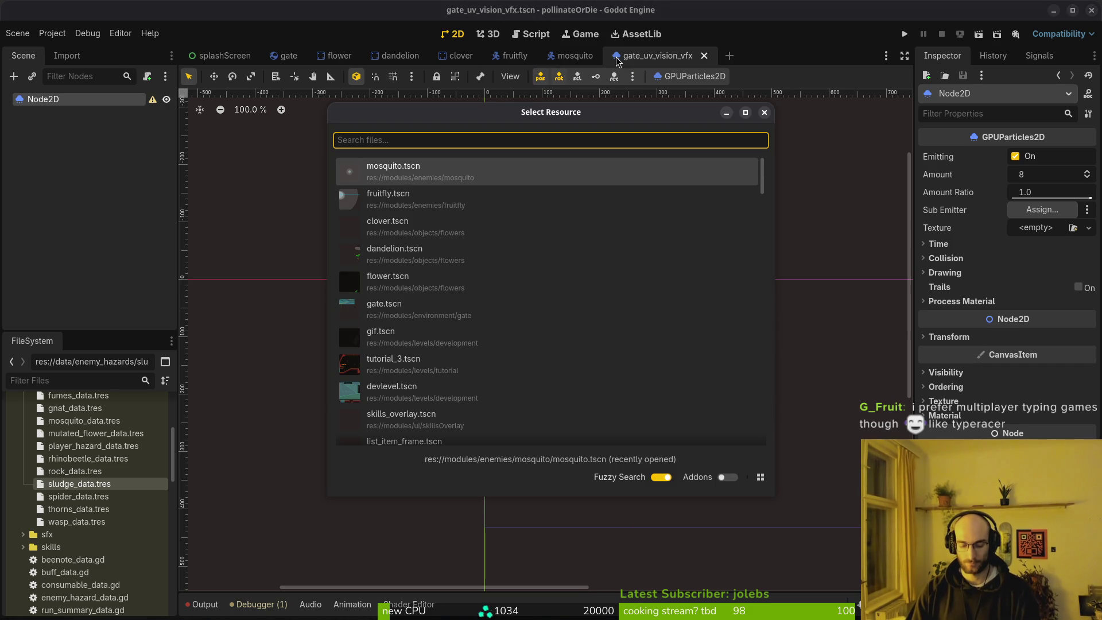
text(winfu)
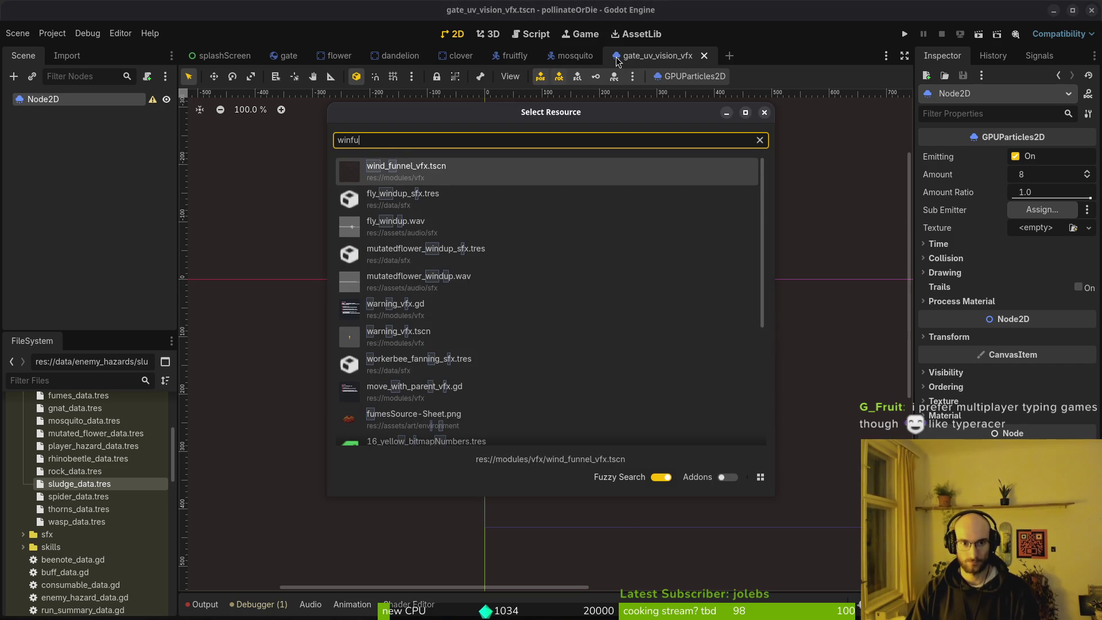
key(Return)
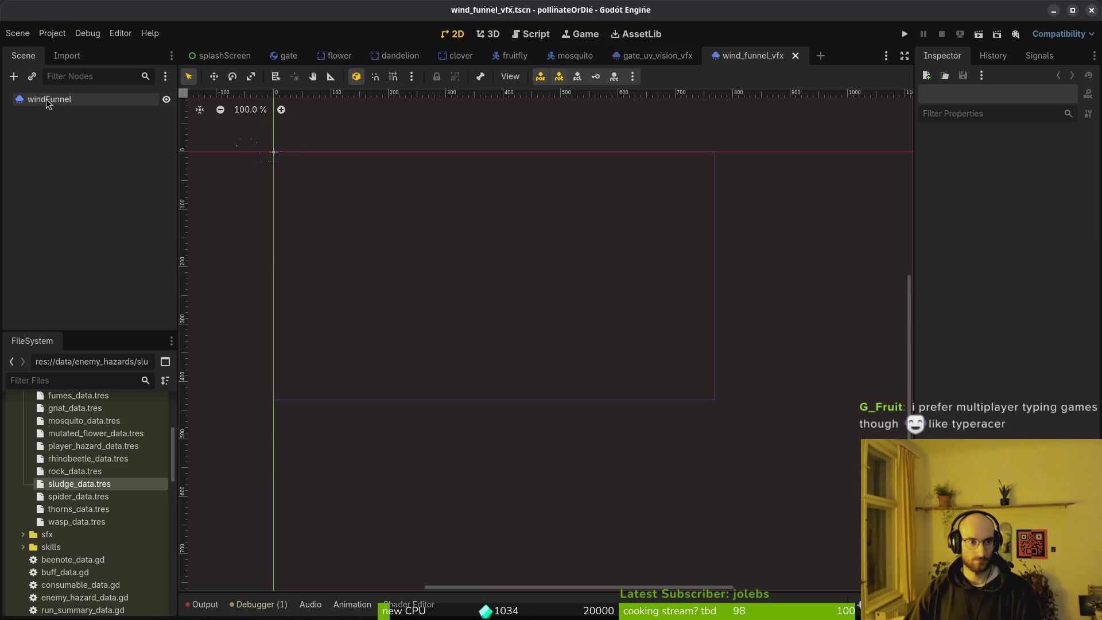
click(50, 100)
mouse_move(327, 169)
mouse_down()
mouse_move(500, 296)
mouse_move(524, 353)
mouse_up()
scroll(502, 278, up, 5)
click(941, 244)
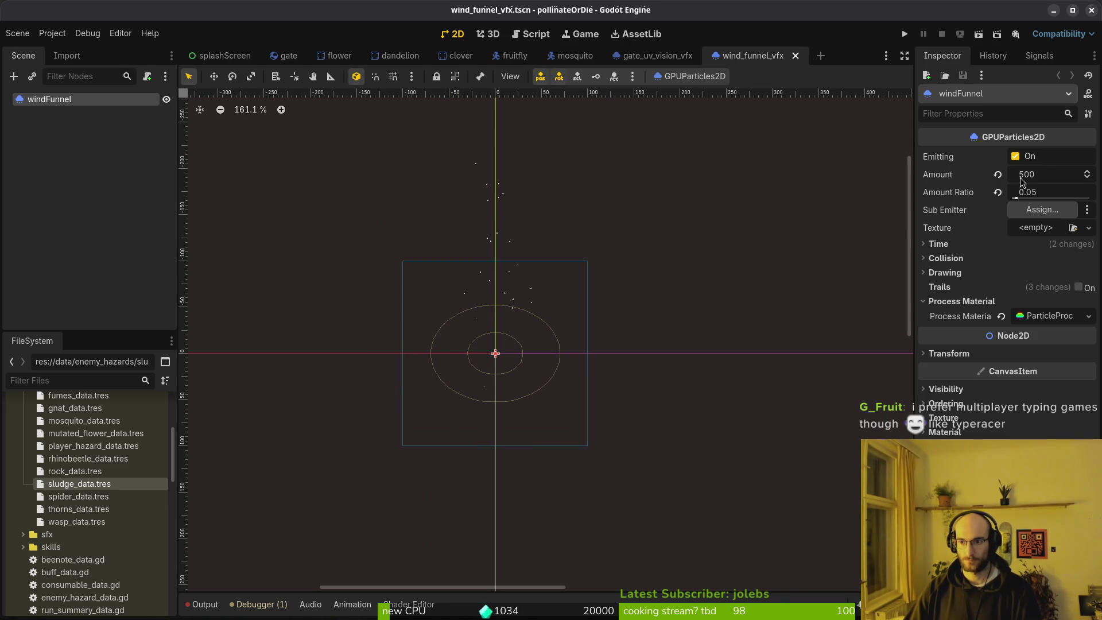
scroll(534, 307, up, 3)
drag(534, 307, 634, 322)
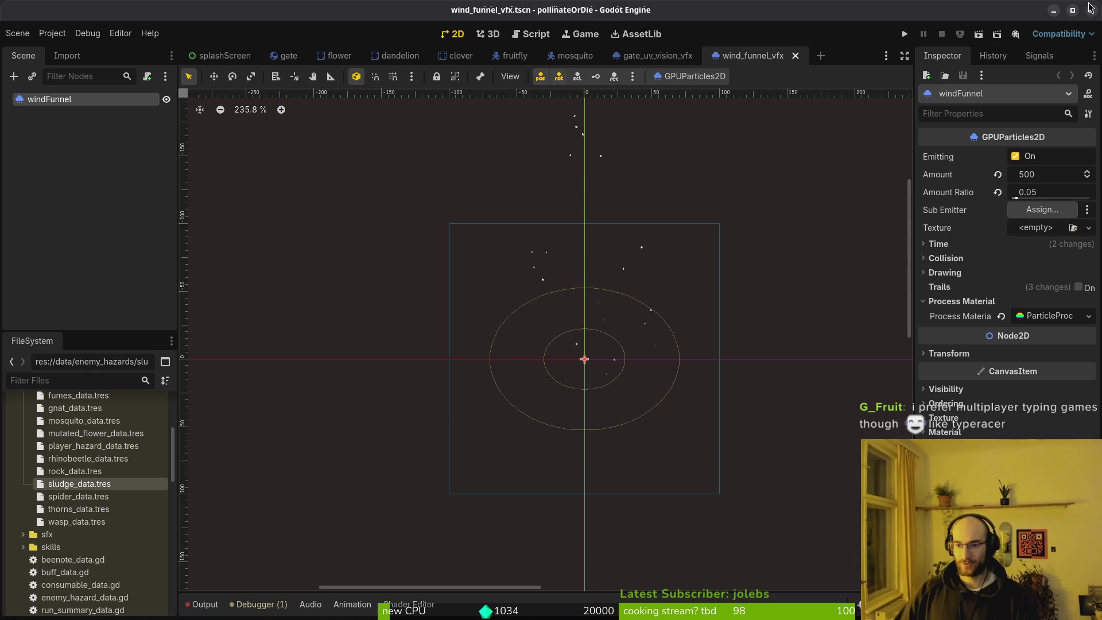
right_click(962, 315)
click(850, 295)
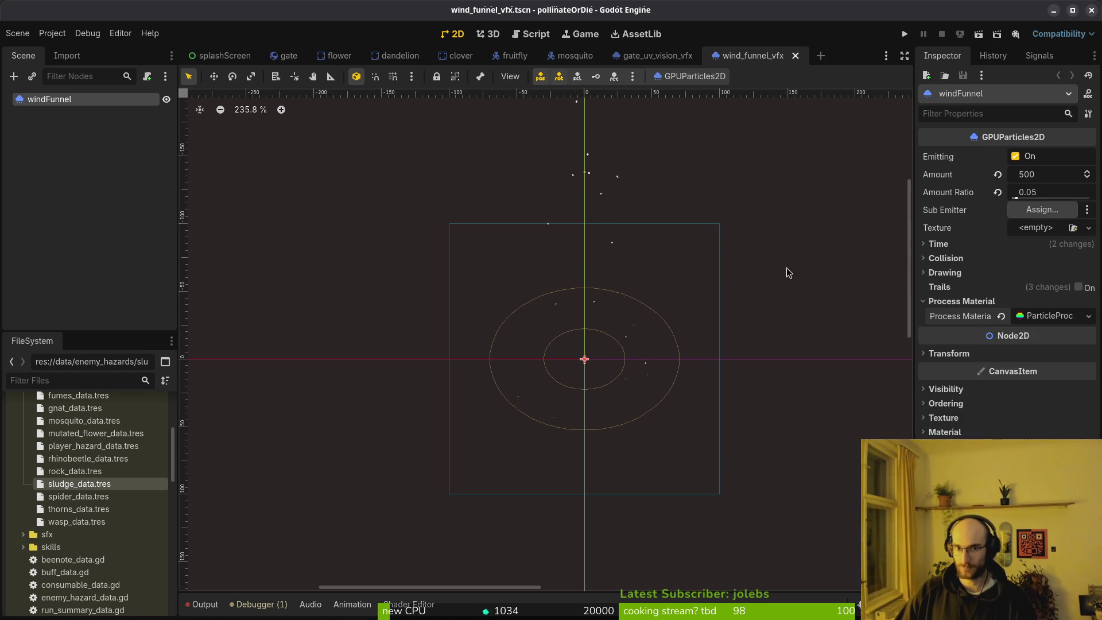
Step: Paste the copied material into gate_uv_vision_vfx's Process Material and expand it
click(658, 55)
right_click(68, 98)
key(Escape)
click(961, 301)
right_click(930, 317)
click(990, 340)
click(1053, 316)
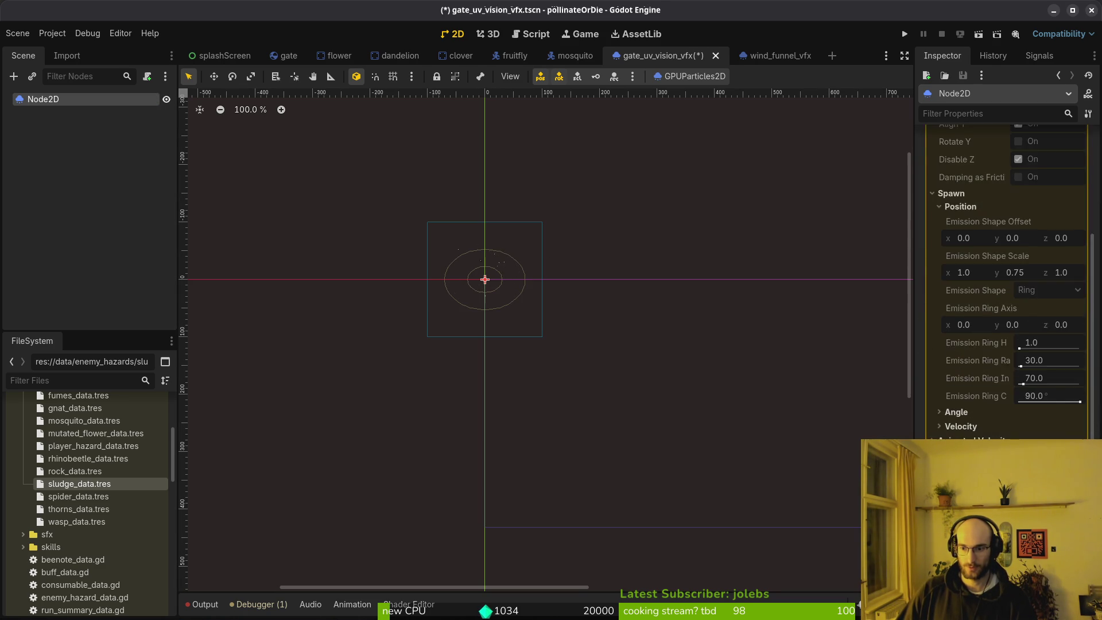
Step: Undo, then re-paste the copied wind-funnel Process Material onto the gate_uv_vision_vfx particles
key(ctrl+z)
click(1034, 321)
click(999, 371)
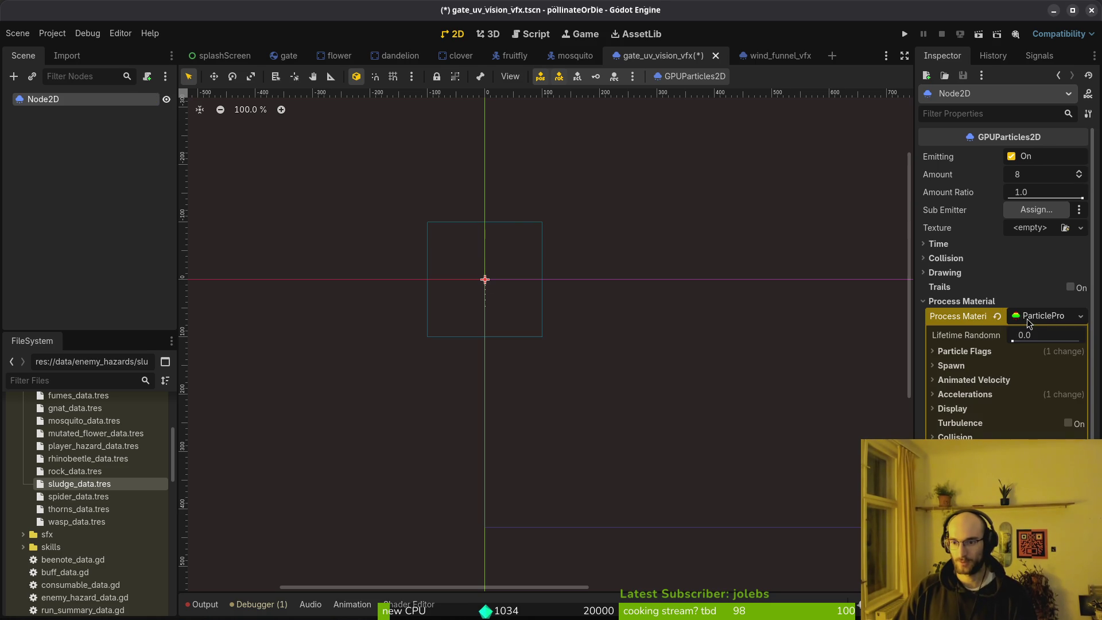
click(999, 316)
right_click(1000, 317)
click(999, 339)
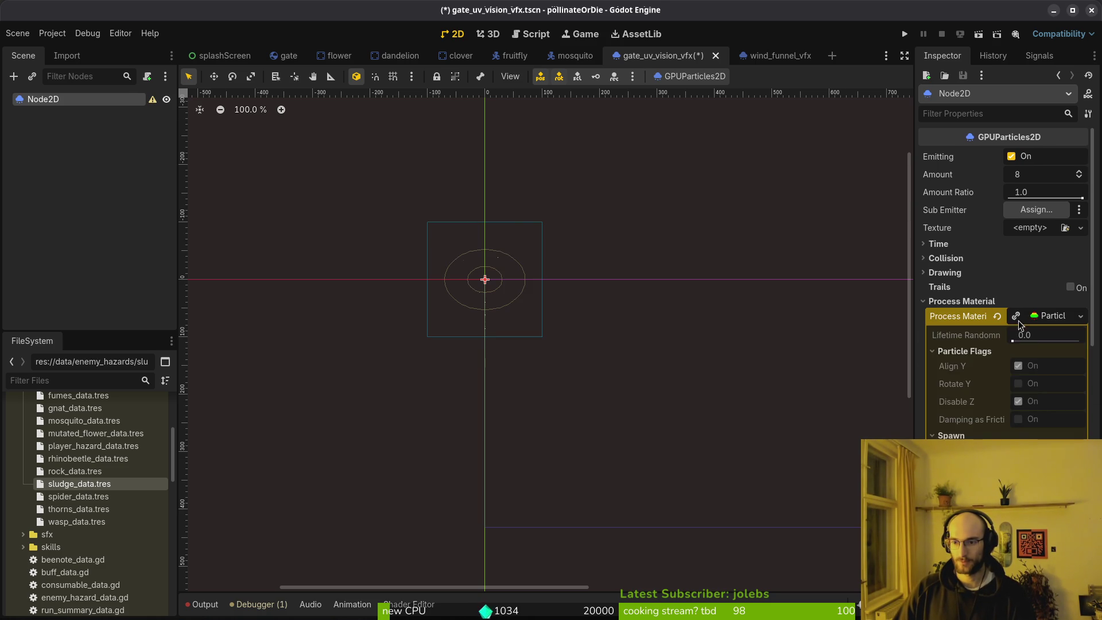
Step: Compare against the wind_funnel_vfx tab, then open a private Group Play lobby on Typer.io
click(979, 352)
click(978, 351)
click(676, 111)
click(785, 57)
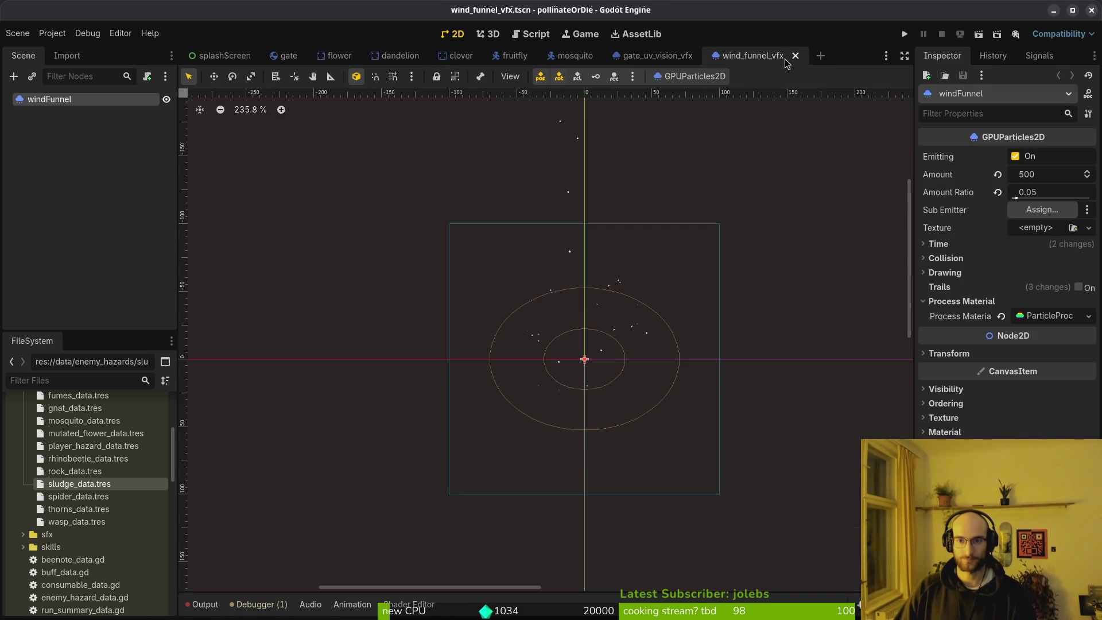
click(661, 57)
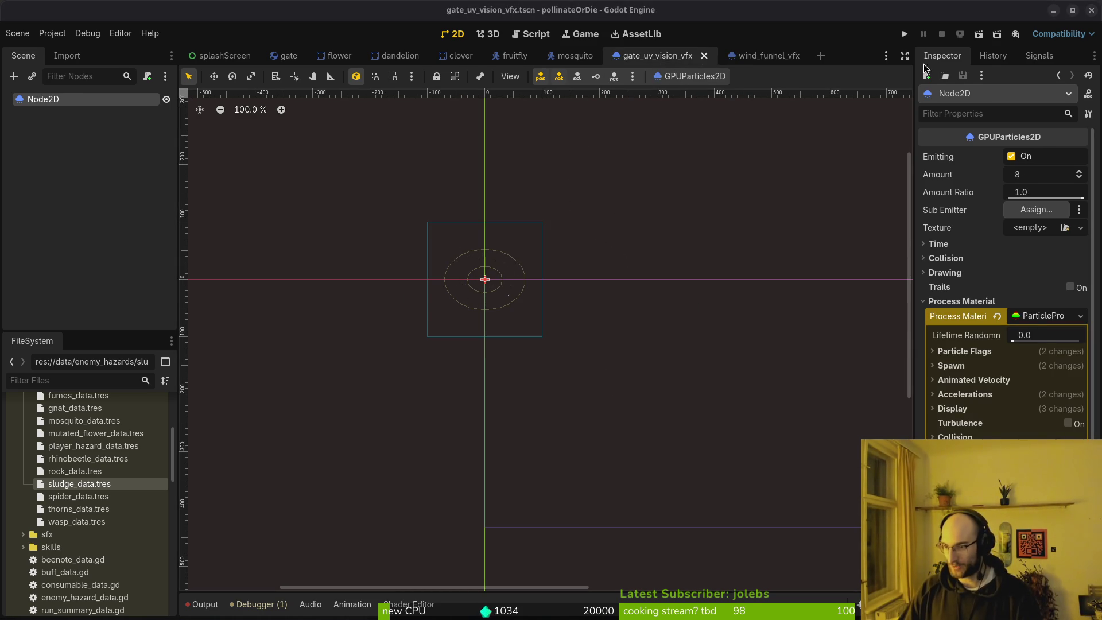
drag(0, 43, 241, 43)
click(655, 419)
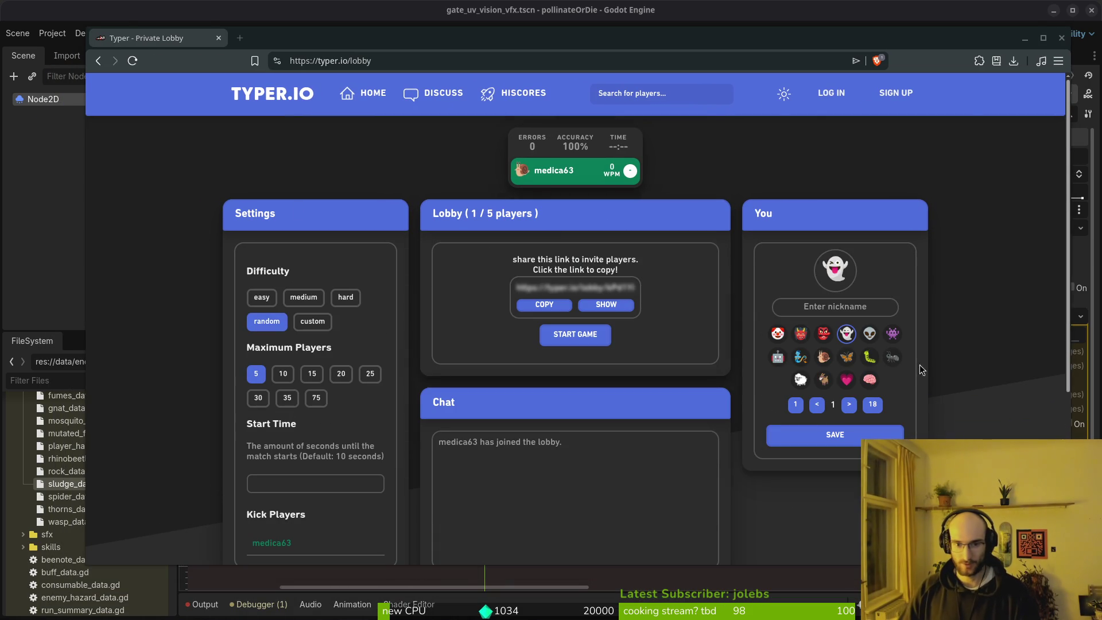
Step: Copy the lobby invite link and wait until the lobby fills to 5 of 5 players
click(525, 305)
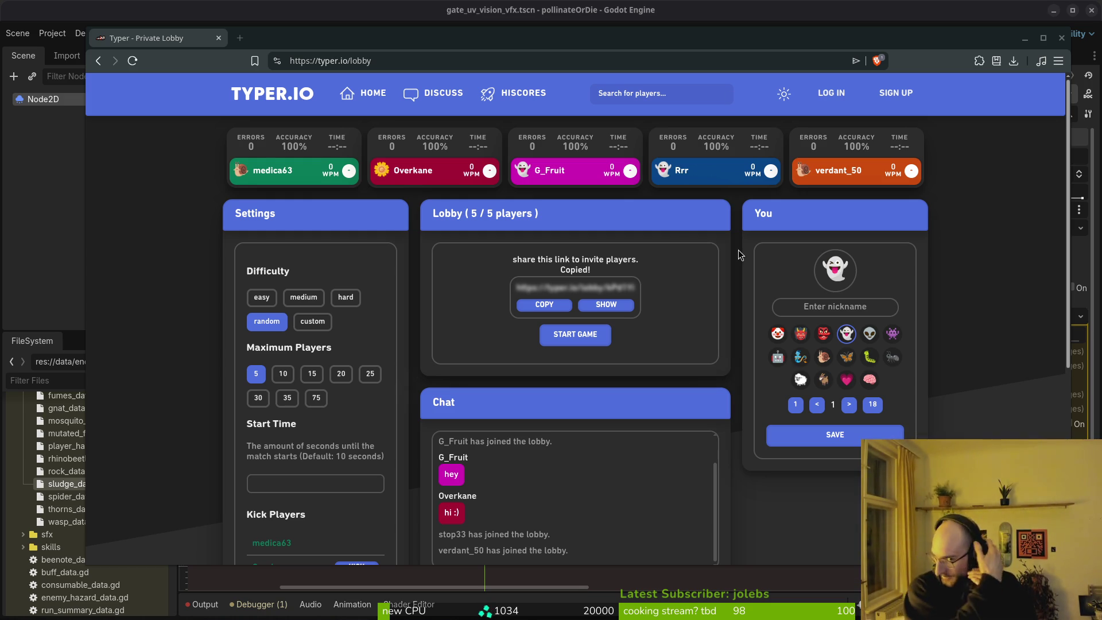
click(833, 306)
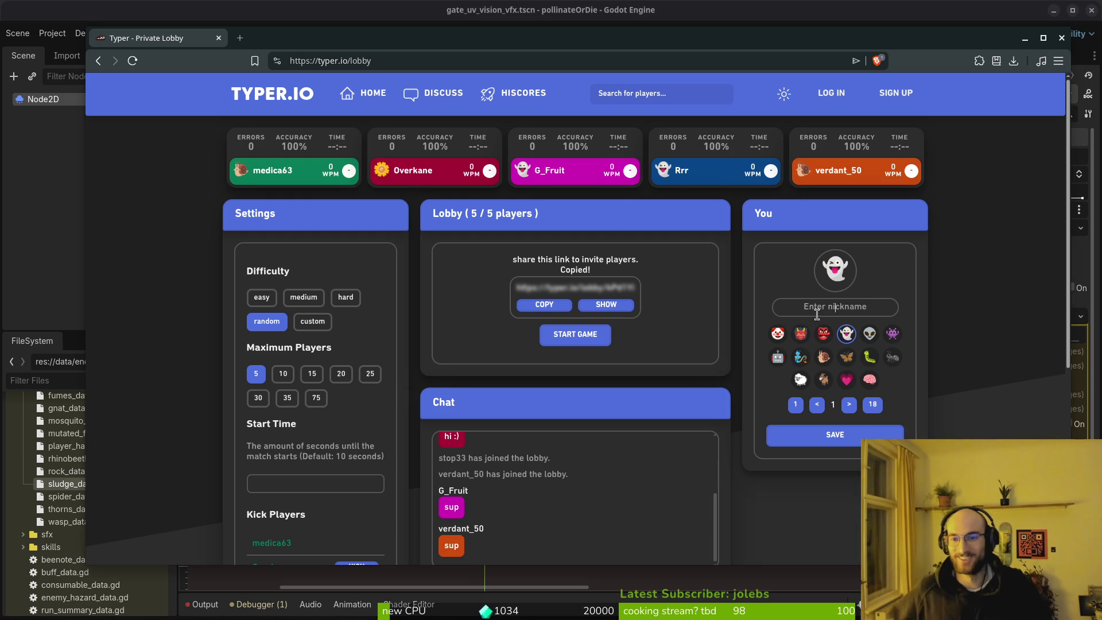
Step: Enter and save a new nickname, then choose and save the bee avatar
text(fiehra)
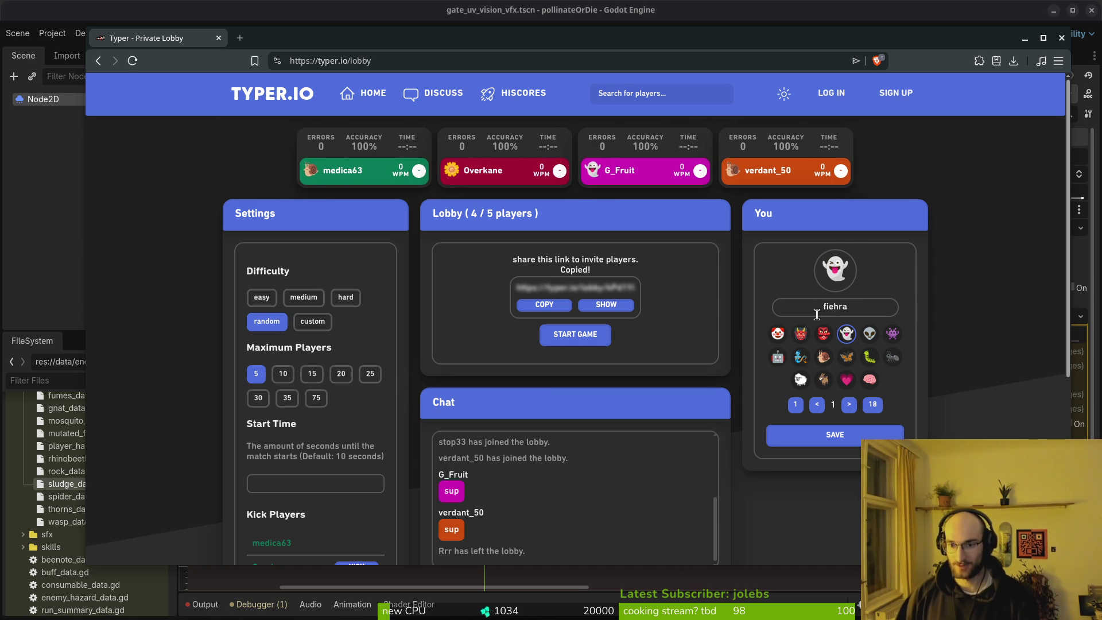
click(835, 435)
click(849, 404)
click(849, 404)
click(849, 404)
click(849, 404)
click(849, 404)
click(892, 357)
click(867, 435)
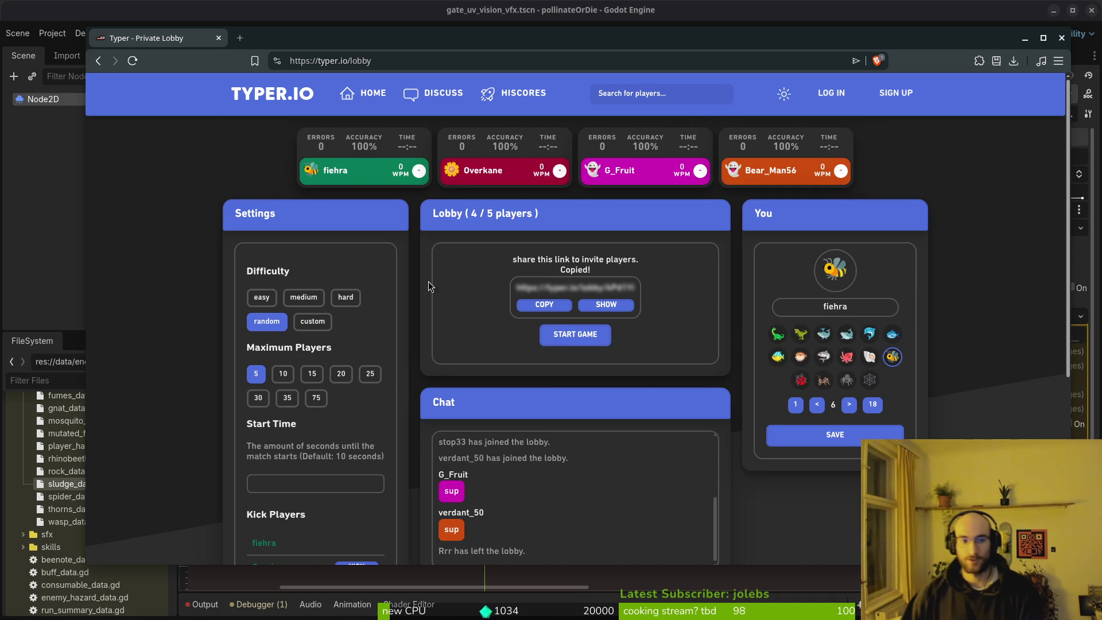
Step: Set the lobby to medium difficulty with 15 max players and start the race
click(291, 298)
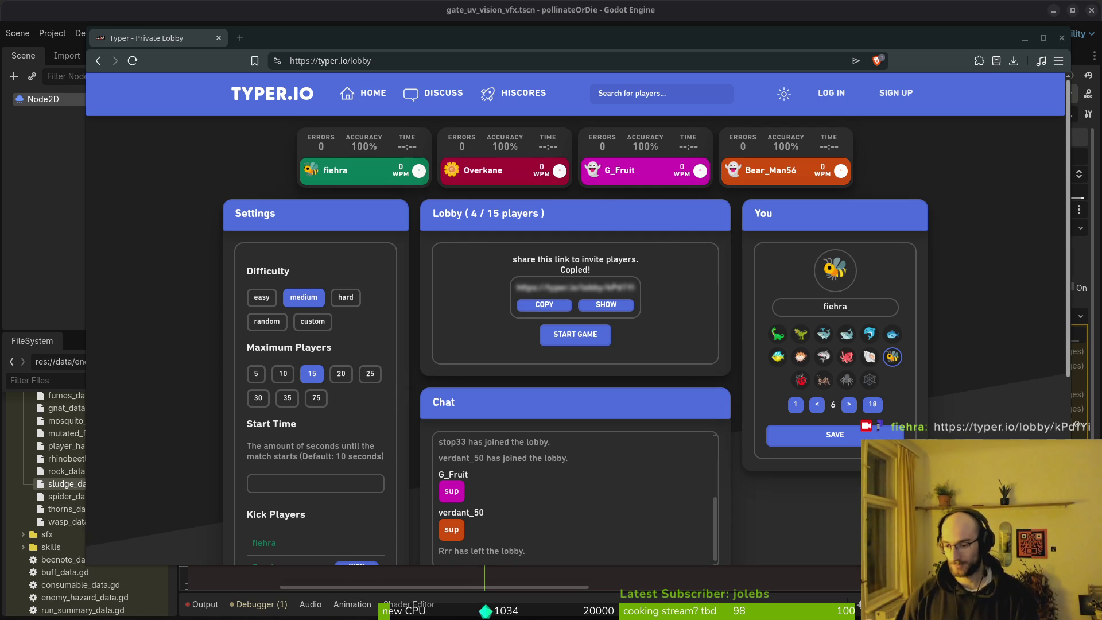
click(440, 333)
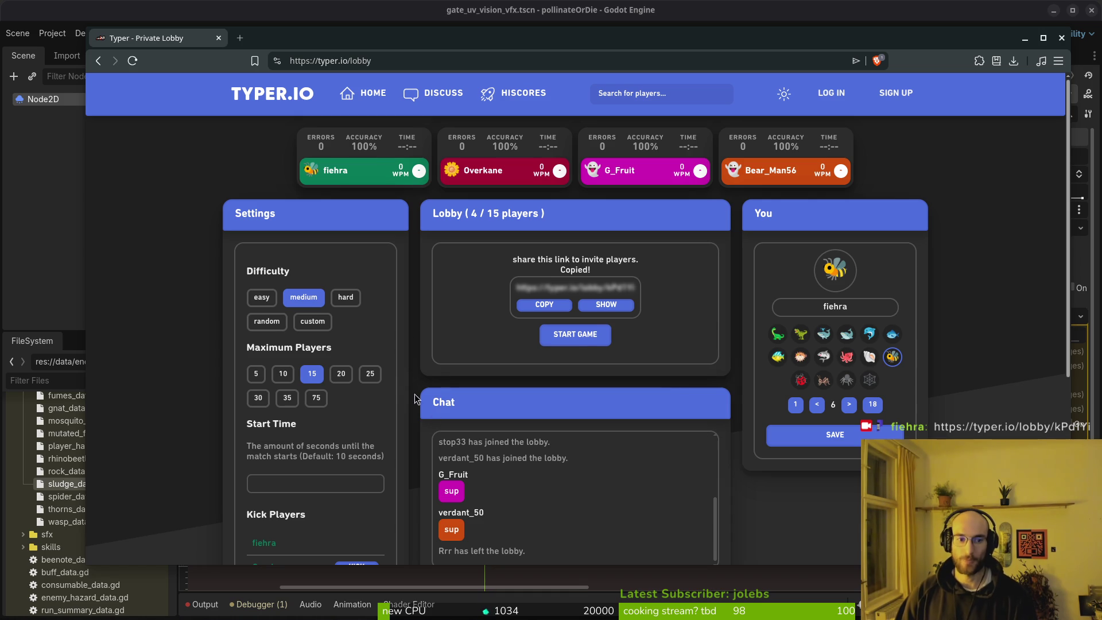
click(576, 347)
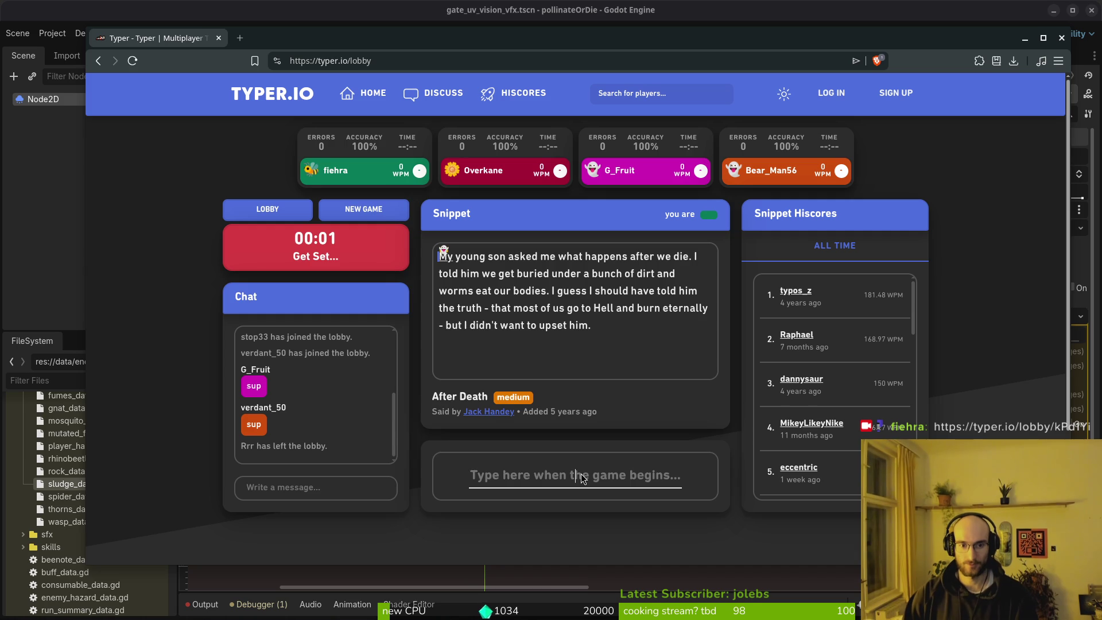
Step: Type the 'After Death' snippet, starting 'My young son asked me what happens after we die.'
text(My young son asked me what happens after we die. )
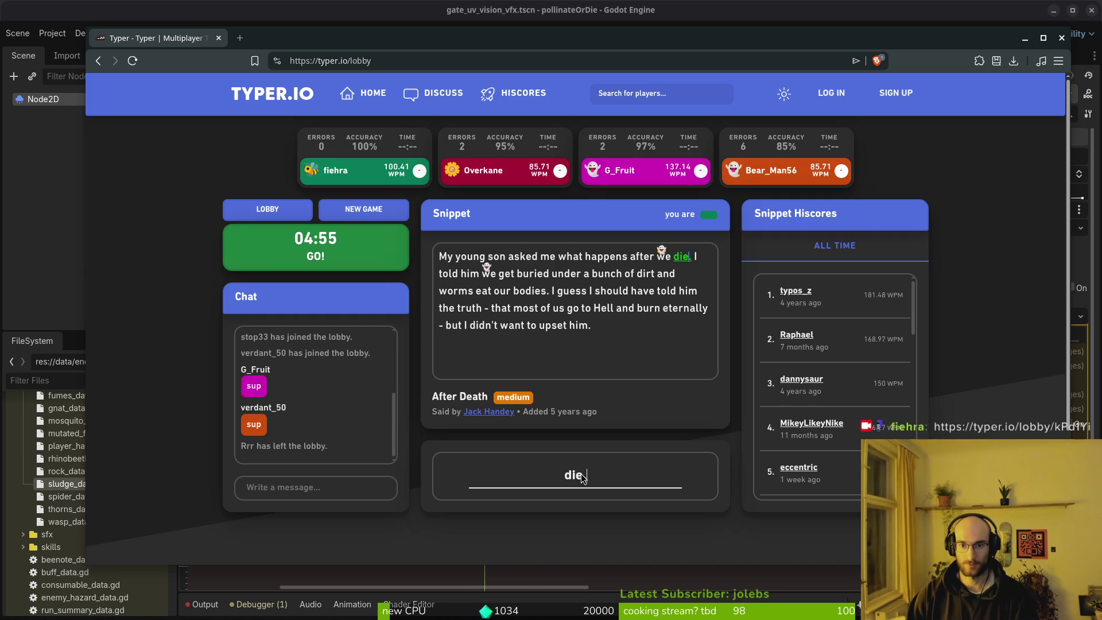
text(I told him we get b)
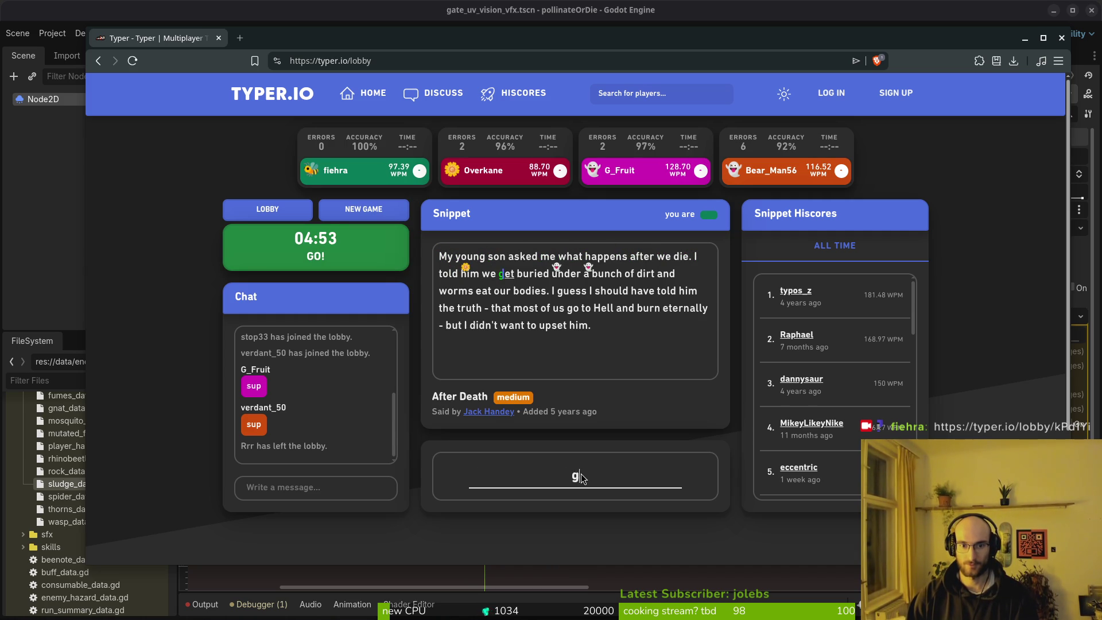
text(uried under a)
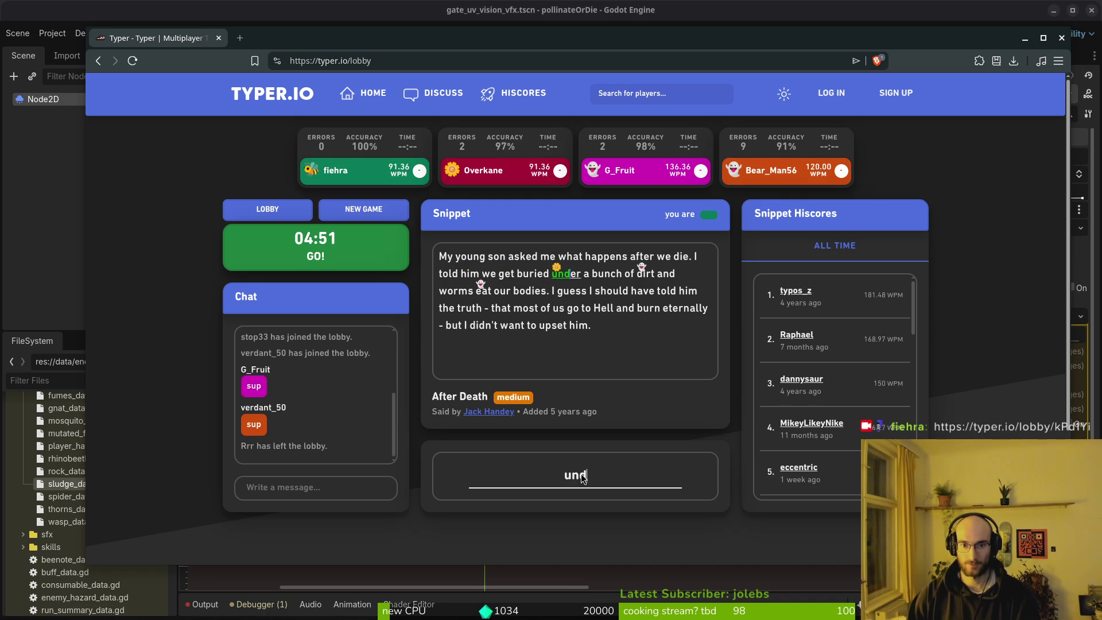
text( bunch of)
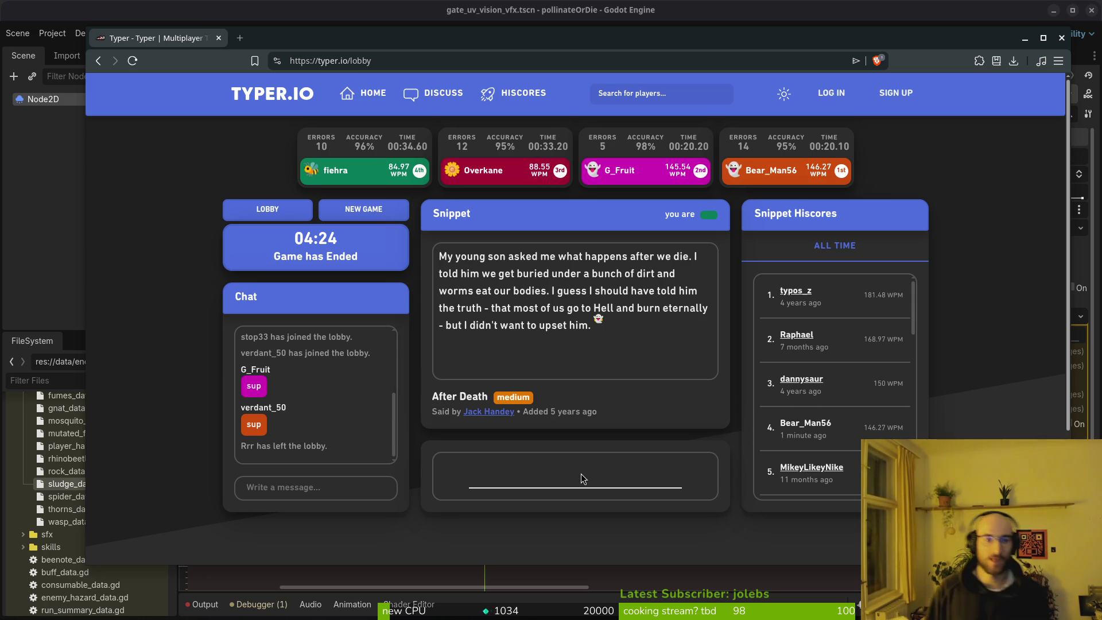
Step: Start a new race and type the Veritaserum snippet through 'I cannot help you', fixing typos
click(342, 222)
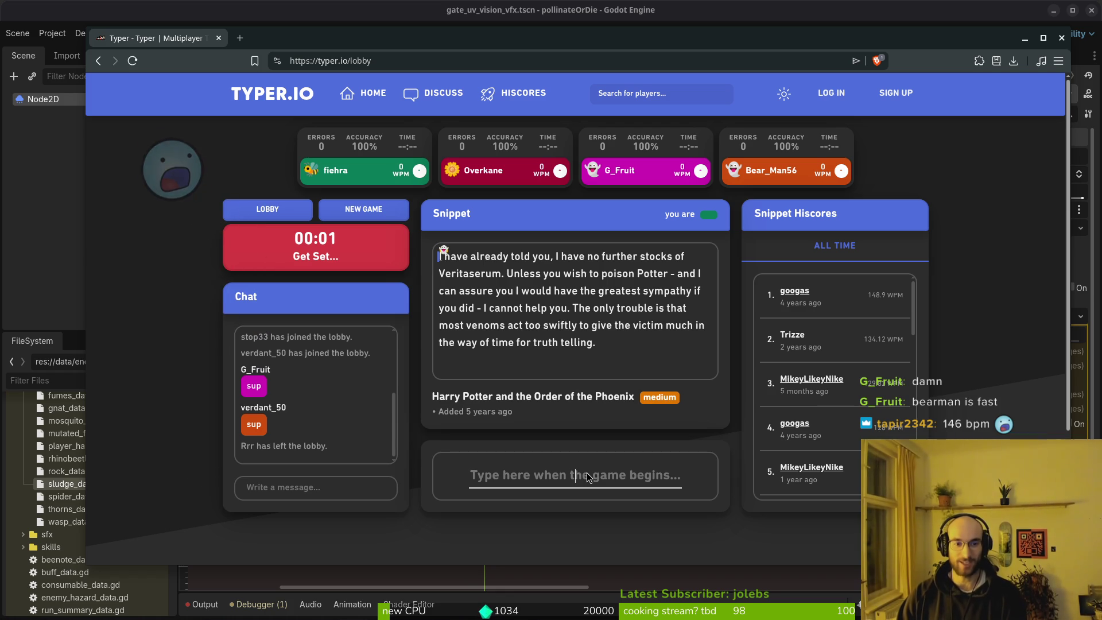
text(ahve)
key(ctrl+BackSpace)
text(have already told you, I have)
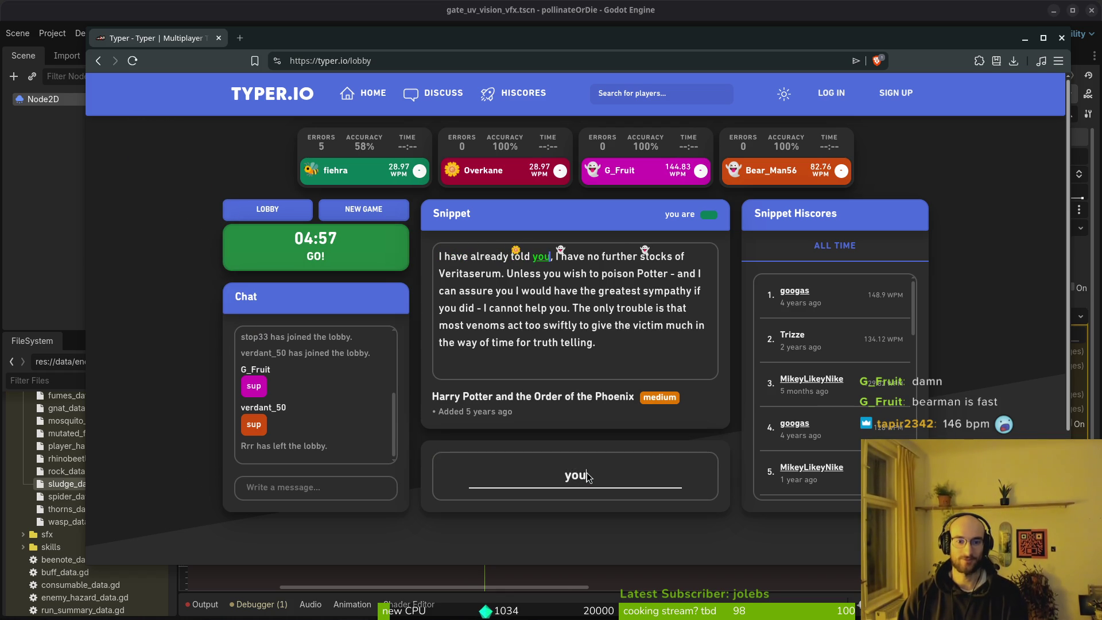
text( no further sto)
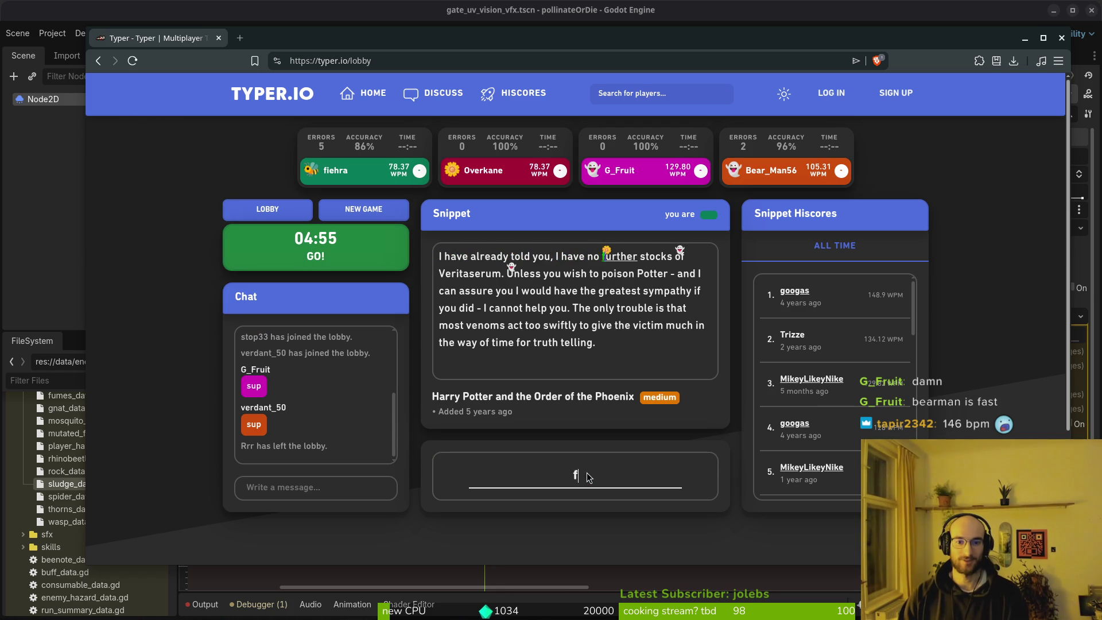
text(cks of Verit)
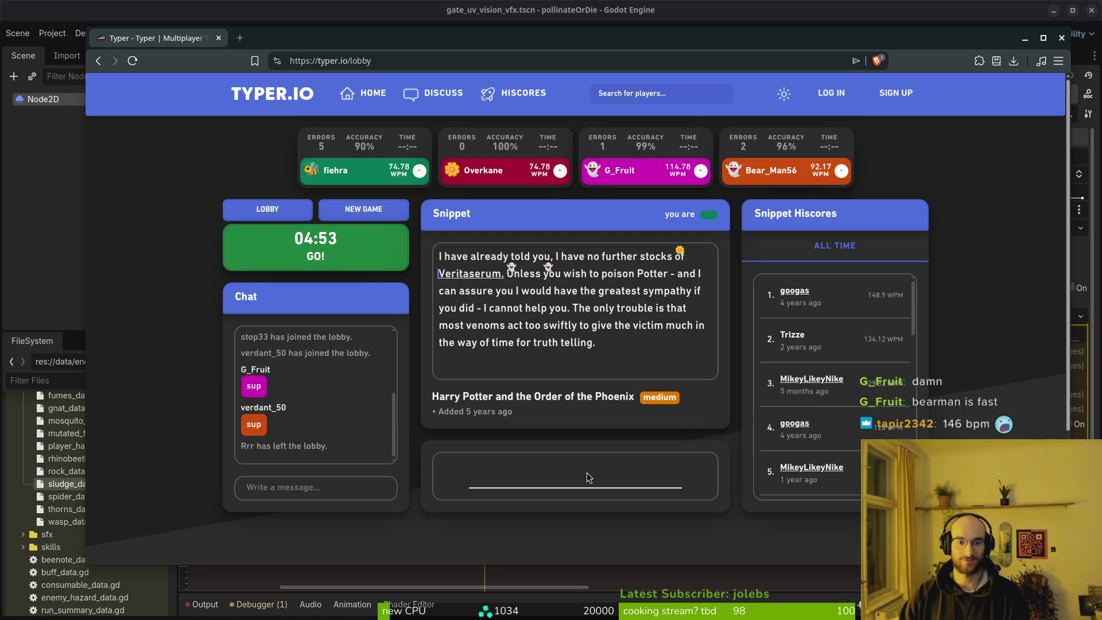
text(aseru)
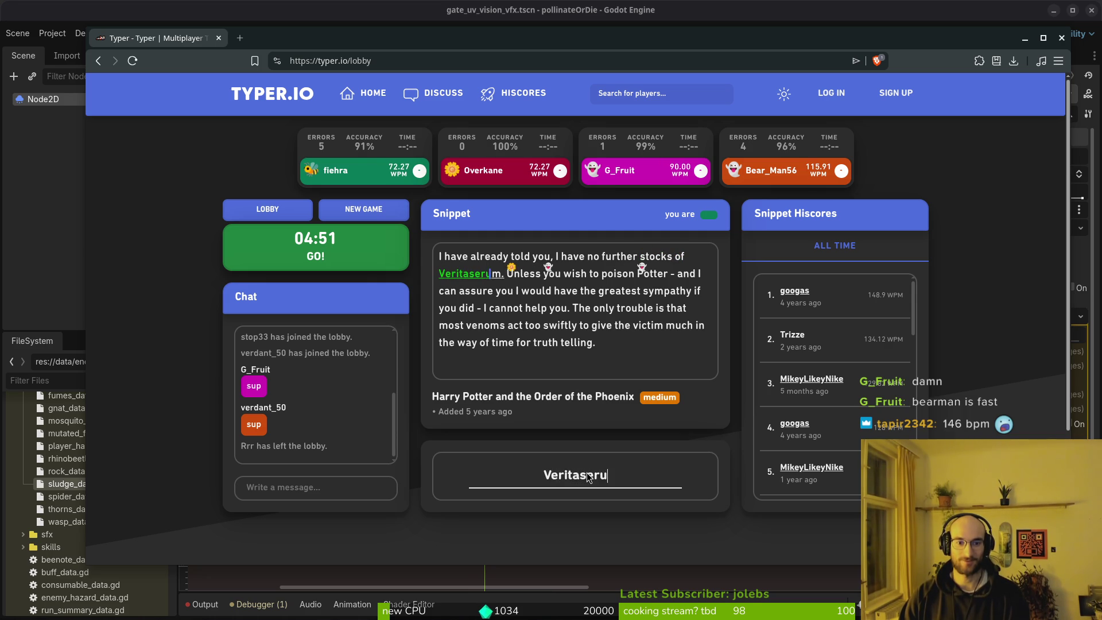
text(m. Unless you wish to po)
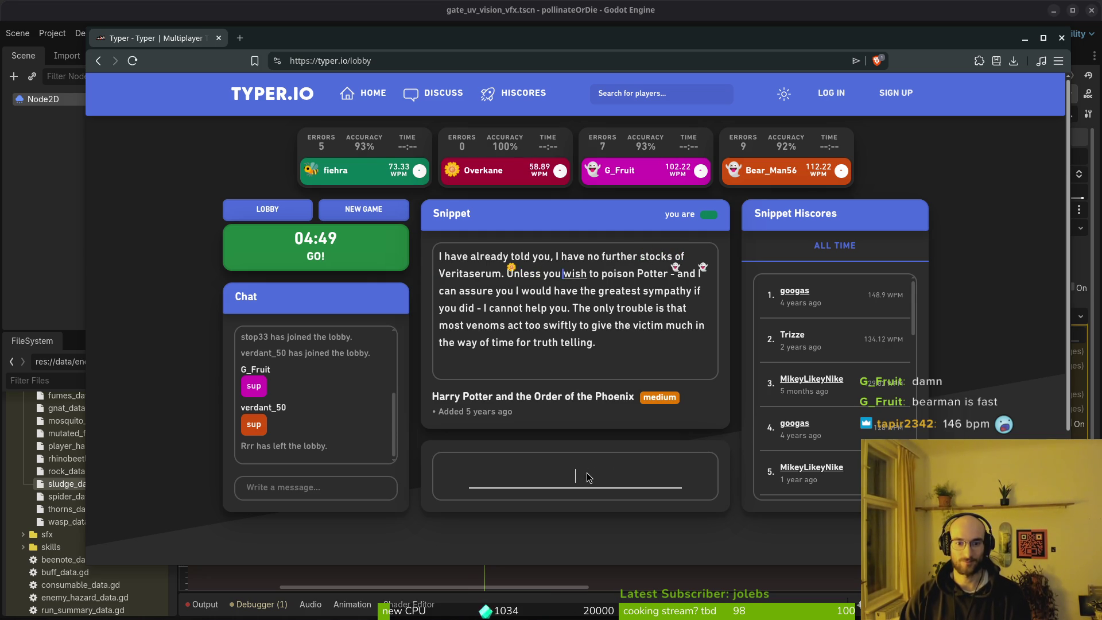
text(si)
key(BackSpace)
key(BackSpace)
text(ison Potter - an)
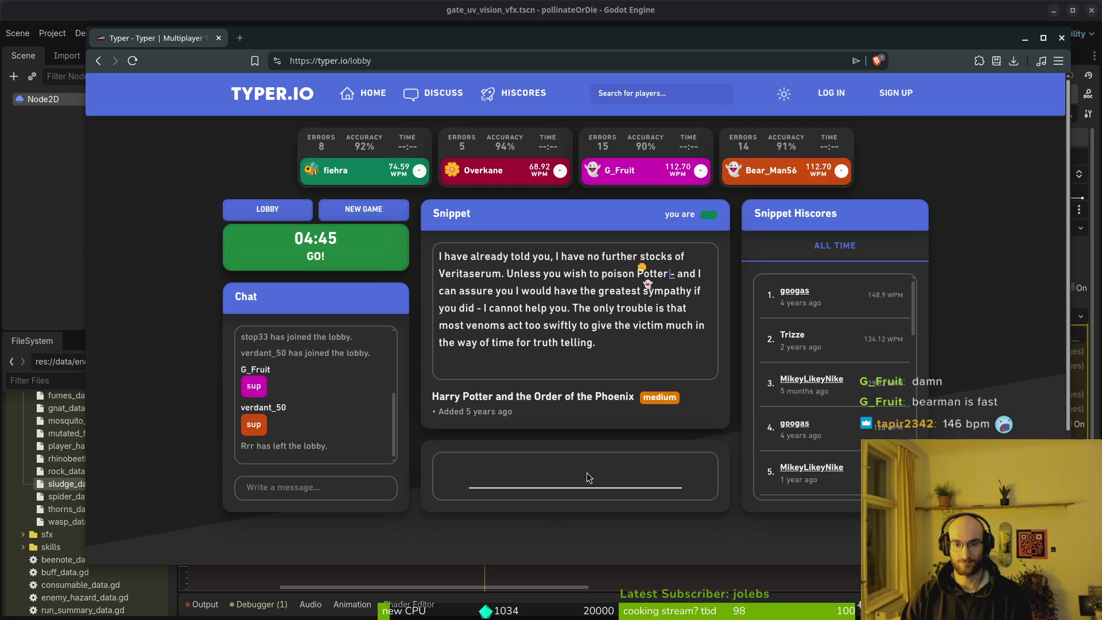
text(d I can asu)
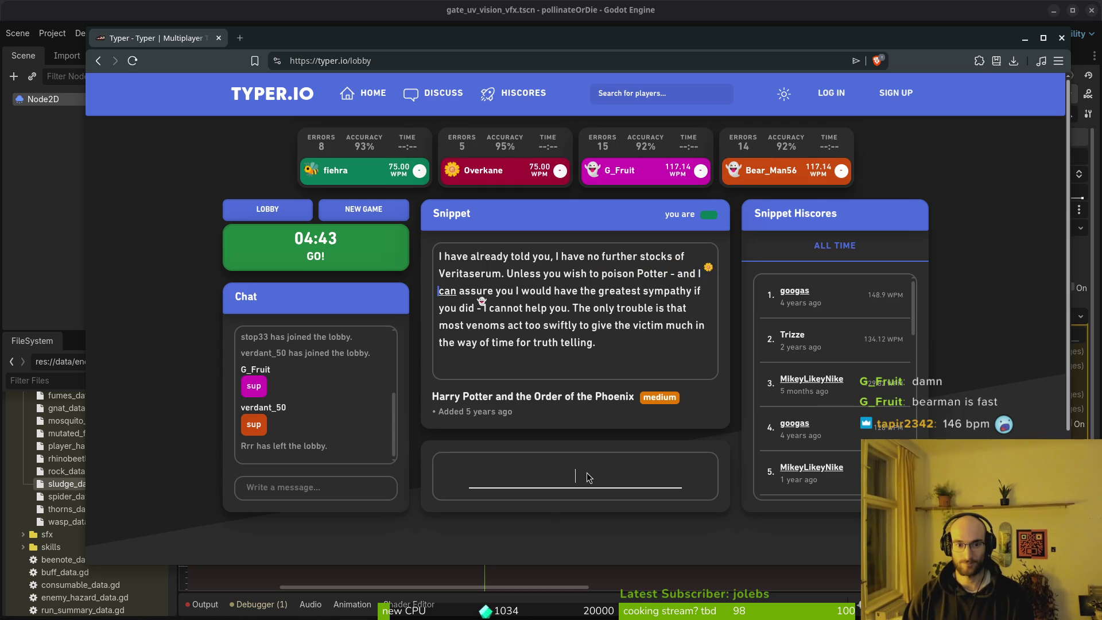
key(BackSpace)
text(s)
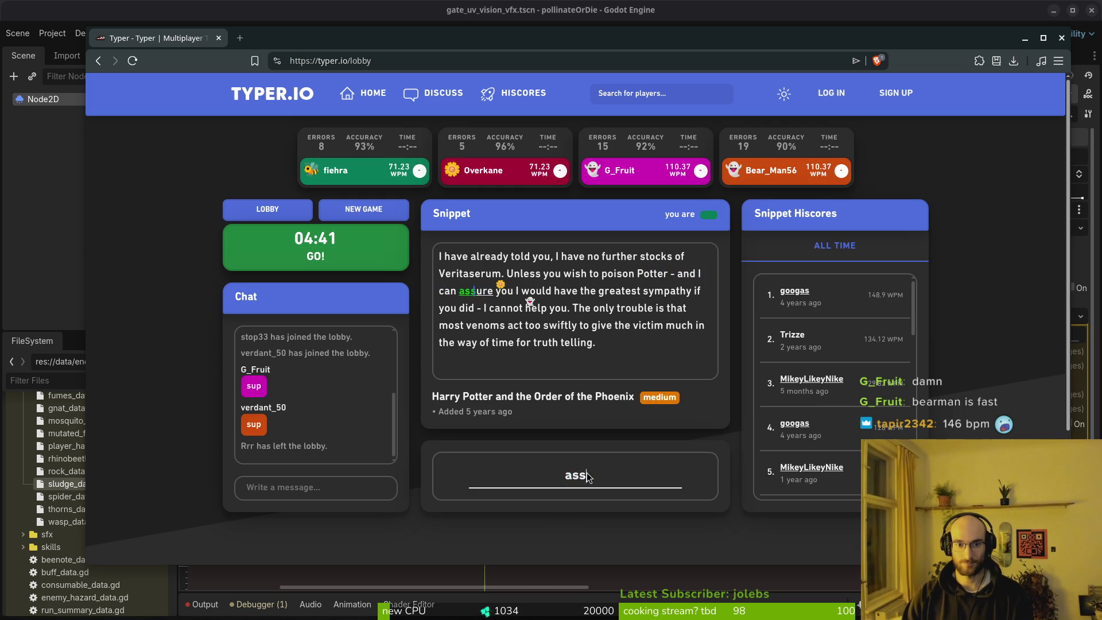
text(ure you wou)
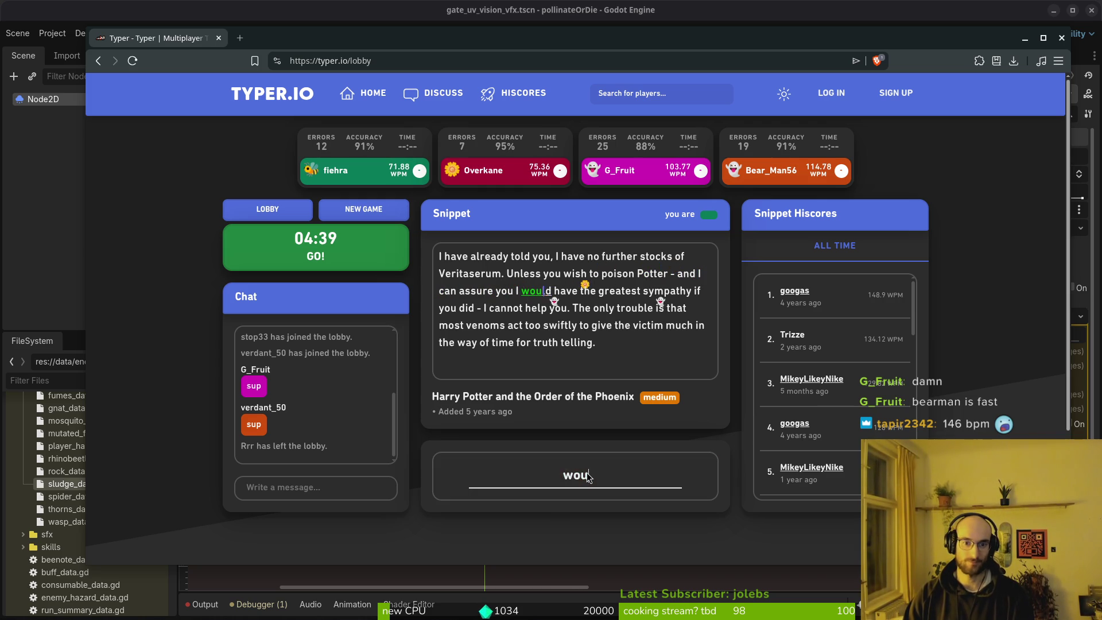
text(ld have the greatest sympa)
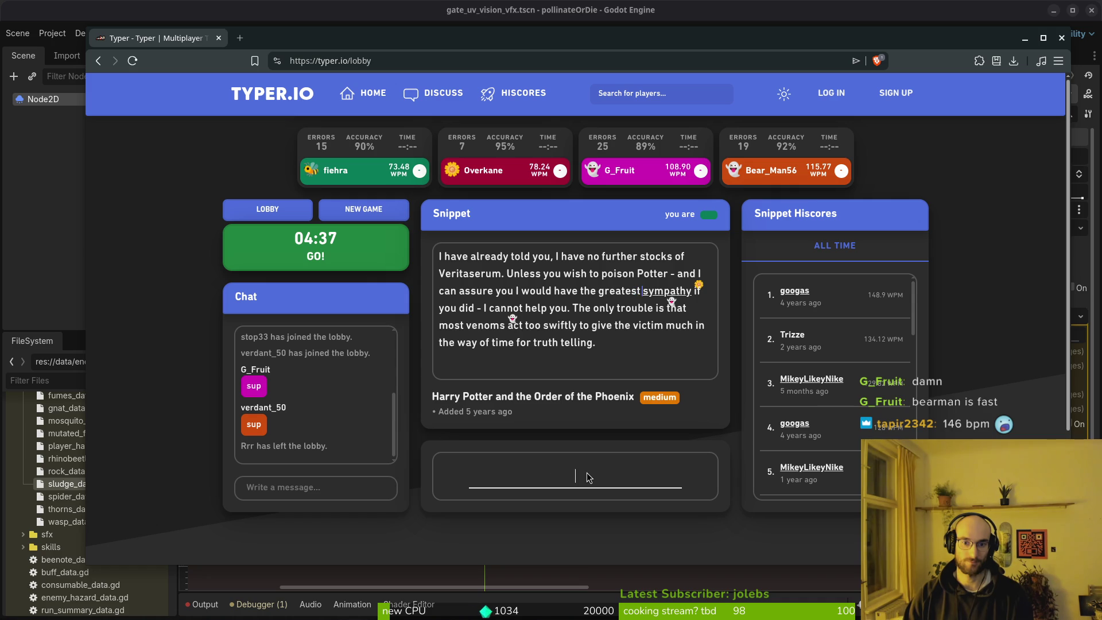
text(thy it)
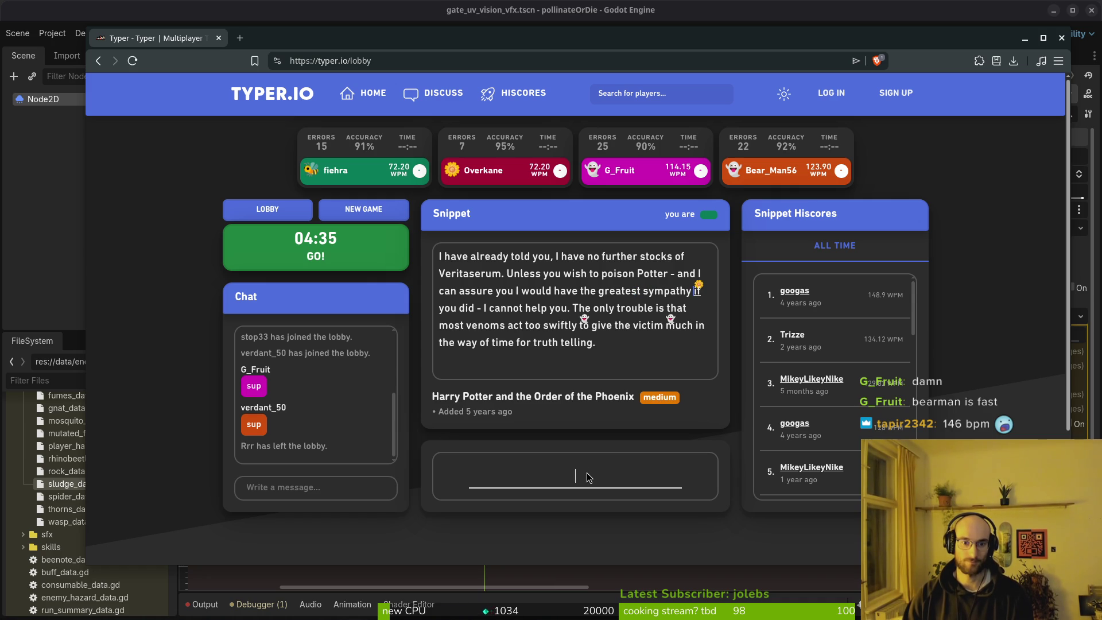
key(BackSpace)
text(f you did)
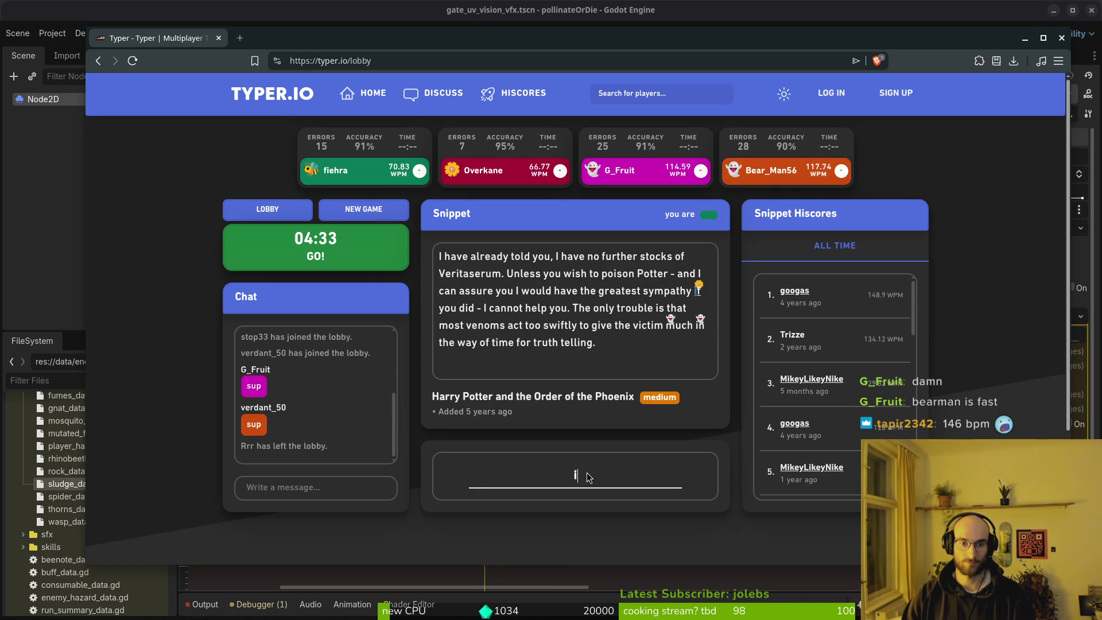
text( - I ca)
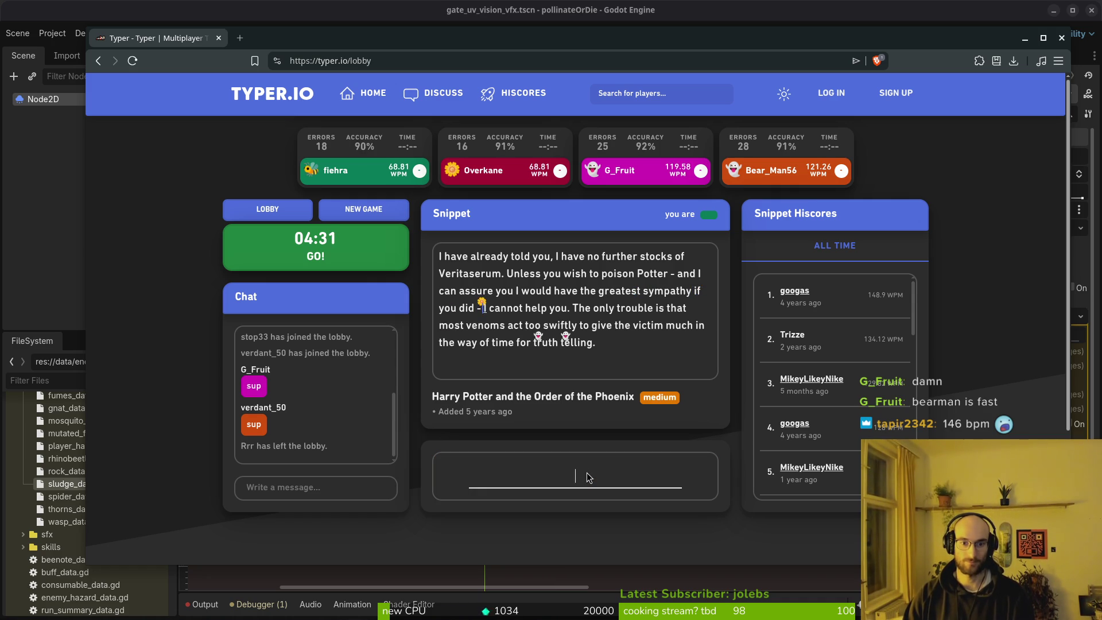
text(nnot help you. )
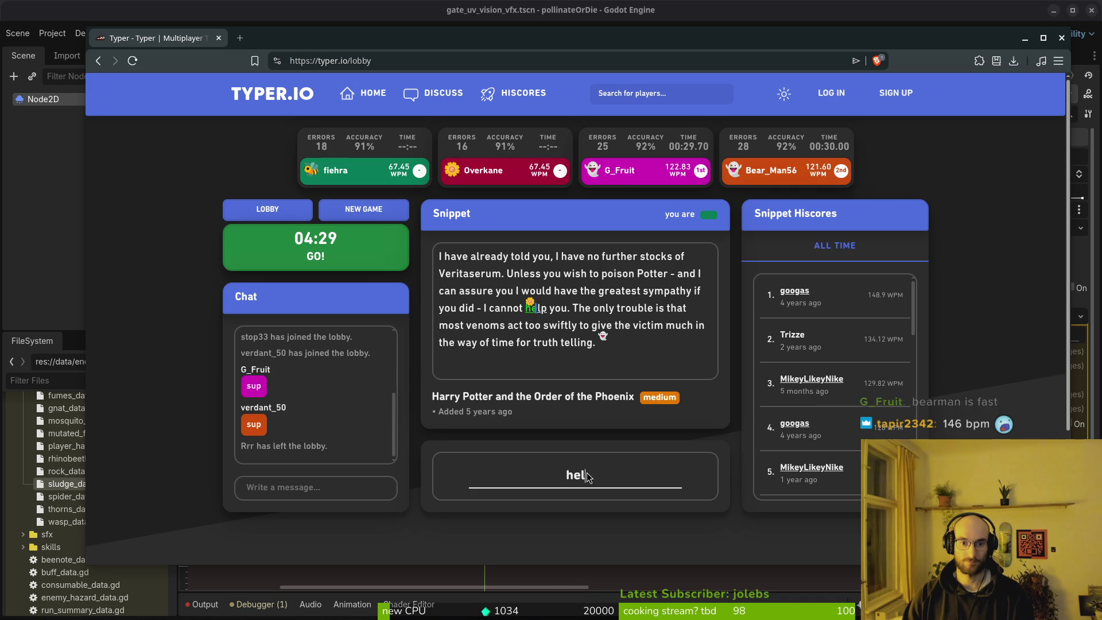
text(The on)
text(y)
Step: Finish the snippet through 'time for truth telling.', correcting typos along the way
key(BackSpace)
text(ly troug)
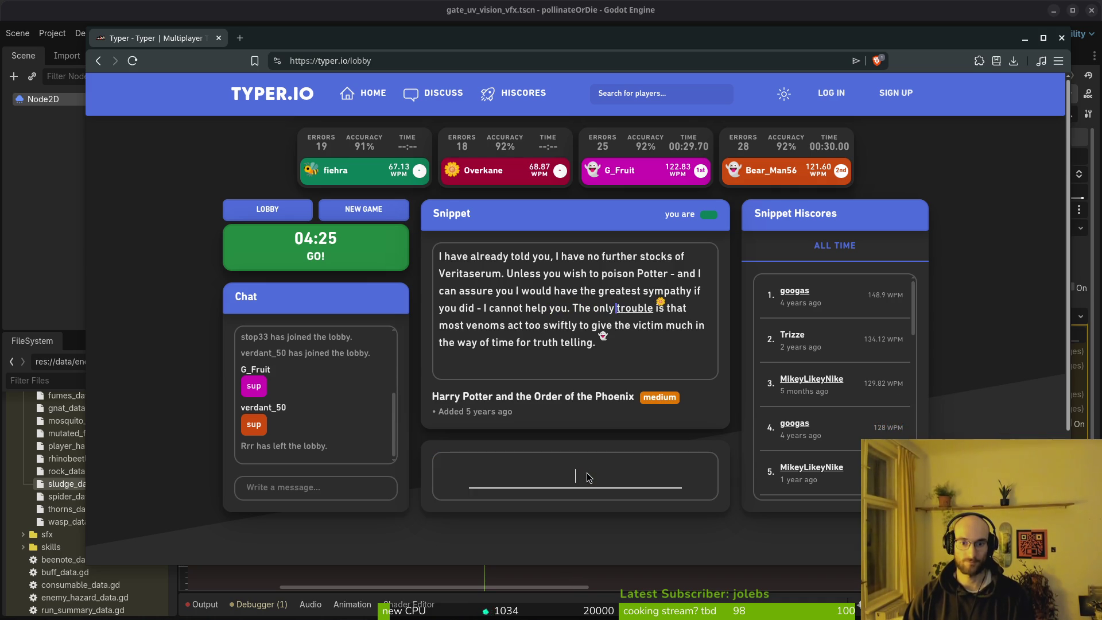
key(BackSpace)
text(ble is that most veno)
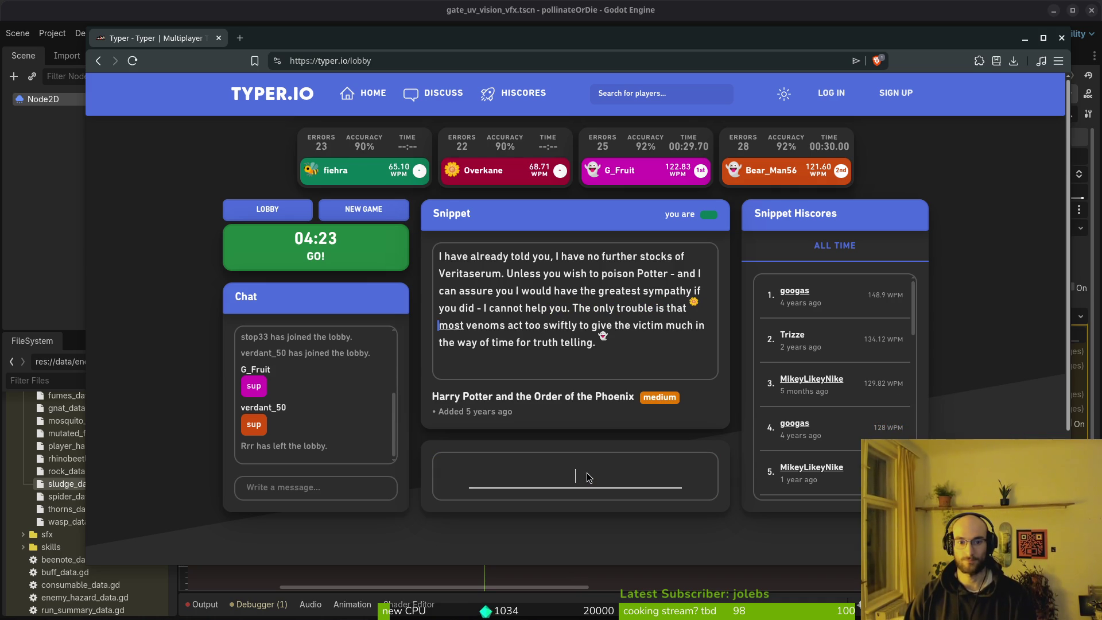
text(ms act too sdwi)
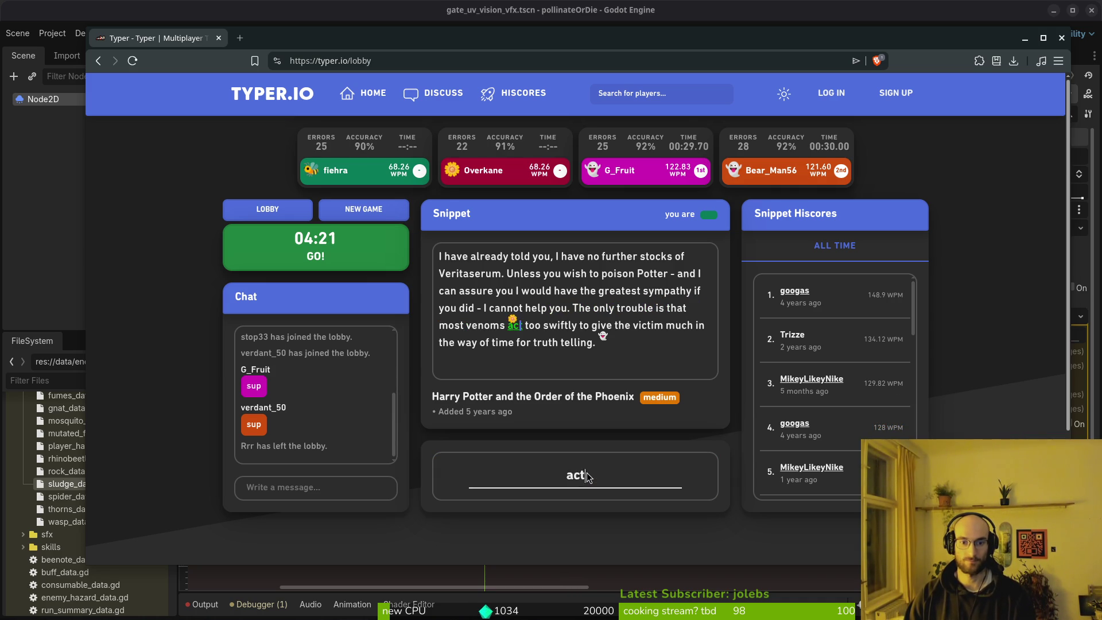
key(BackSpace)
key(BackSpace)
text(wift)
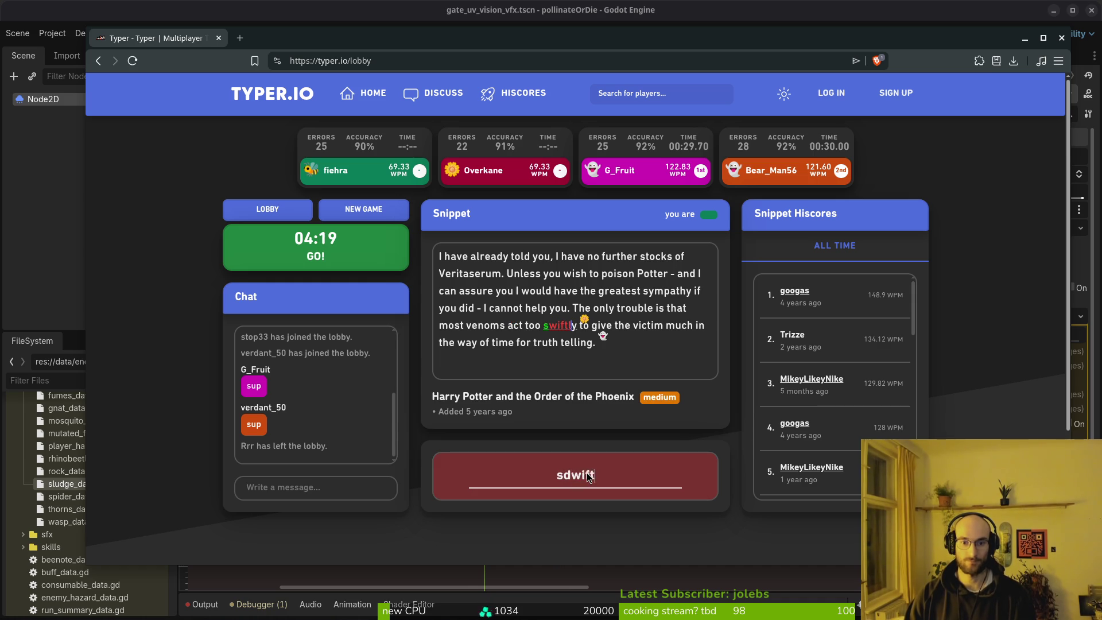
key(BackSpace)
key(BackSpace)
key(BackSpace)
text(wif)
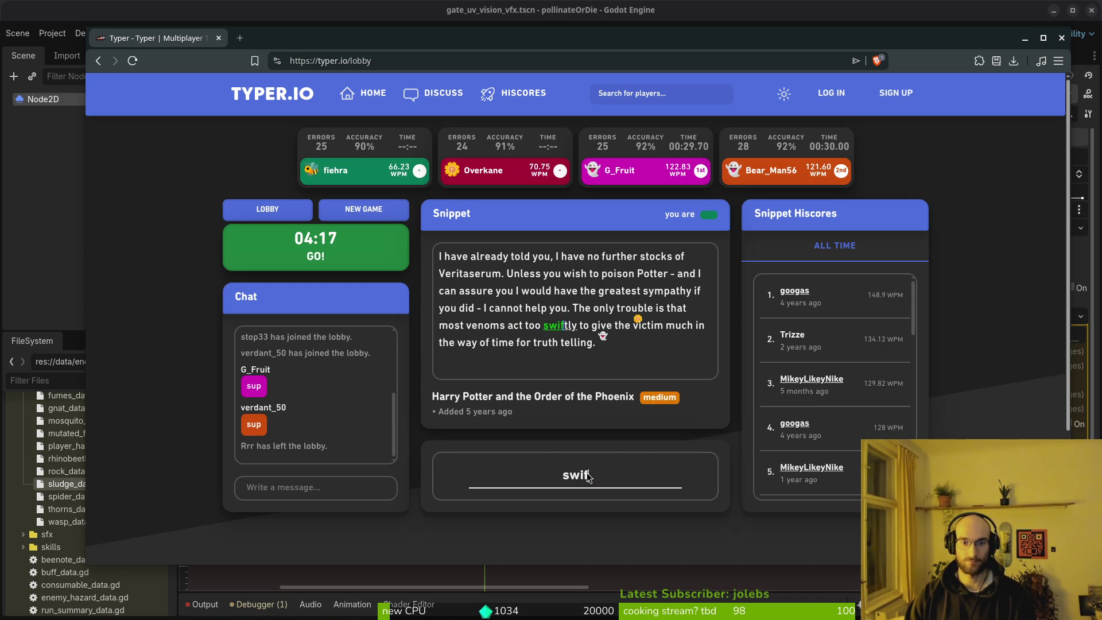
text(tly to f)
key(BackSpace)
text(g)
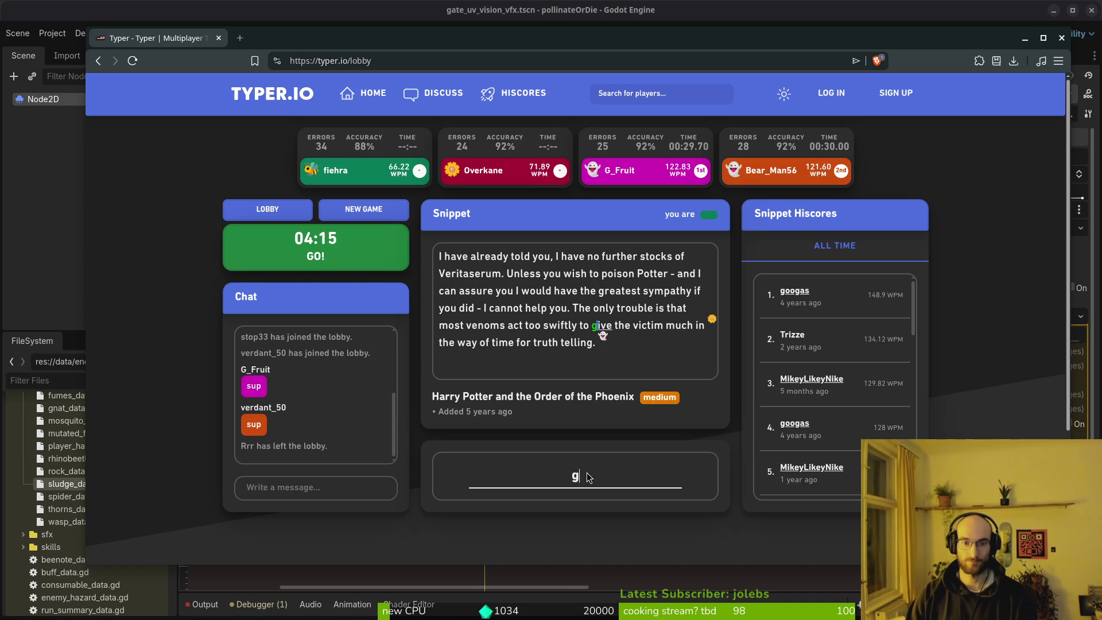
text(ive the vistim)
key(BackSpace)
key(BackSpace)
key(BackSpace)
key(BackSpace)
text(ctim)
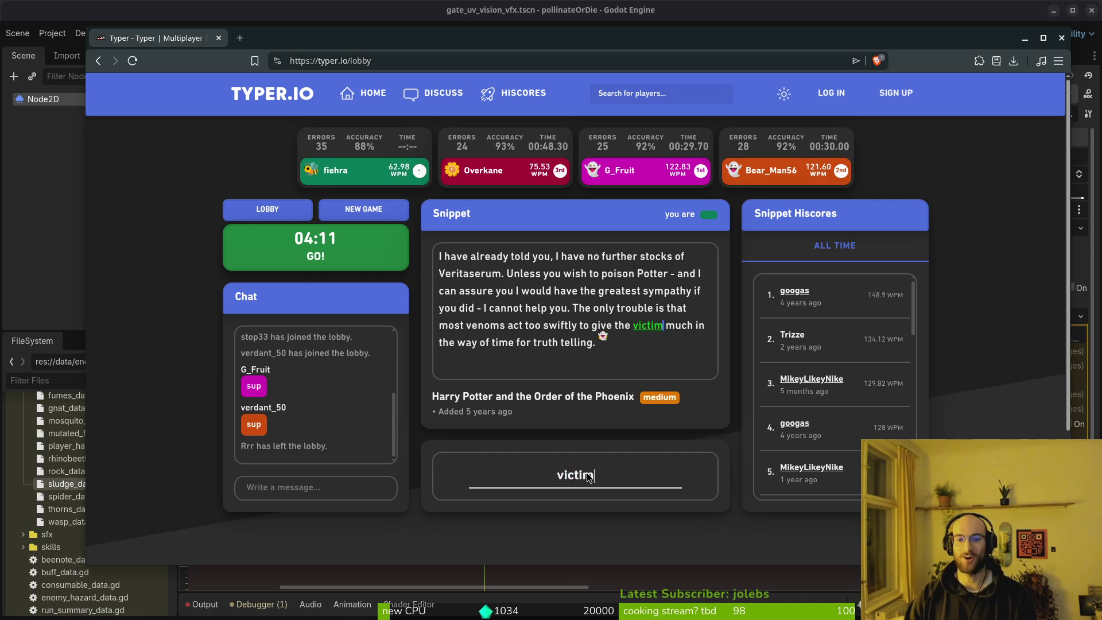
text( much in the way of time f)
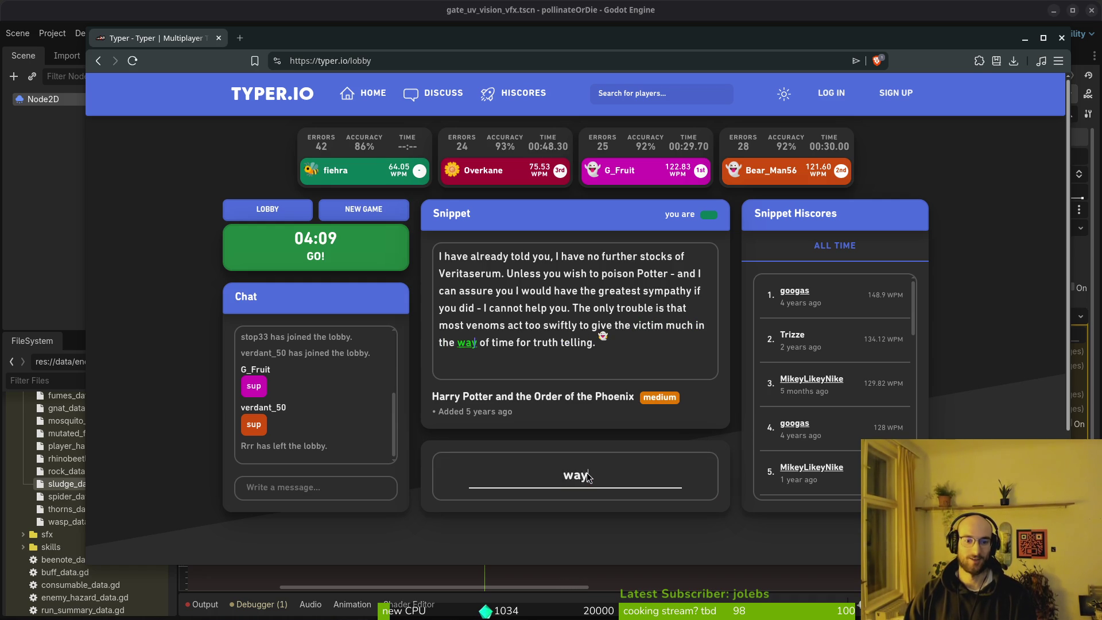
text(or truth telling.)
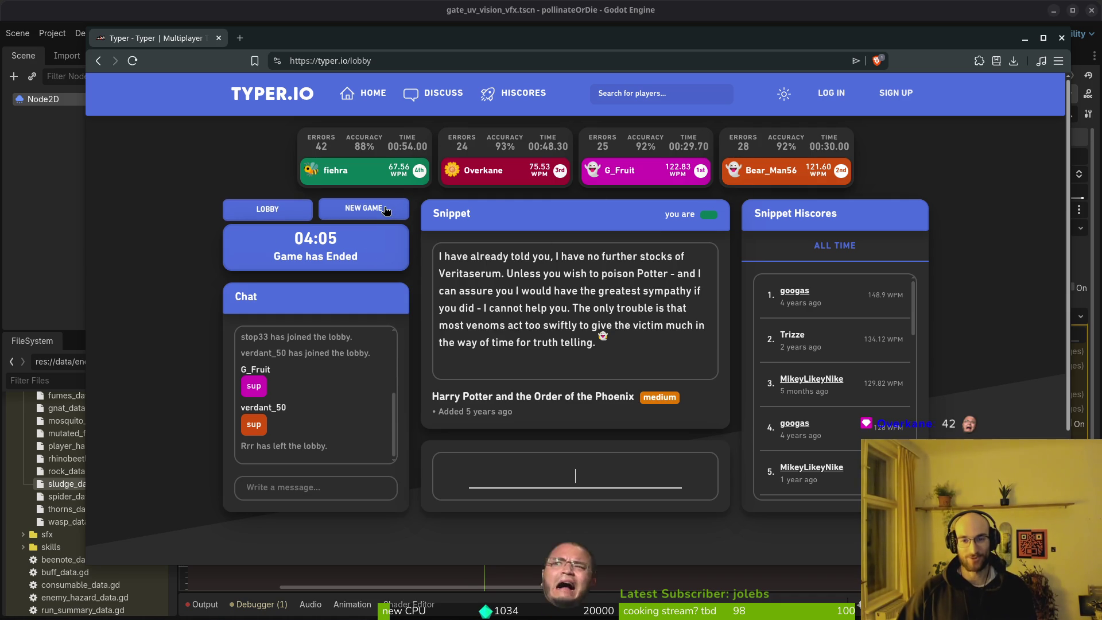
click(353, 216)
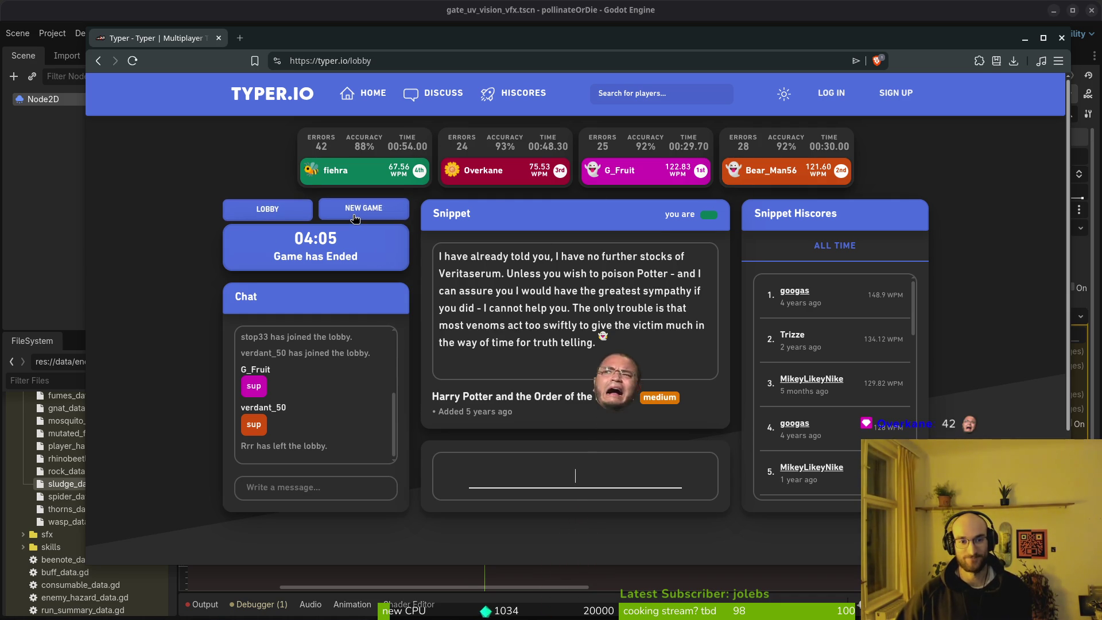
Step: Type the Lord of the Rings snippet 'Well, no need to brood on what tomorrow may bring', fixing typos
click(593, 470)
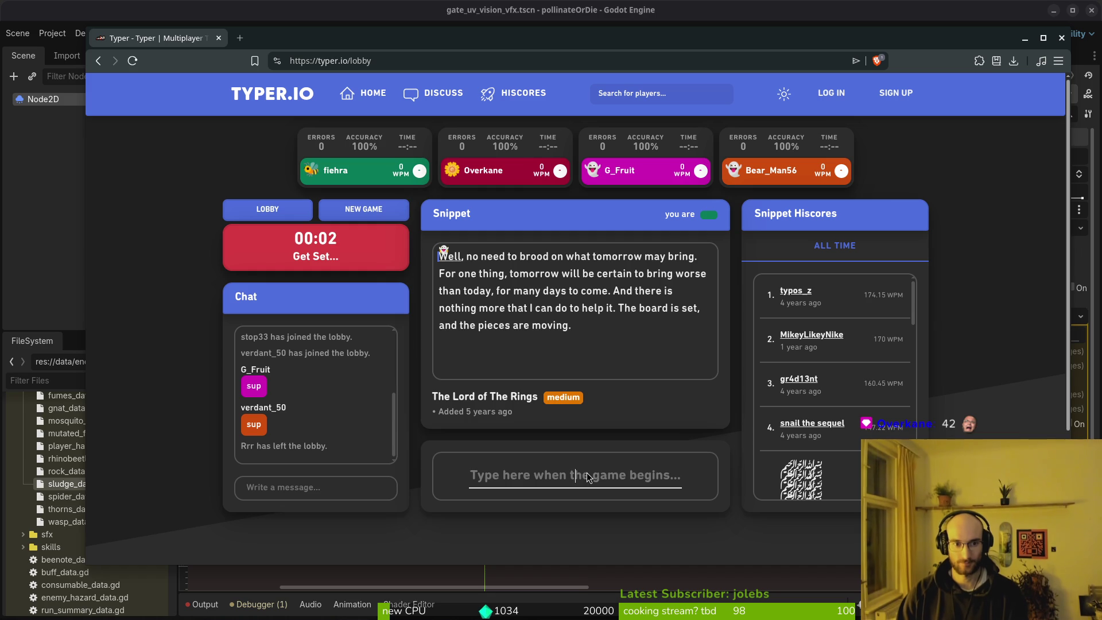
text(Well, no need to brook)
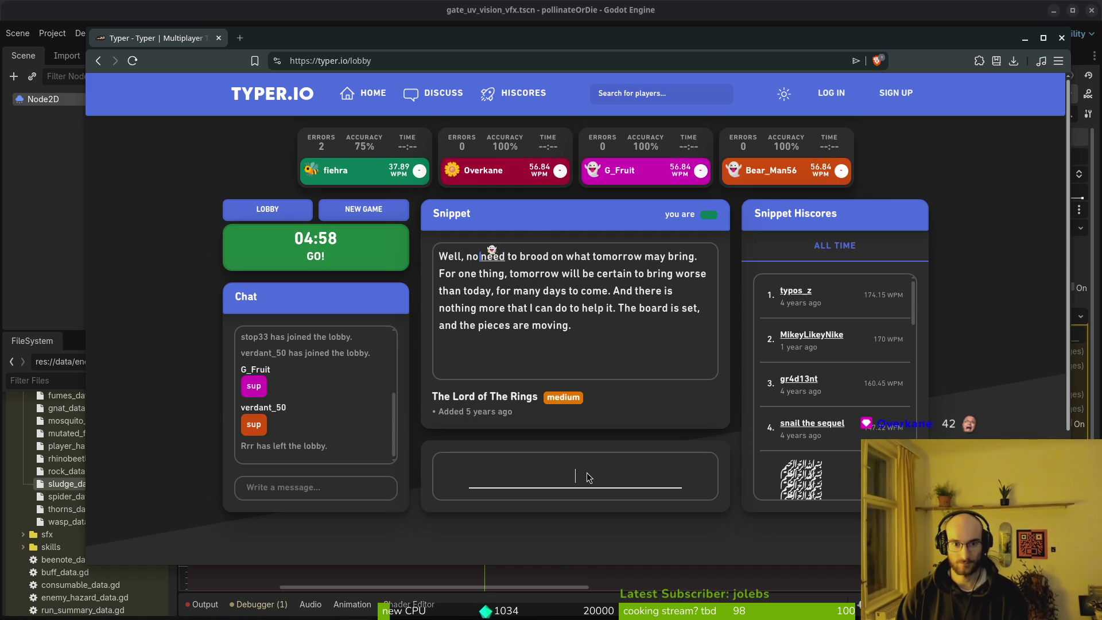
key(BackSpace)
text(d on what tomorr)
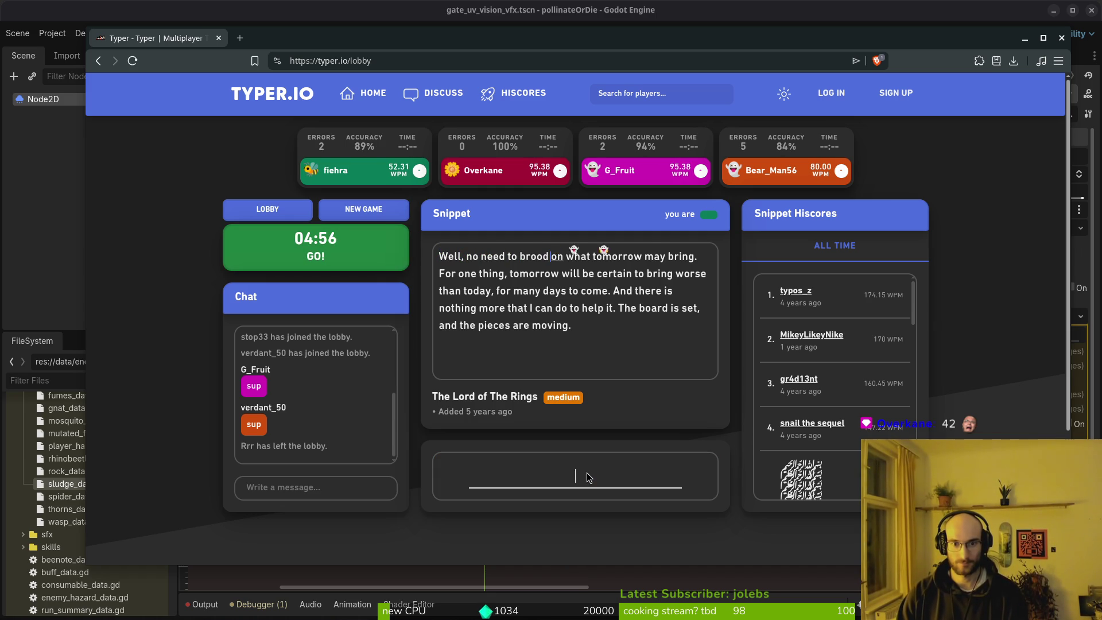
text(ow may bring. )
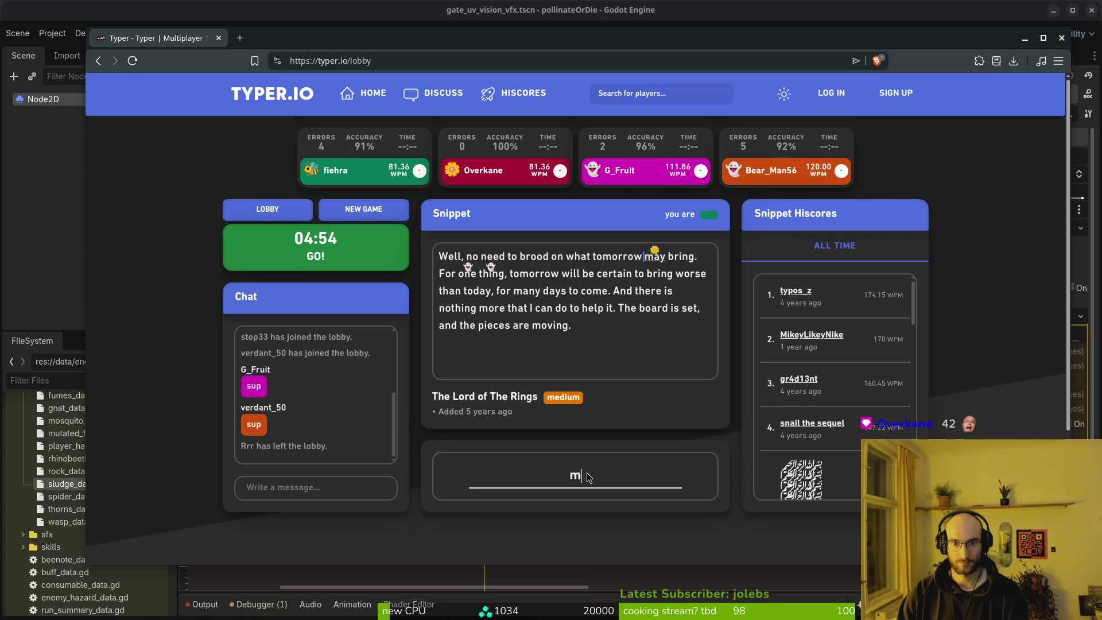
text( one thing, tomorrow will be certain to brig)
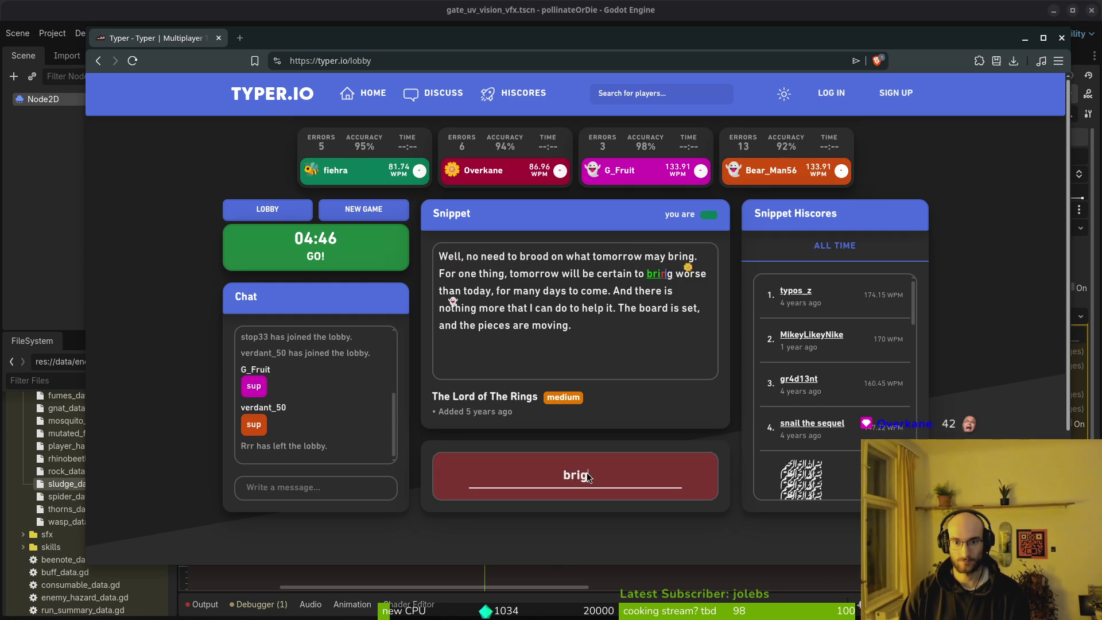
key(BackSpace)
text(ng worse than today, for man)
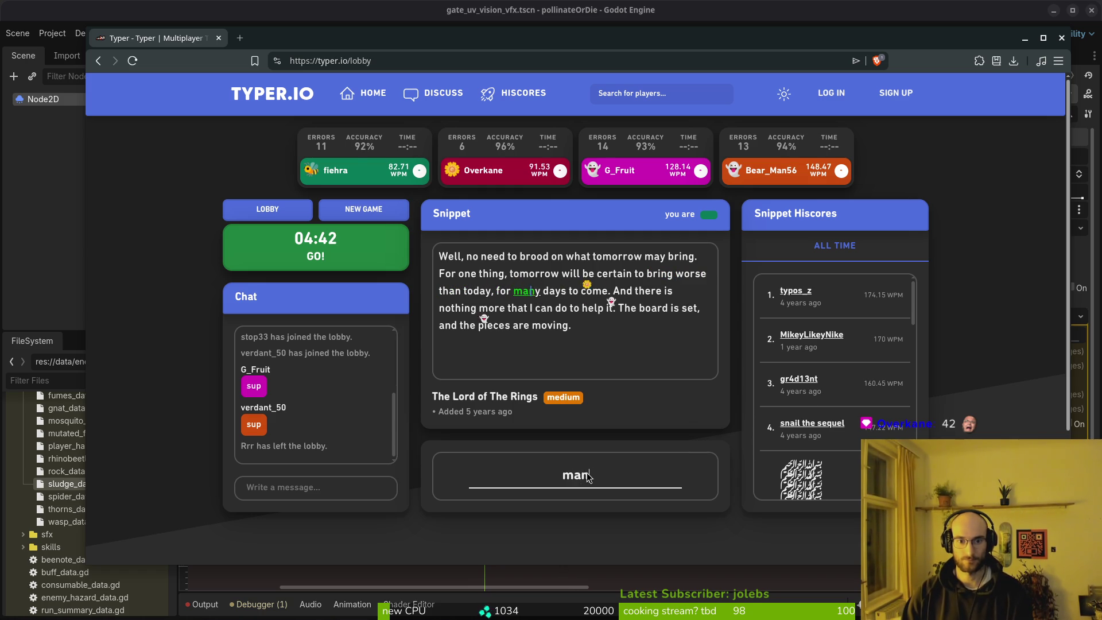
text(y dayd)
key(BackSpace)
text(s to com)
text(e,)
key(BackSpace)
text(. And there is nothing more that I can do to help it. The board is set, and the pieces are moving.)
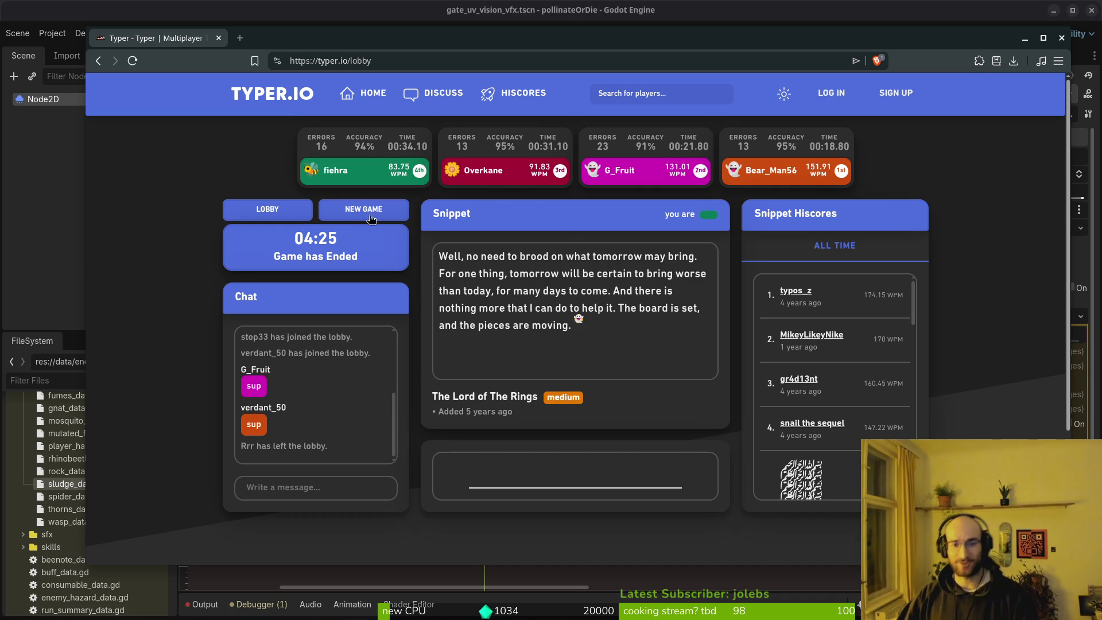
Step: Select the 83.75 WPM result, scroll through the Snippet Hiscores, and close the Typer.io window
click(397, 174)
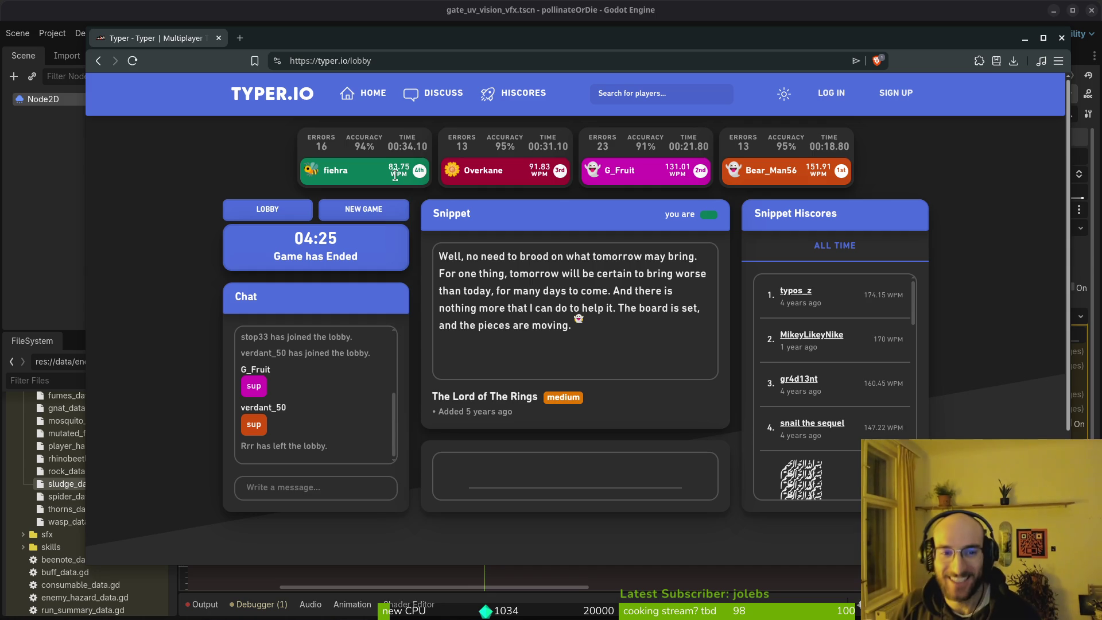
triple_click(400, 176)
drag(388, 166, 409, 179)
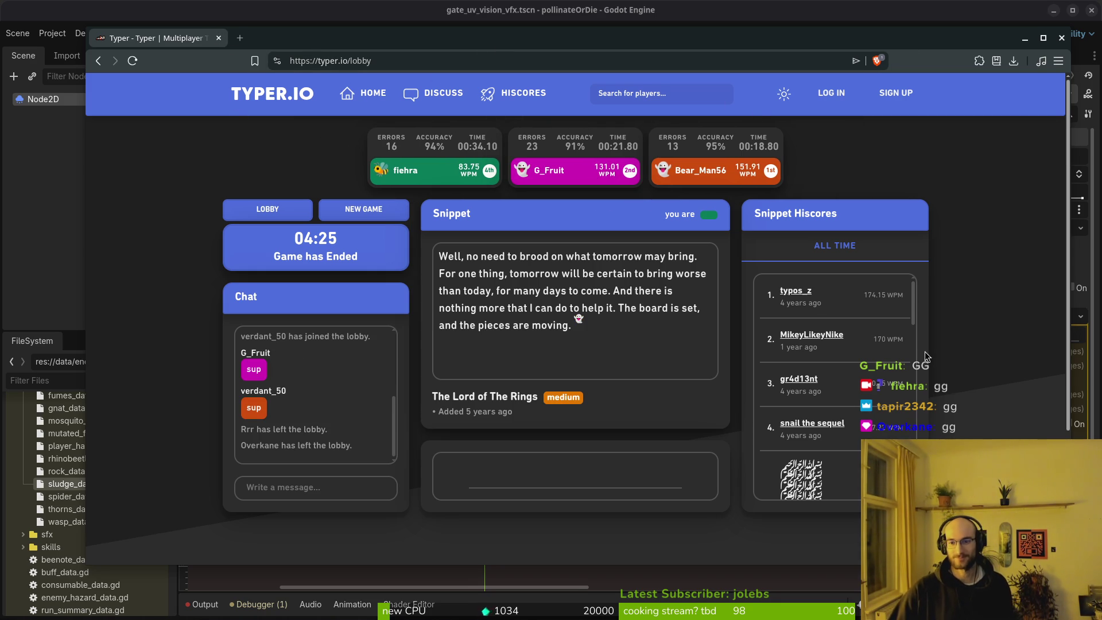
scroll(841, 415, down, 2)
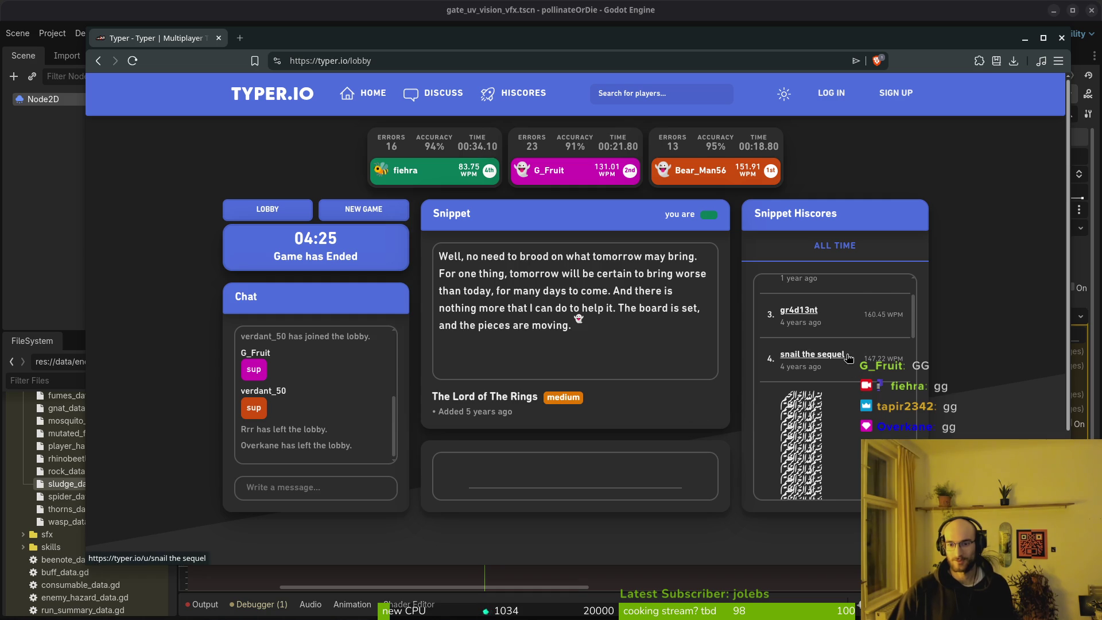
scroll(851, 359, up, 2)
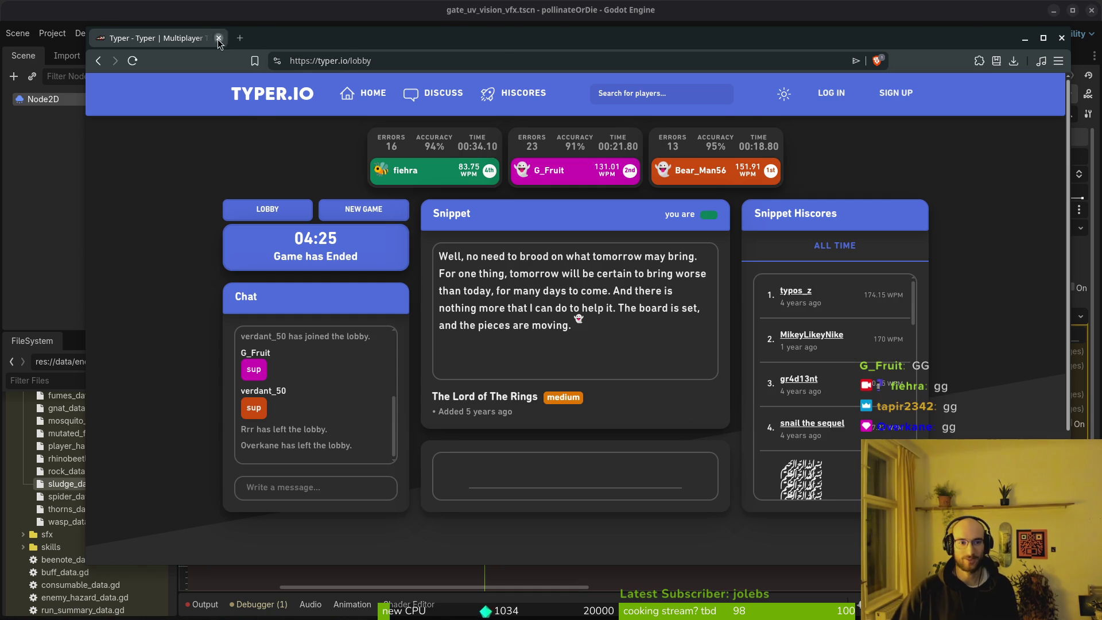
click(218, 38)
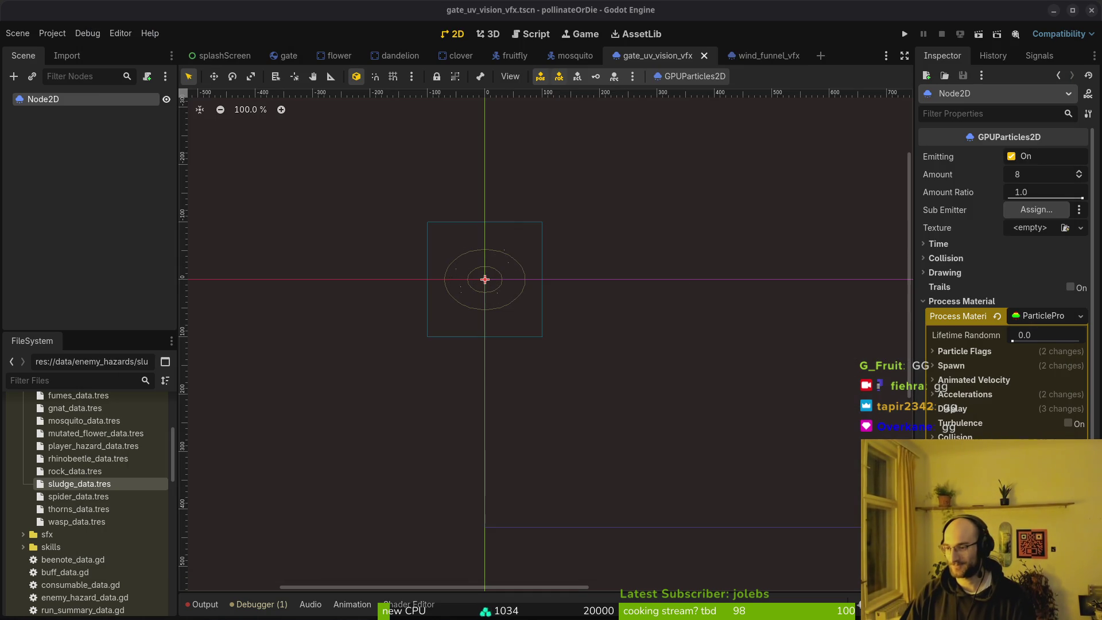
Step: Compare the two scene tabs and centre the gate_uv_vision_vfx particle emitter in the viewport
click(116, 212)
click(766, 55)
click(654, 55)
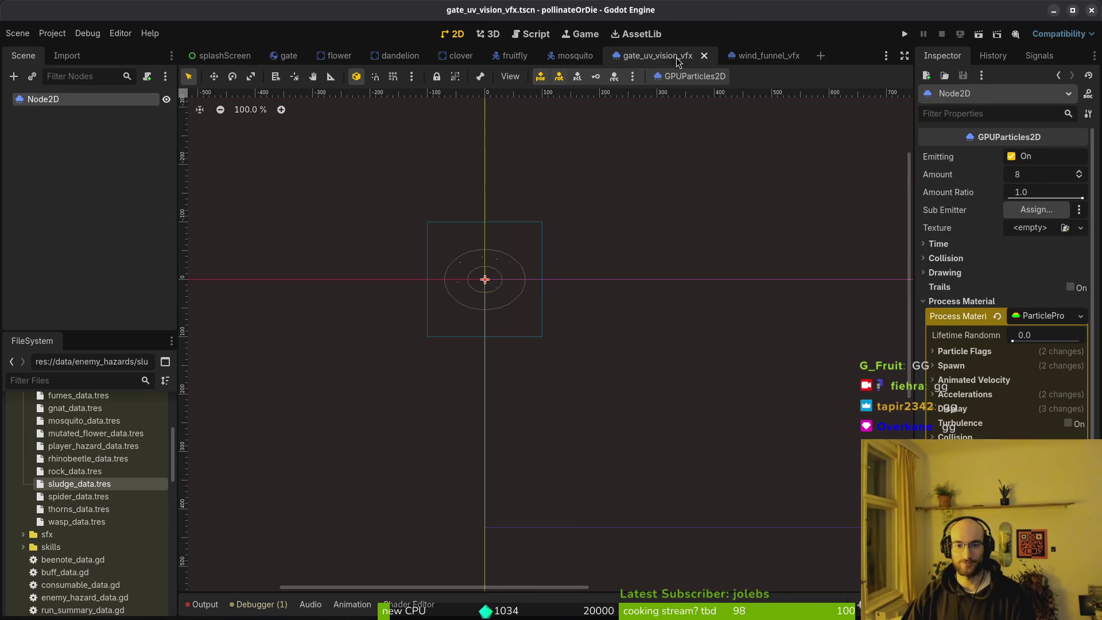
scroll(499, 292, up, 8)
scroll(499, 292, up, 1)
drag(500, 292, 554, 353)
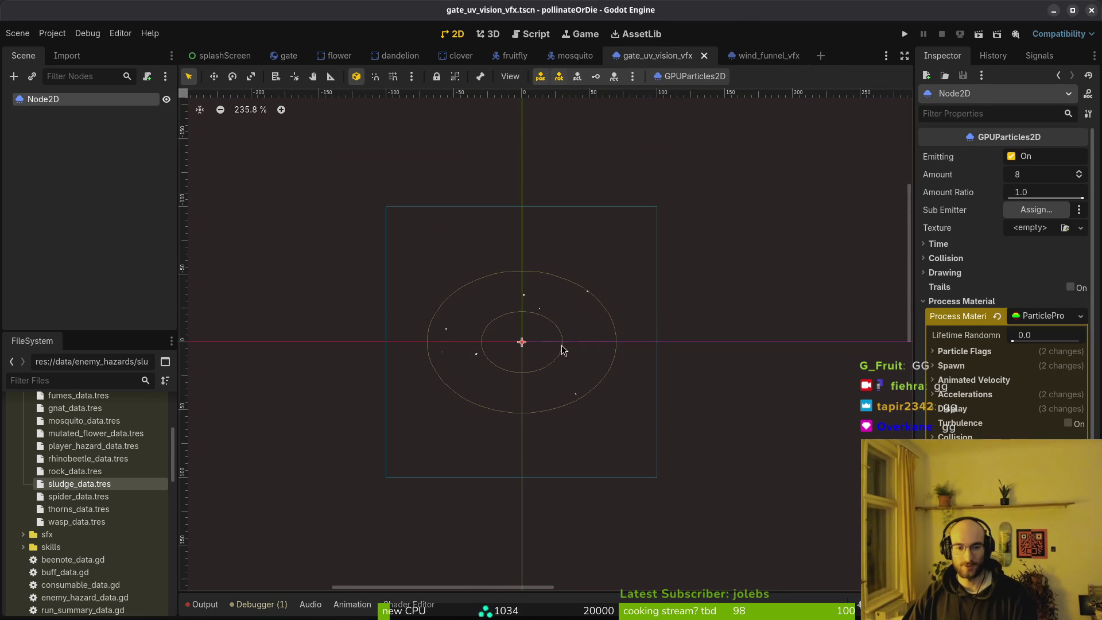
click(751, 56)
click(656, 61)
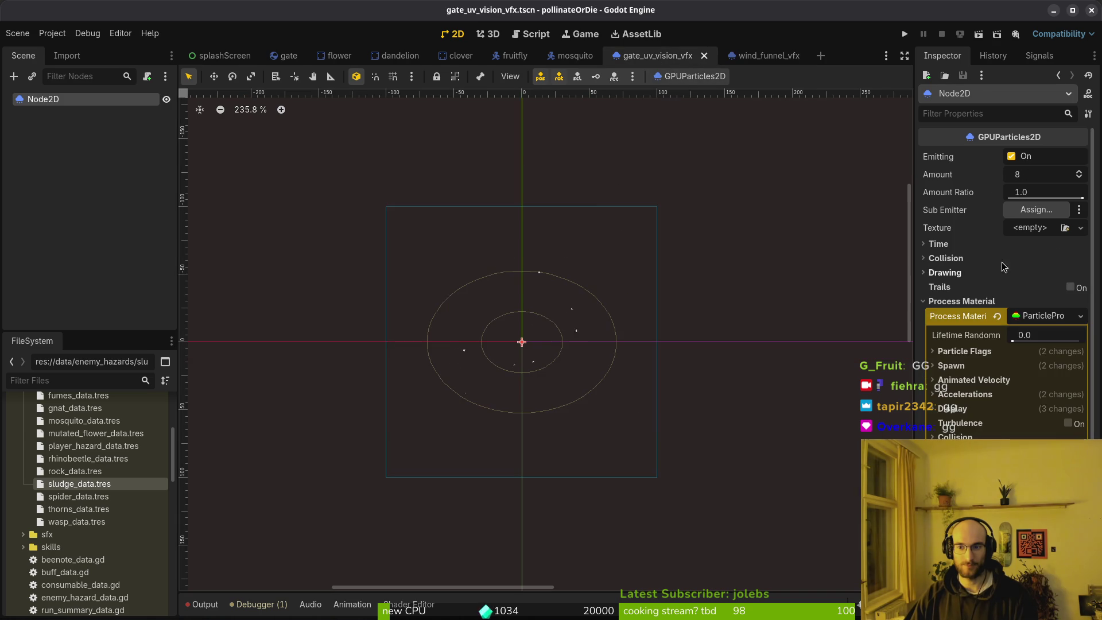
click(749, 56)
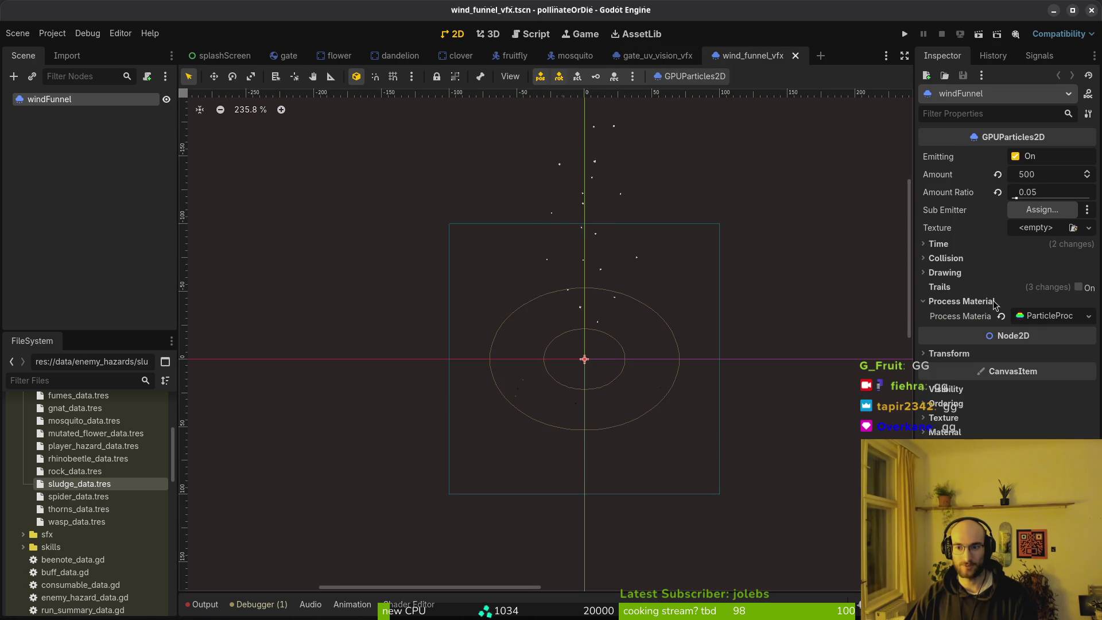
Step: Expose both scenes' Time settings and set gate_uv_vision_vfx Lifetime to 3.0 s
click(959, 301)
click(939, 244)
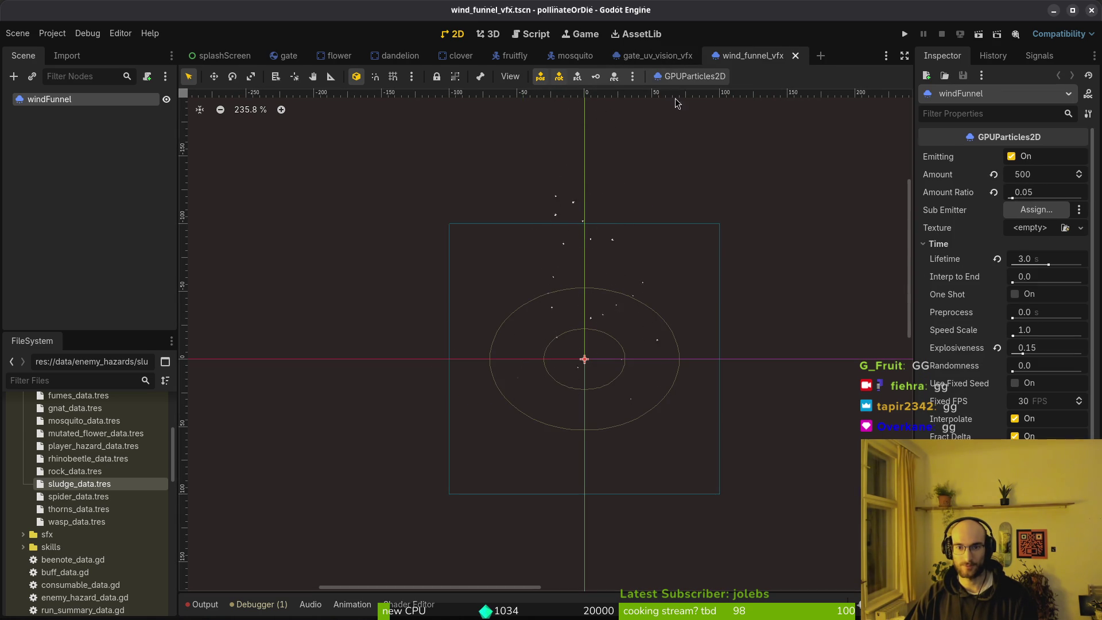
click(660, 56)
click(948, 301)
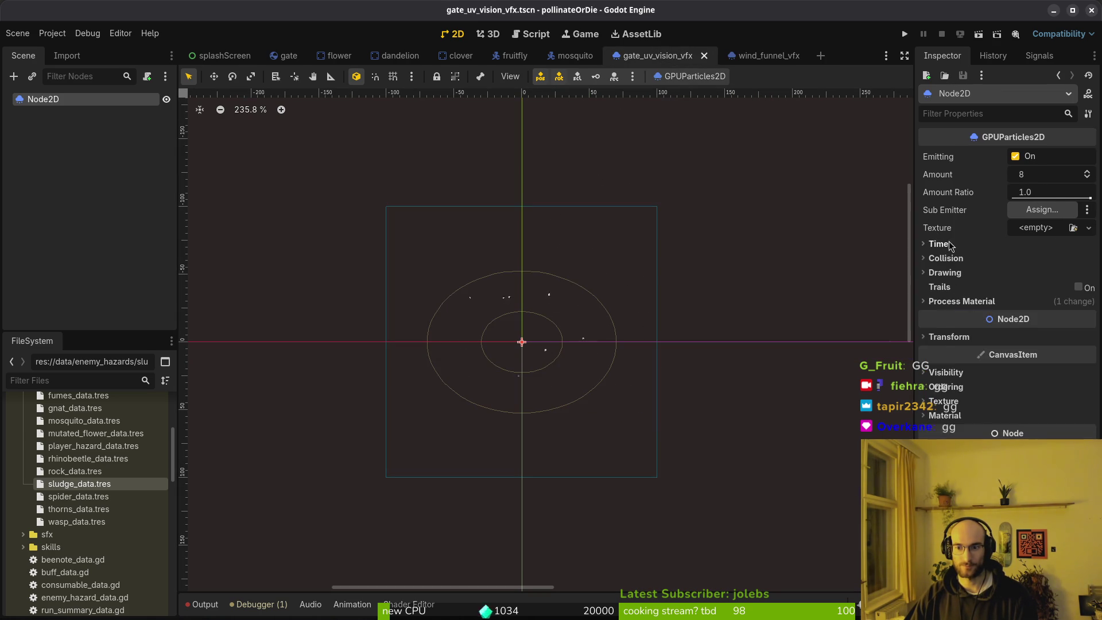
click(935, 244)
click(753, 58)
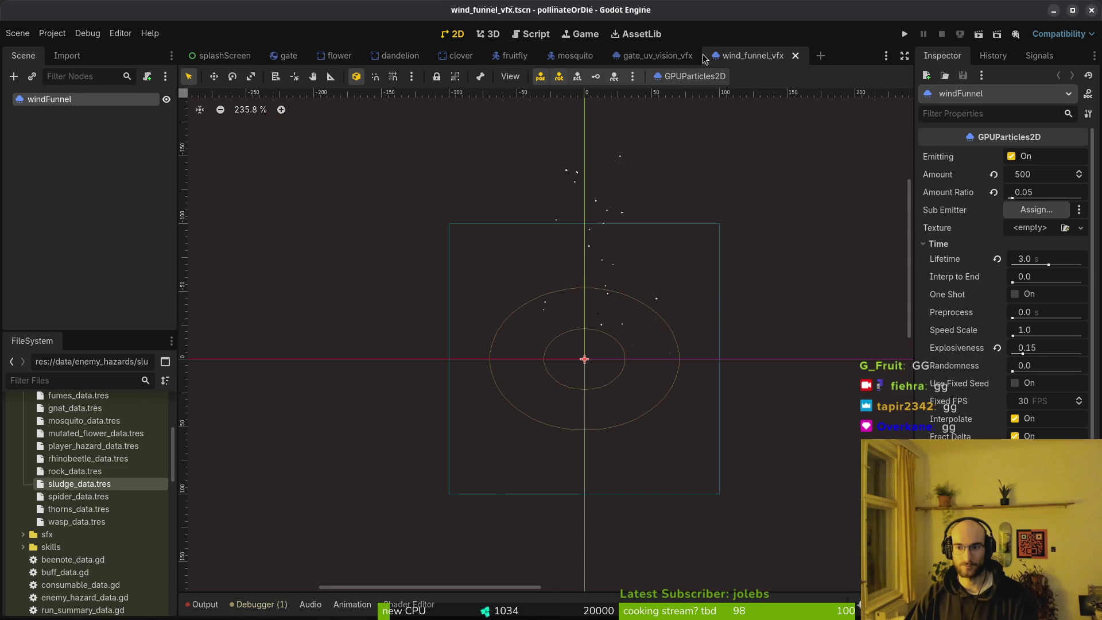
click(660, 55)
drag(1029, 261, 1050, 261)
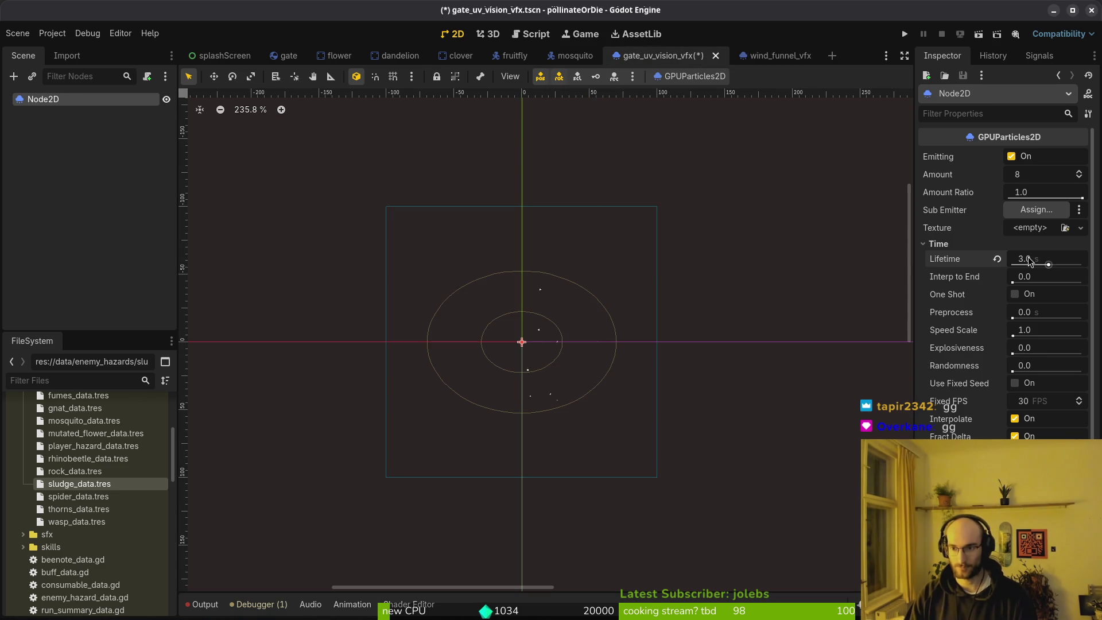
Step: Save the gate_uv_vision_vfx scene and glance at wind_funnel_vfx for comparison
scroll(551, 296, down, 2)
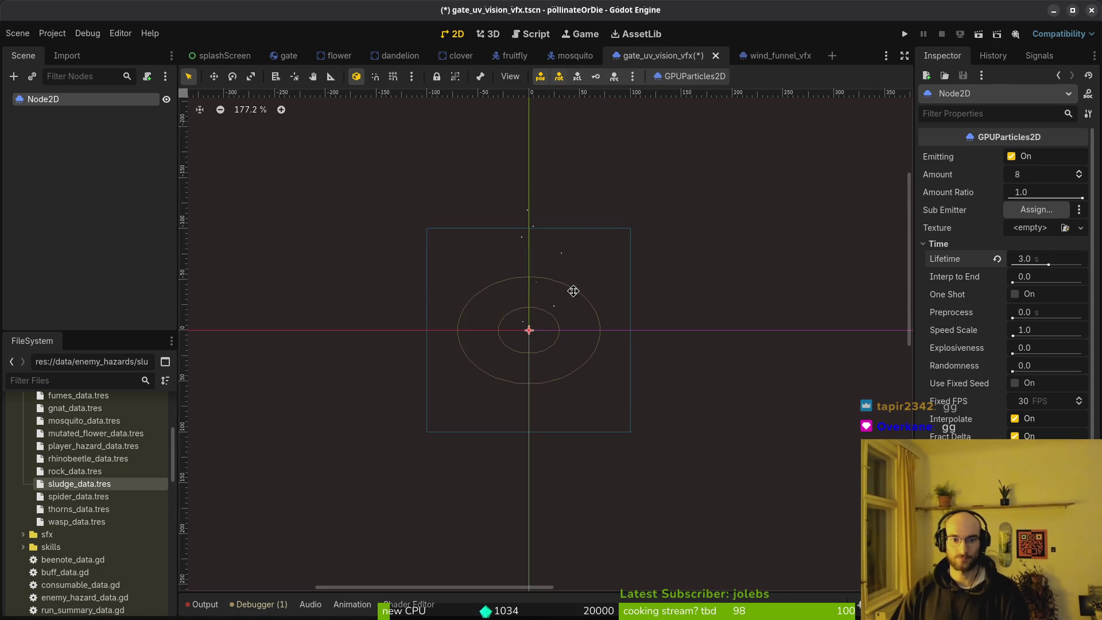
key(ctrl+s)
click(761, 56)
click(658, 56)
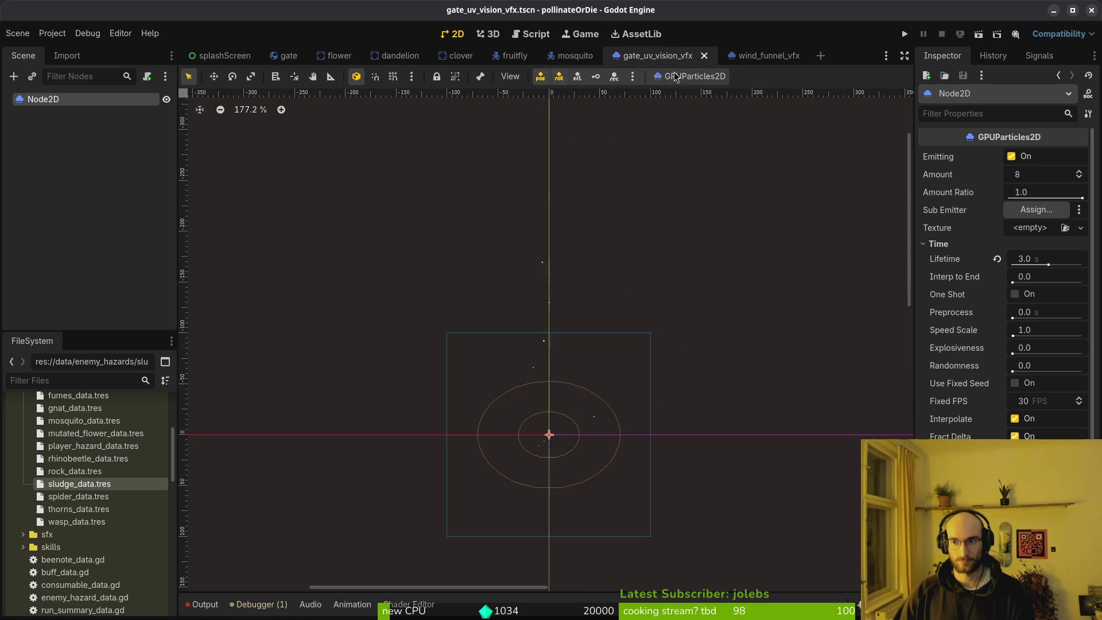
Step: Raise the particle Amount to 50, then to 100
click(1035, 173)
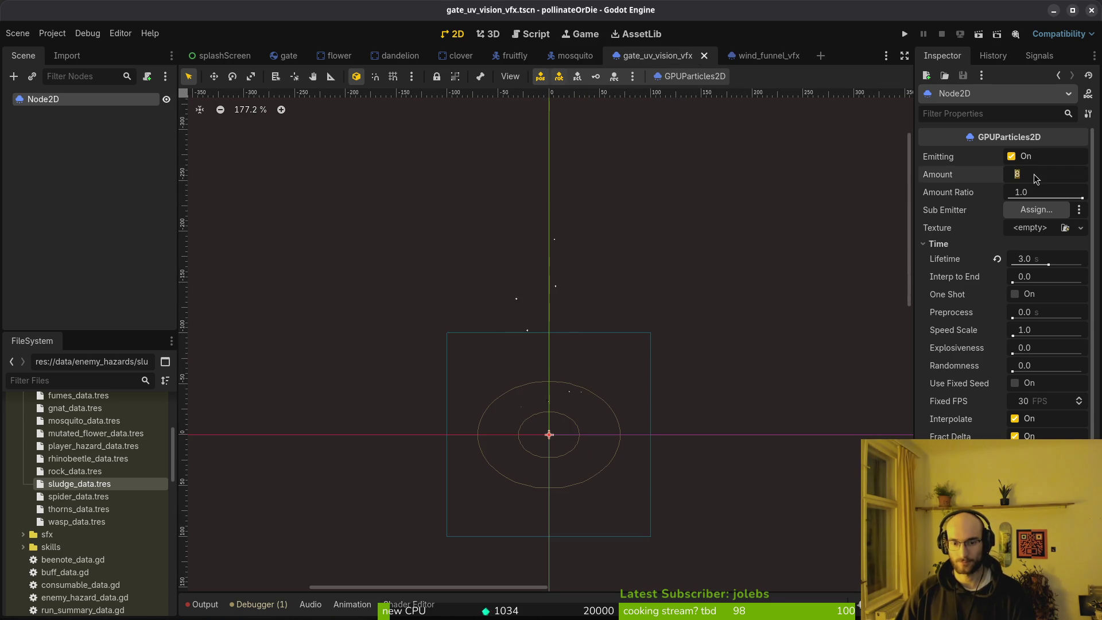
key(Return)
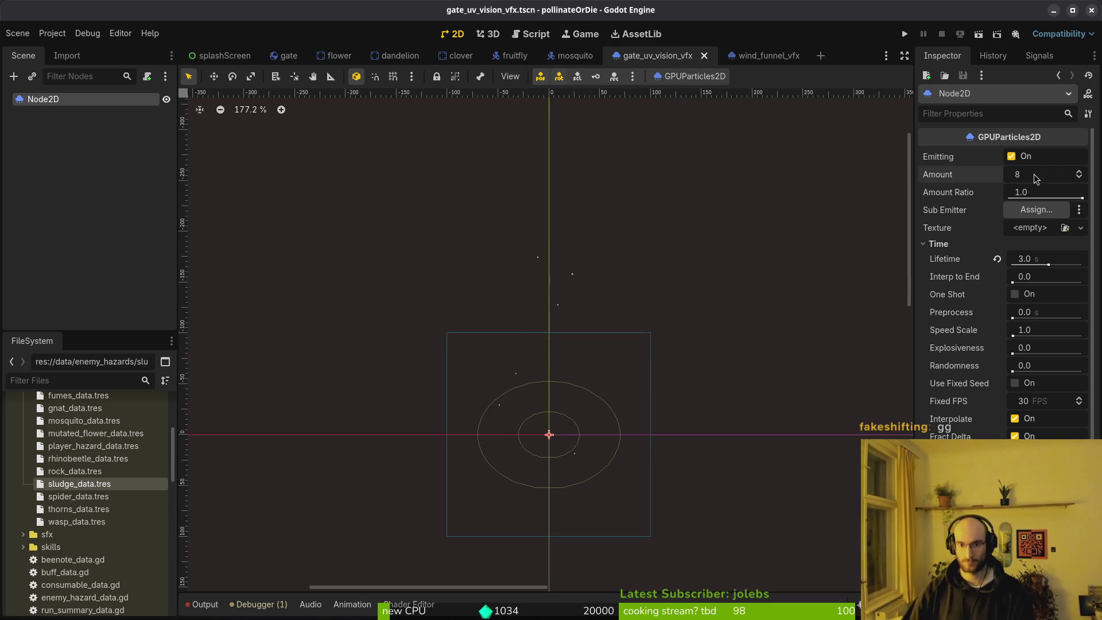
click(1035, 174)
key(Return)
click(1034, 174)
text(50)
key(Return)
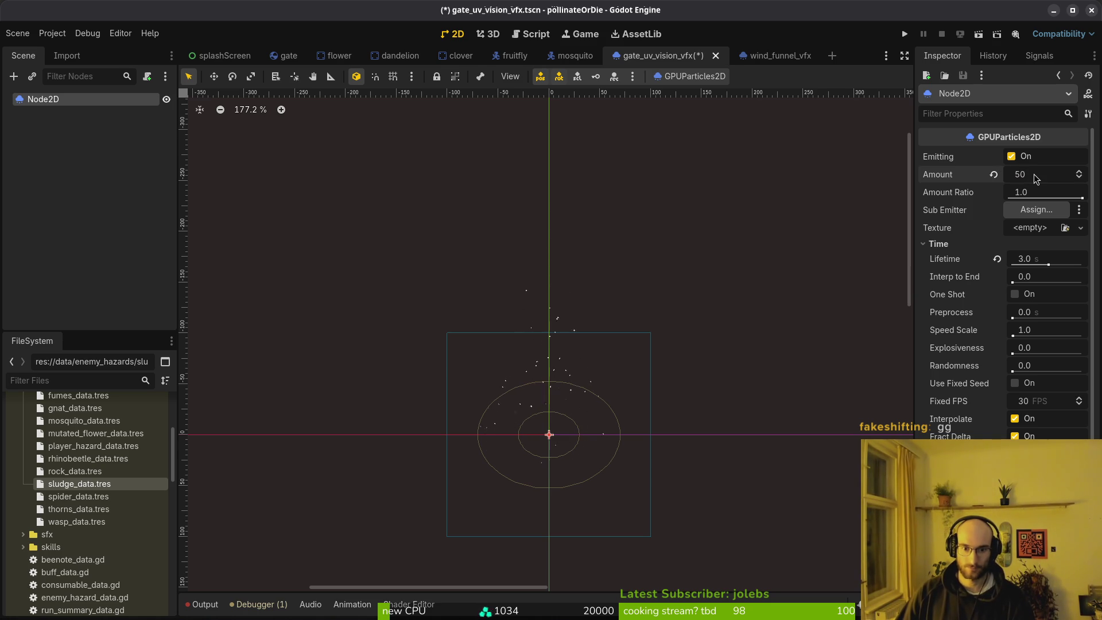
click(1038, 171)
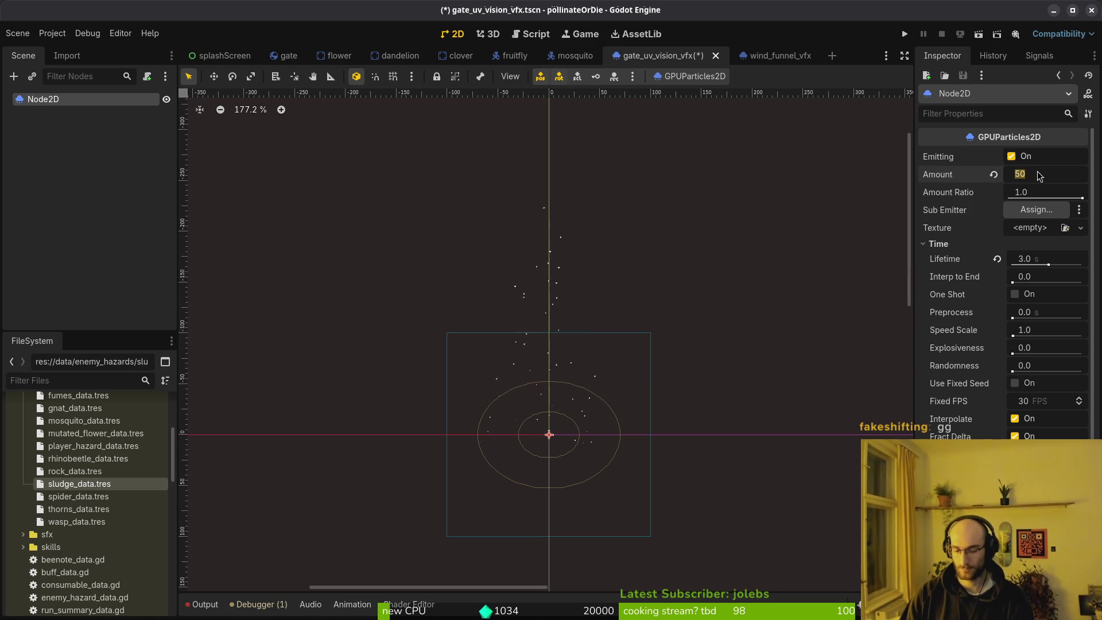
text(100)
key(Return)
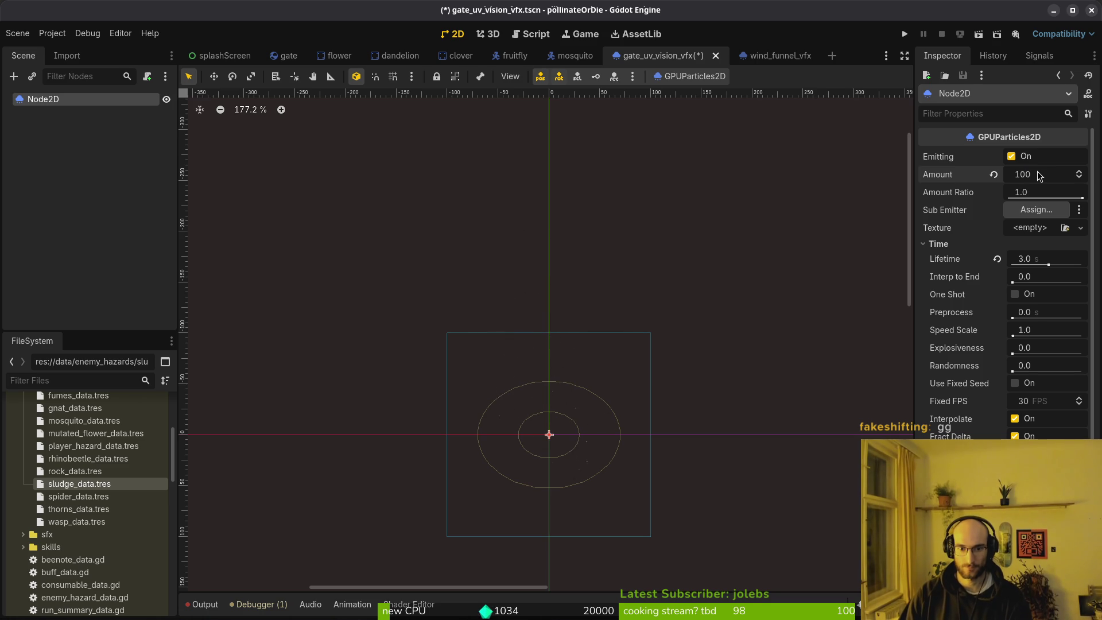
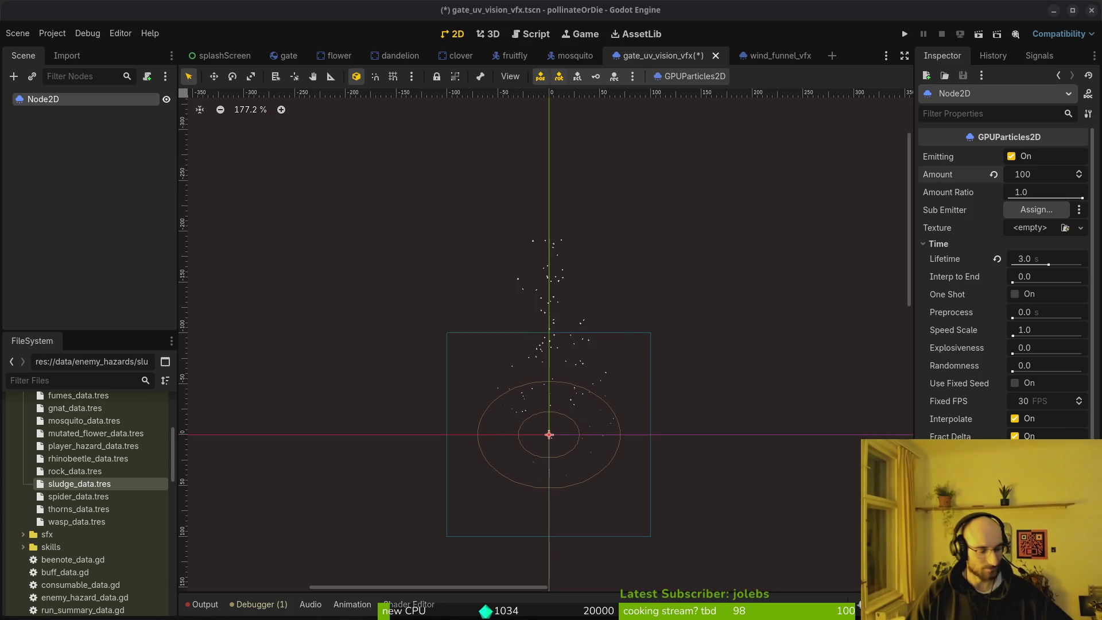
Step: Select the UV-vision particle emitter and try Amount values of 150, then 200
click(630, 398)
drag(629, 399, 517, 344)
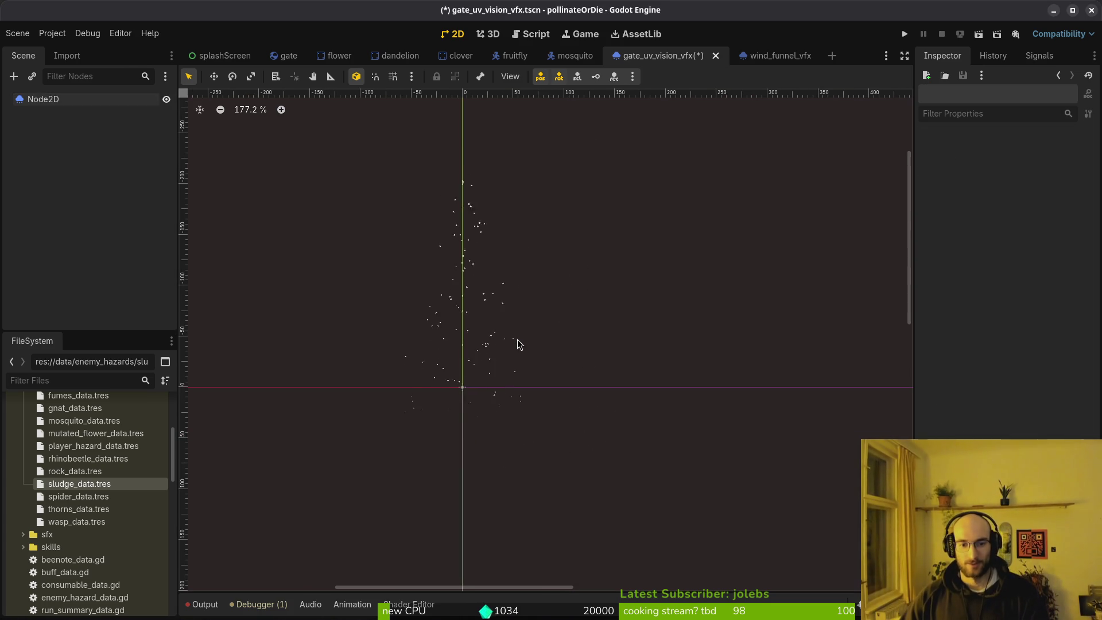
click(75, 100)
click(1038, 178)
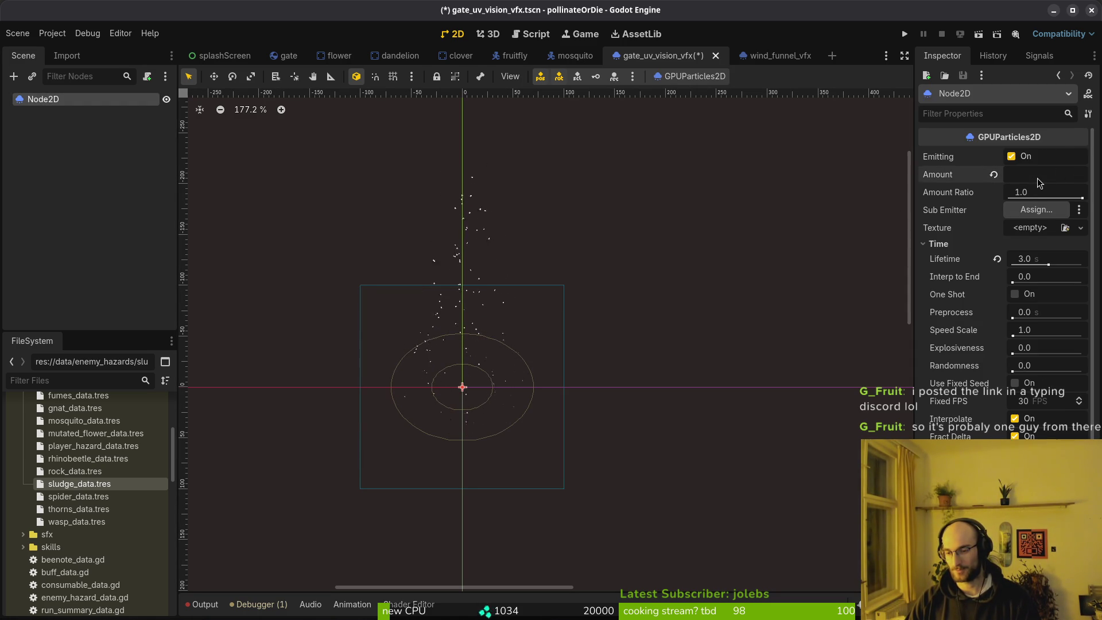
text(150)
key(Return)
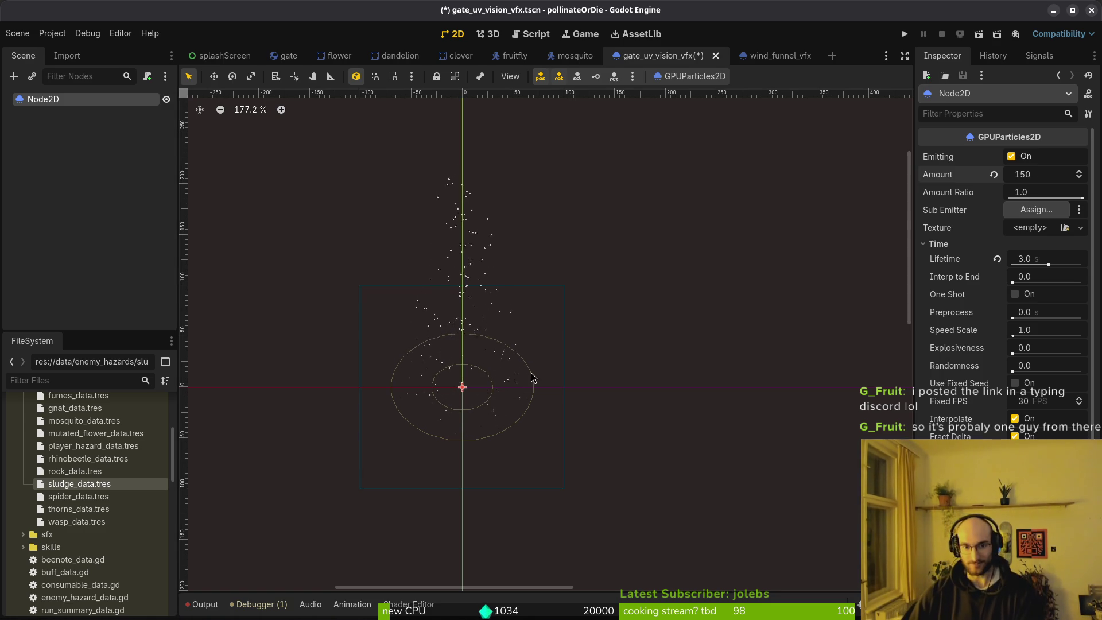
click(1031, 171)
text(200)
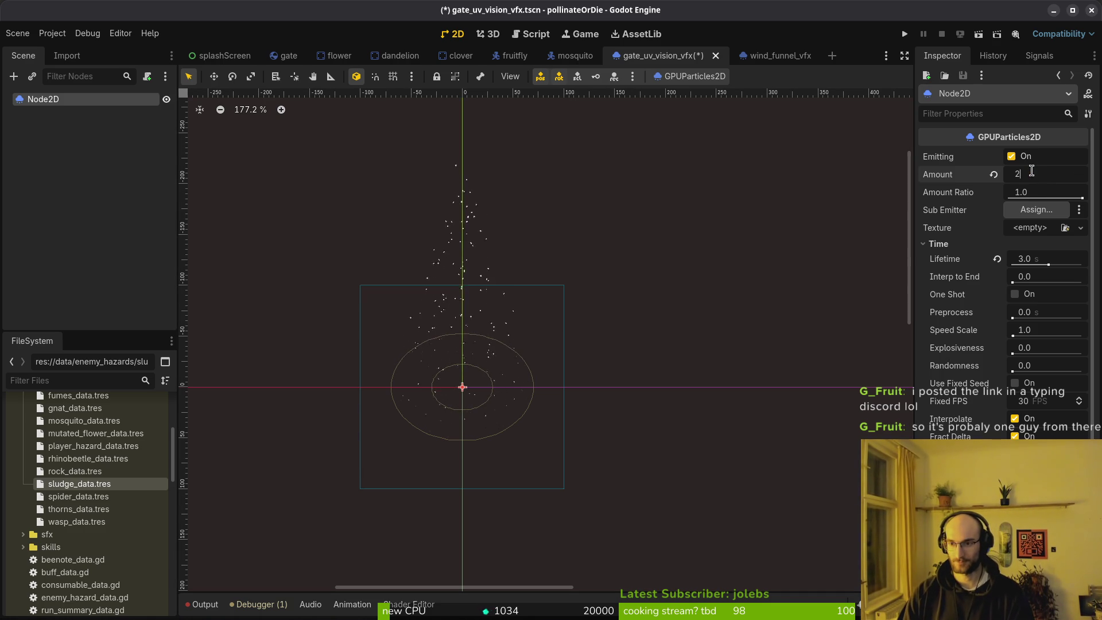
key(Return)
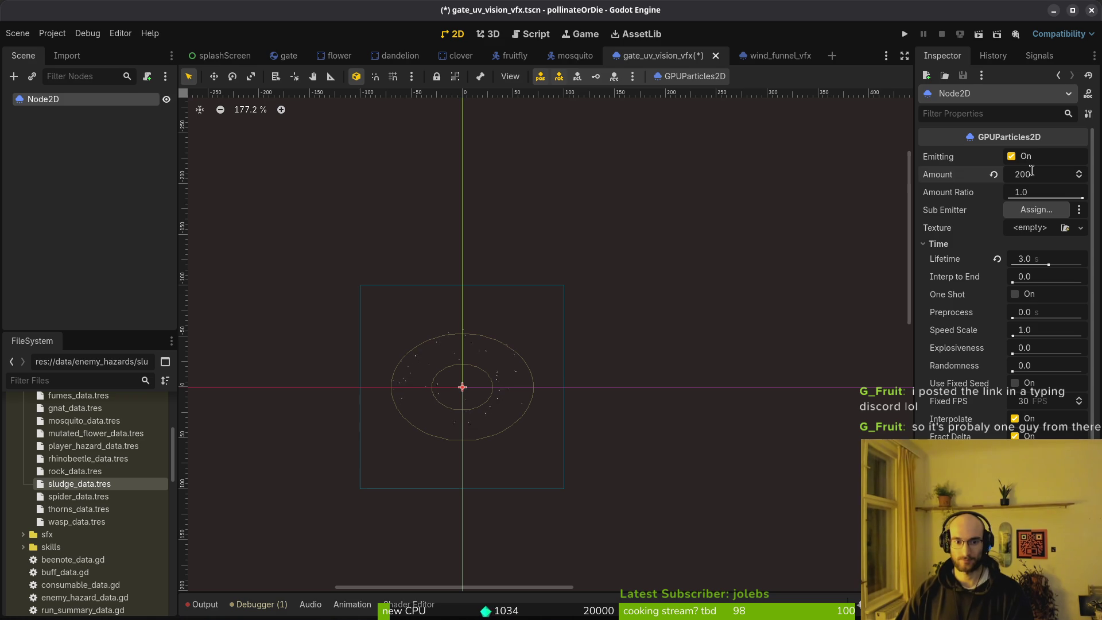
Step: Try a sparse Amount of 10, then 200, settle on 100, and switch to Neovim
click(1050, 179)
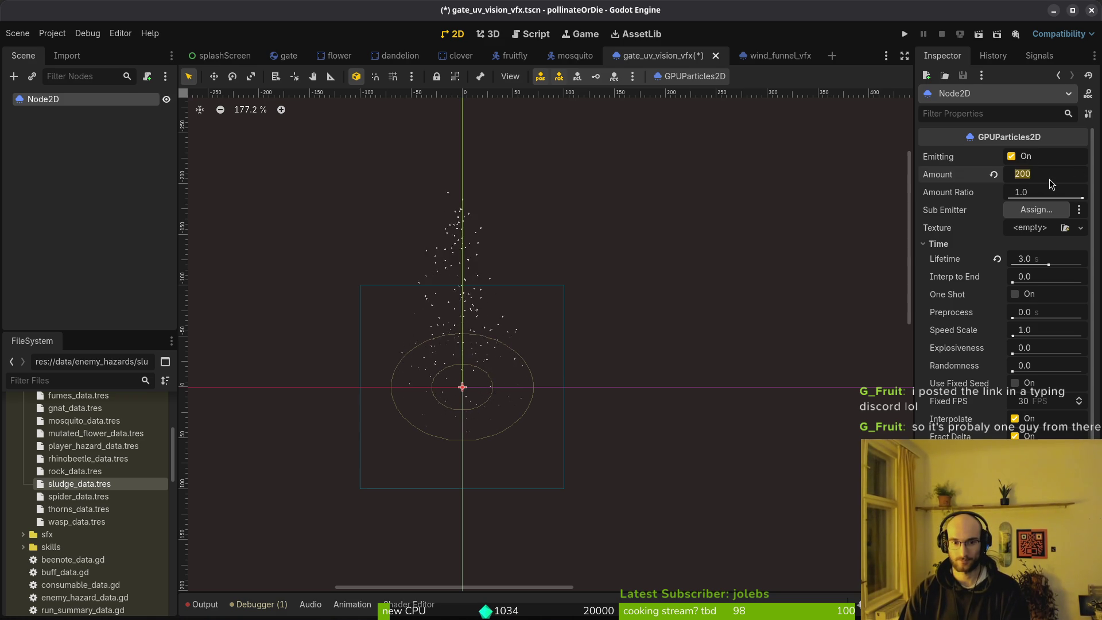
text(10)
key(Return)
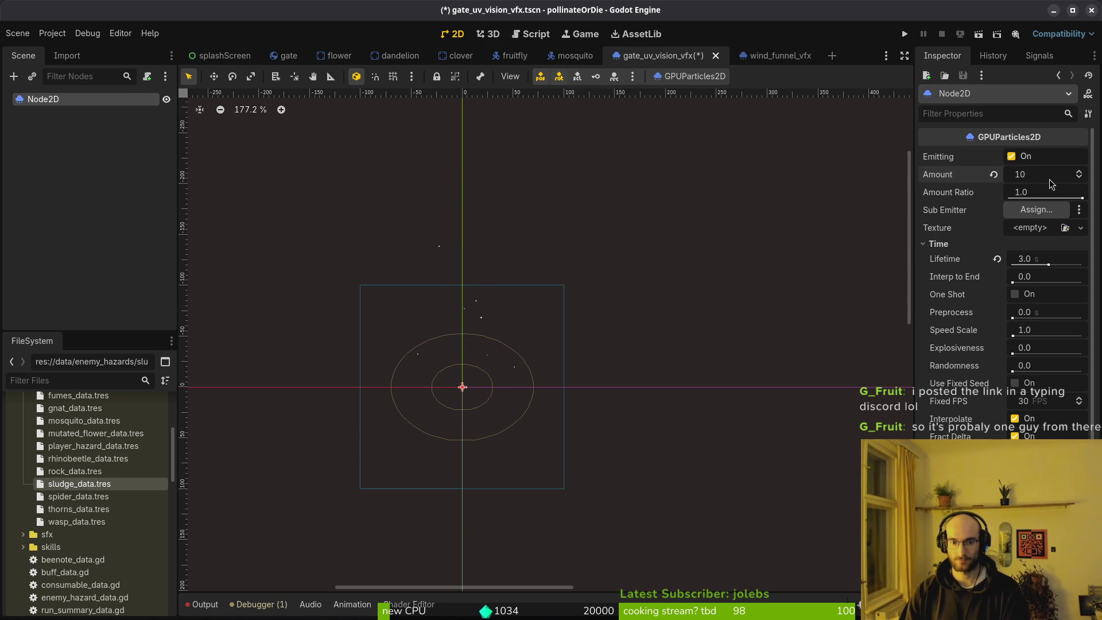
click(1039, 178)
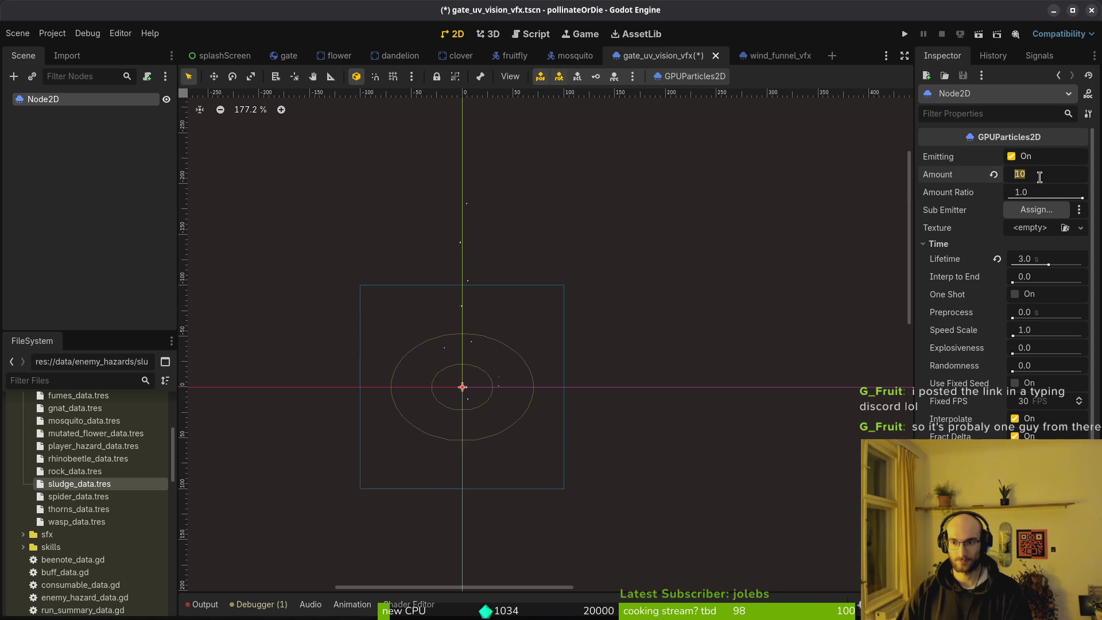
text(200)
key(Return)
click(1052, 175)
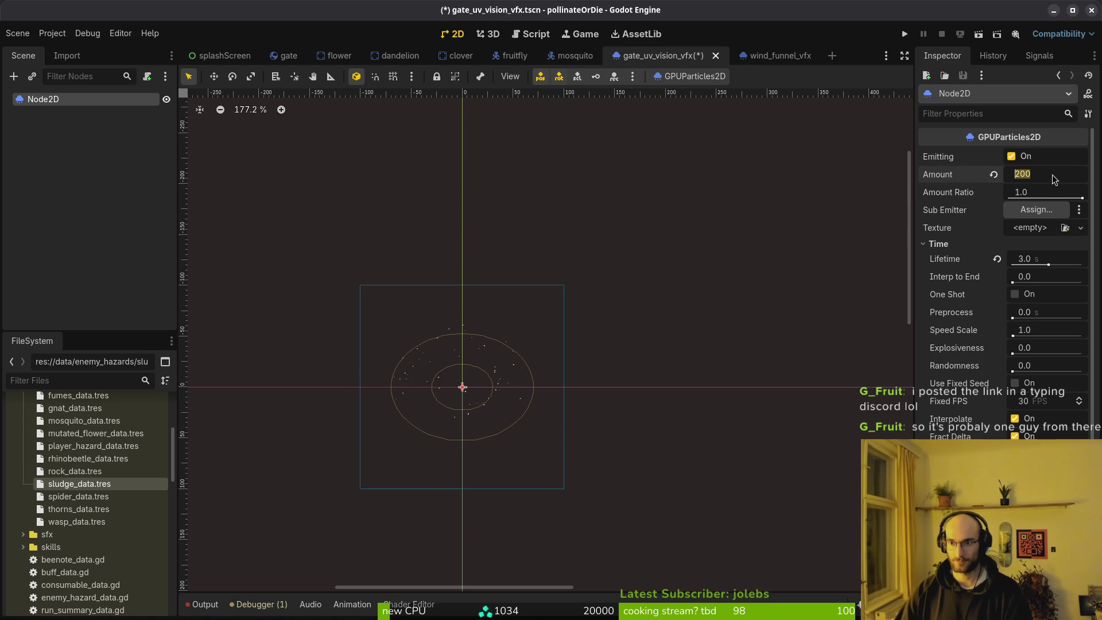
text(100)
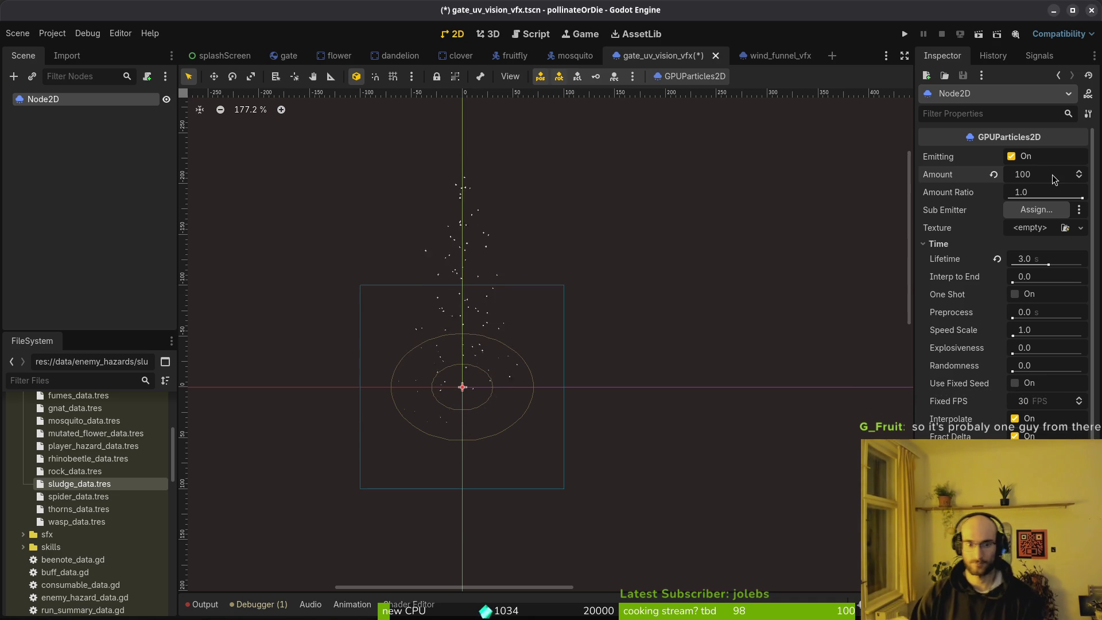
key(alt+Tab)
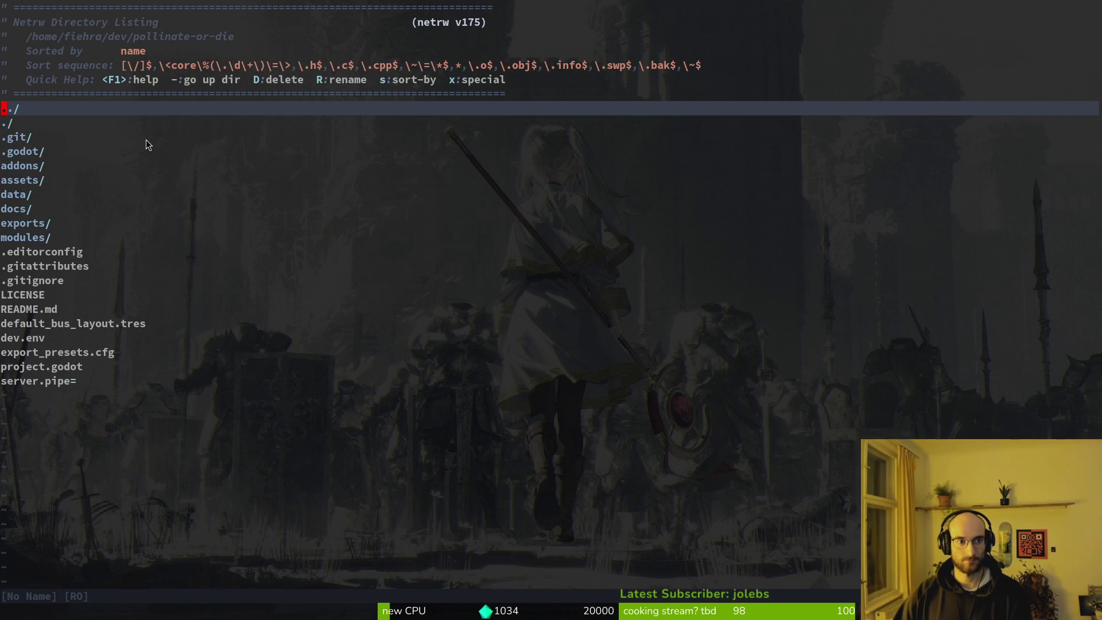
Step: Check the emitter in Godot, leave Amount at 100, and return to Neovim
key(alt+Tab)
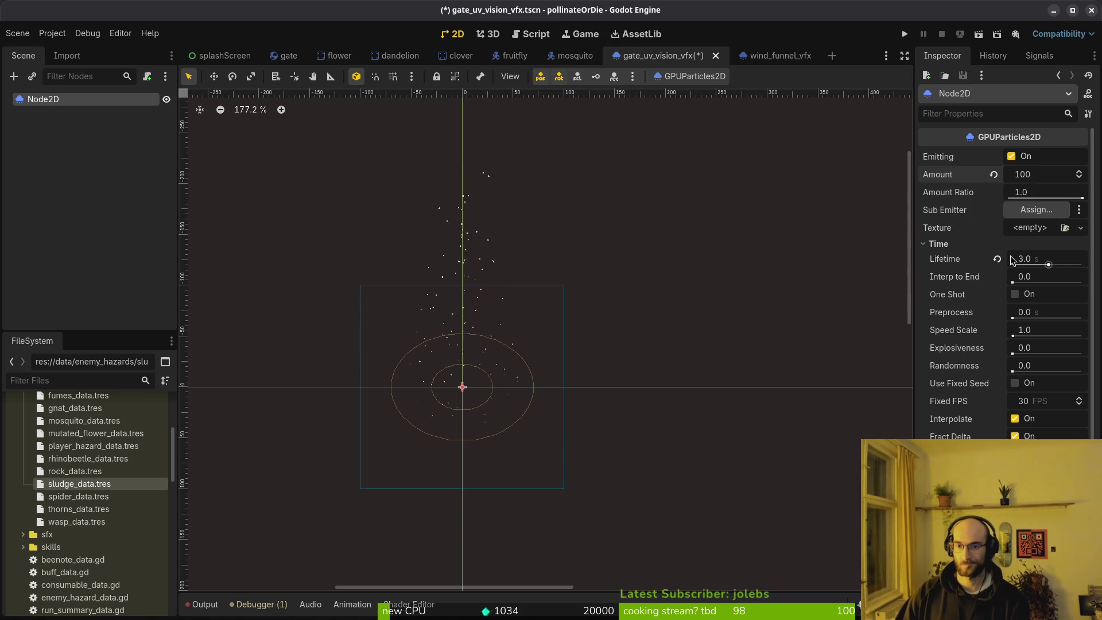
click(1059, 177)
key(Escape)
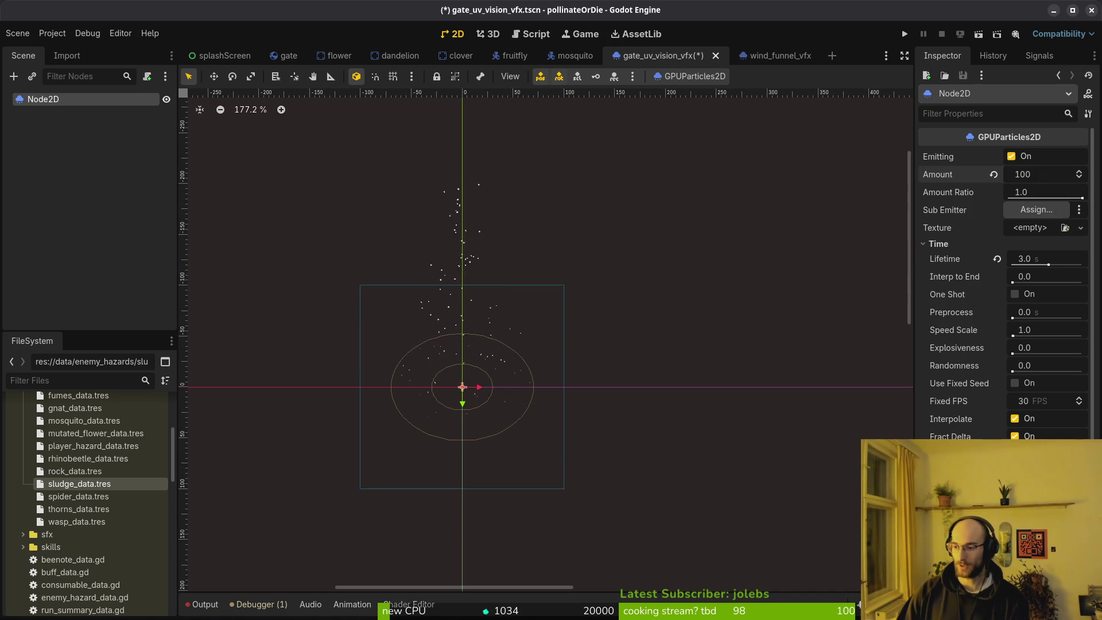
key(alt+Tab)
Step: Find and open flower.gd with Telescope file search and jump to its end
key(space)
key(f)
key(f)
text(flower)
key(Up)
key(Up)
key(Return)
key(shift+g)
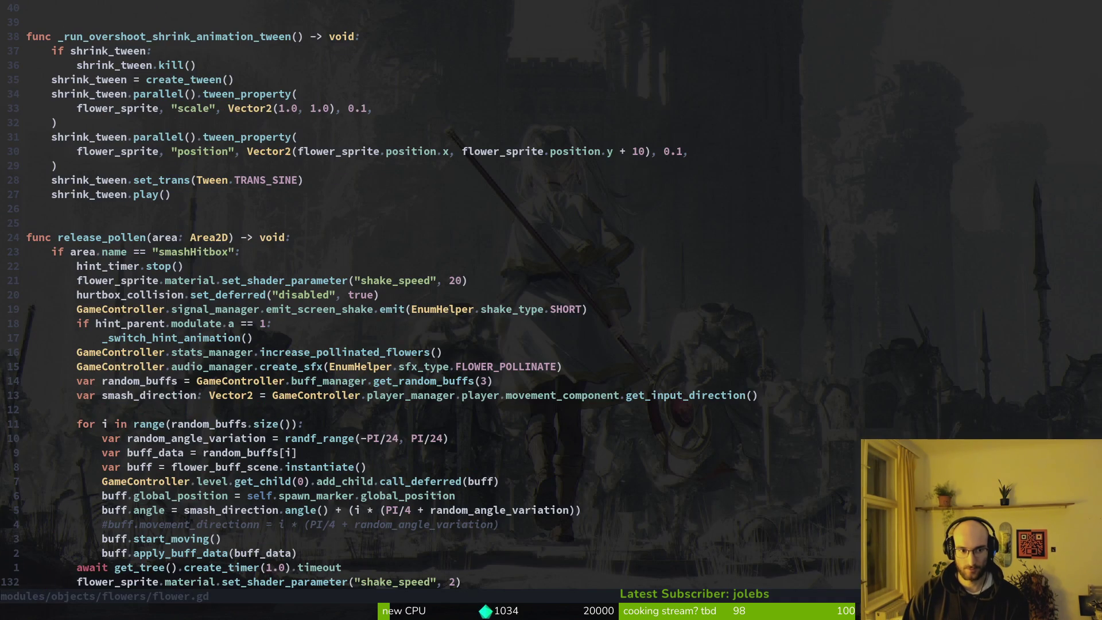
Step: Open gate.gd, line-select its randf_range flower-chance line, then go back to Godot
key(space)
key(f)
key(f)
text(gate)
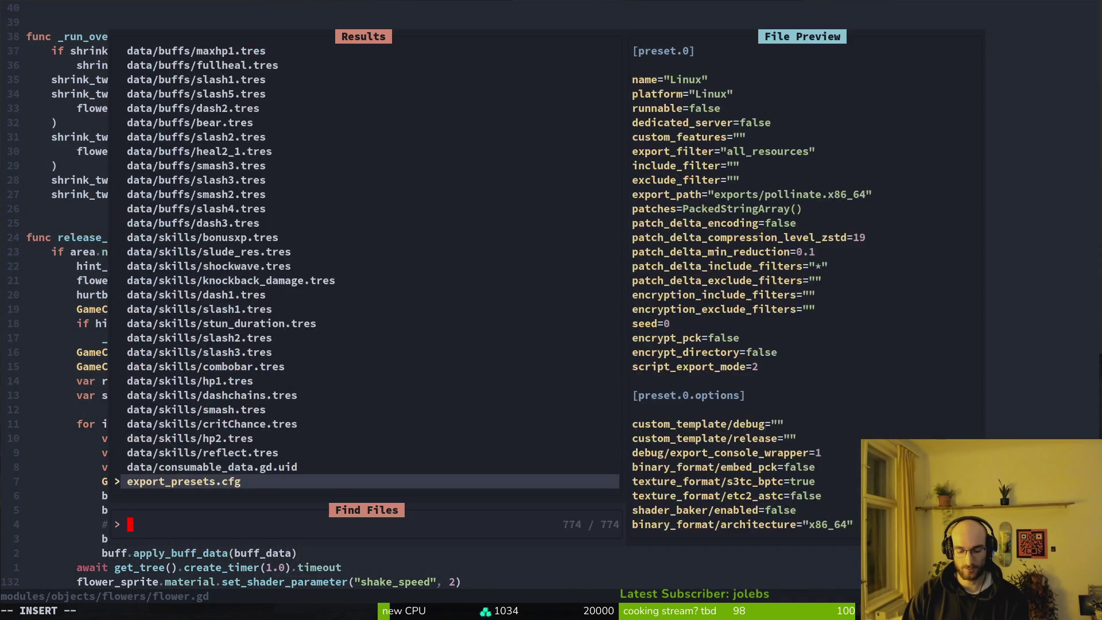
key(Up)
key(Return)
key(shift+g)
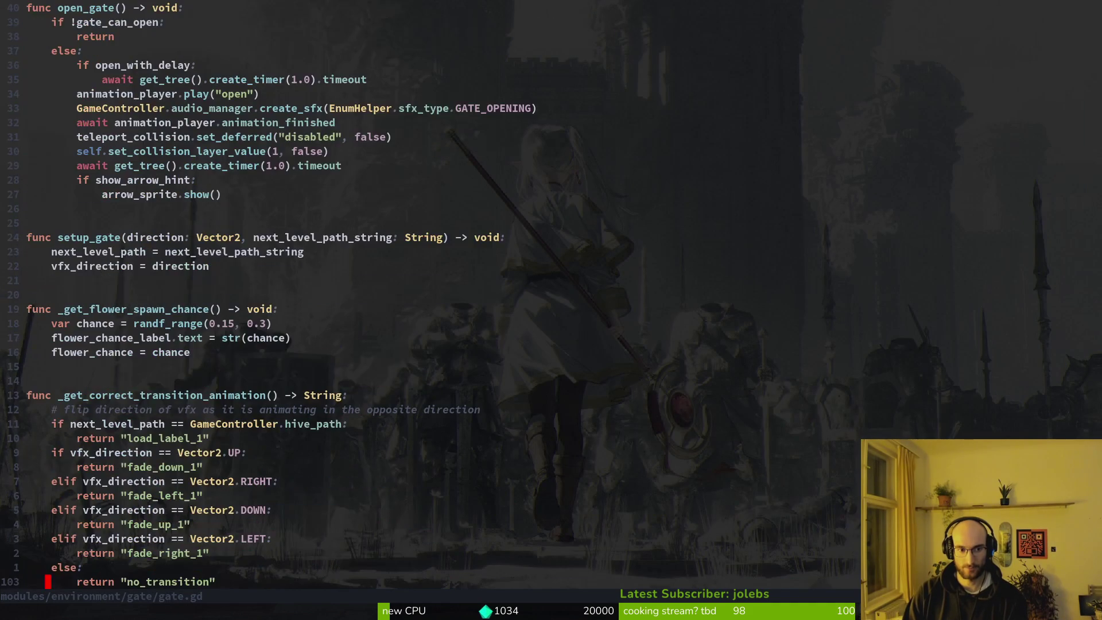
key(k)
key(k)
key(k)
key(k)
key(1)
key(3)
key(k)
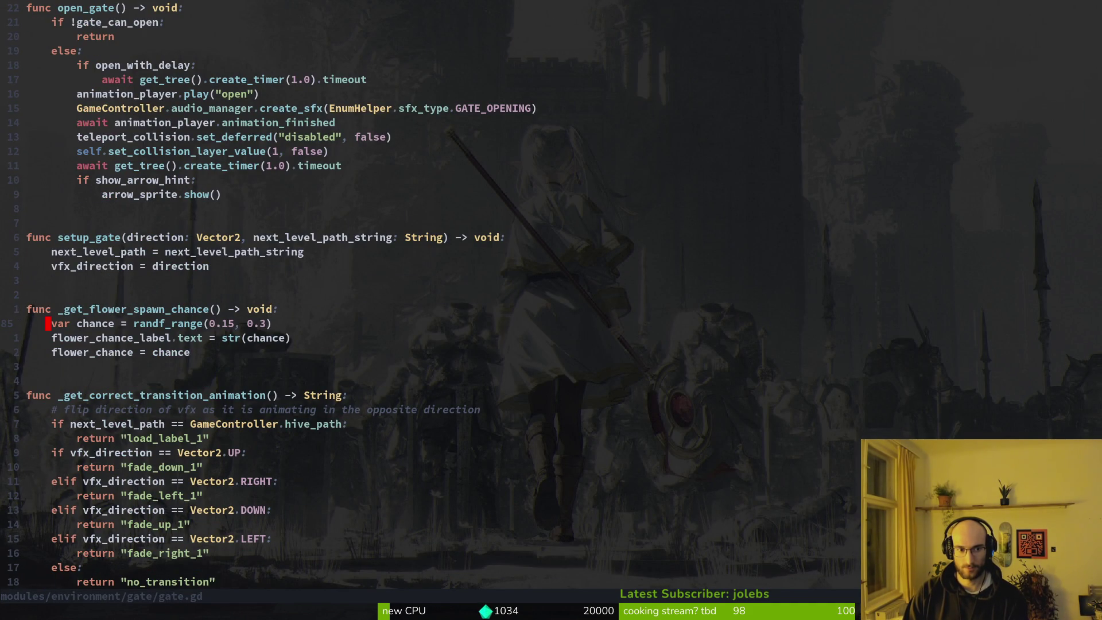
key(shift+v)
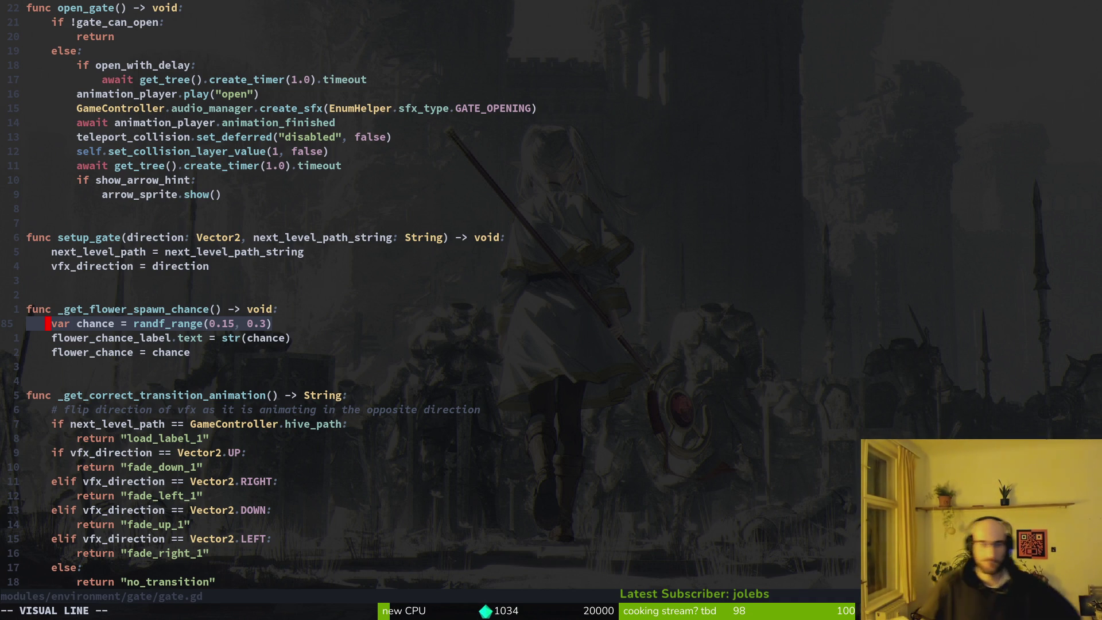
key(alt+Tab)
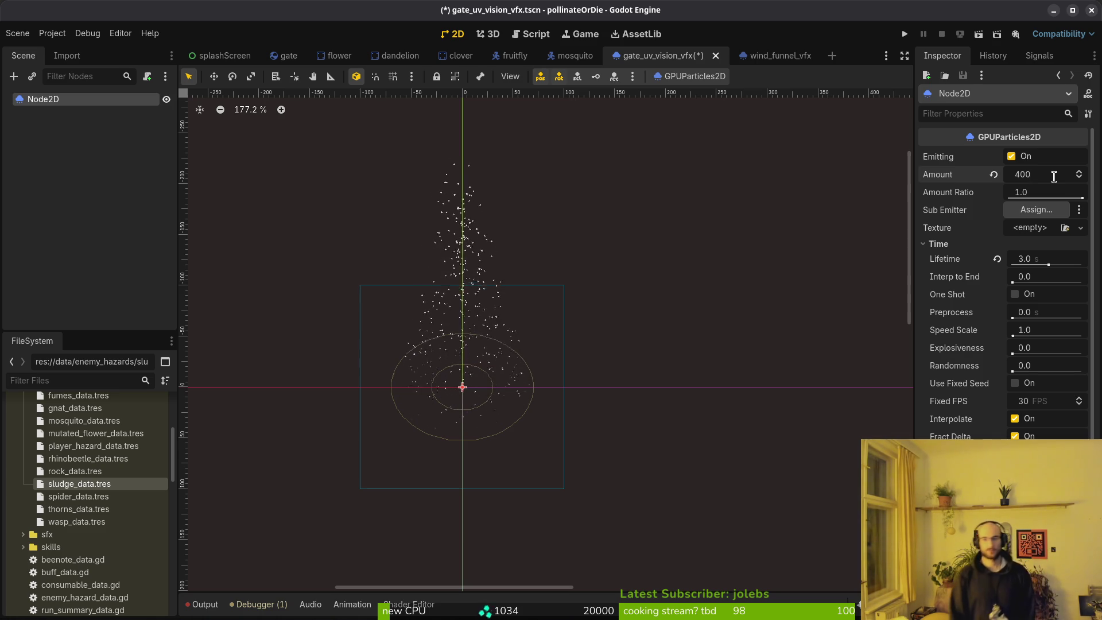
Step: Change the emitter Amount from 400 to 200 and save gate_uv_vision_vfx
click(1053, 176)
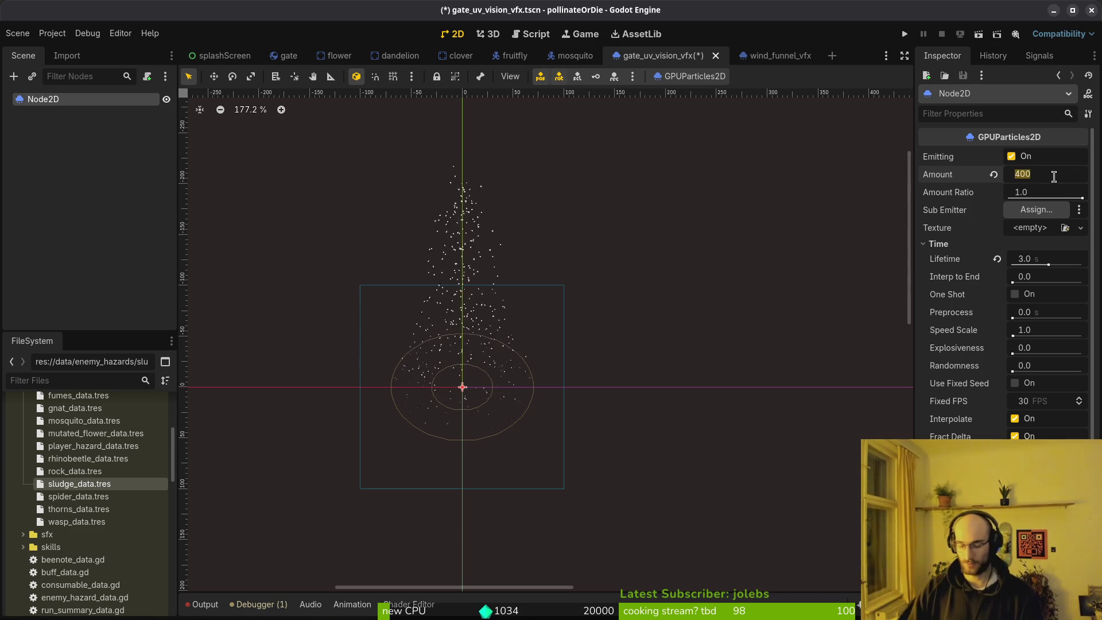
text(200)
key(Return)
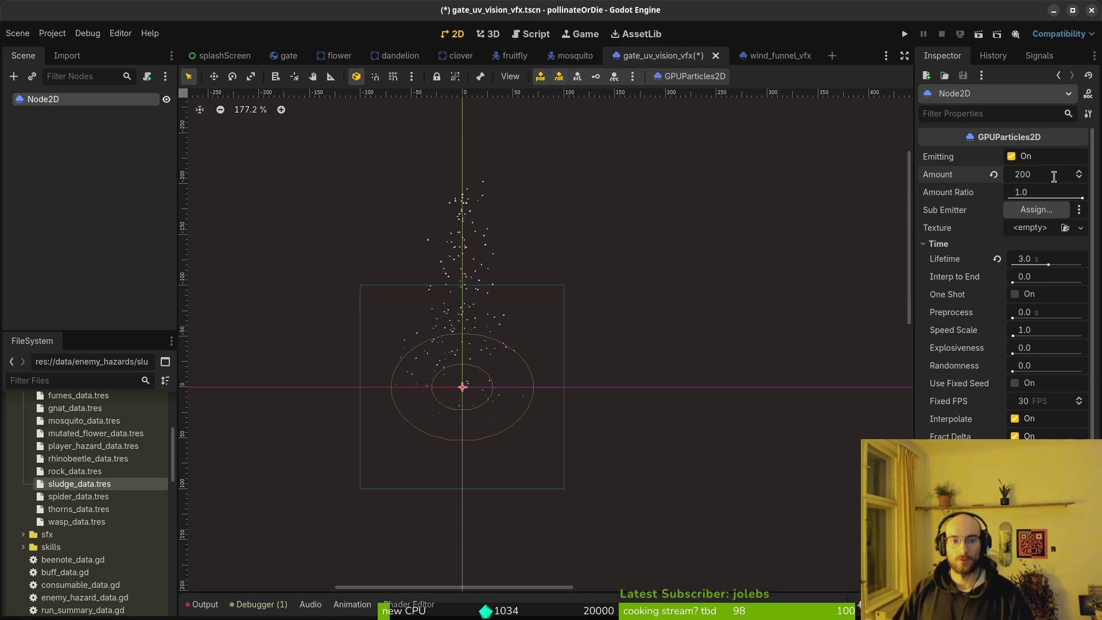
scroll(465, 213, up, 5)
scroll(476, 236, down, 2)
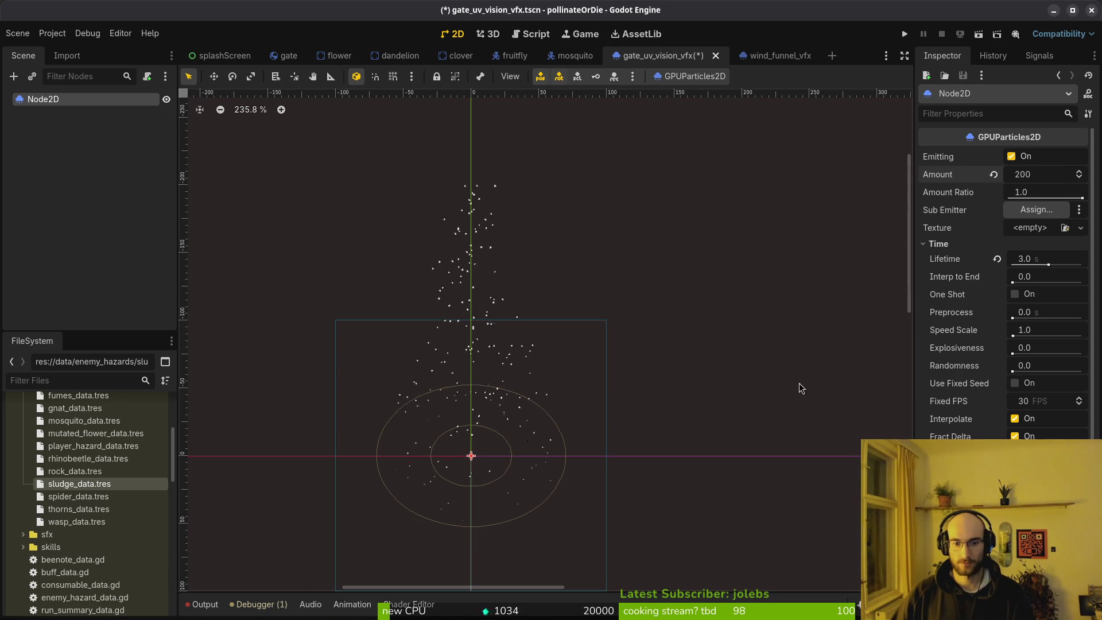
scroll(548, 466, up, 2)
key(ctrl+s)
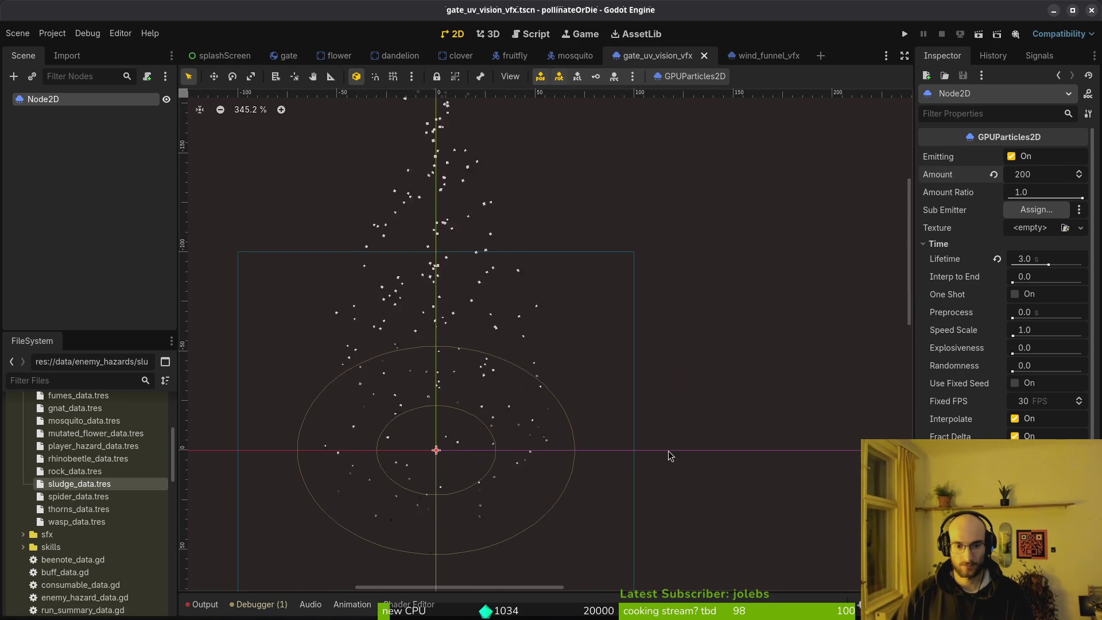
scroll(1003, 370, down, 2)
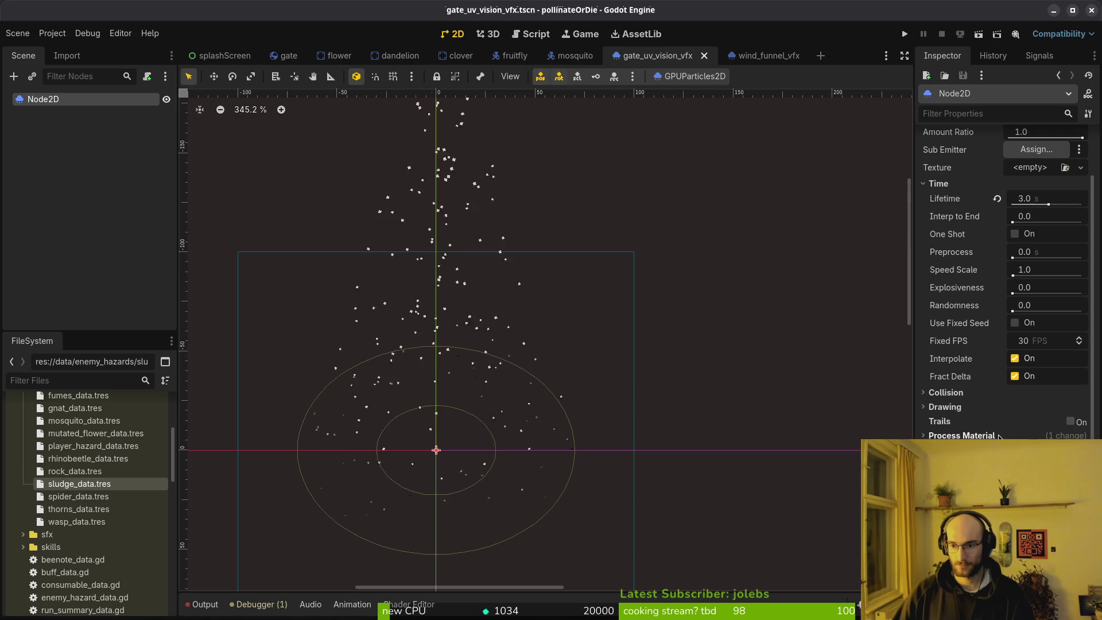
scroll(1005, 344, down, 3)
Step: Reshape the particle scale curve, lowering its end to about 0.57 and moving its peak to 0.69
click(963, 363)
click(962, 375)
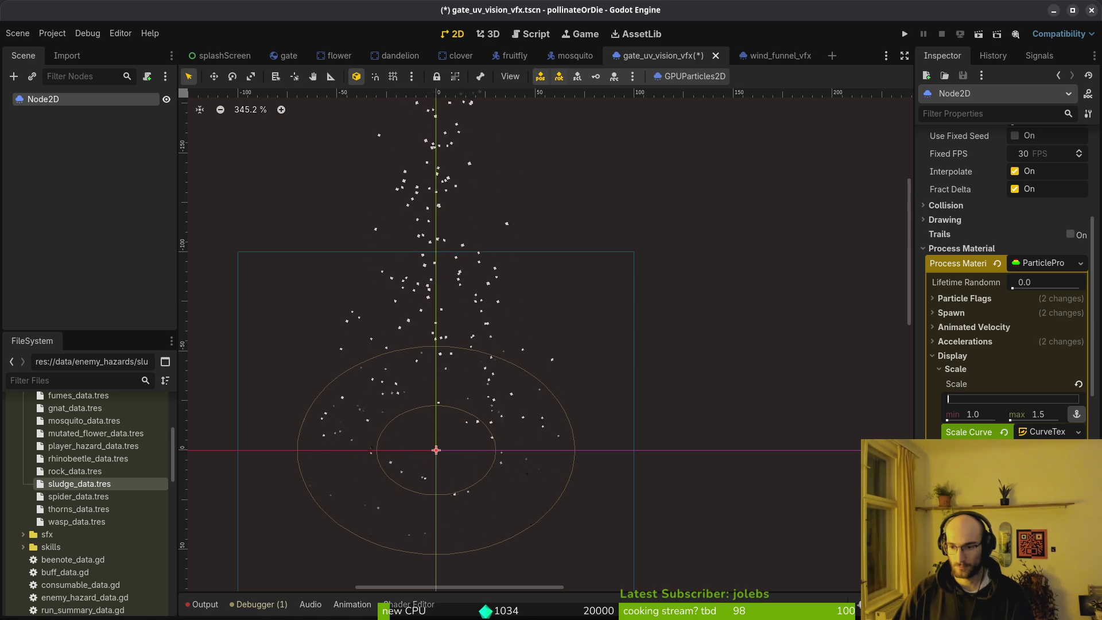
scroll(986, 182, up, 5)
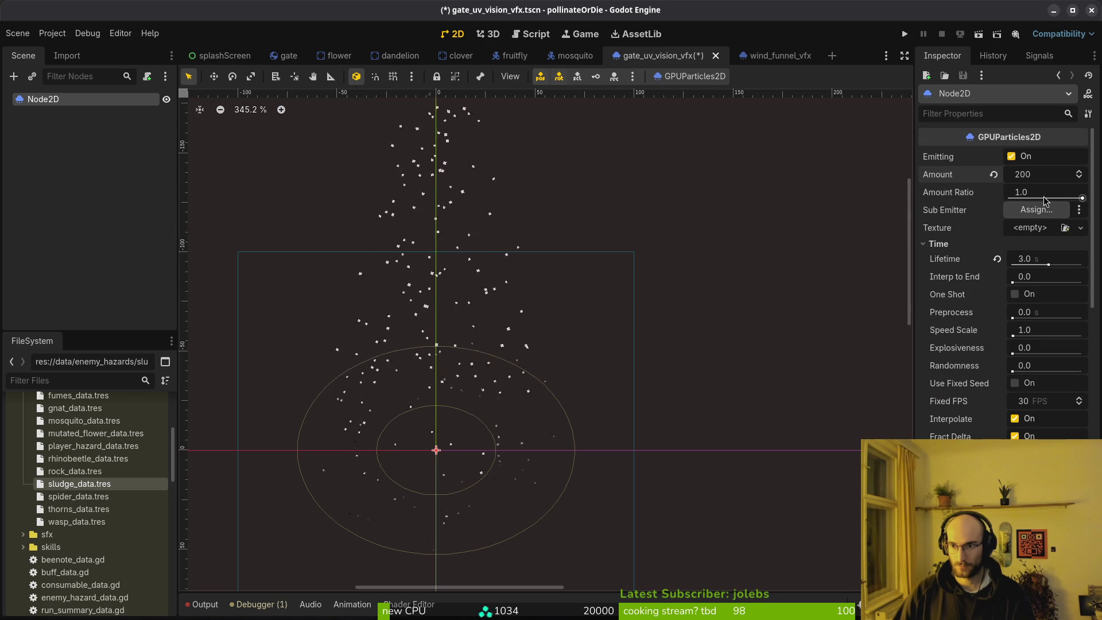
scroll(984, 247, down, 8)
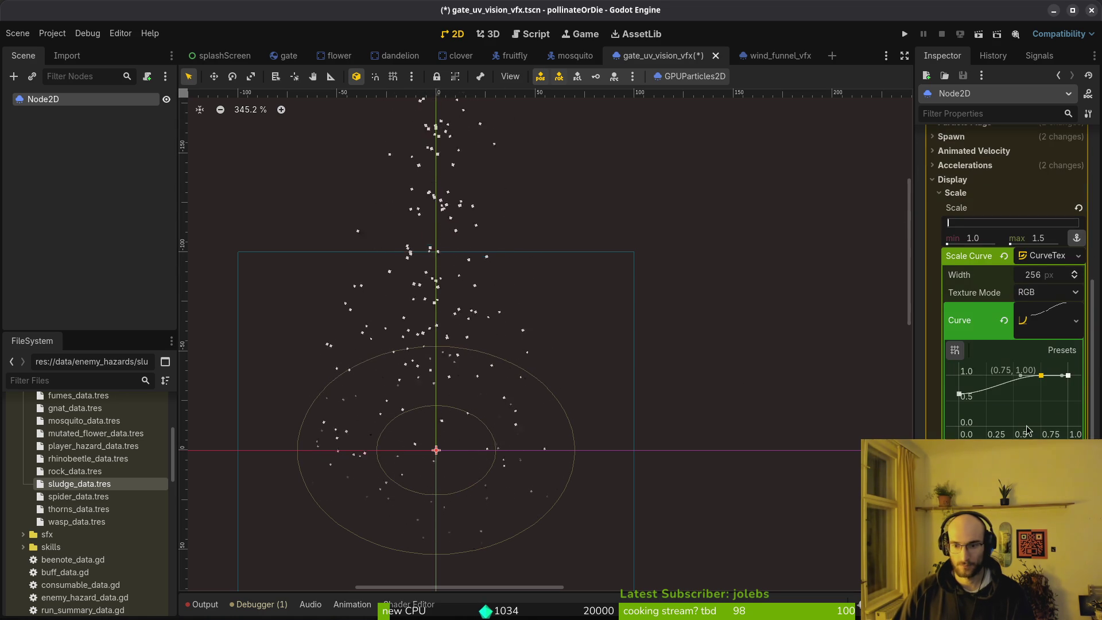
mouse_move(1069, 378)
mouse_down()
mouse_move(1078, 402)
mouse_move(1073, 382)
mouse_move(1073, 396)
mouse_move(1054, 403)
mouse_move(1062, 396)
mouse_up()
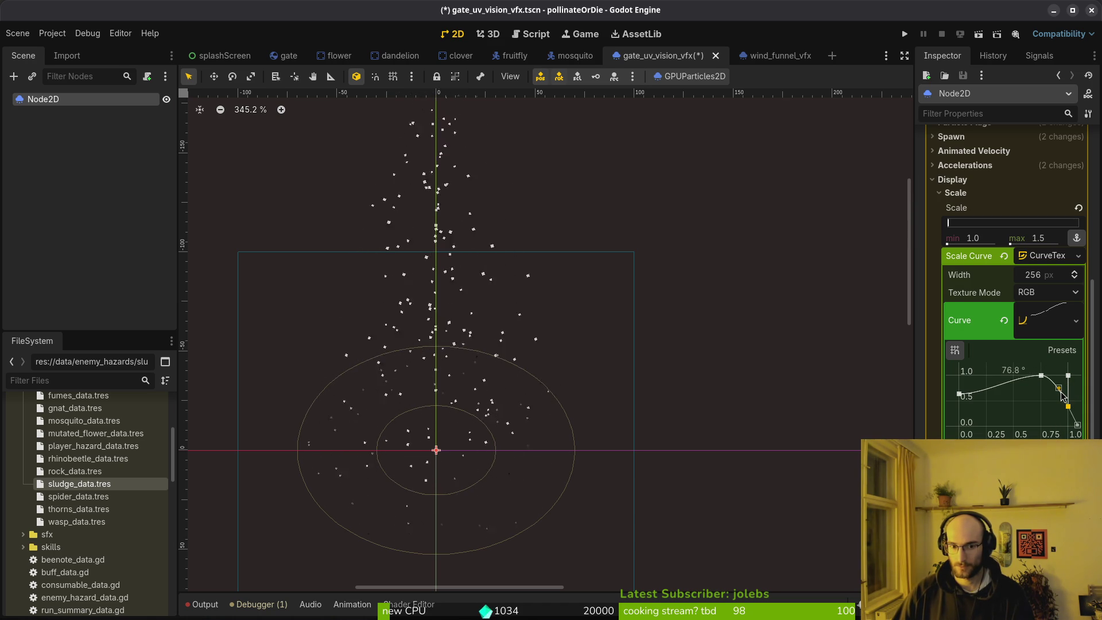
scroll(632, 322, down, 3)
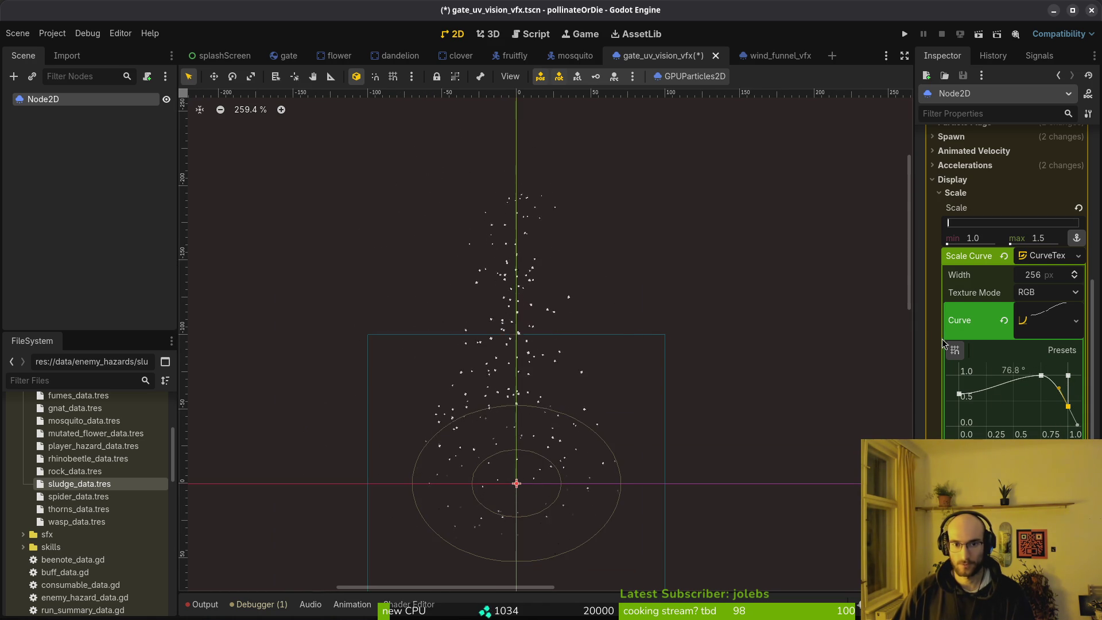
drag(1043, 379, 1077, 435)
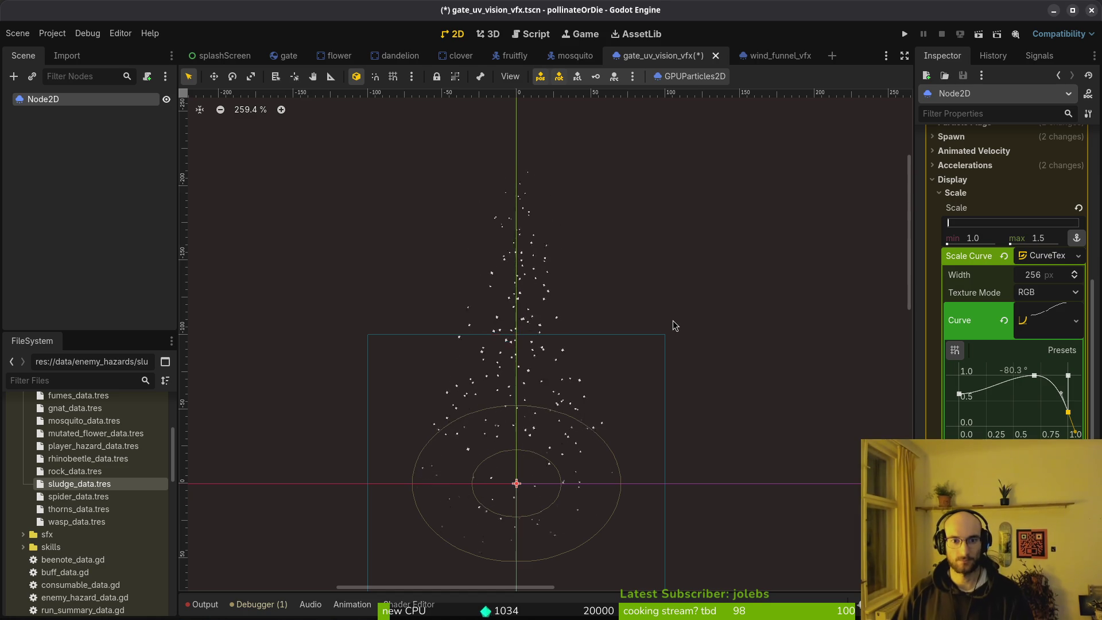
scroll(603, 343, down, 4)
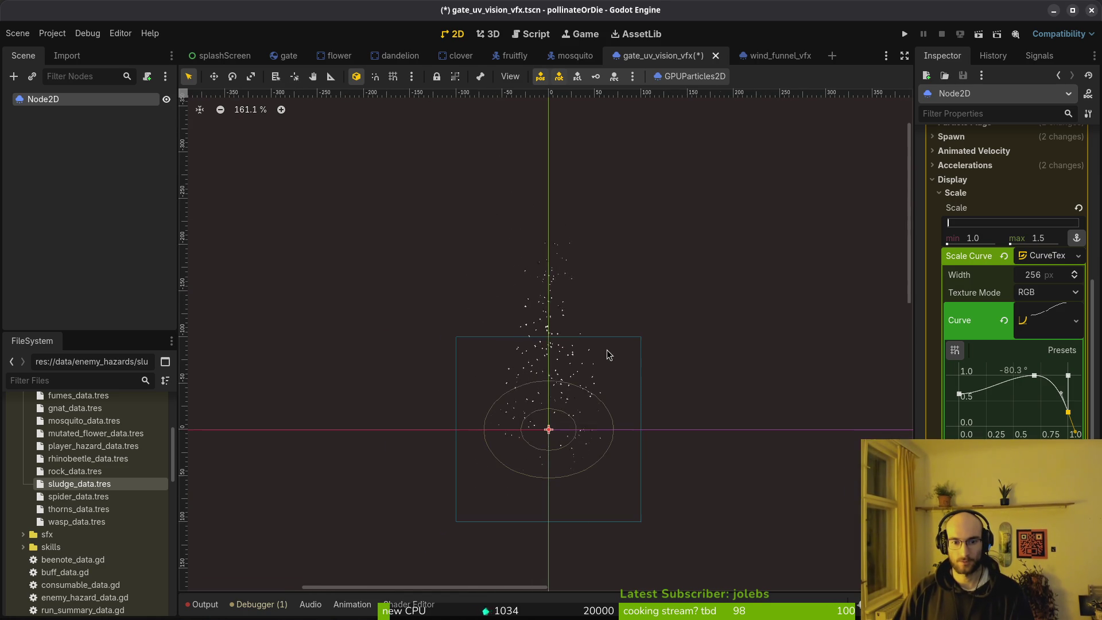
scroll(751, 344, down, 1)
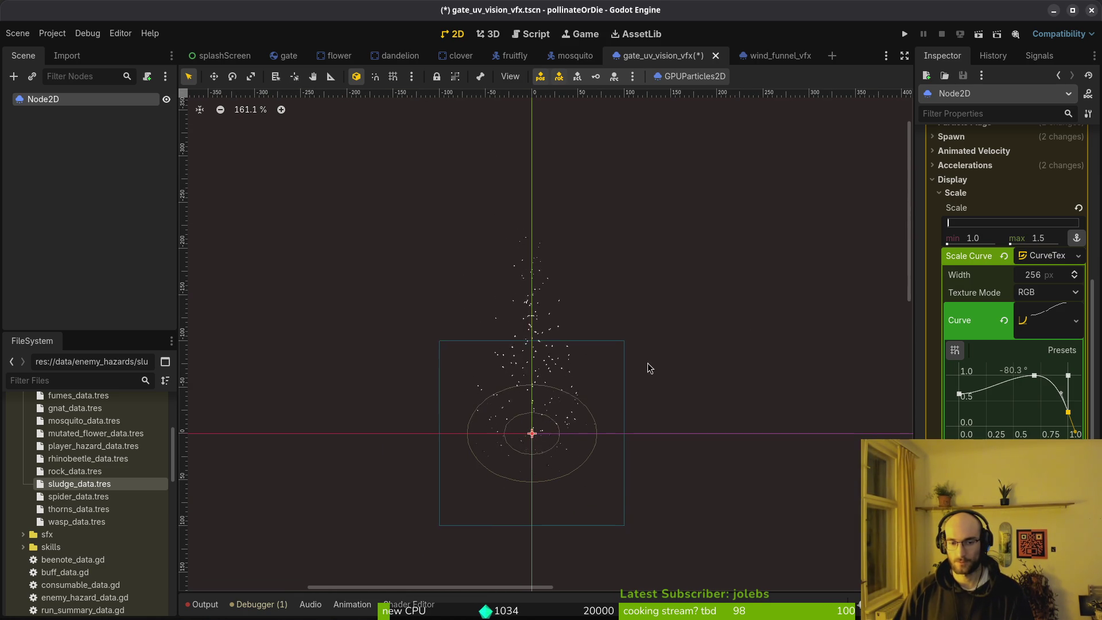
click(1055, 317)
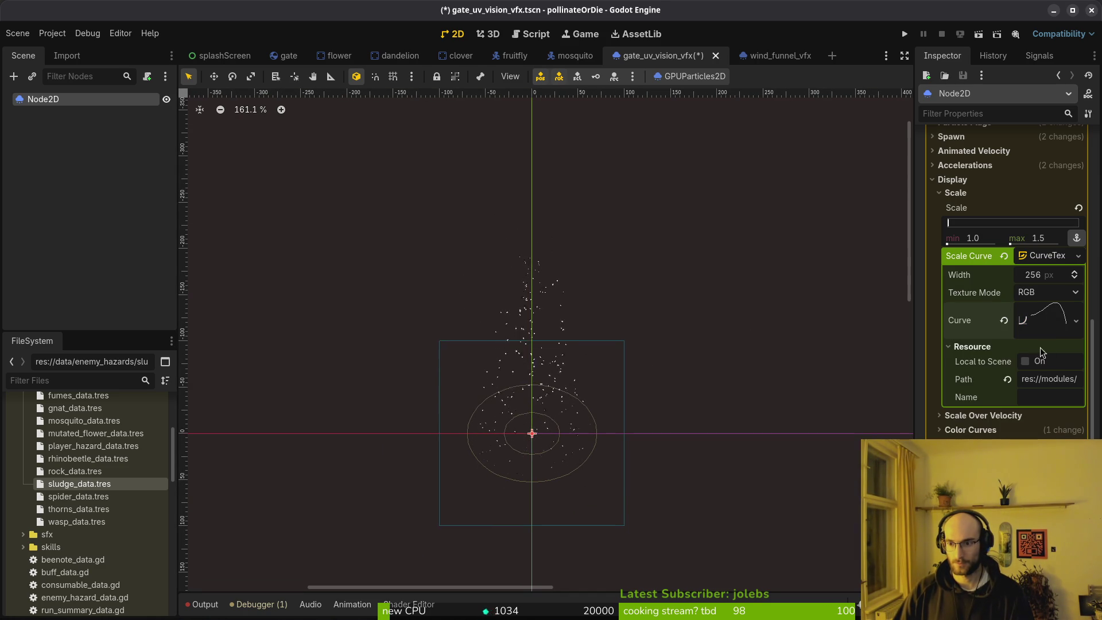
scroll(1042, 323, up, 10)
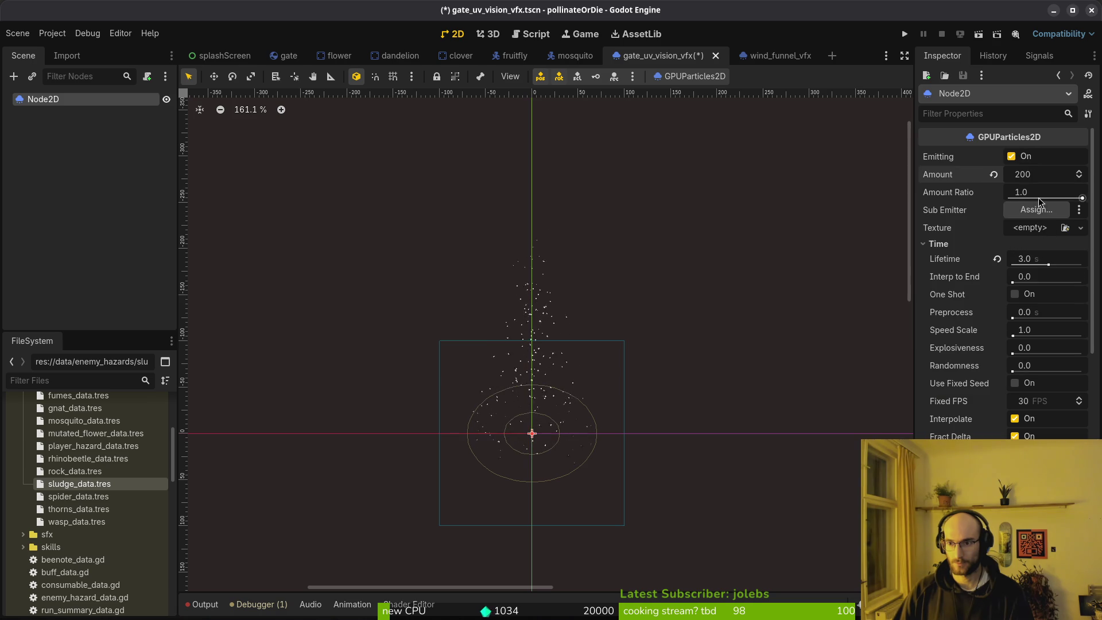
Step: Set the particle Lifetime to 3.5 seconds and save the scene
click(1043, 259)
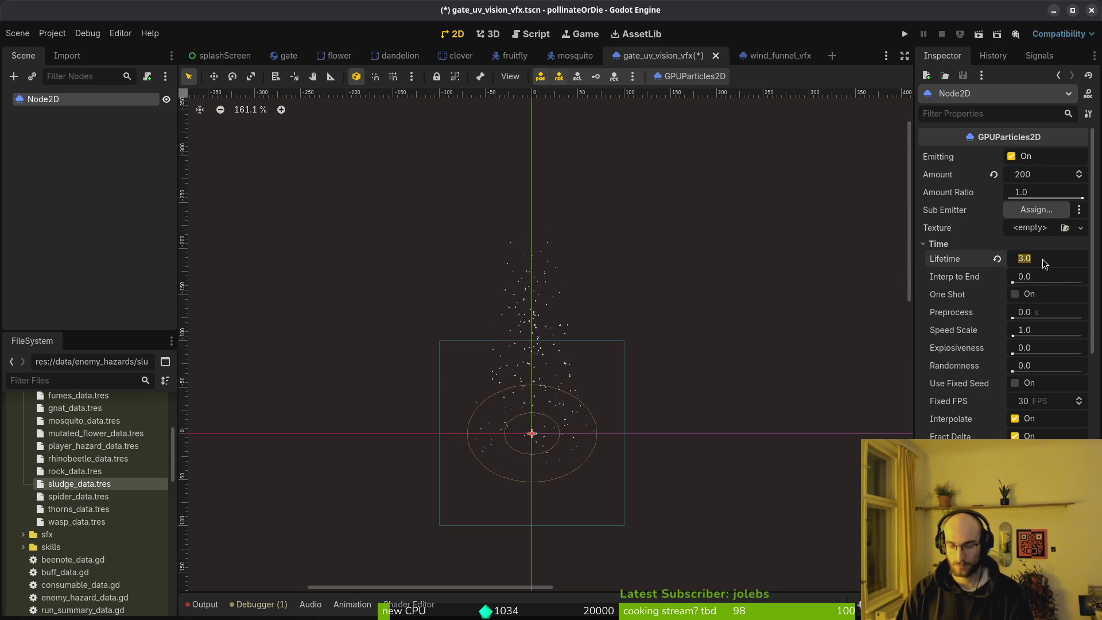
text(3.5)
key(Return)
key(ctrl+s)
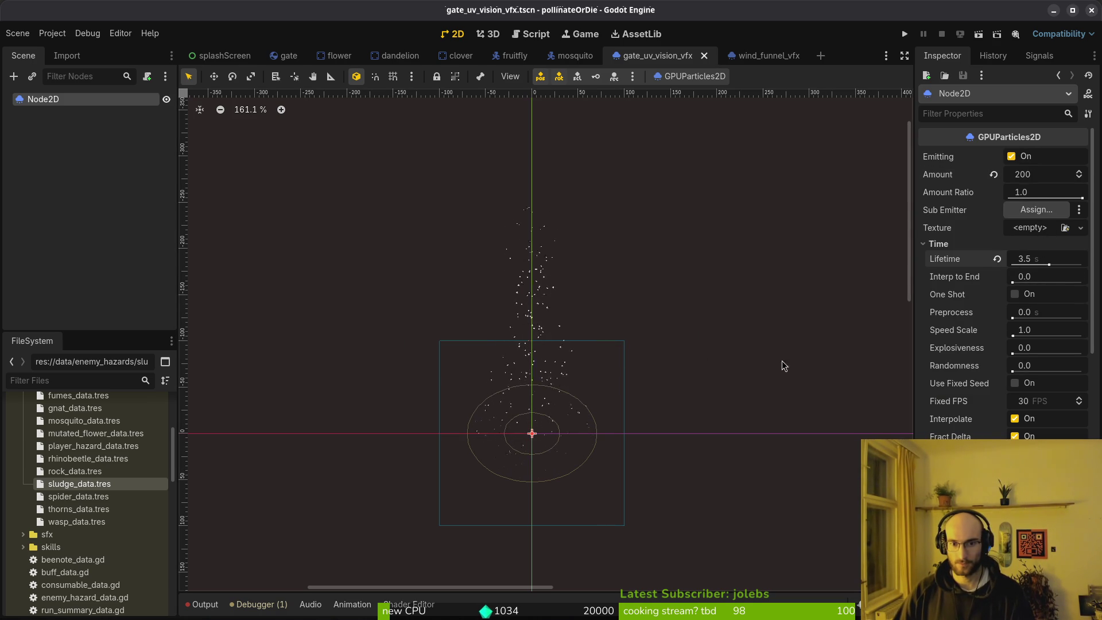
scroll(988, 372, down, 3)
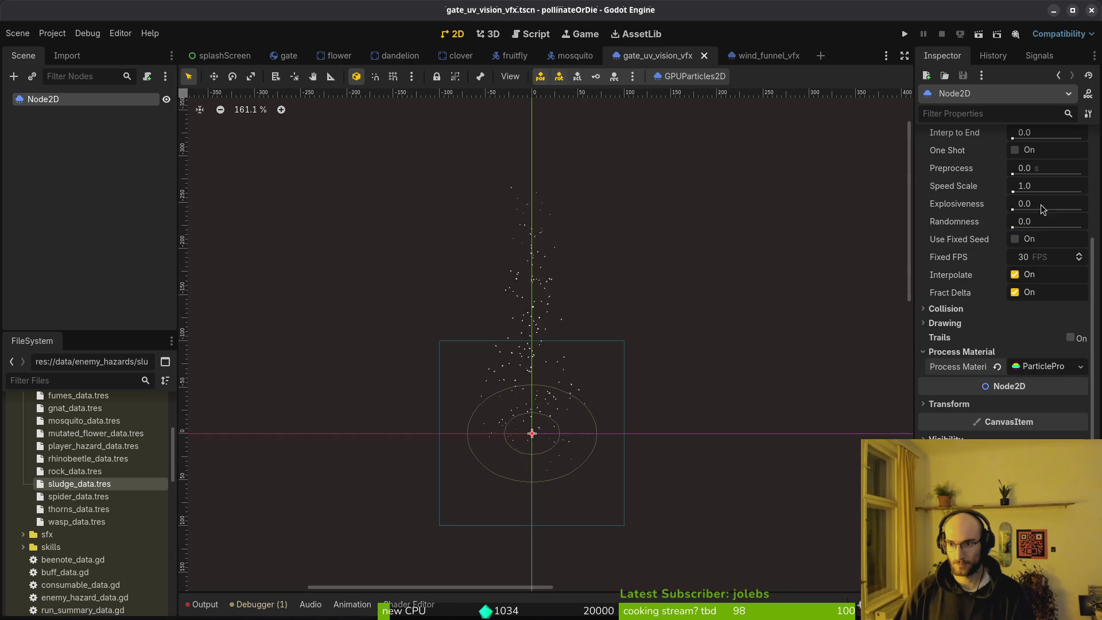
click(1034, 366)
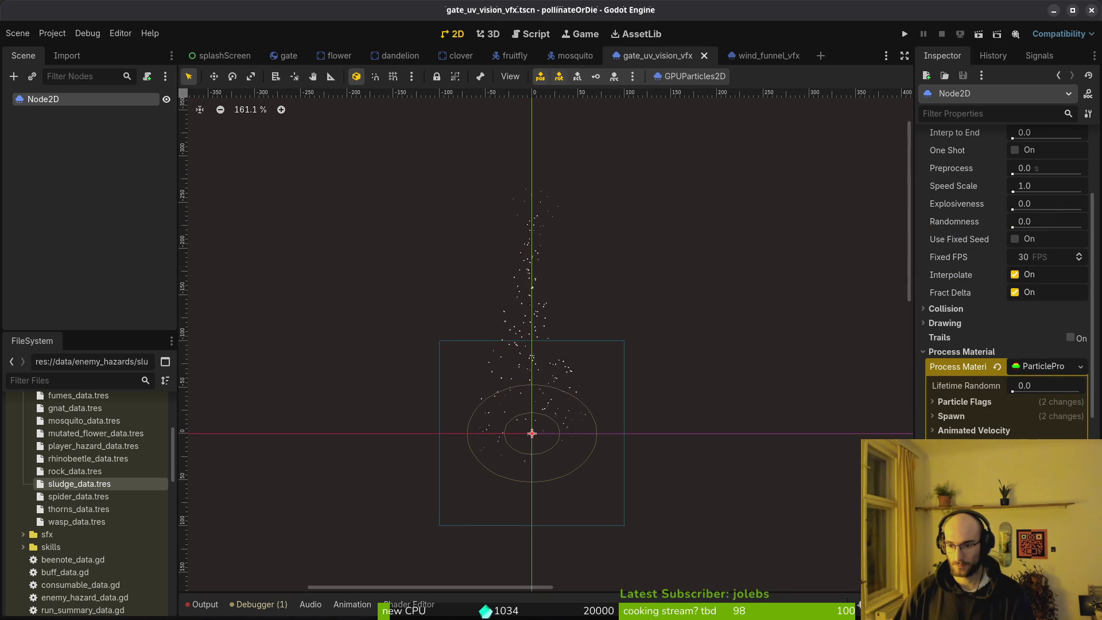
Step: Add a new colour stop near the gradient's right end and open its colour picker
scroll(756, 418, down, 5)
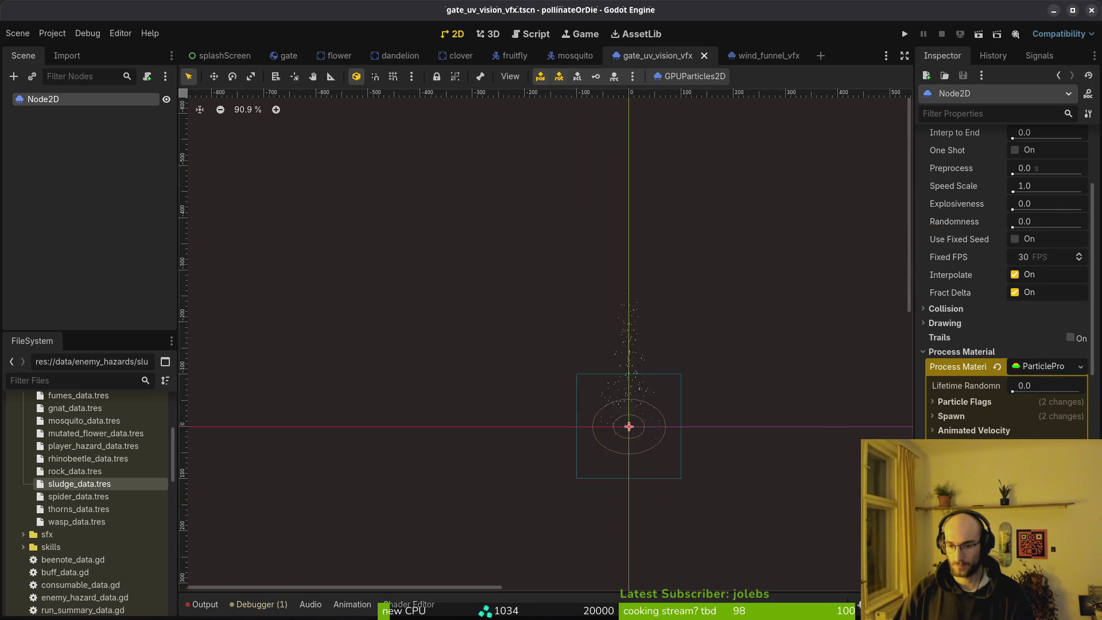
scroll(1005, 402, down, 5)
click(947, 303)
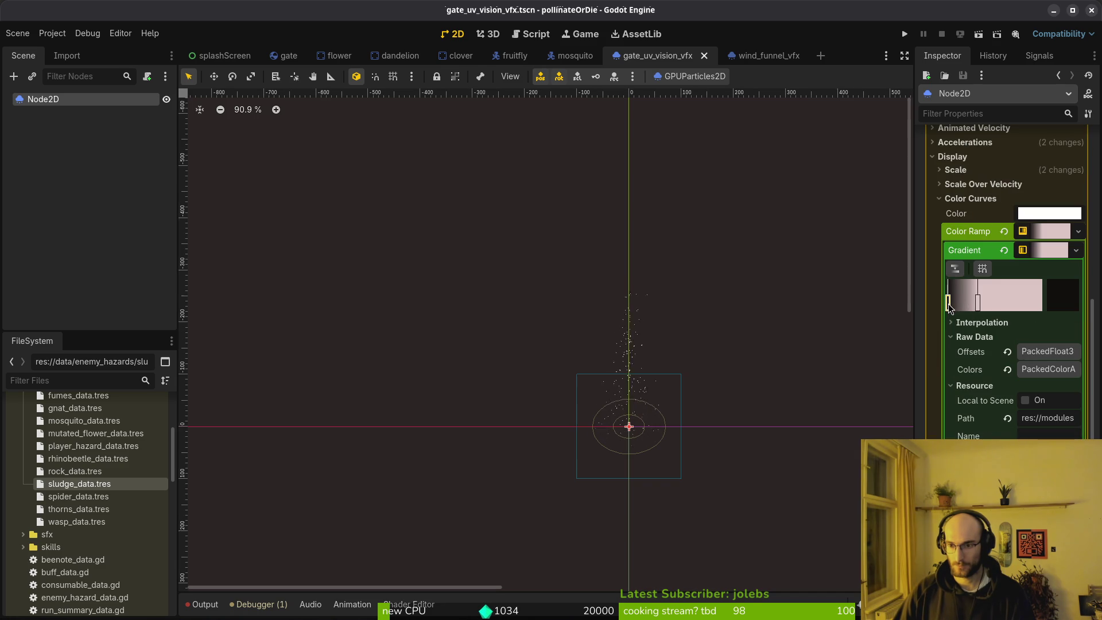
click(1038, 301)
drag(1036, 308, 1034, 309)
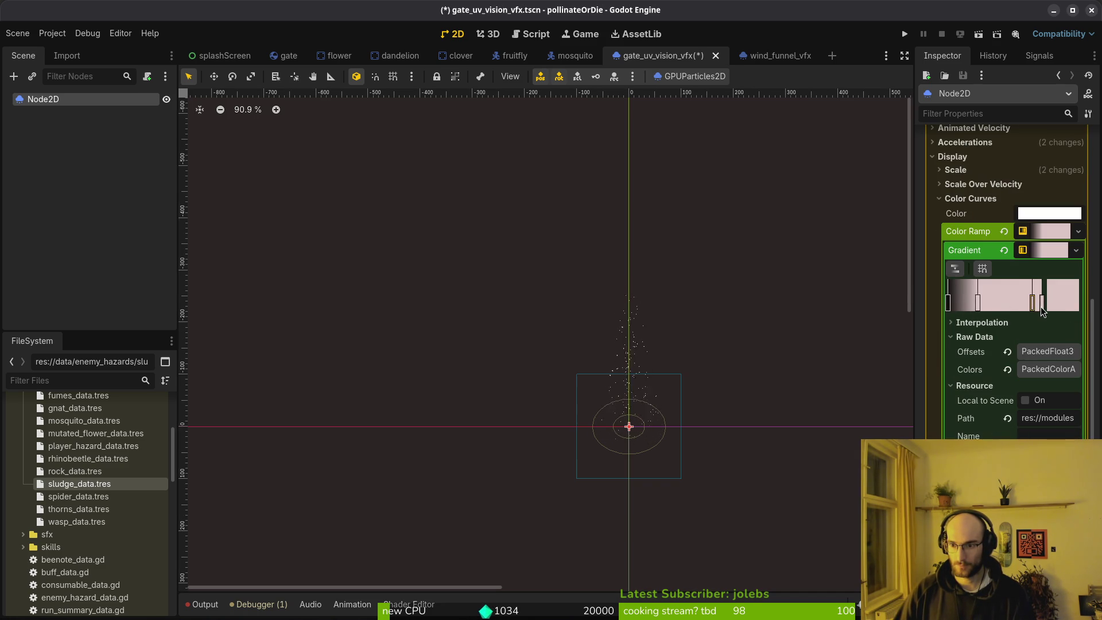
double_click(1043, 308)
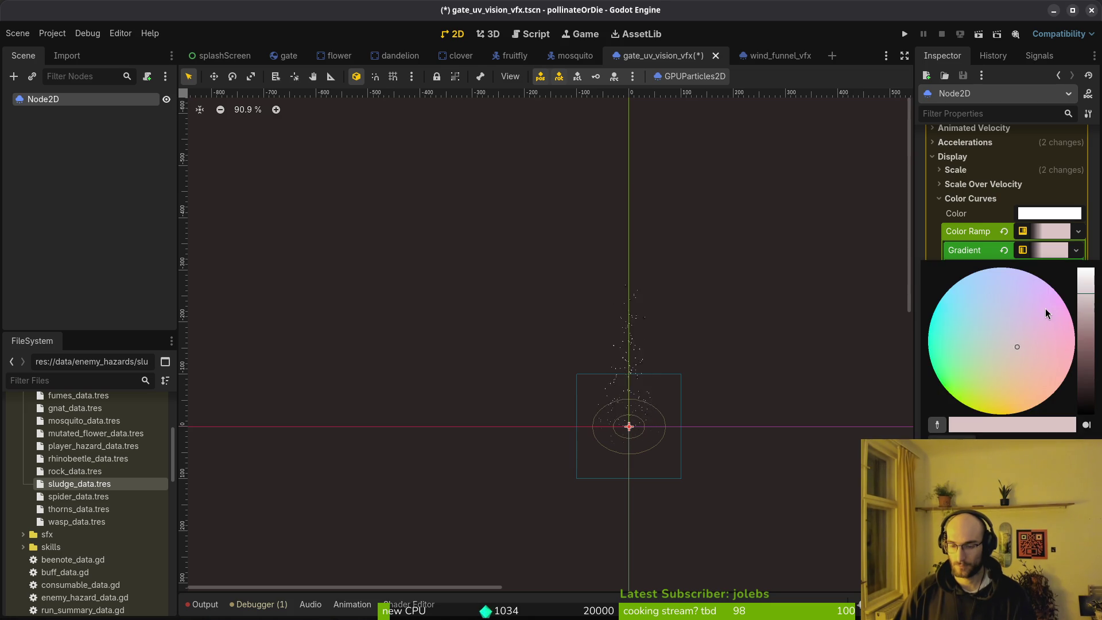
Step: In Aseprite, load the default palette and check the darkest colour's value
key(alt+Tab)
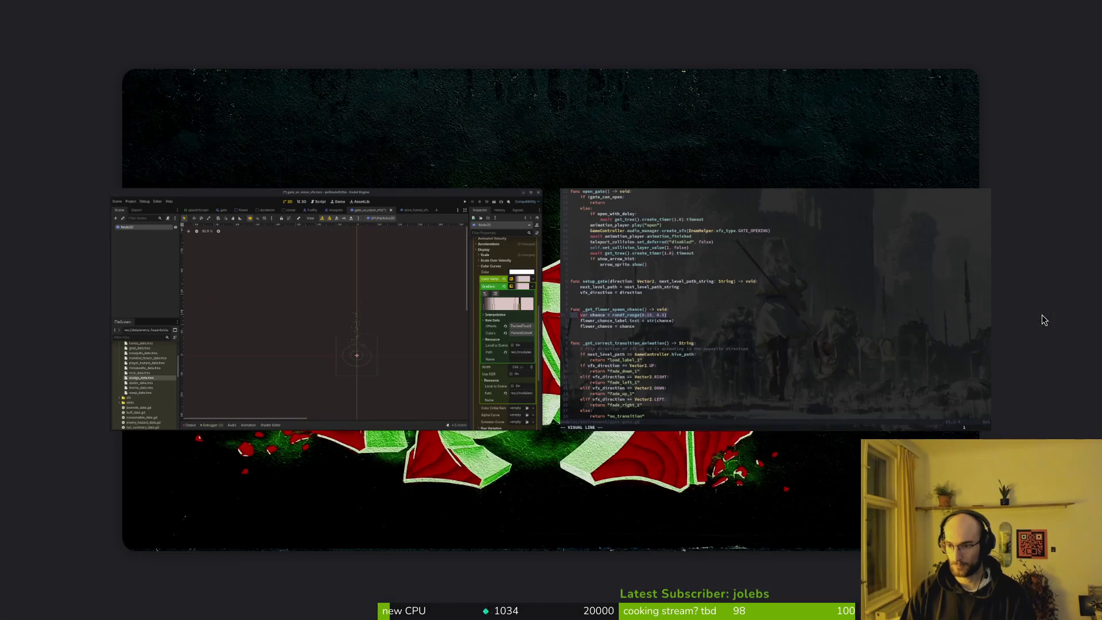
key(alt+Tab)
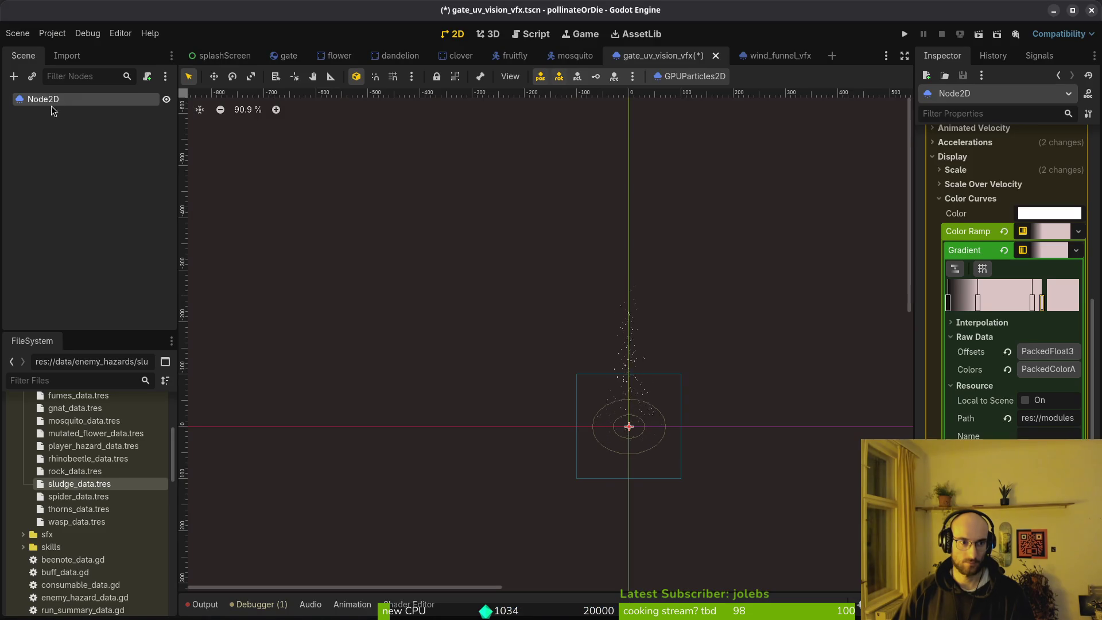
key(alt+Tab)
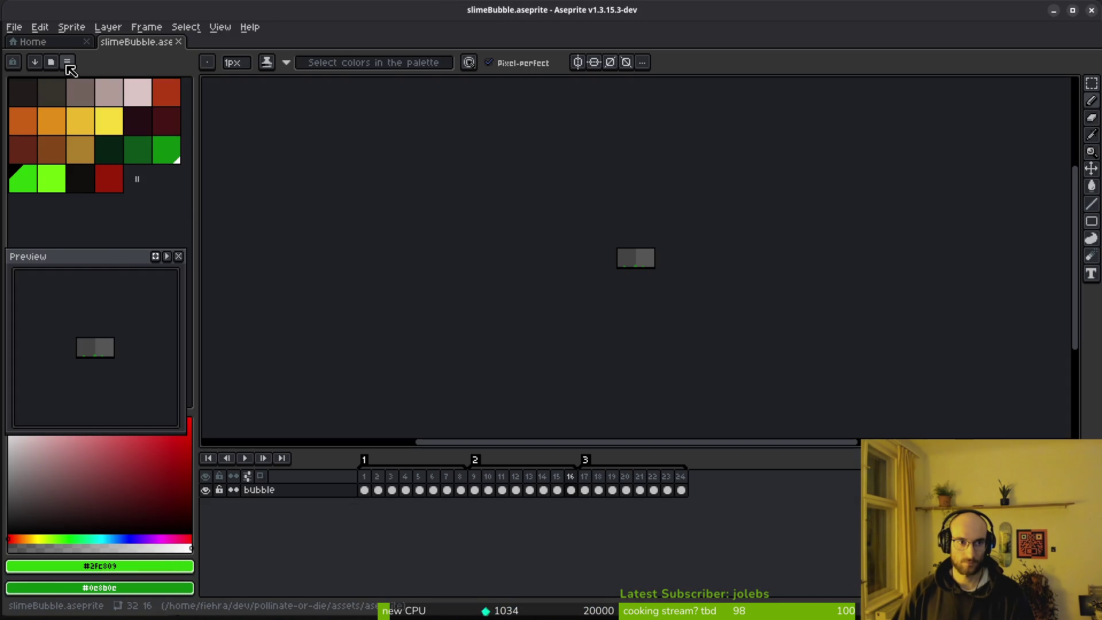
click(67, 62)
click(119, 251)
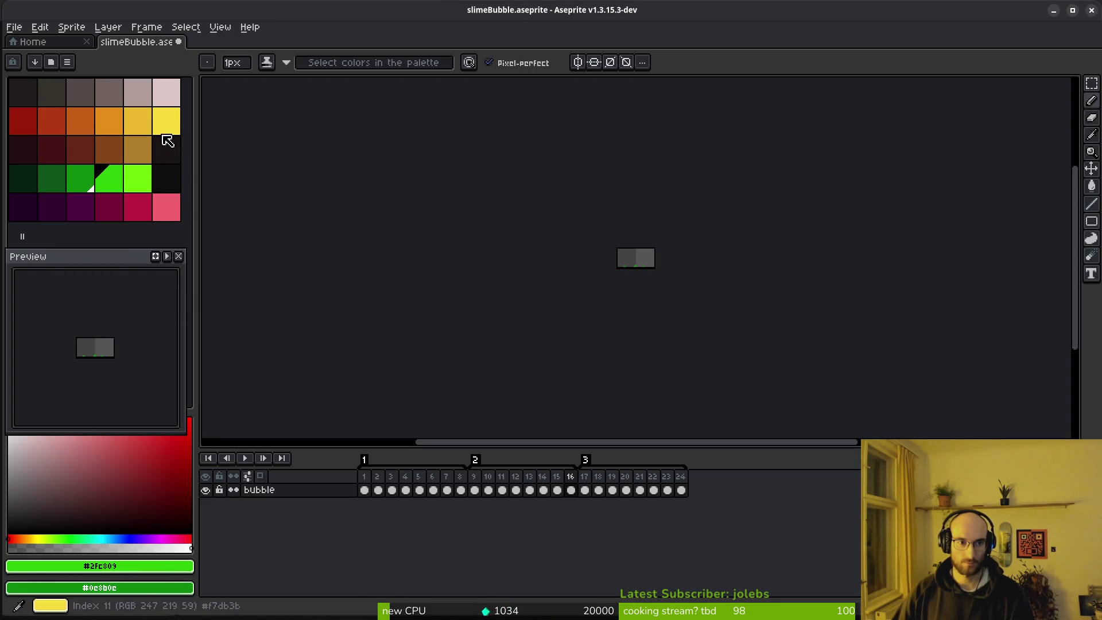
click(23, 93)
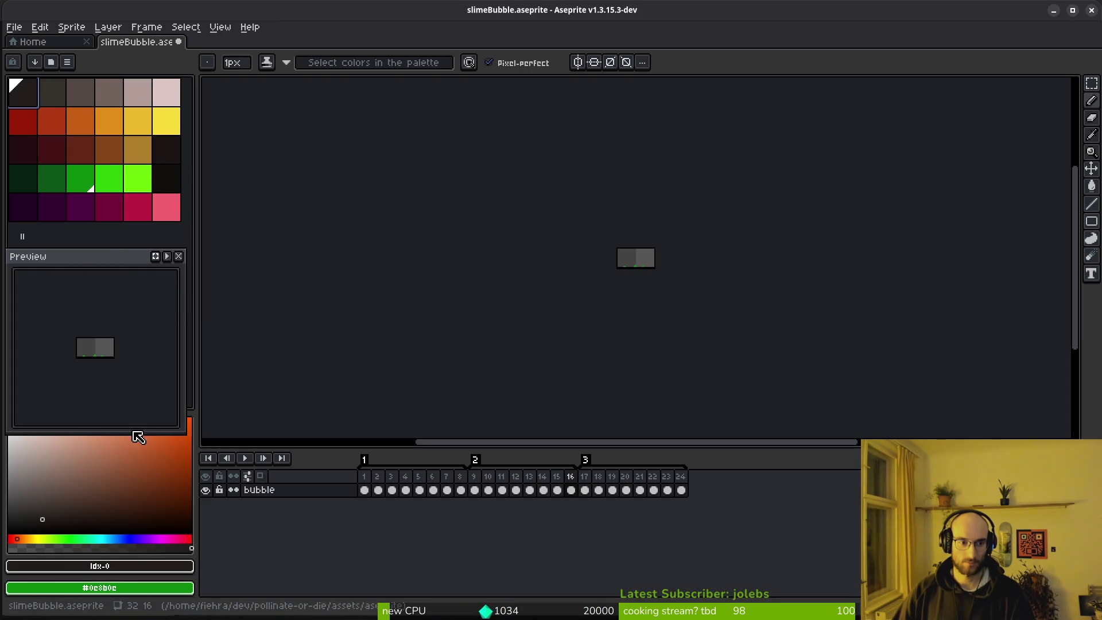
click(133, 570)
Step: Give the right gradient stop a dark colour, shift it slightly left, and save
key(alt+Tab)
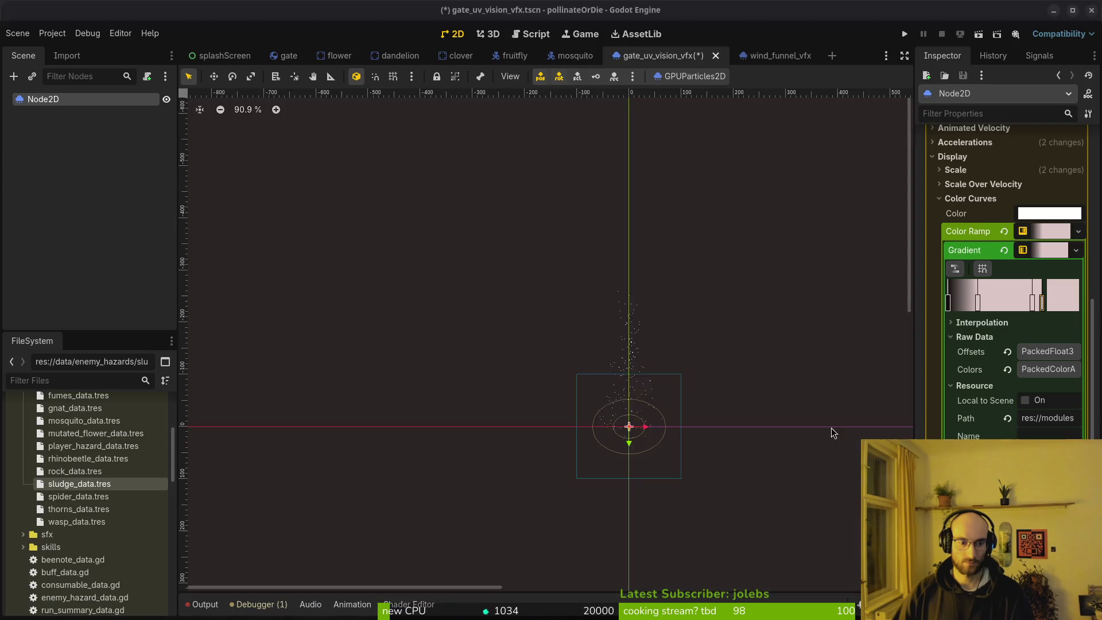
double_click(1043, 311)
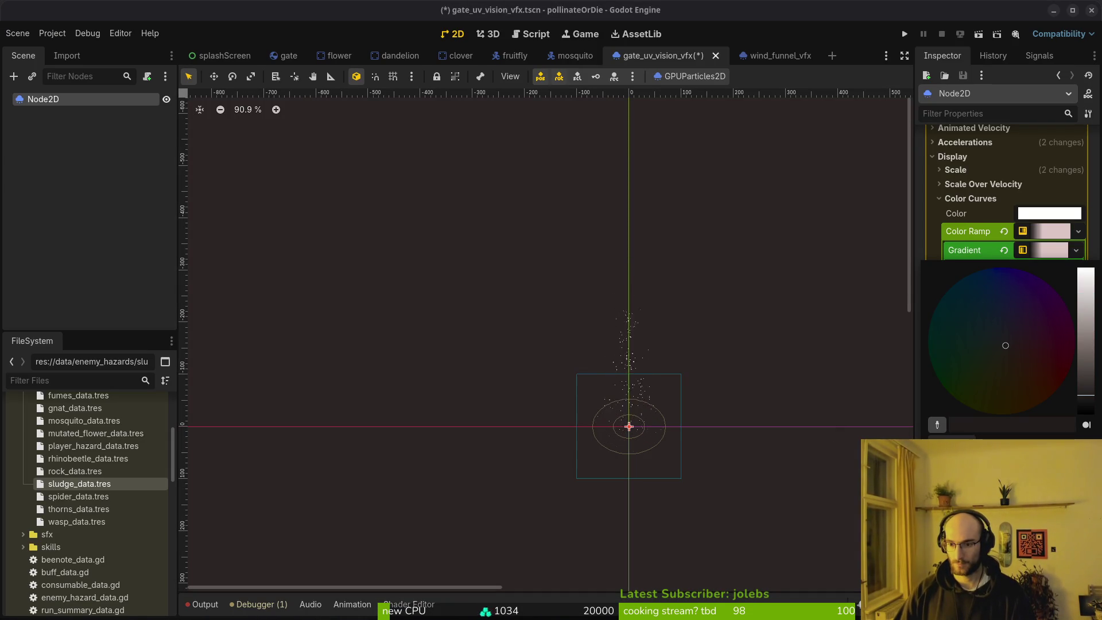
key(Escape)
drag(1033, 303, 1027, 302)
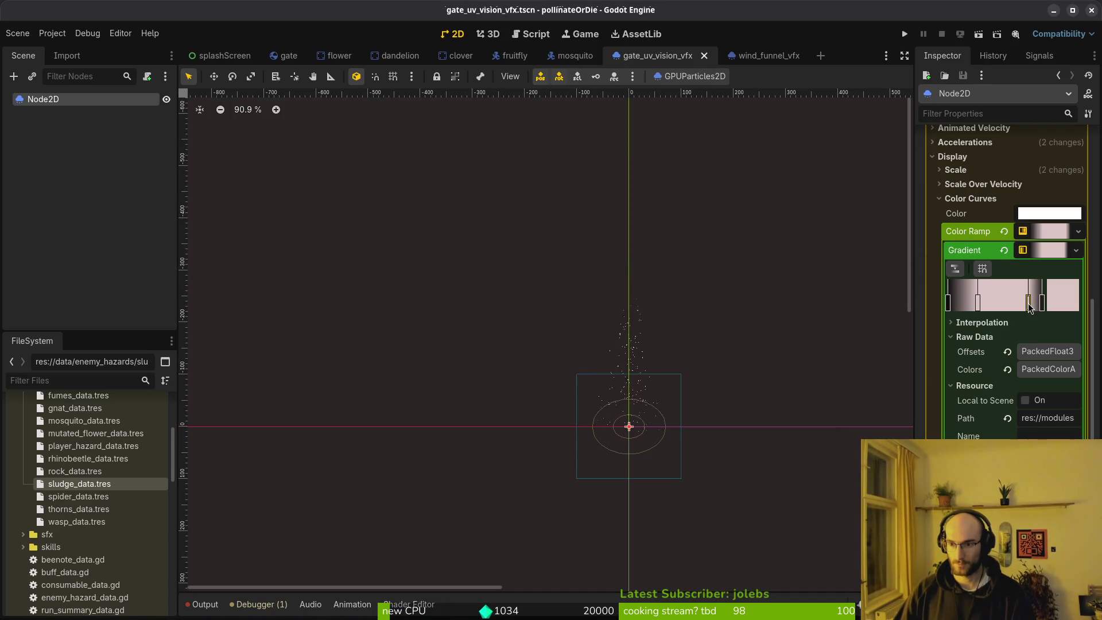
key(ctrl+s)
Step: Fine-tune the dark stop's position, moving it left then back right, saving along the way
scroll(642, 337, up, 5)
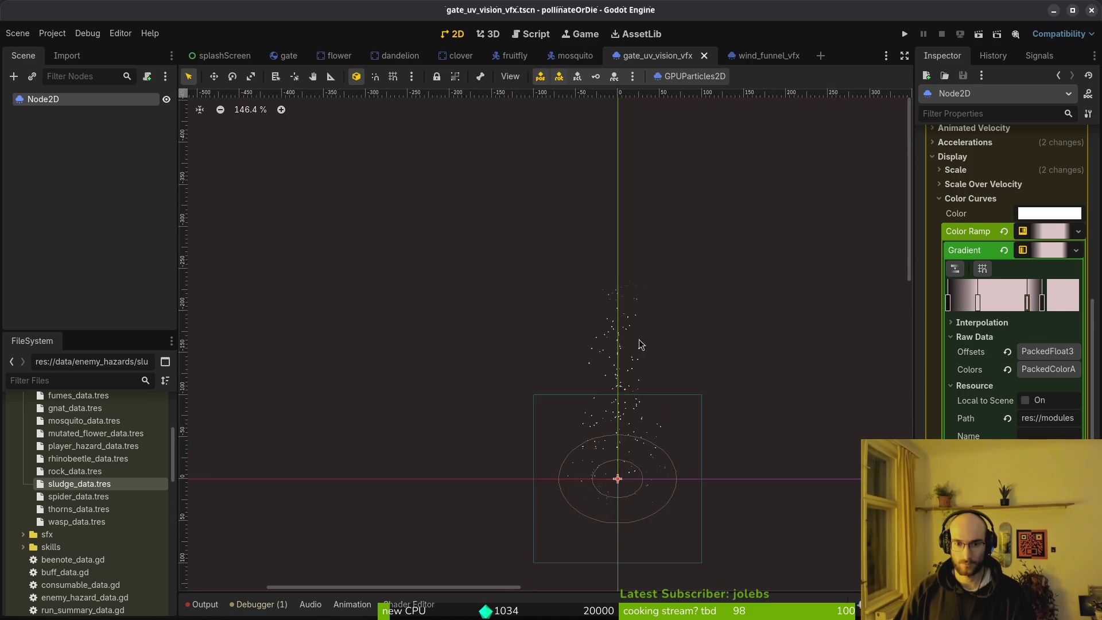
scroll(632, 328, down, 4)
key(ctrl+s)
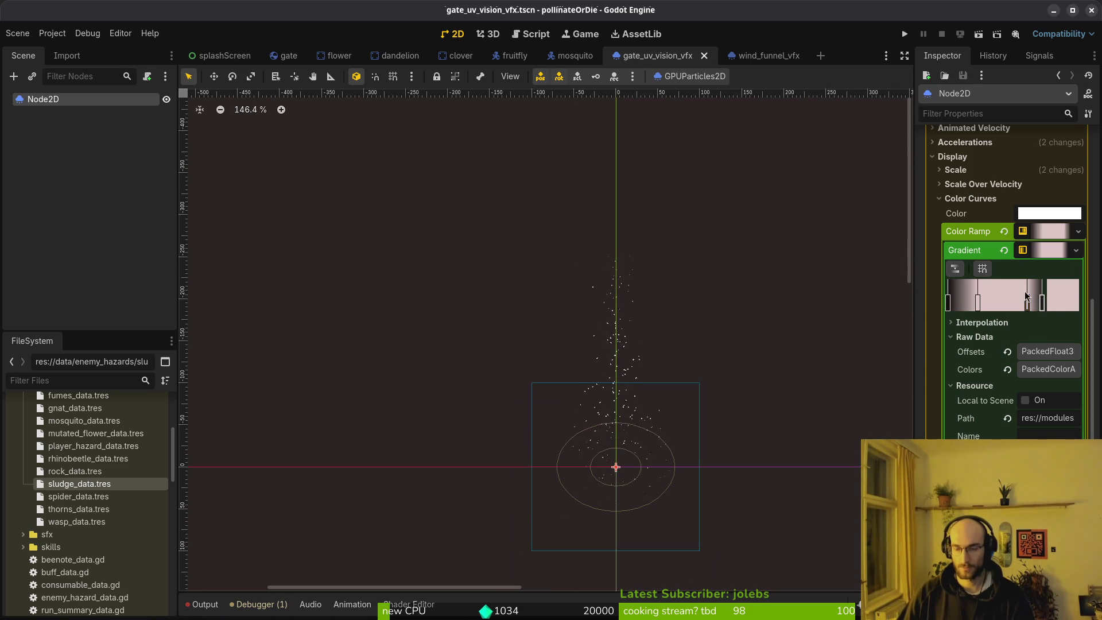
drag(1027, 303, 1021, 304)
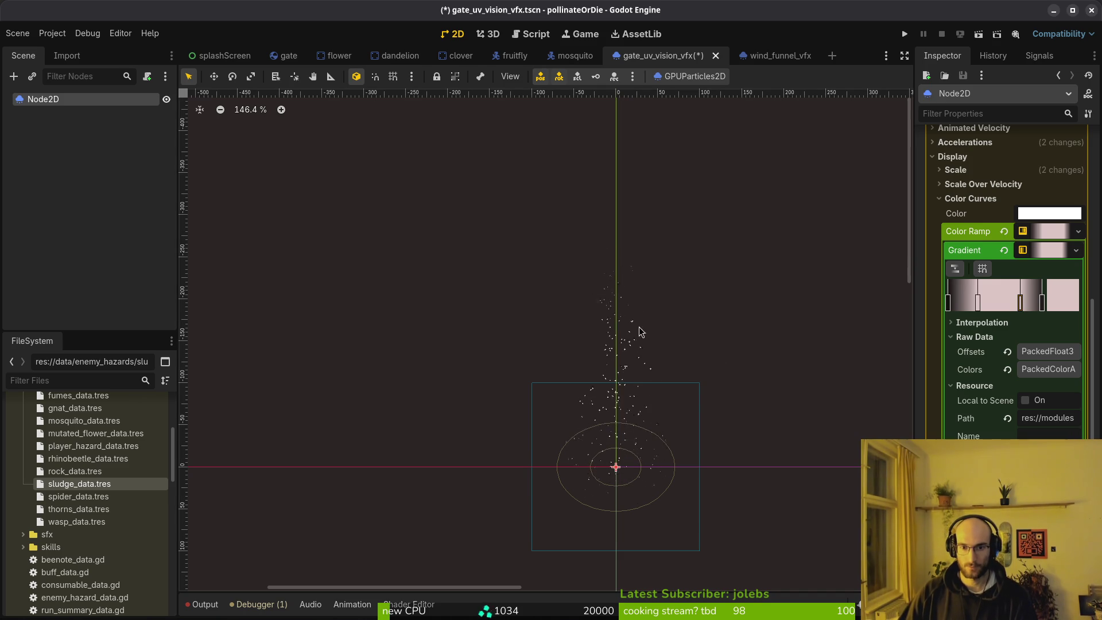
drag(1021, 305, 1028, 312)
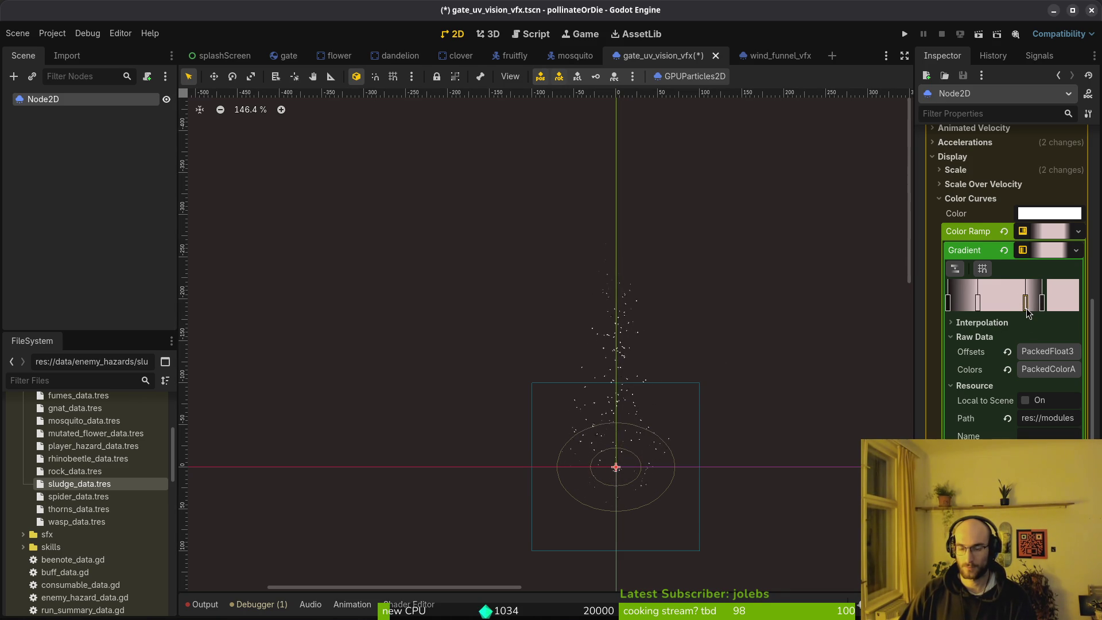
key(ctrl+s)
scroll(660, 345, down, 2)
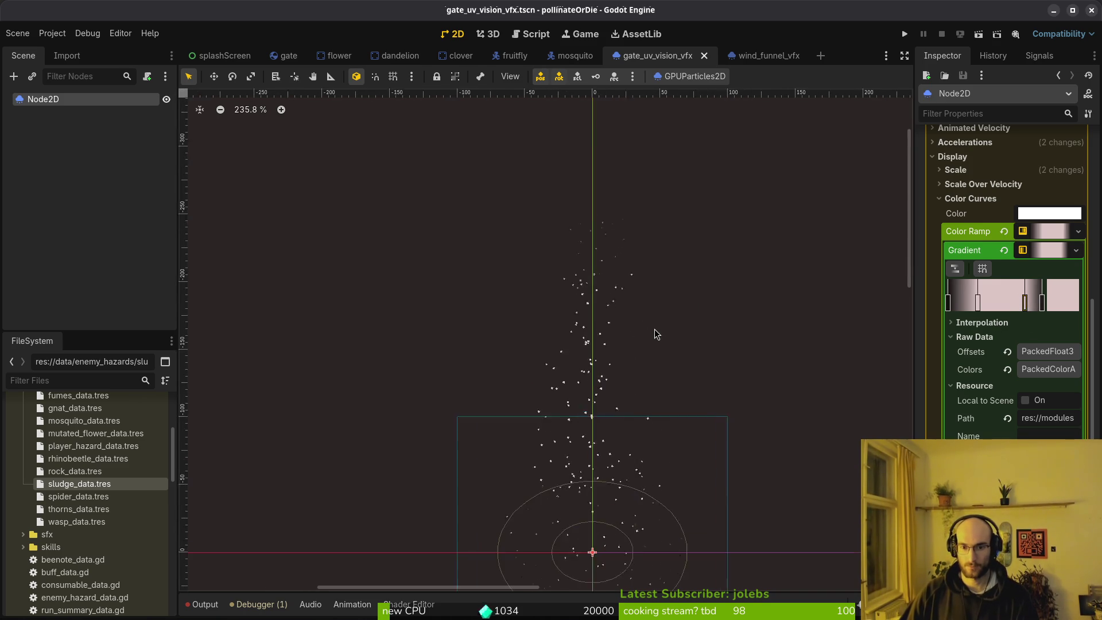
scroll(604, 327, down, 3)
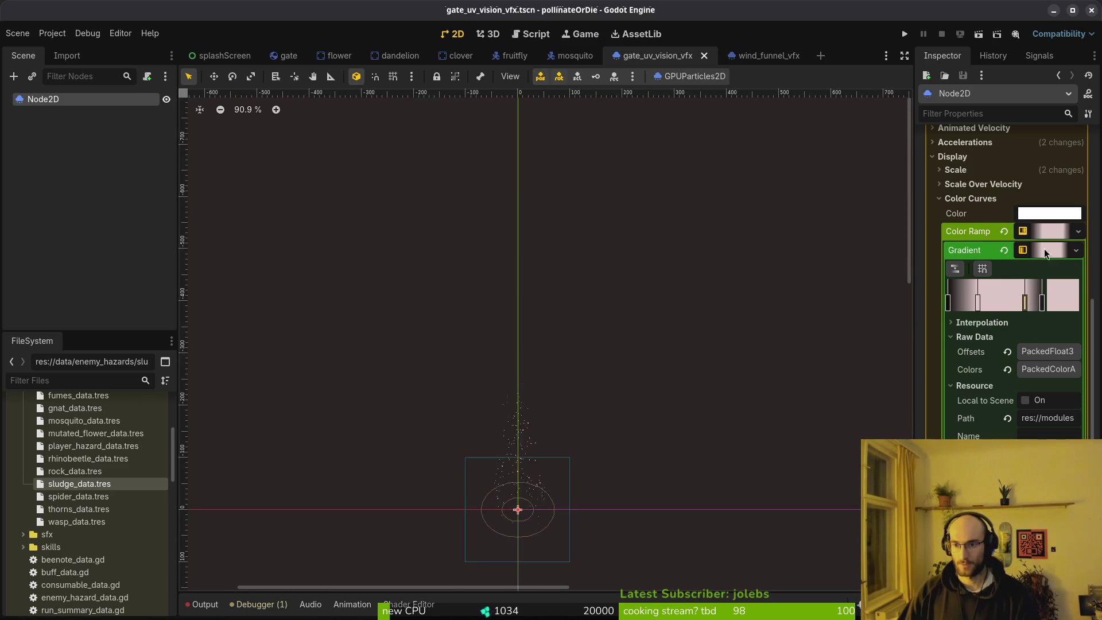
scroll(1027, 293, up, 3)
scroll(1027, 293, up, 2)
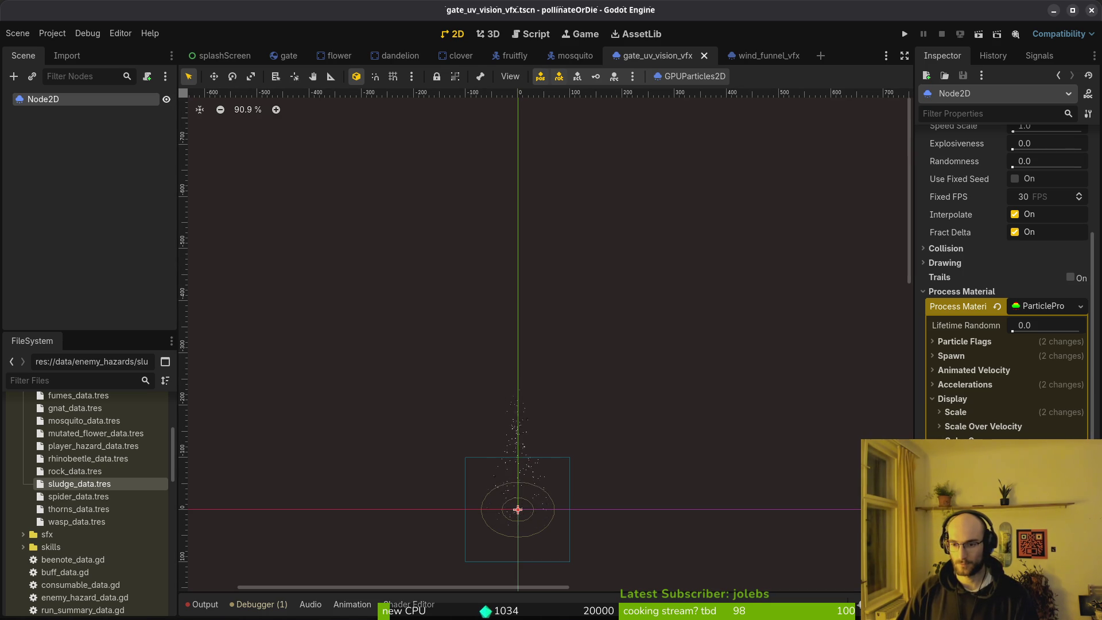
Step: Collapse the Process Material and Time sections in the Inspector
click(1038, 306)
scroll(545, 461, down, 2)
scroll(1015, 295, up, 5)
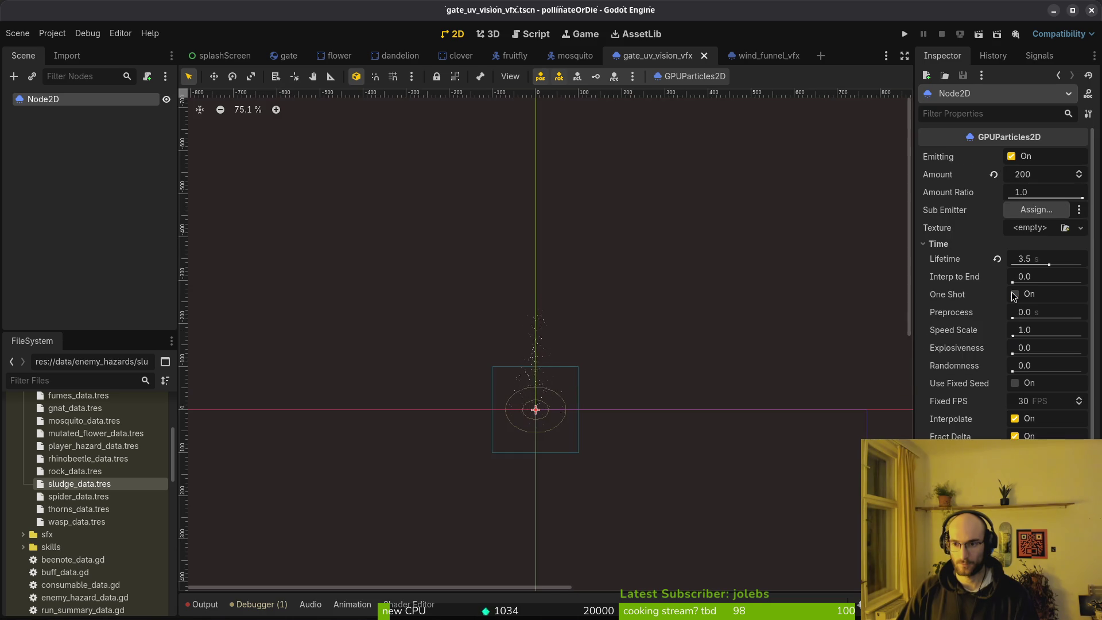
click(935, 245)
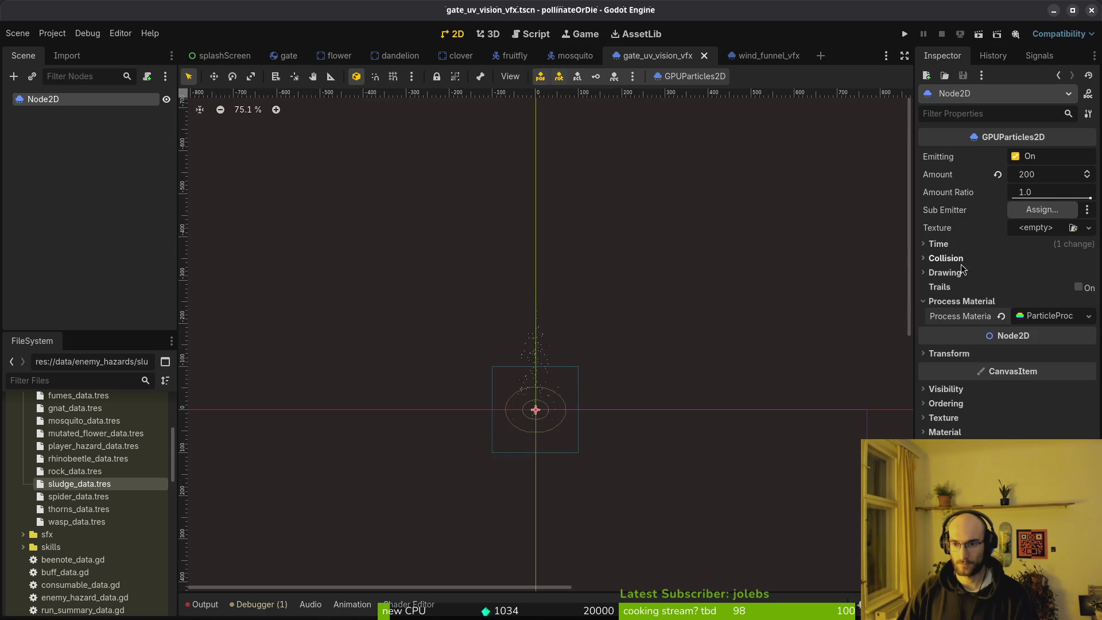
Step: Rename the root Node2D to gateUvVisionVfx
double_click(56, 101)
text(gate_)
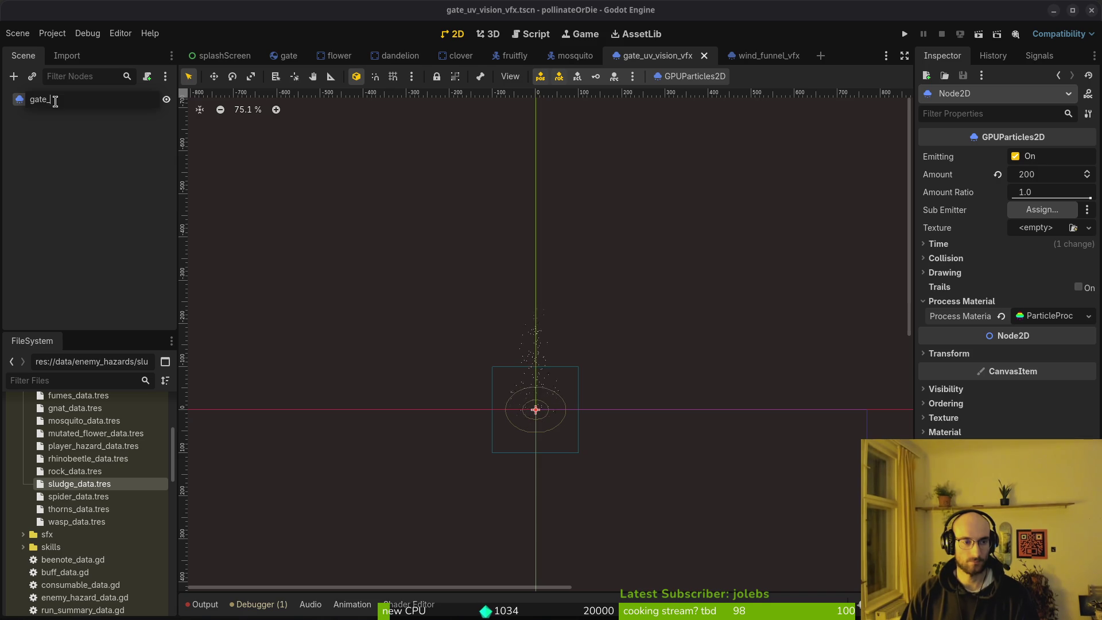
key(BackSpace)
text(U)
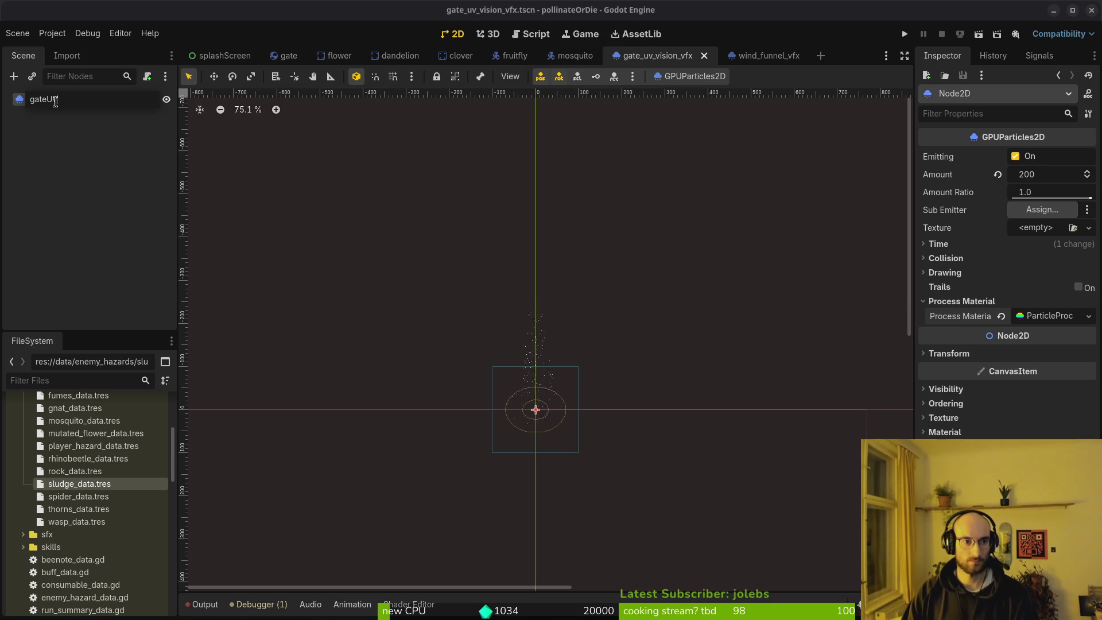
text(soin)
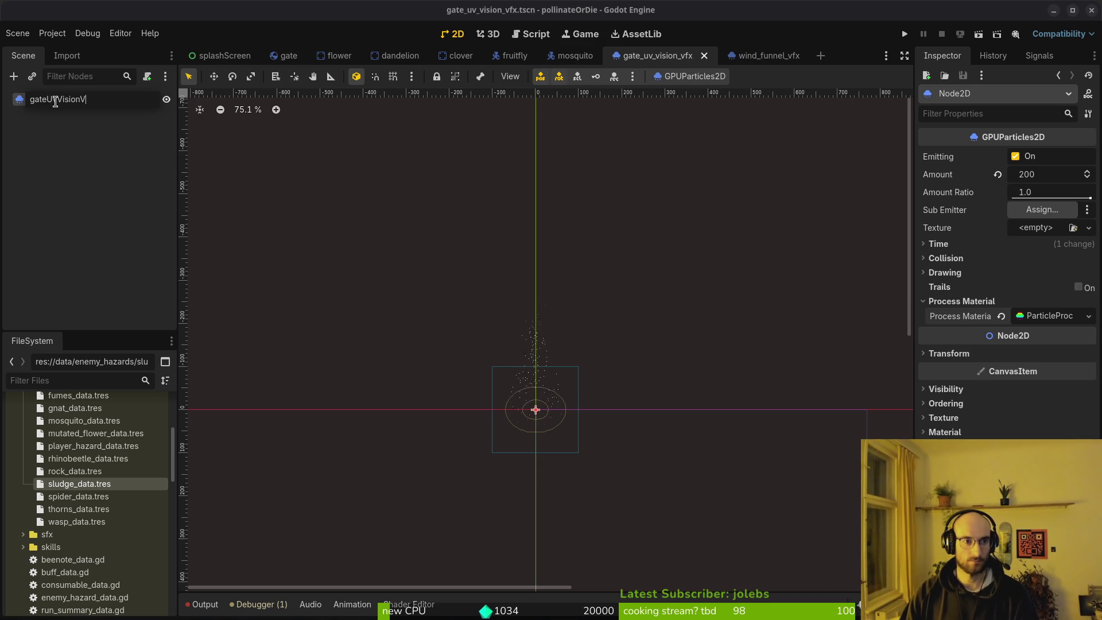
text(Vfx)
key(Return)
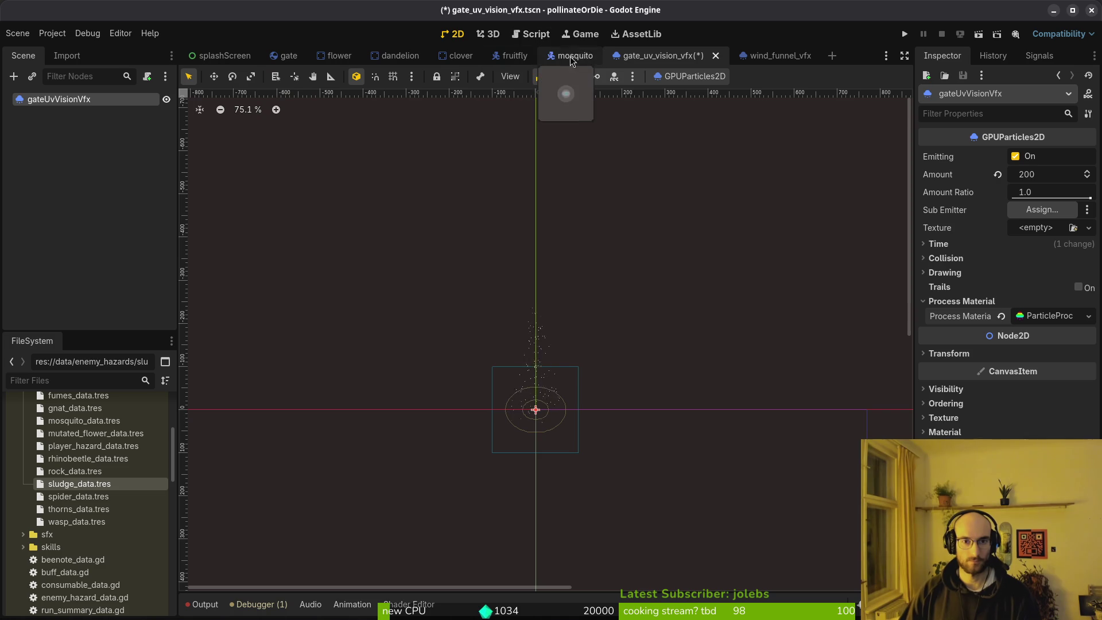
Step: Show gate_uv_vision_vfx.tscn in the FileSystem dock from its scene tab's menu
click(288, 55)
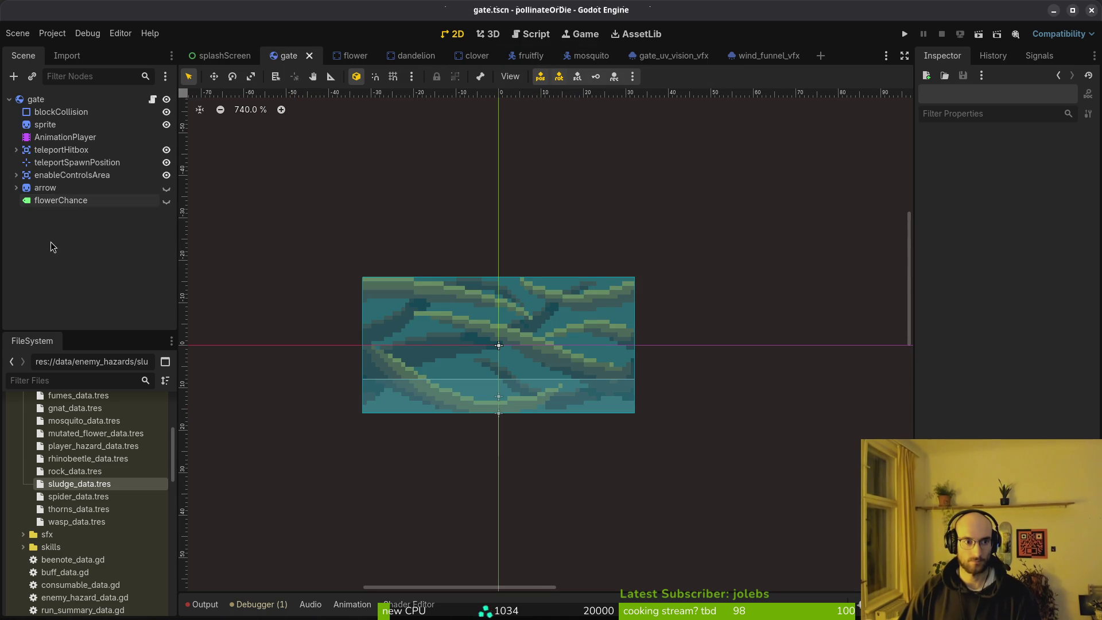
right_click(669, 55)
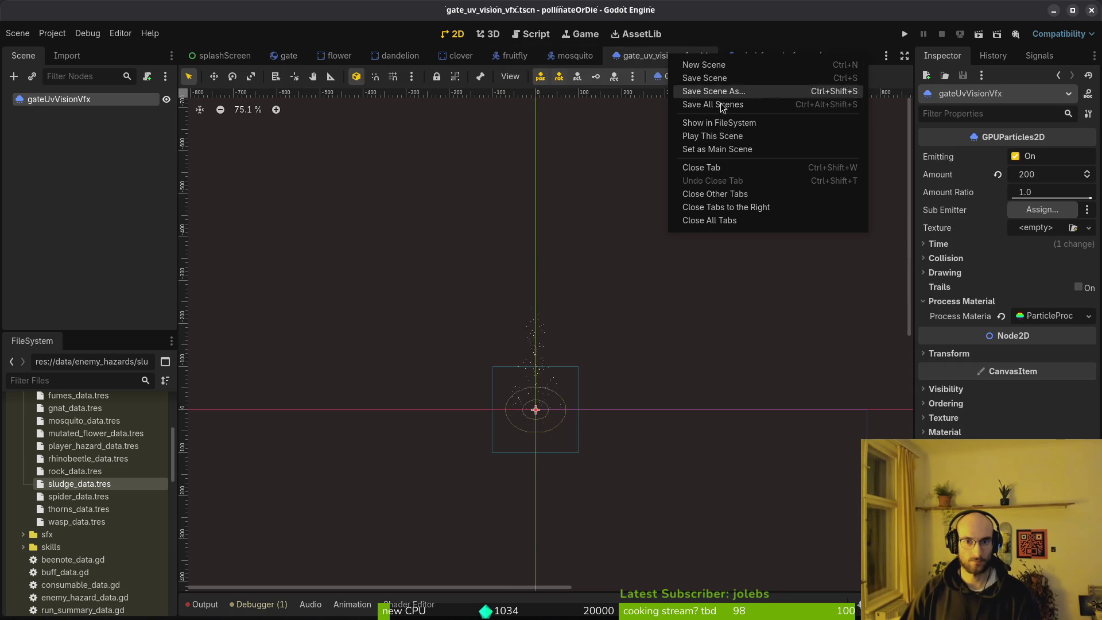
click(719, 122)
click(288, 55)
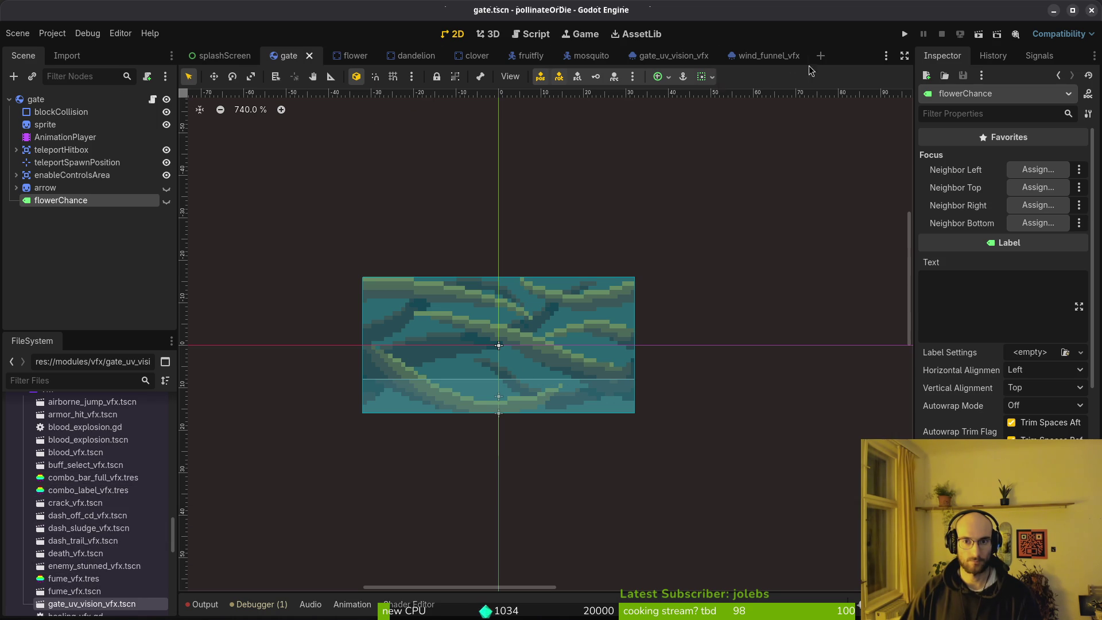
Step: Start saving the UV-vision process material to its own file, naming it 'gate'
click(666, 56)
right_click(1060, 320)
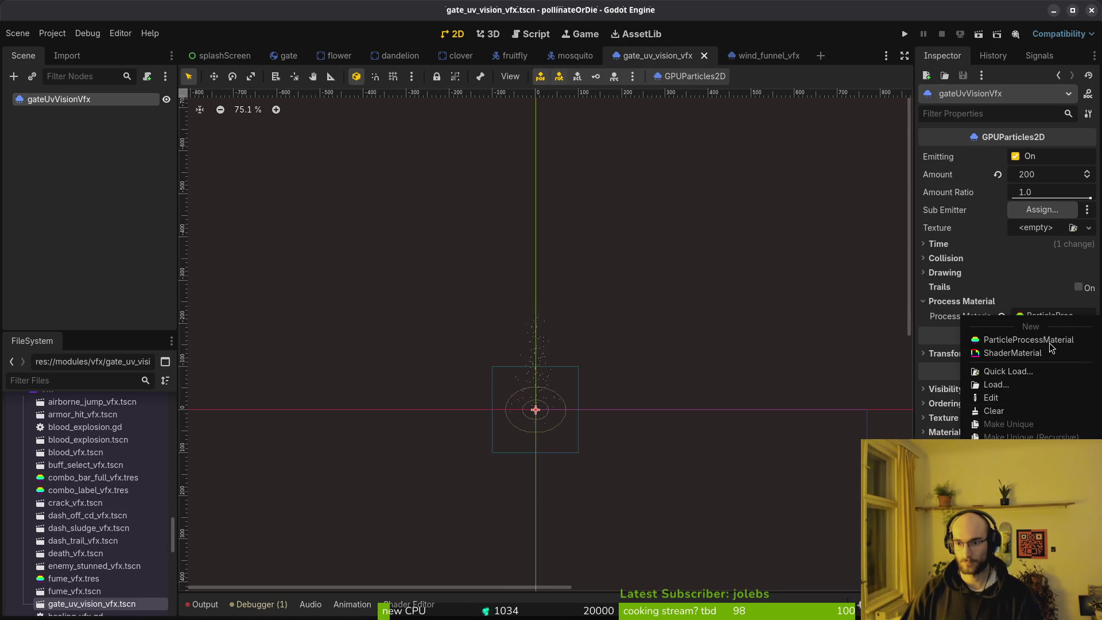
click(1021, 450)
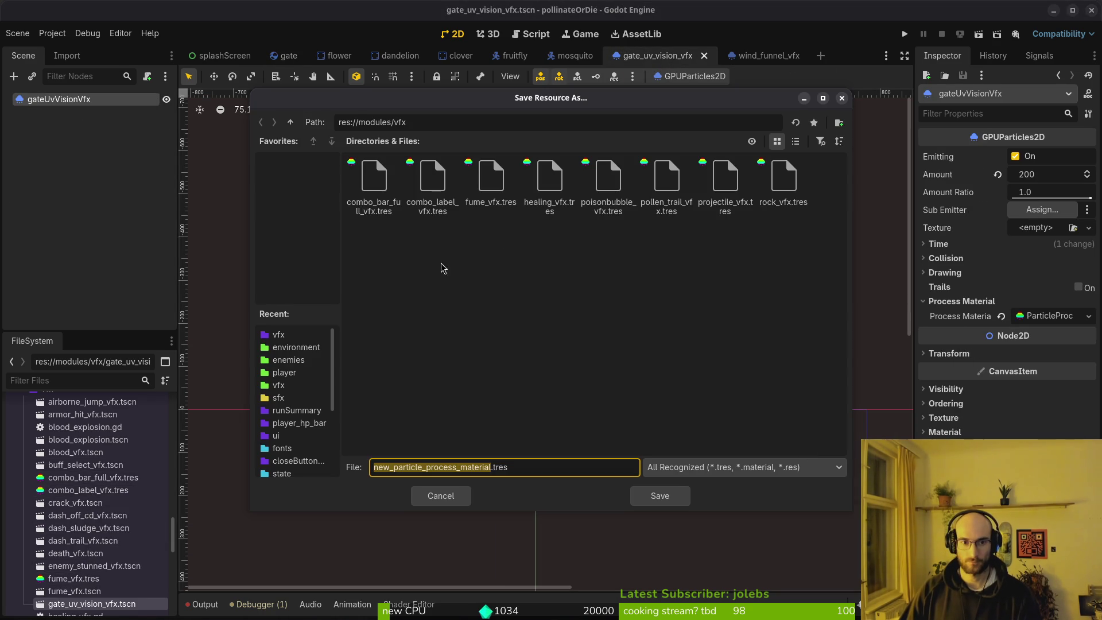
text(gate)
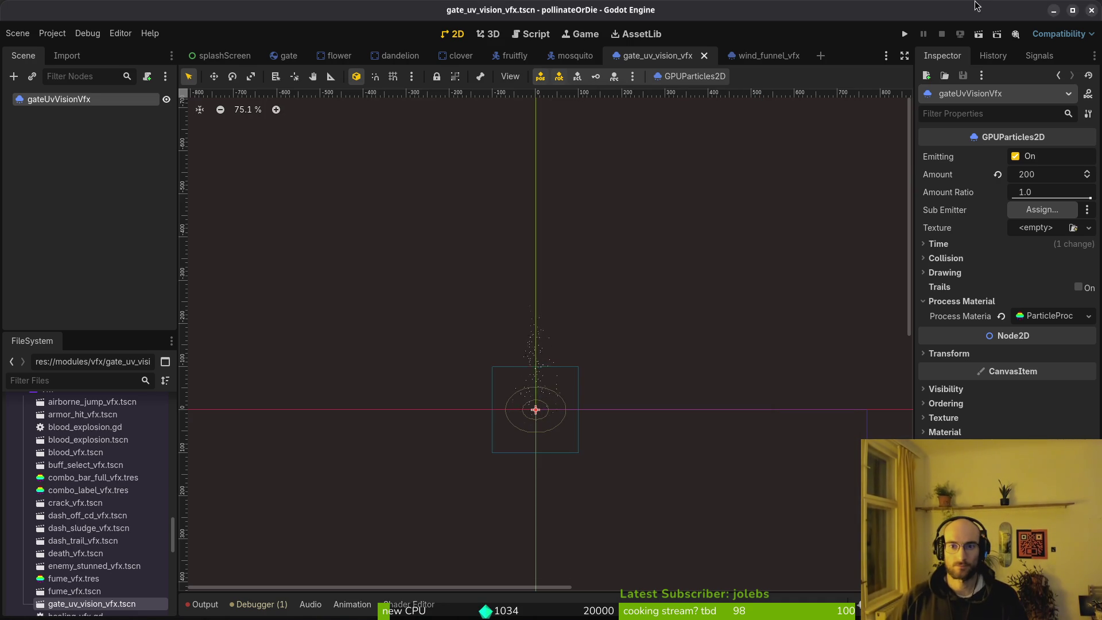
Step: Compare the gate UV vision scene against the wind funnel scene by switching between tabs
click(766, 55)
click(666, 55)
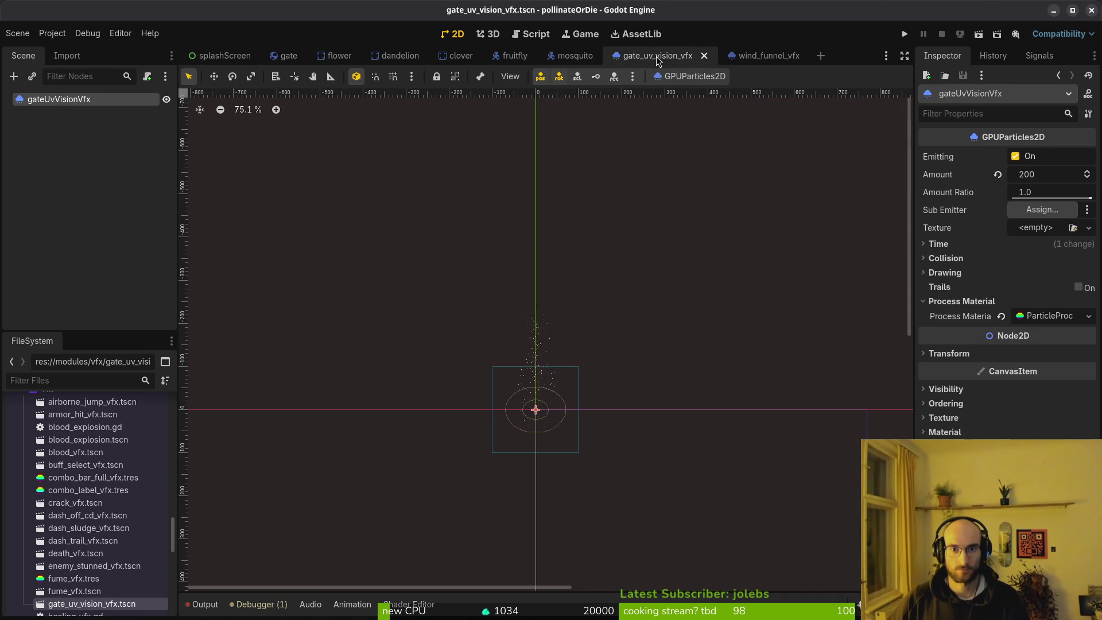
click(54, 119)
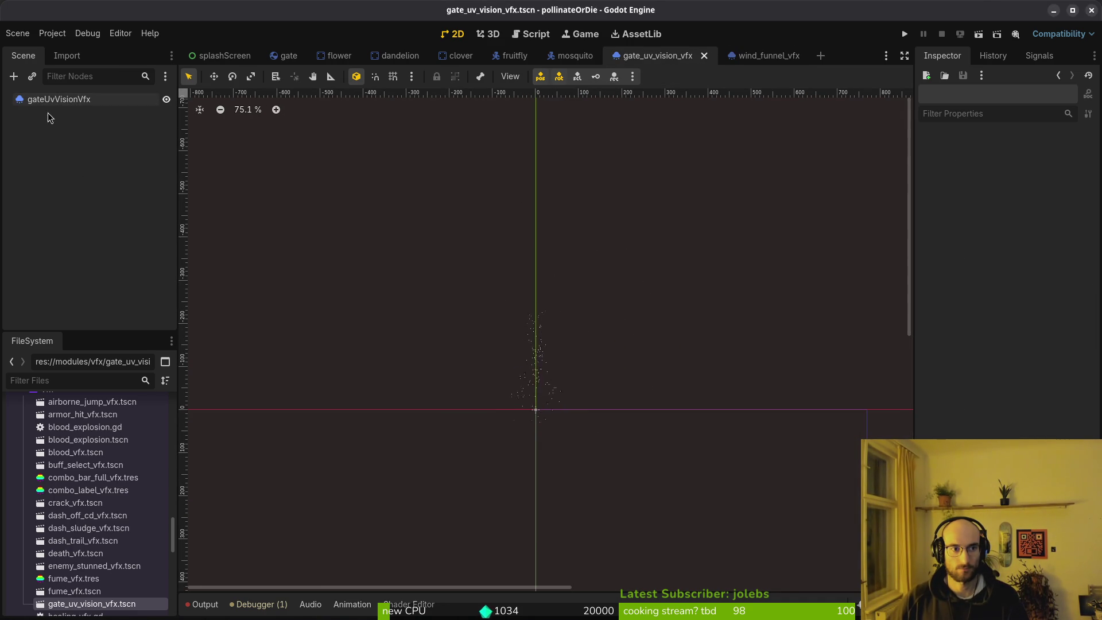
click(161, 601)
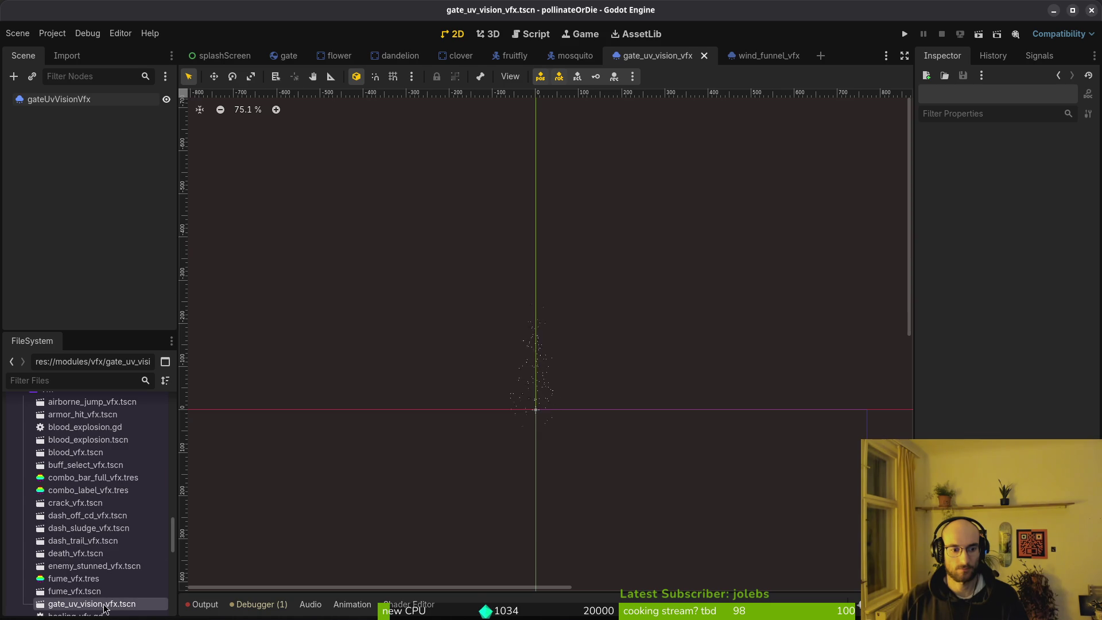
click(737, 58)
click(683, 56)
click(757, 56)
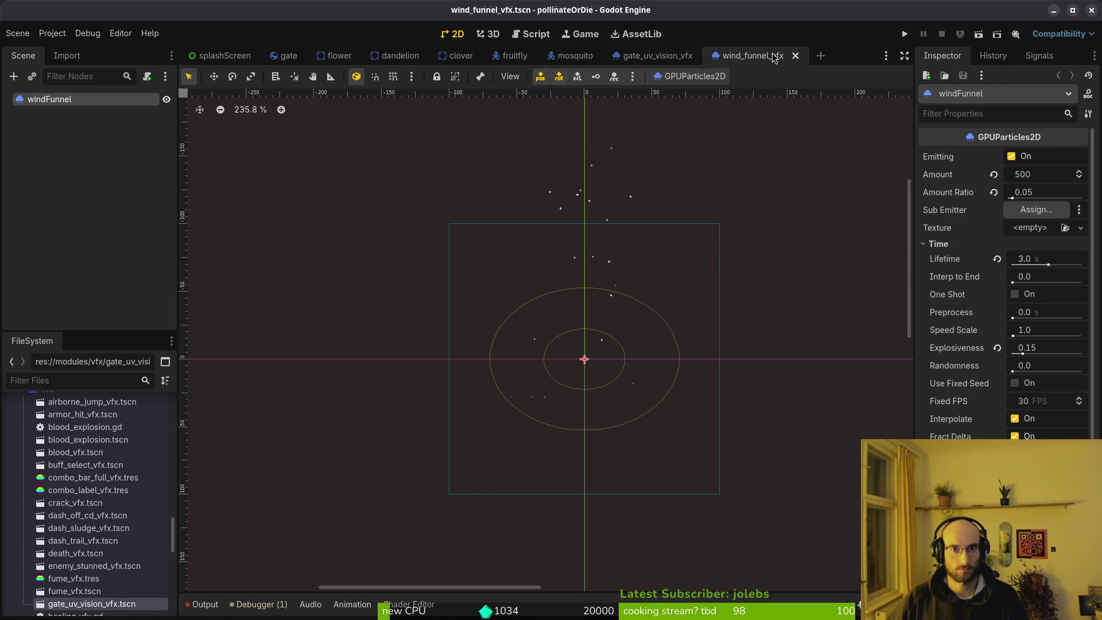
click(678, 57)
click(772, 57)
click(660, 55)
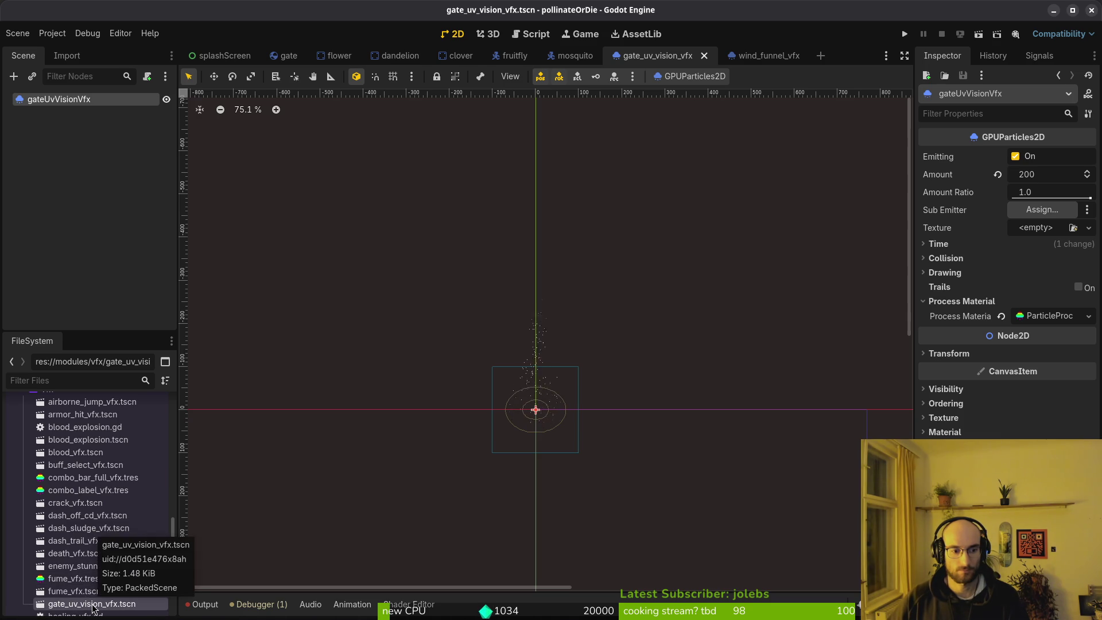
Step: Inspect fume_vfx.tres and the gate UV vision scene file, then open the wind funnel scene
click(78, 578)
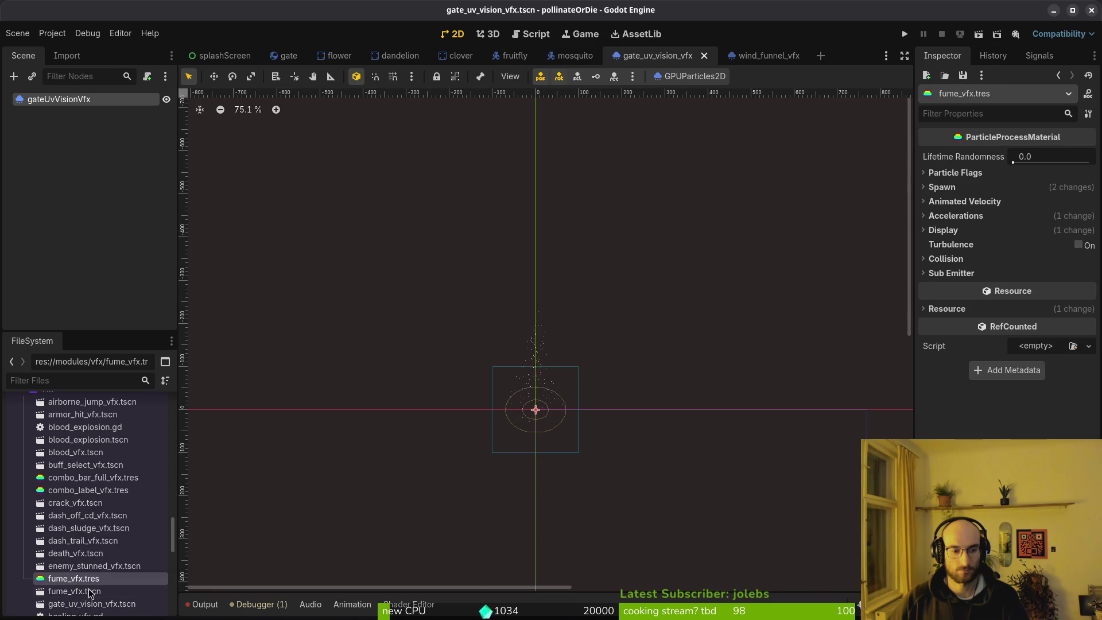
click(73, 605)
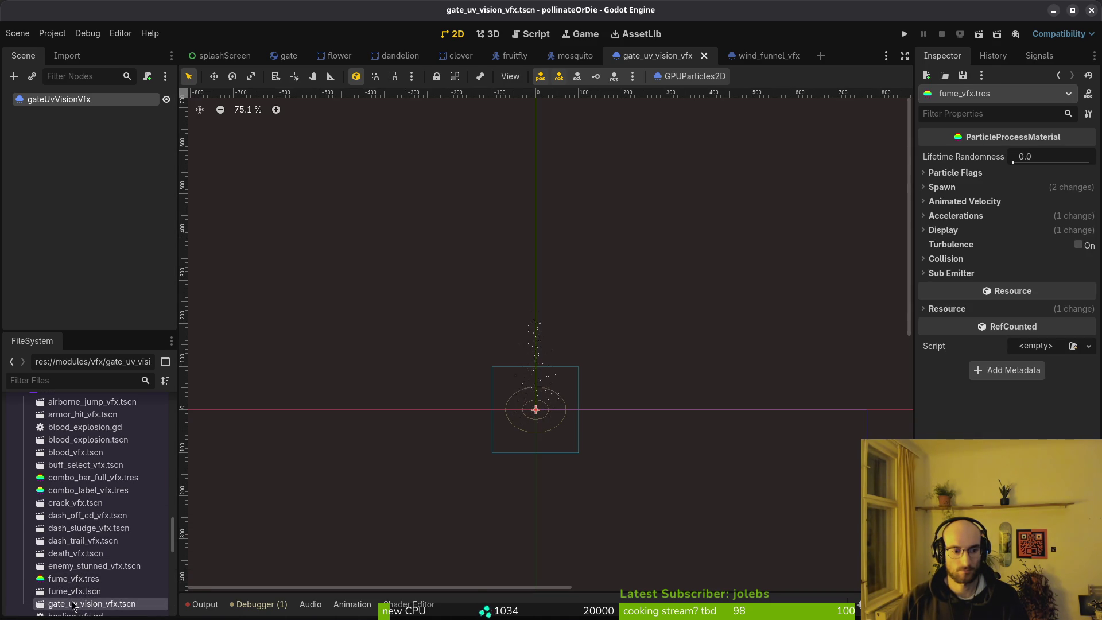
scroll(77, 551, down, 3)
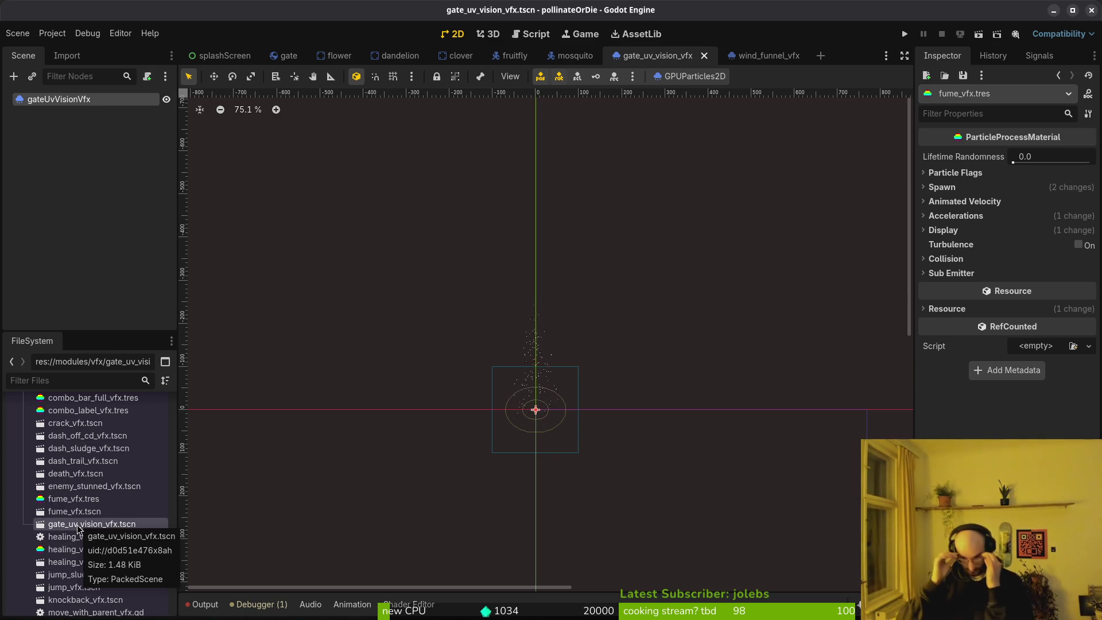
scroll(79, 528, up, 1)
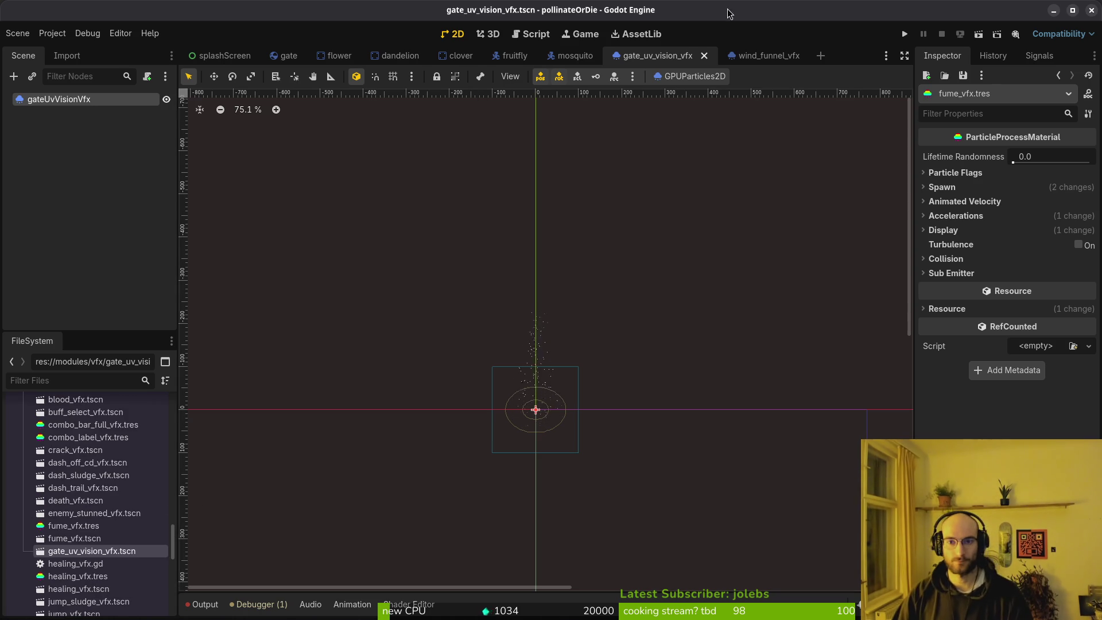
click(751, 53)
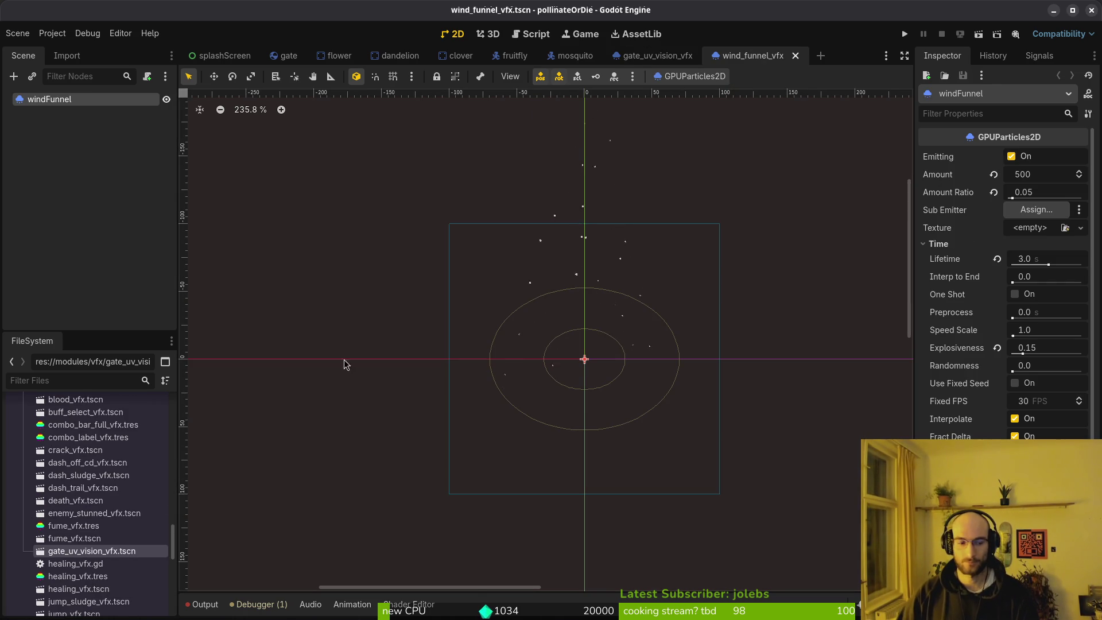
Step: Save the wind funnel's process material as windfunnel_vfx.tres
click(954, 246)
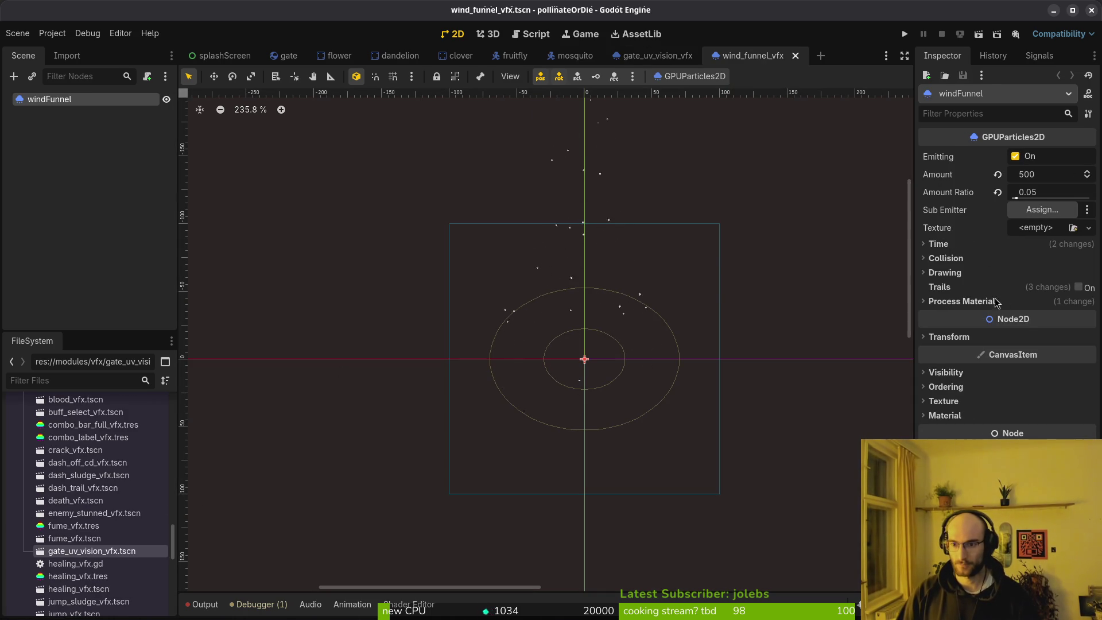
click(976, 302)
click(1050, 316)
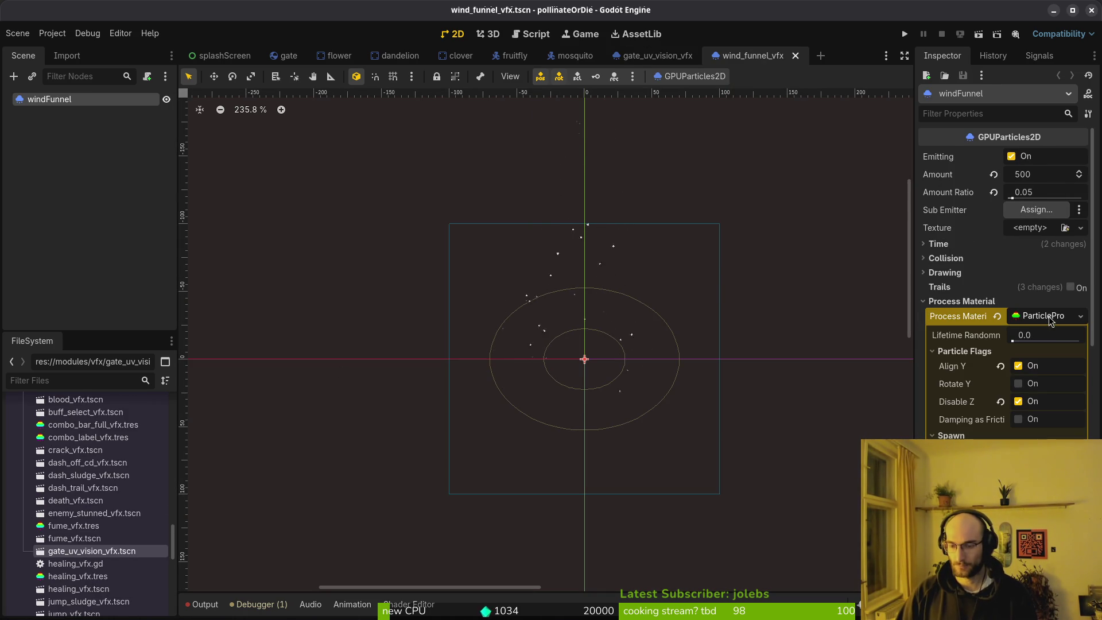
click(108, 551)
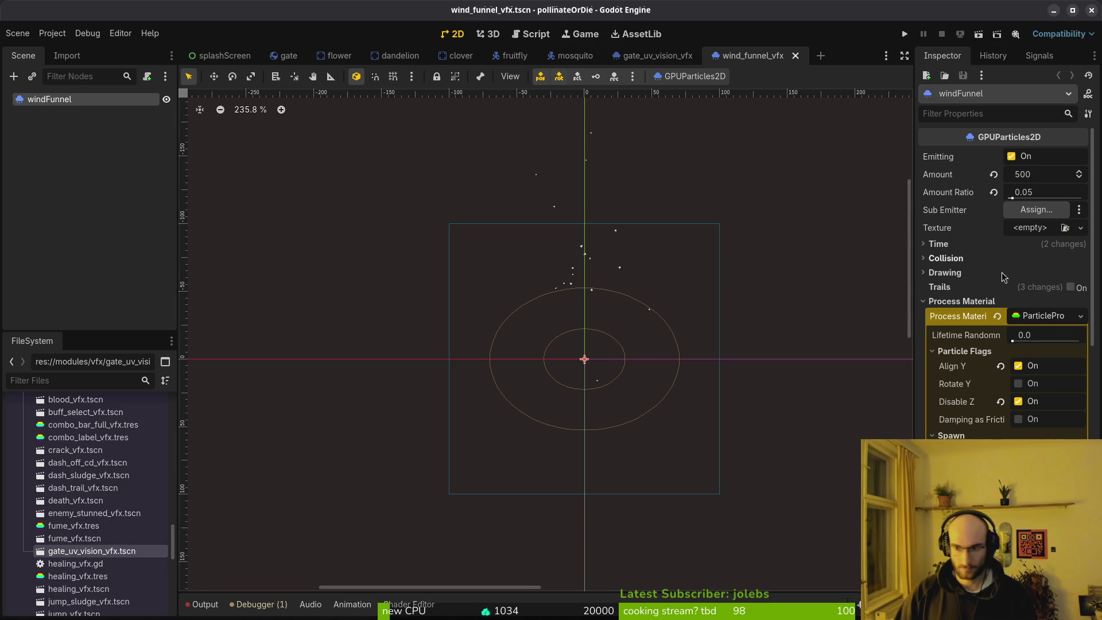
click(1081, 315)
click(1011, 454)
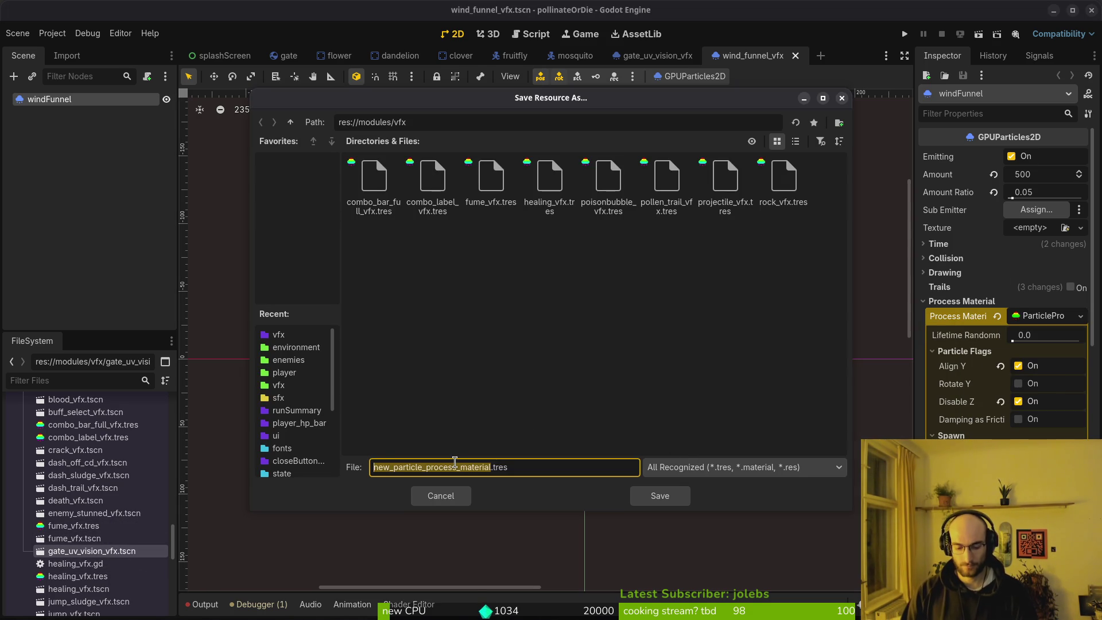
text(windful)
text(nnel_vfx)
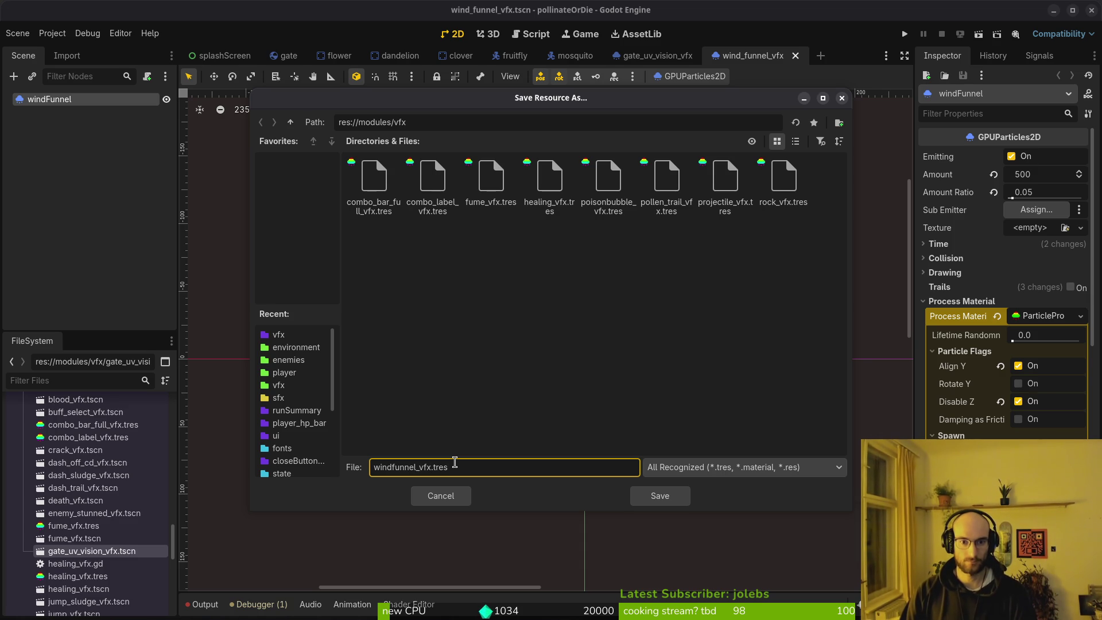
key(Return)
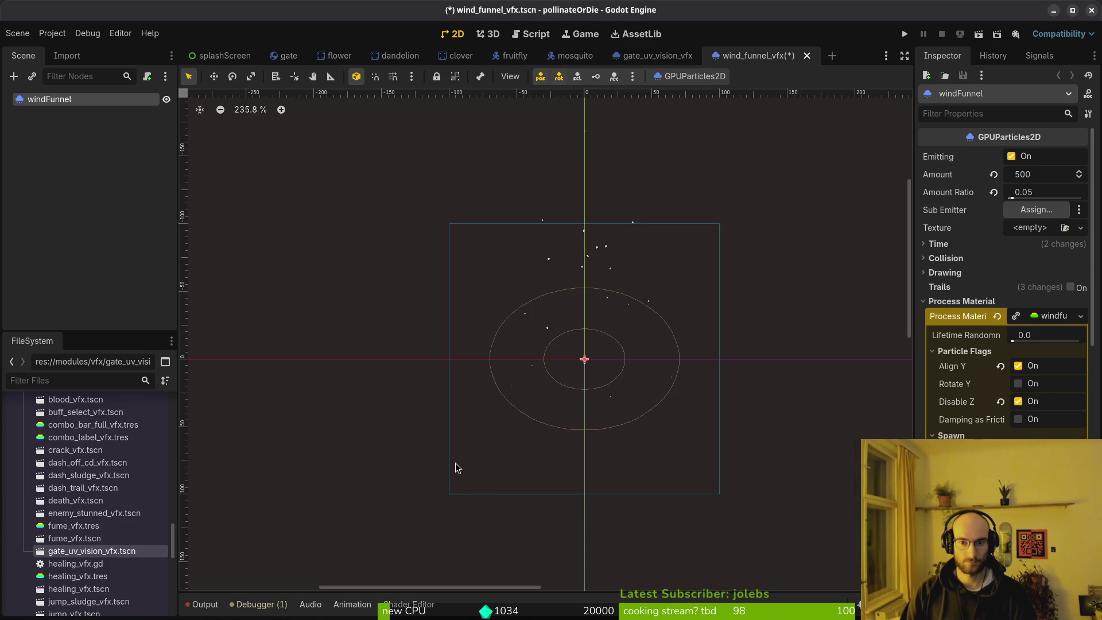
Step: Collapse the material properties, save the wind funnel scene, and return to gate_uv_vision_vfx
right_click(1062, 319)
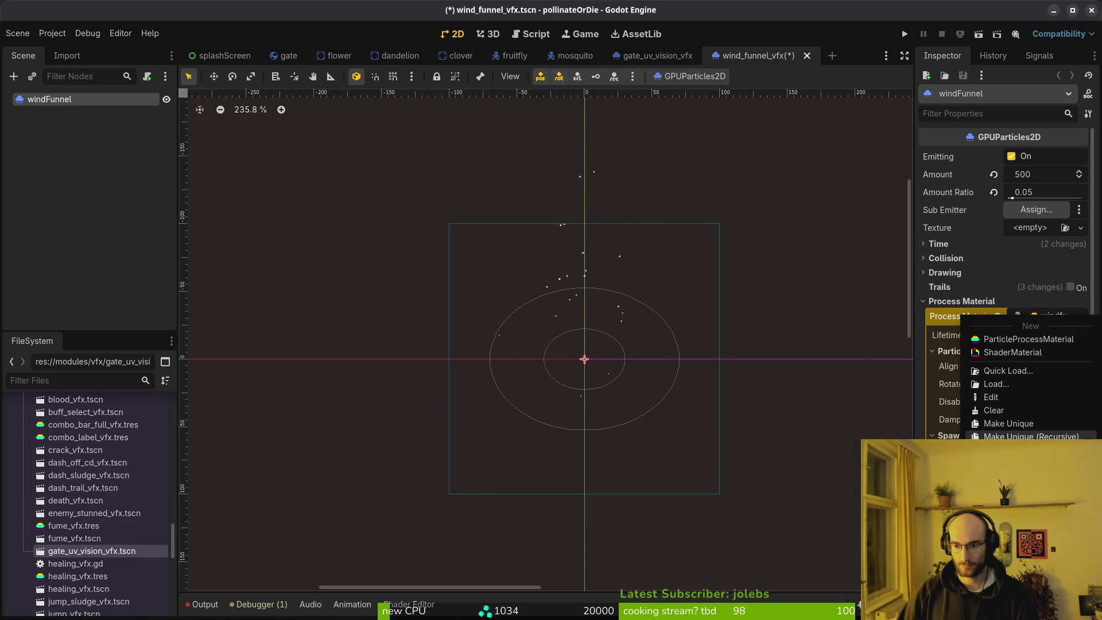
click(1038, 317)
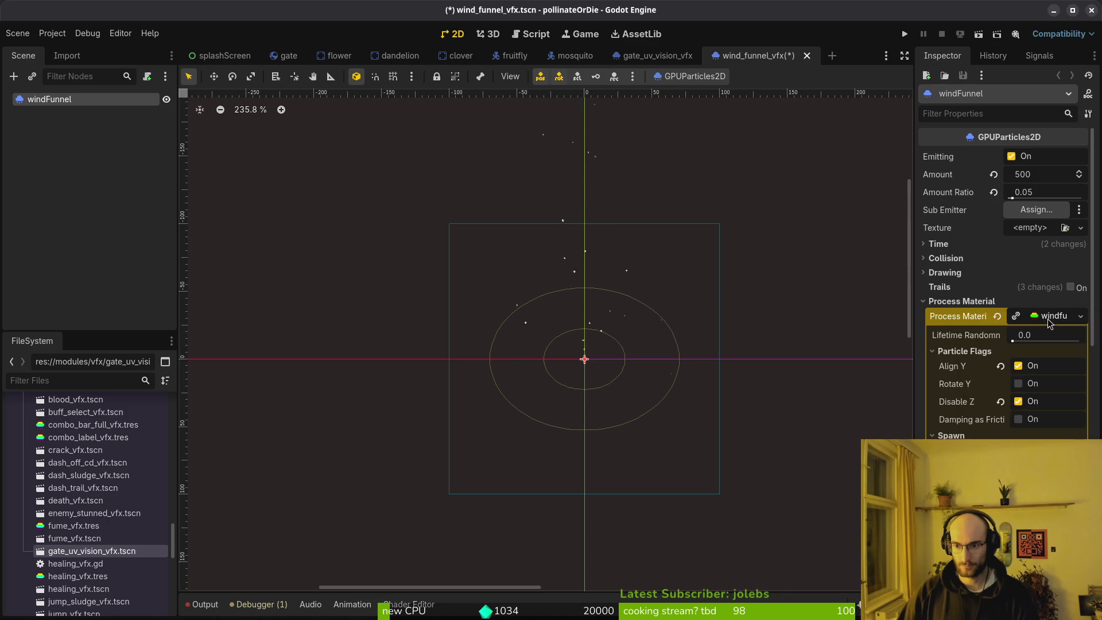
click(1054, 317)
key(ctrl+s)
click(656, 55)
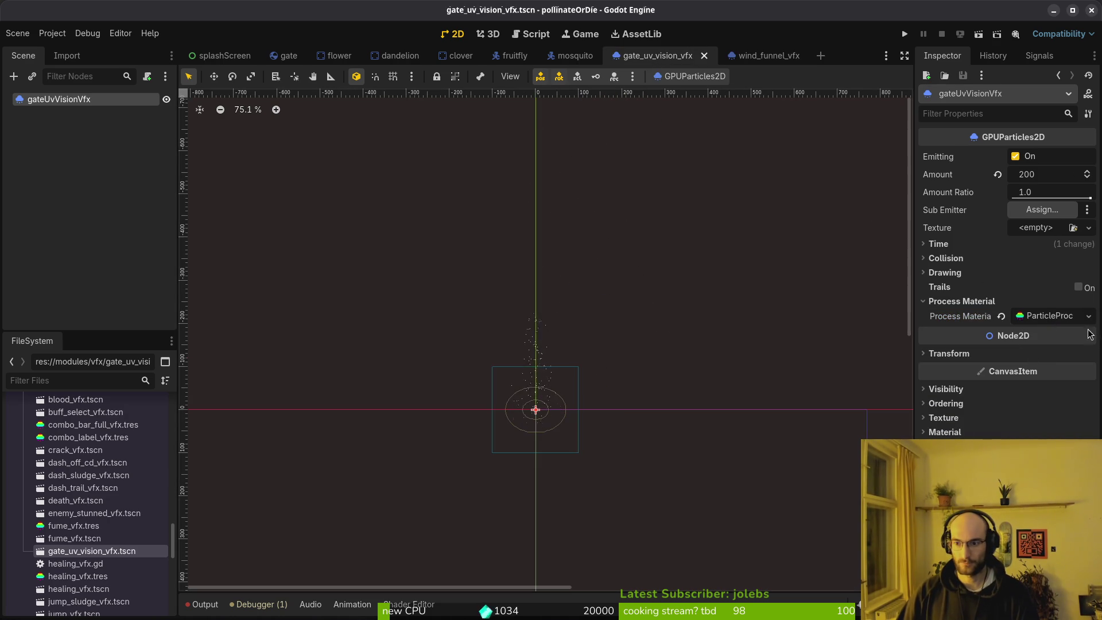
Step: Save the UV-vision particles' process material to its own file named uv
right_click(1059, 319)
click(1010, 463)
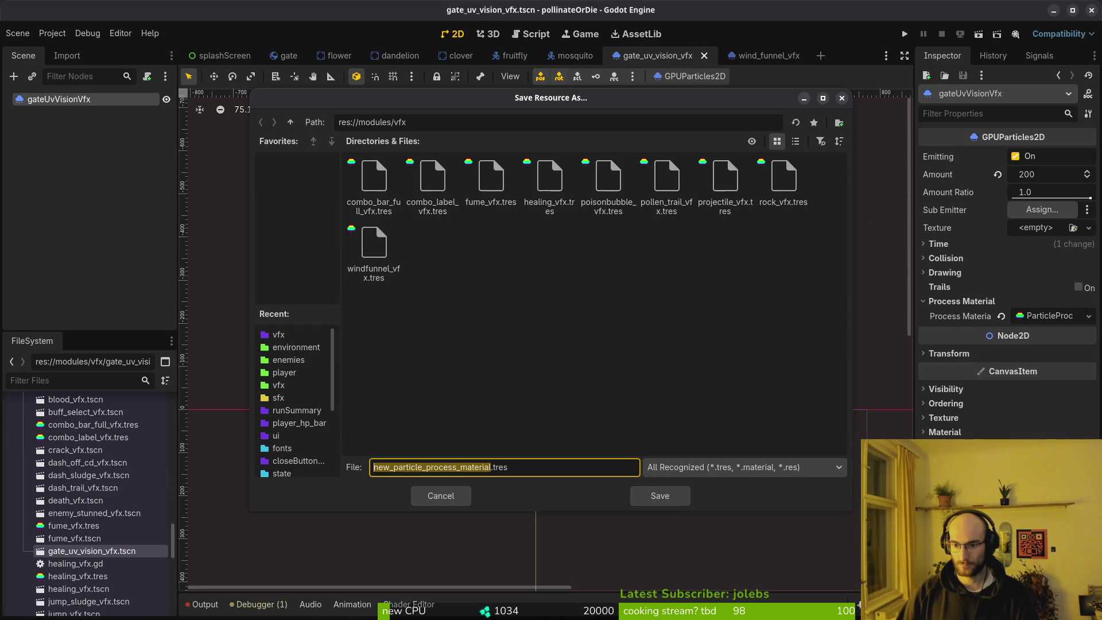
text(uv_vision_vfx)
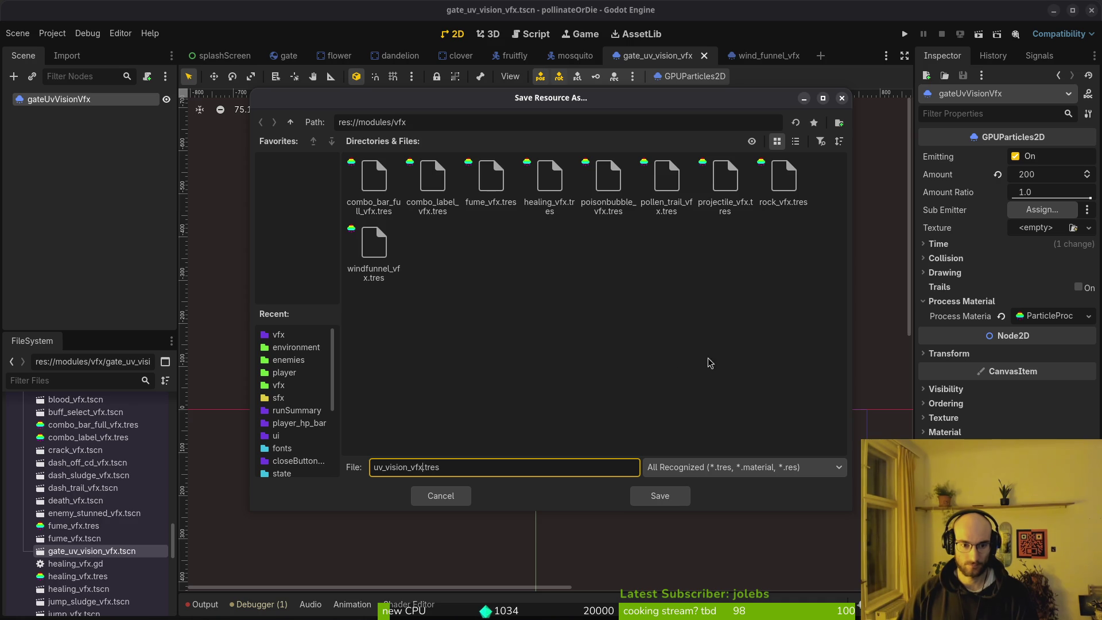
click(660, 494)
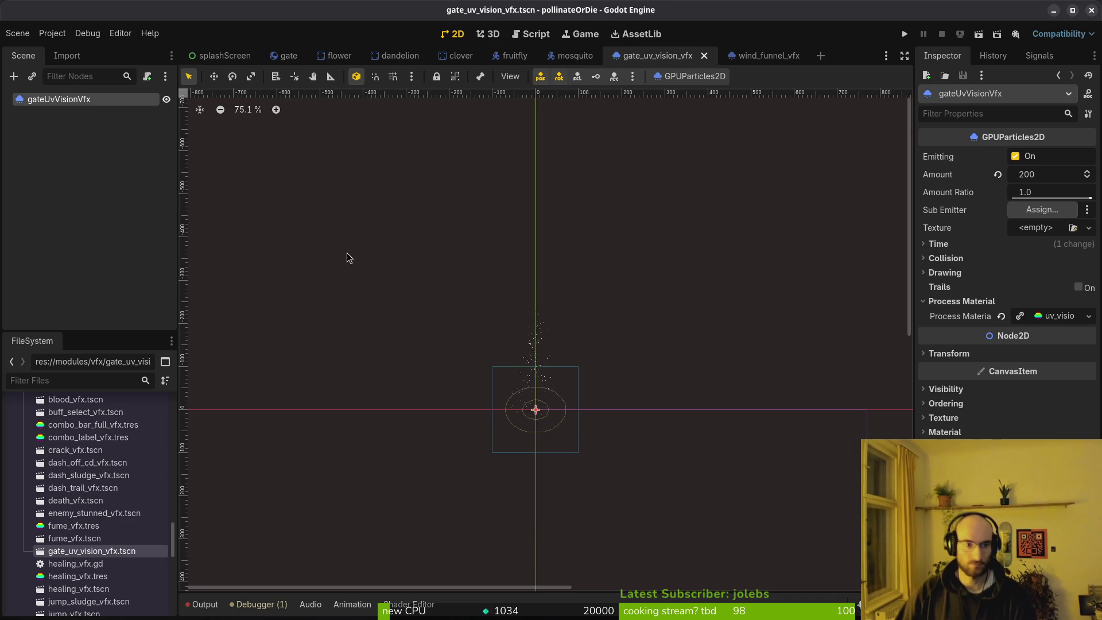
Step: Back in the gate UV-vision scene, lower the particle Amount to 50
click(754, 56)
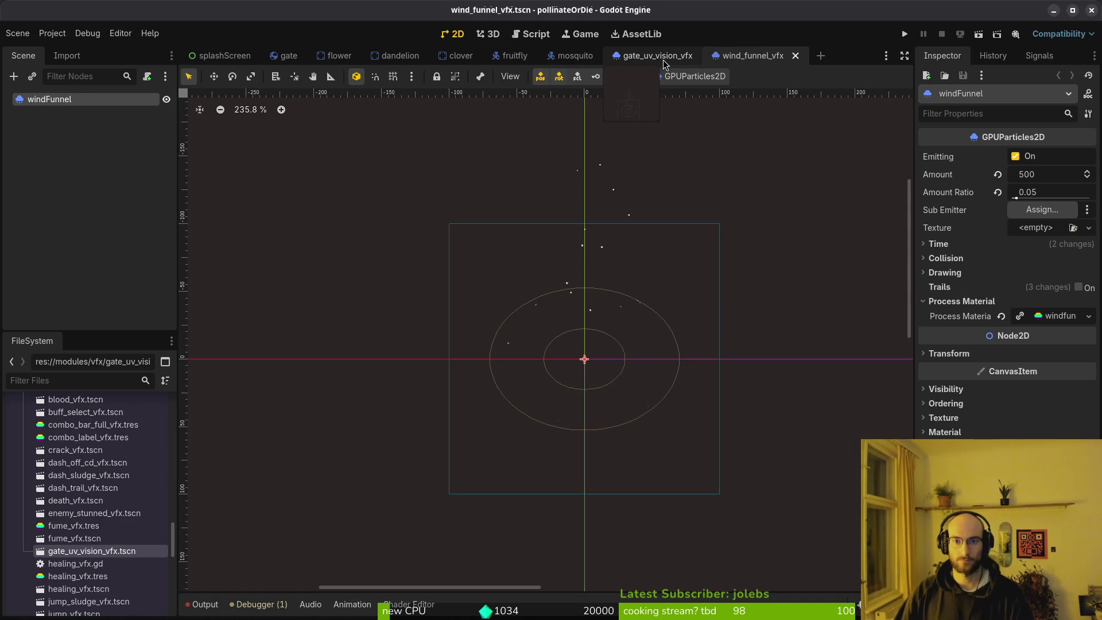
click(659, 58)
scroll(548, 396, up, 4)
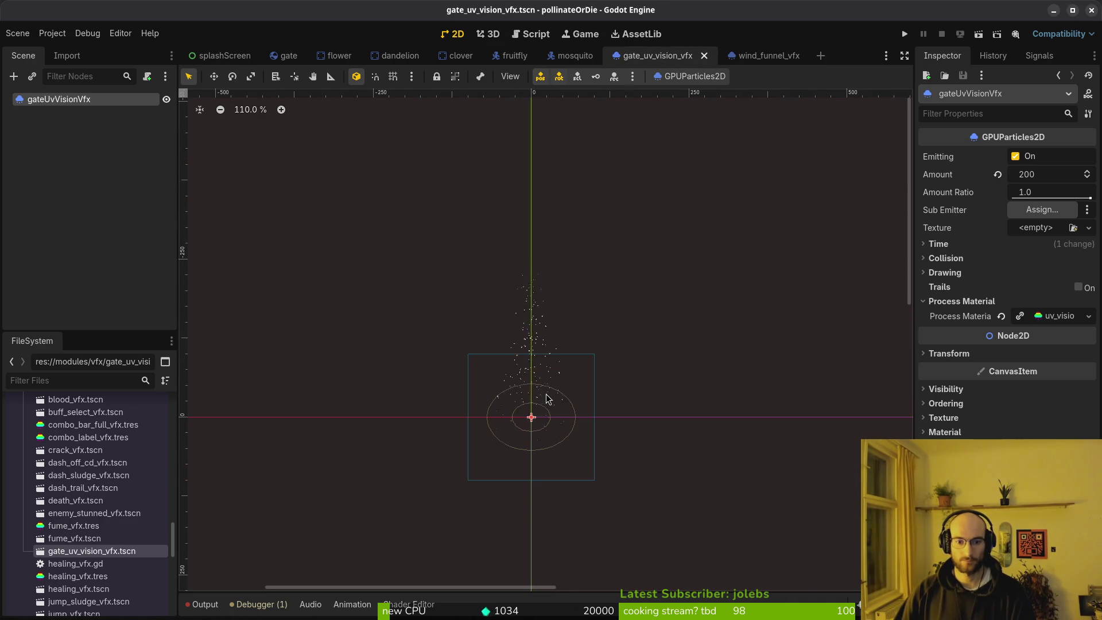
click(1048, 183)
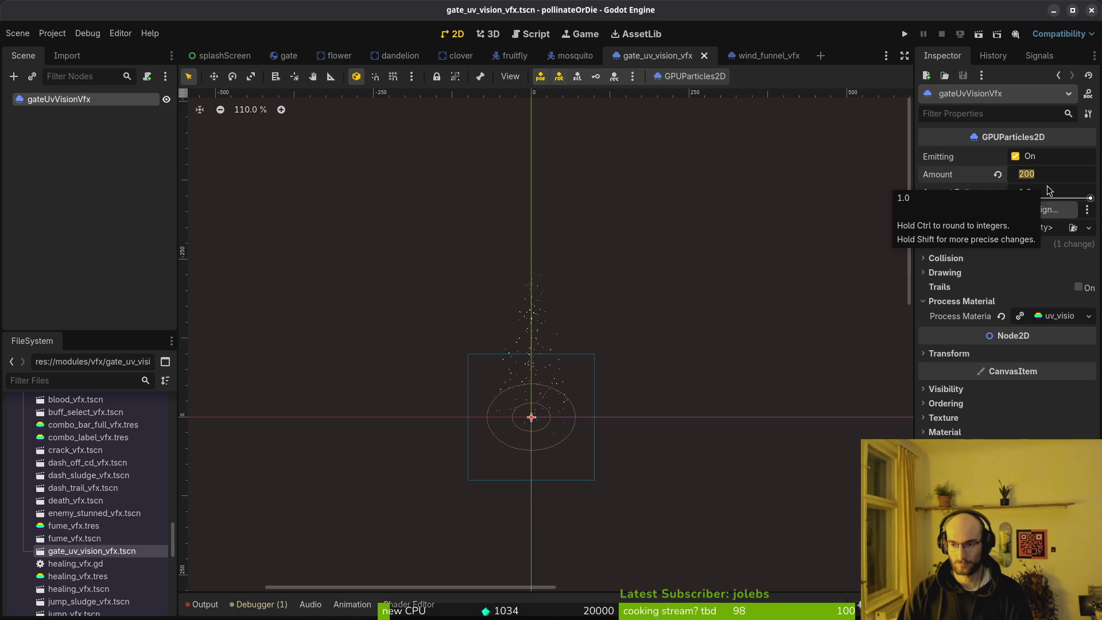
text(100)
key(Return)
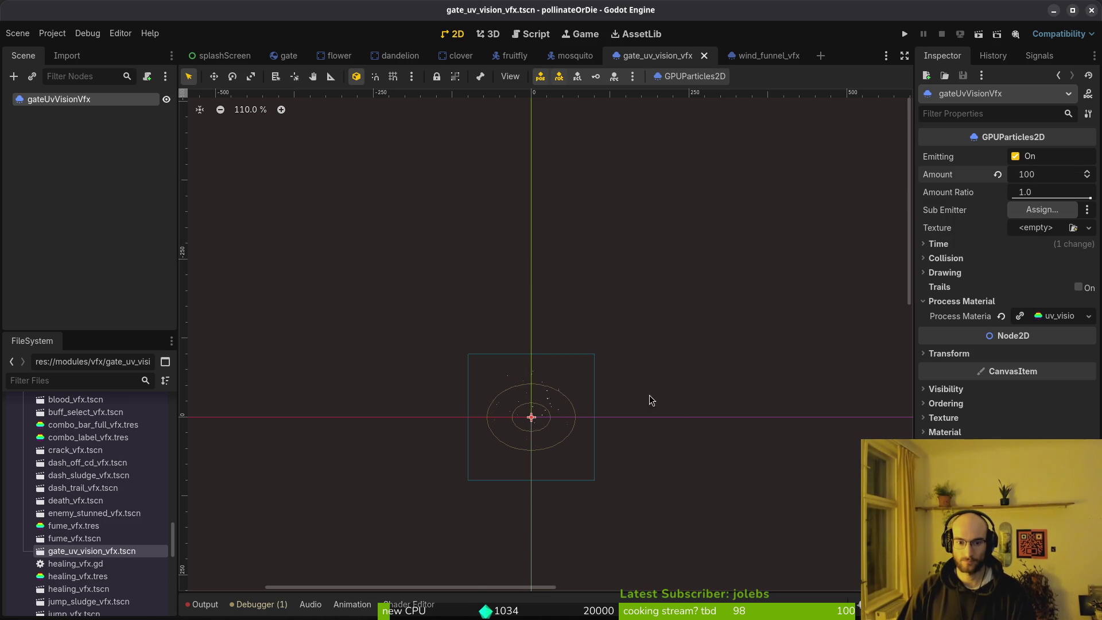
click(1048, 177)
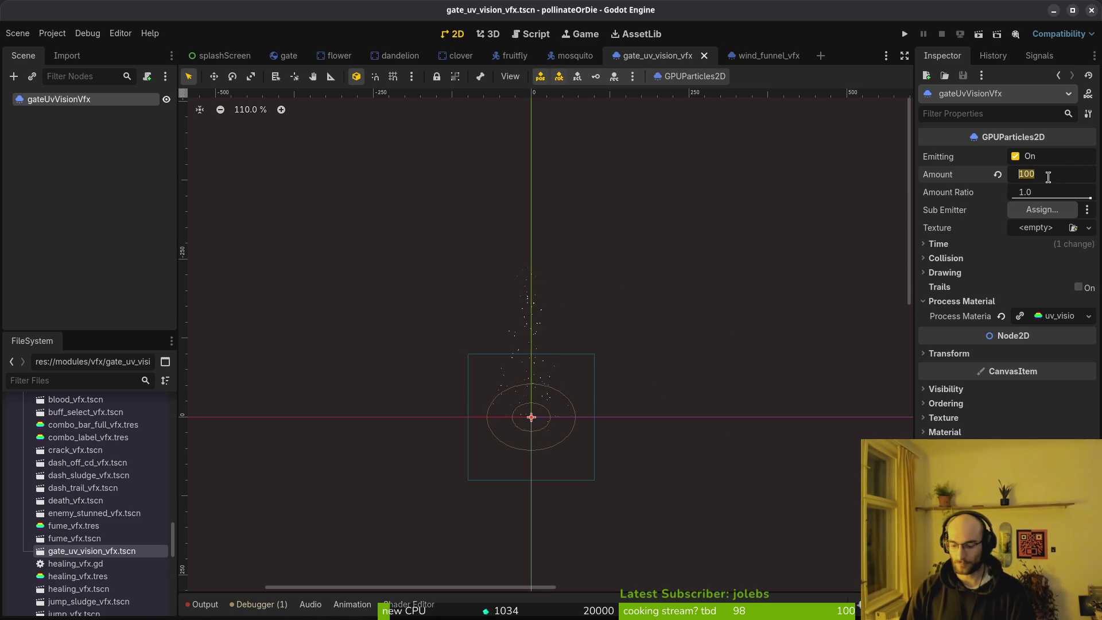
text(50)
key(Return)
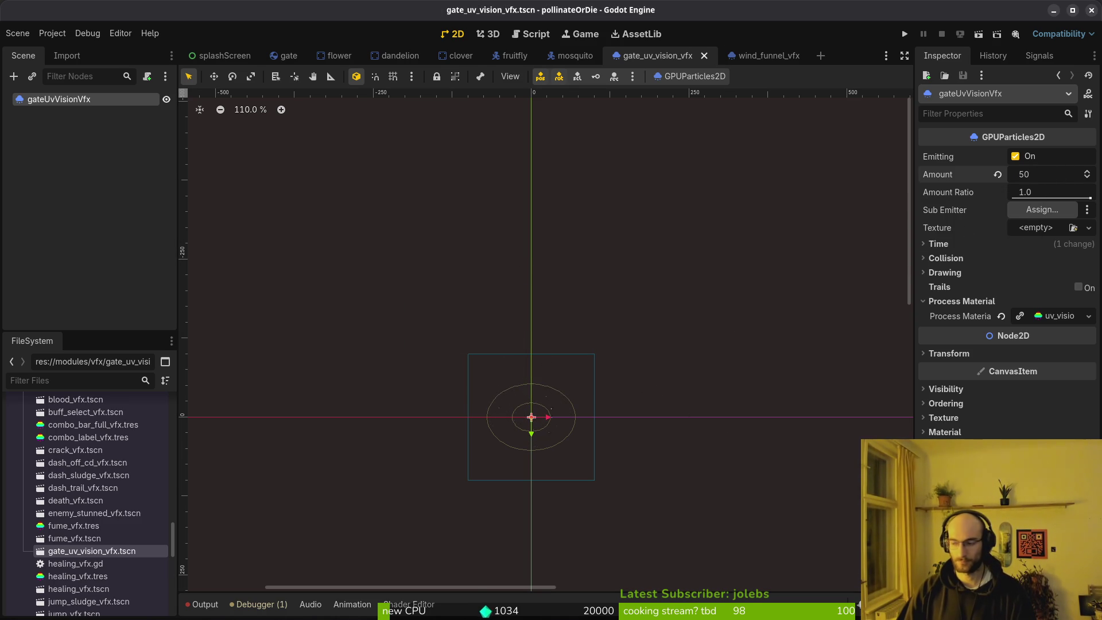
key(alt+Tab)
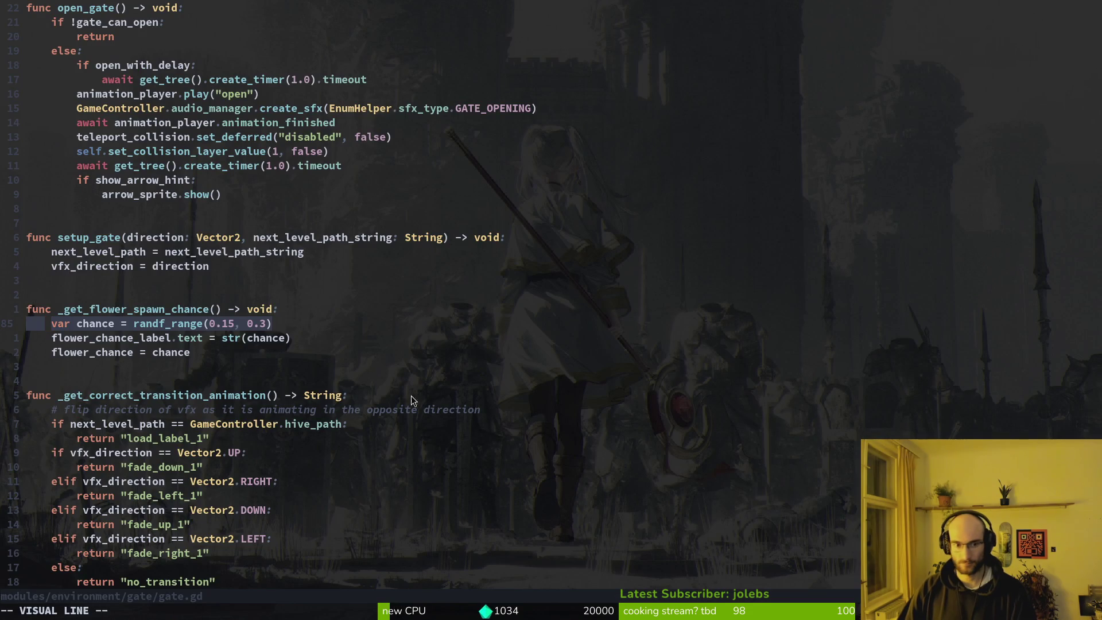
Step: Open hive_exit.gd through the project file finder
key(Escape)
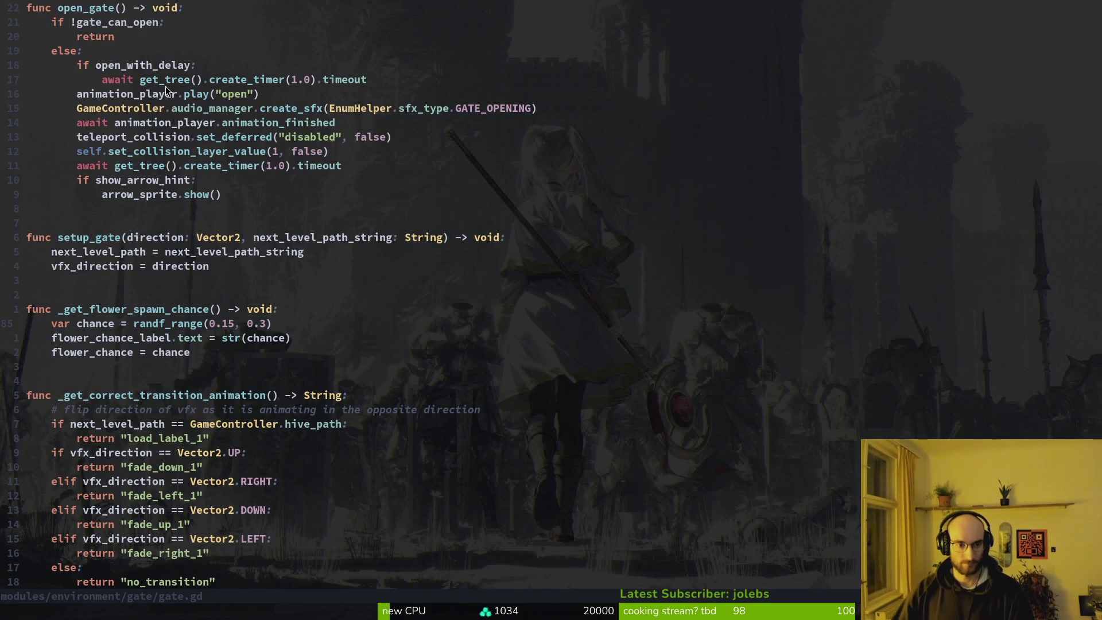
key(space)
key(f)
key(f)
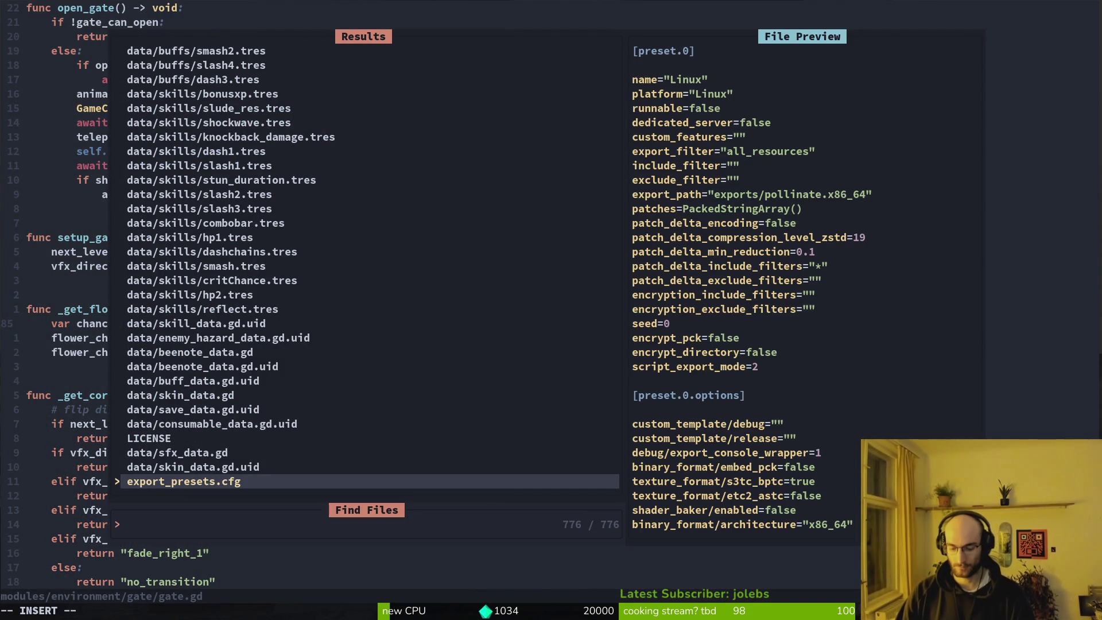
text(wiu)
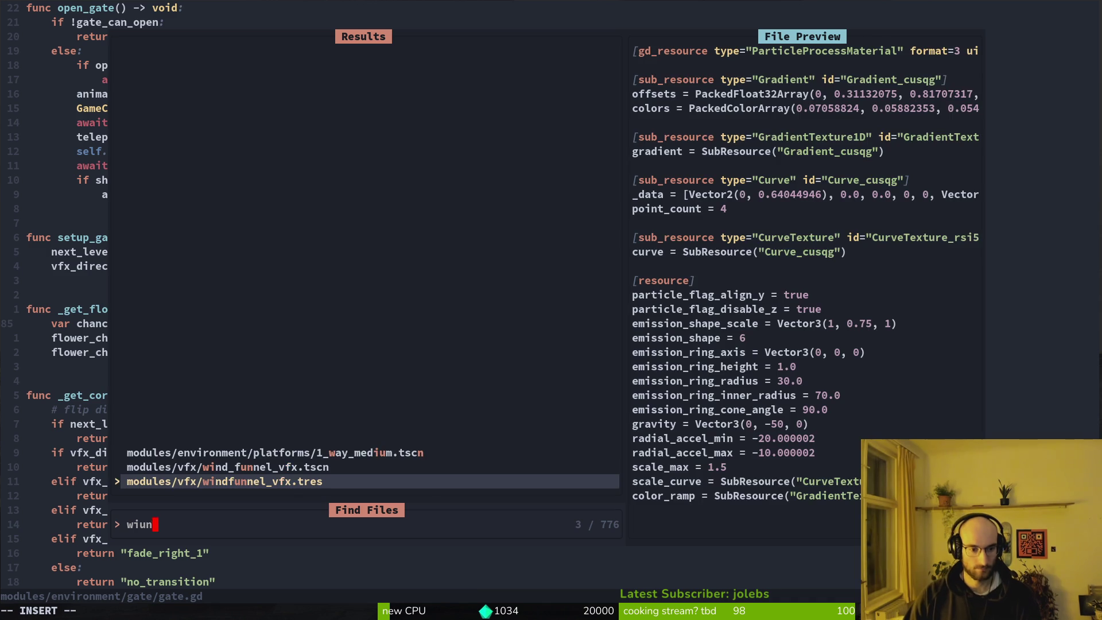
key(BackSpace)
text(ndfu)
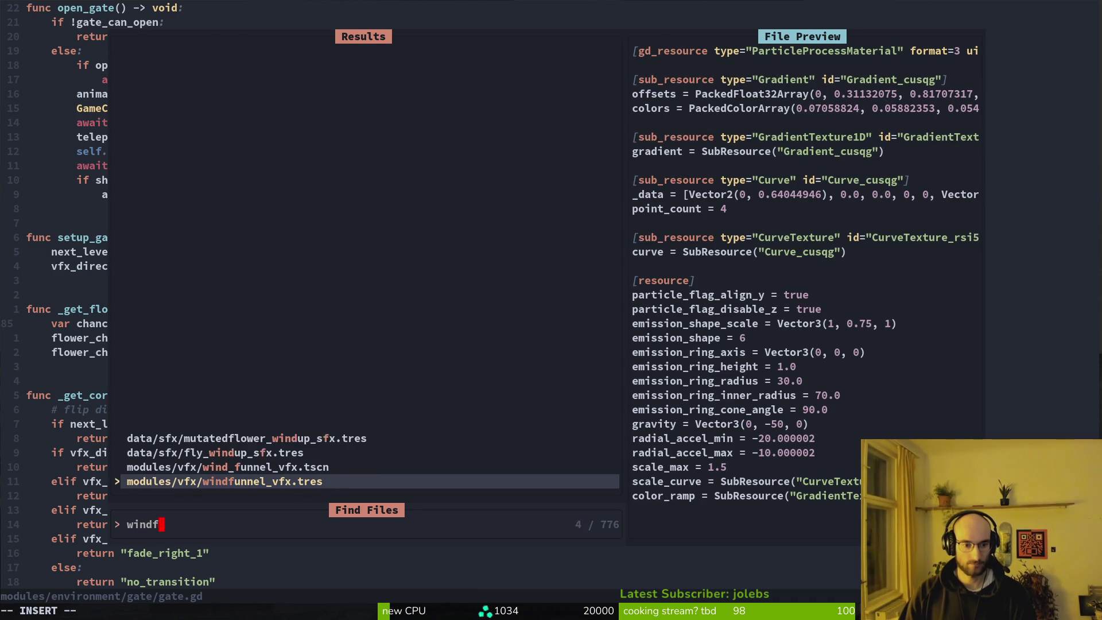
key(BackSpace)
key(BackSpace)
key(BackSpace)
text(hivex)
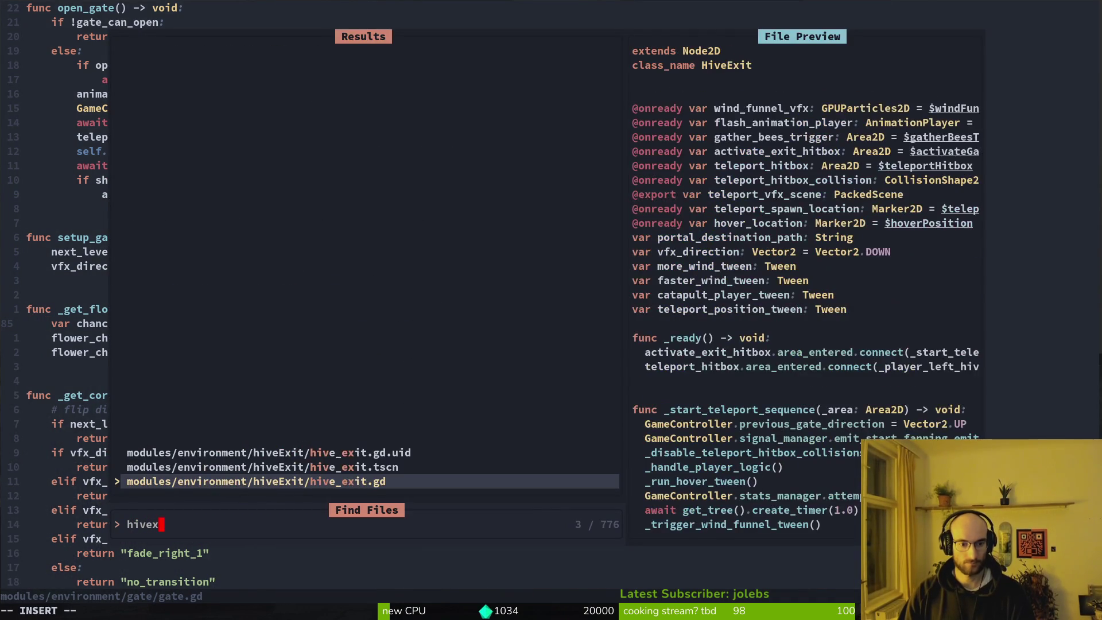
key(Return)
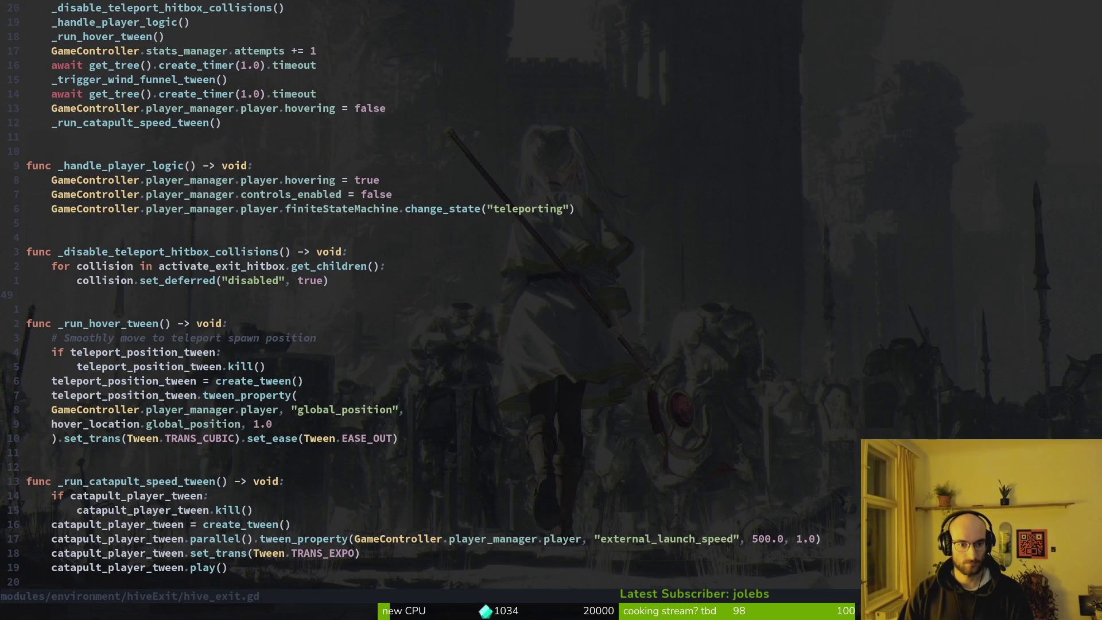
Step: Yank the wind funnel tween lines in hive_exit.gd and save the file
key(ctrl+d)
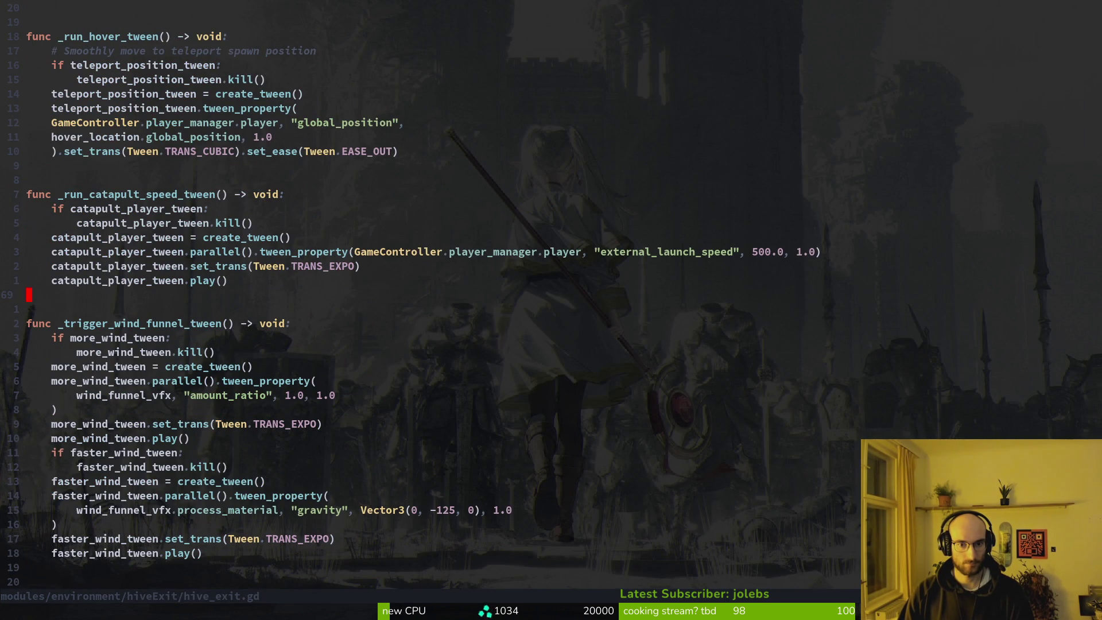
key(k)
key(k)
key(k)
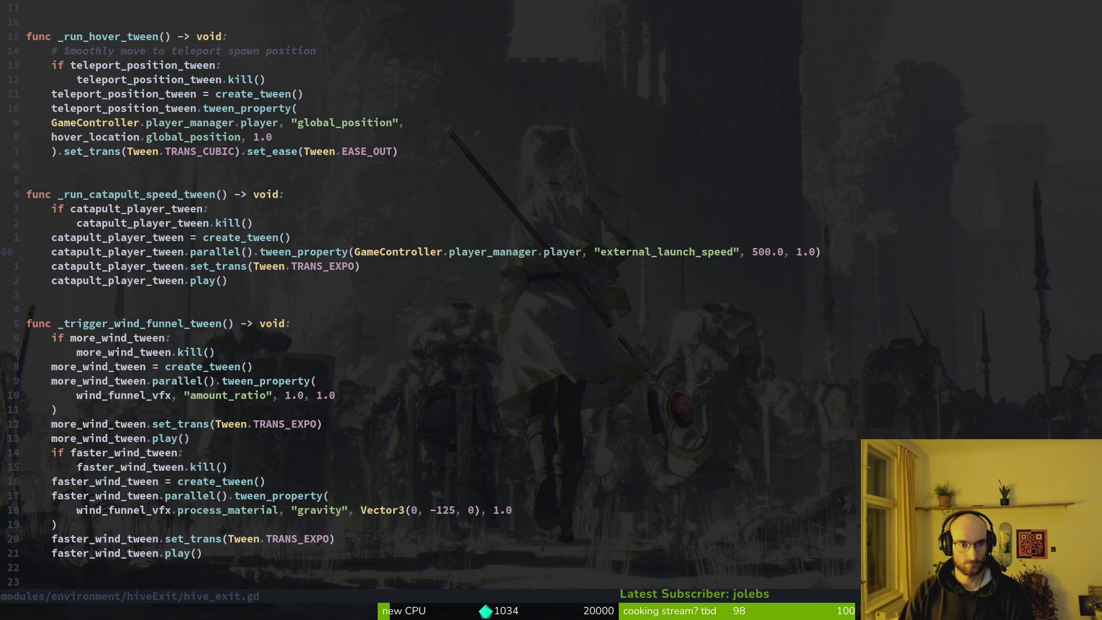
key(shift+v)
key(Escape)
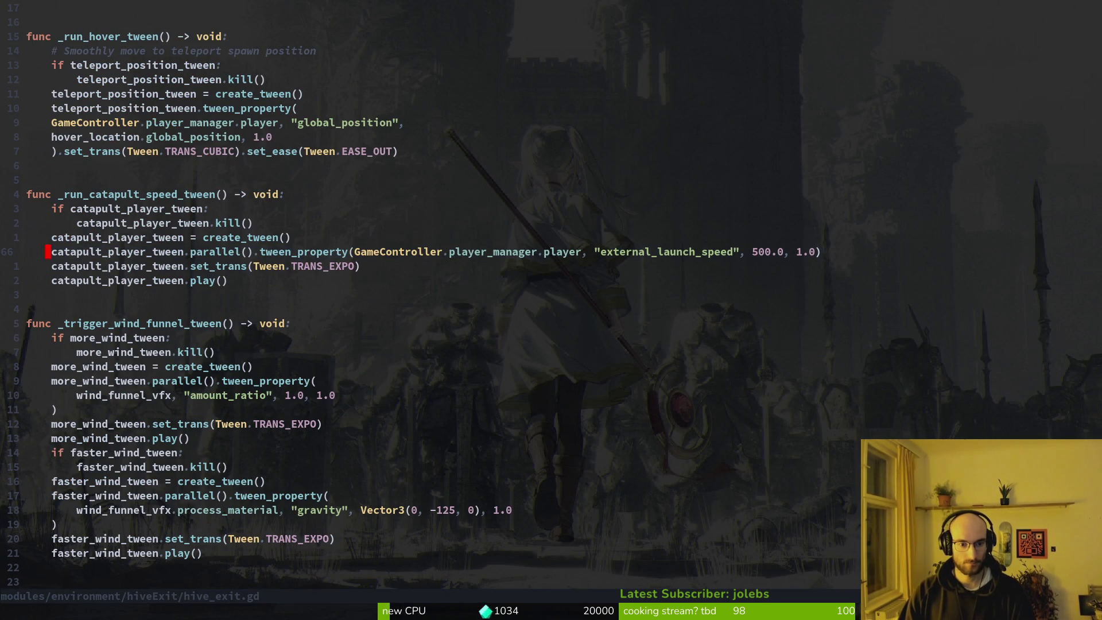
key(j)
key(j)
key(j)
key(k)
key(shift+v)
key(j)
key(j)
key(j)
key(j)
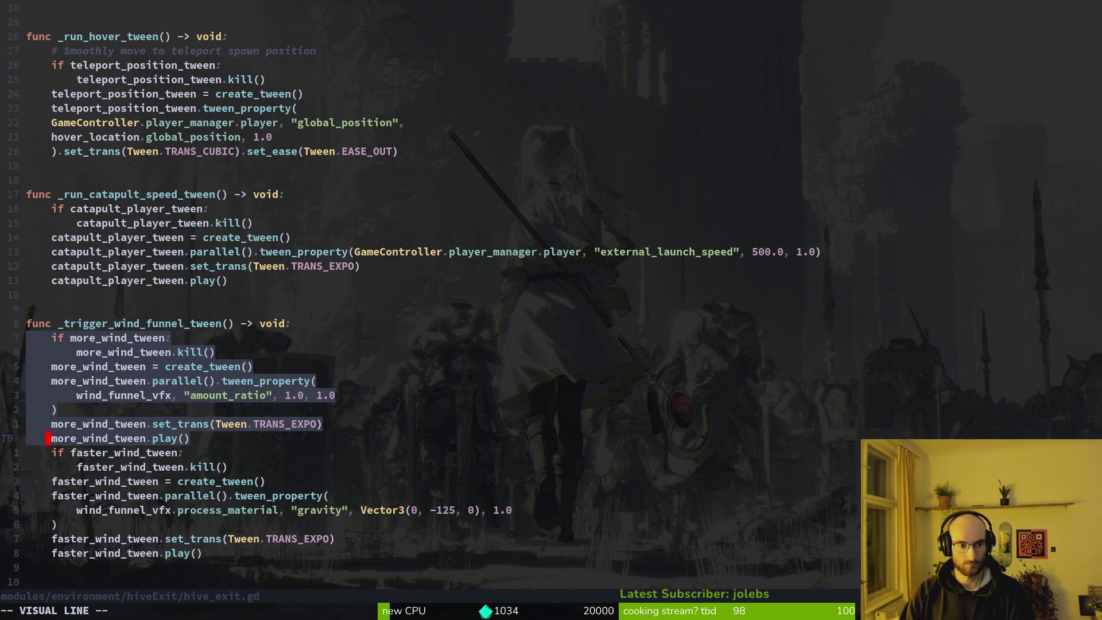
key(j)
key(j)
key(j)
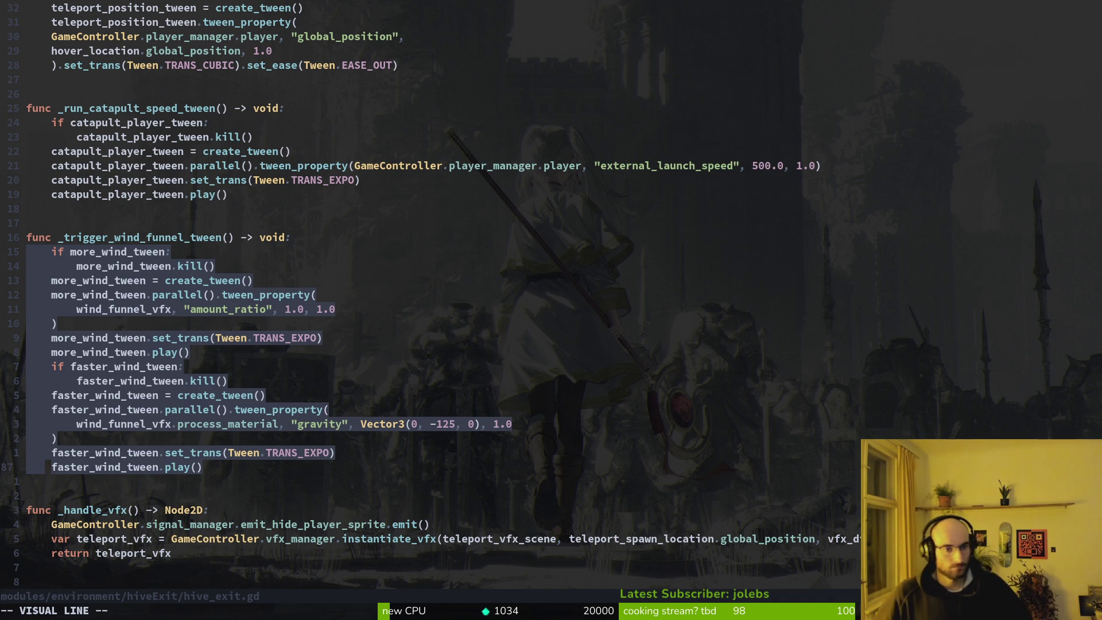
text(y:w)
key(Return)
key(alt+Tab)
Step: Set the UV-vision particles' Amount to 500 and Amount Ratio to 0.1, then save the scene
click(1050, 174)
text(500)
key(Return)
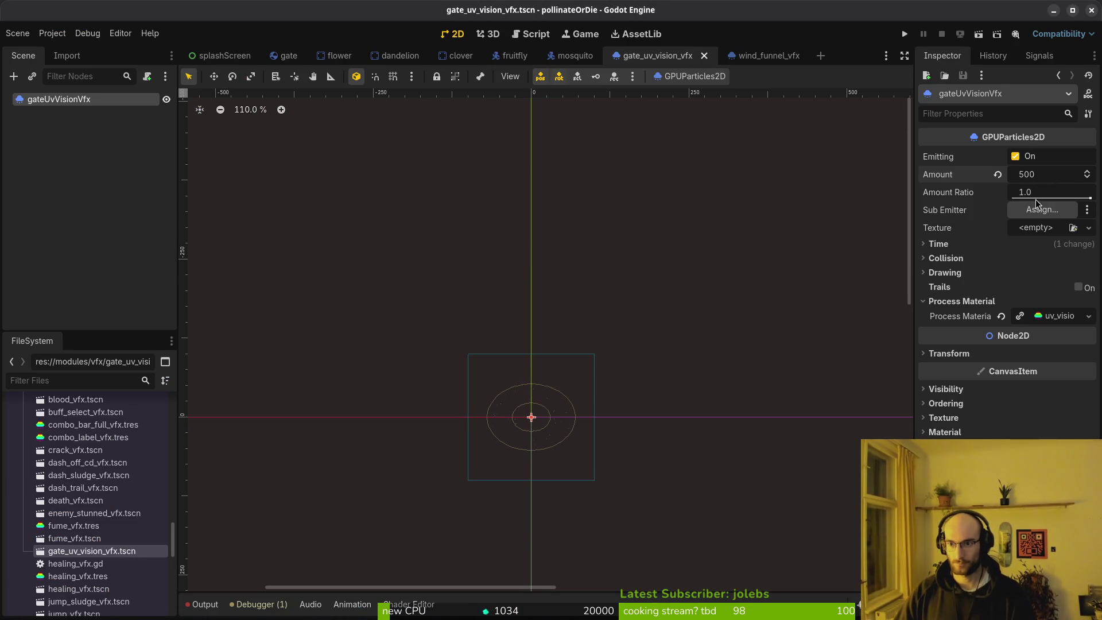
click(1039, 190)
text(0.1)
key(Return)
key(ctrl+s)
Step: Change the UV-vision particle Amount to 100
click(1040, 191)
key(alt+Tab)
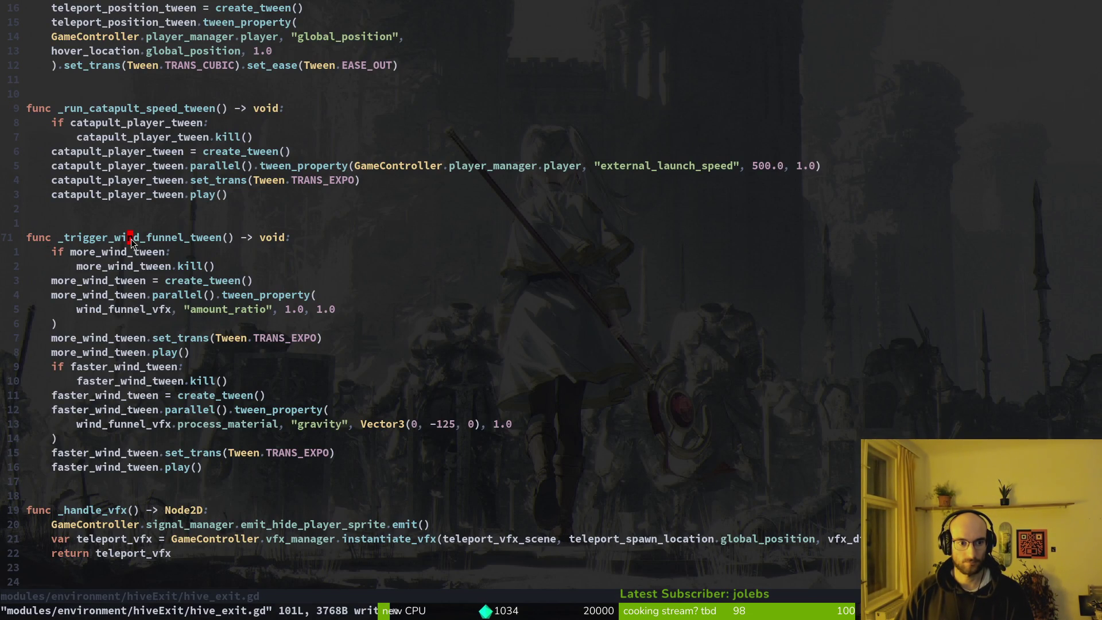
key(alt+Tab)
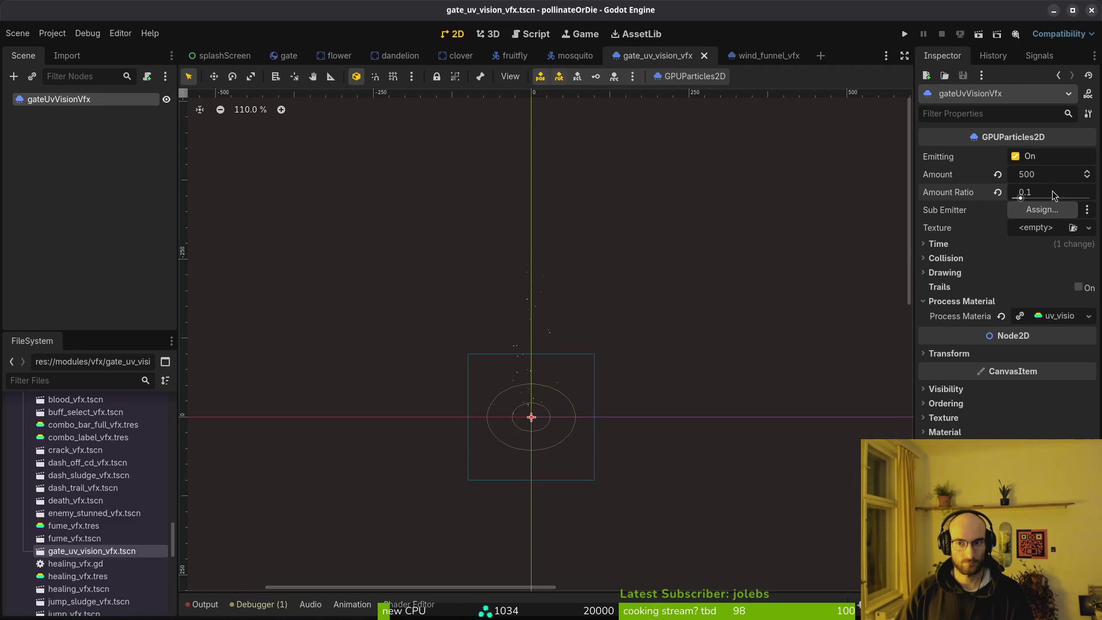
key(alt+Tab)
Step: Copy the whole _trigger_wind_funnel_tween function in hive_exit.gd and save the file
key(alt+Tab)
click(1052, 180)
text(00)
key(Return)
key(alt+Tab)
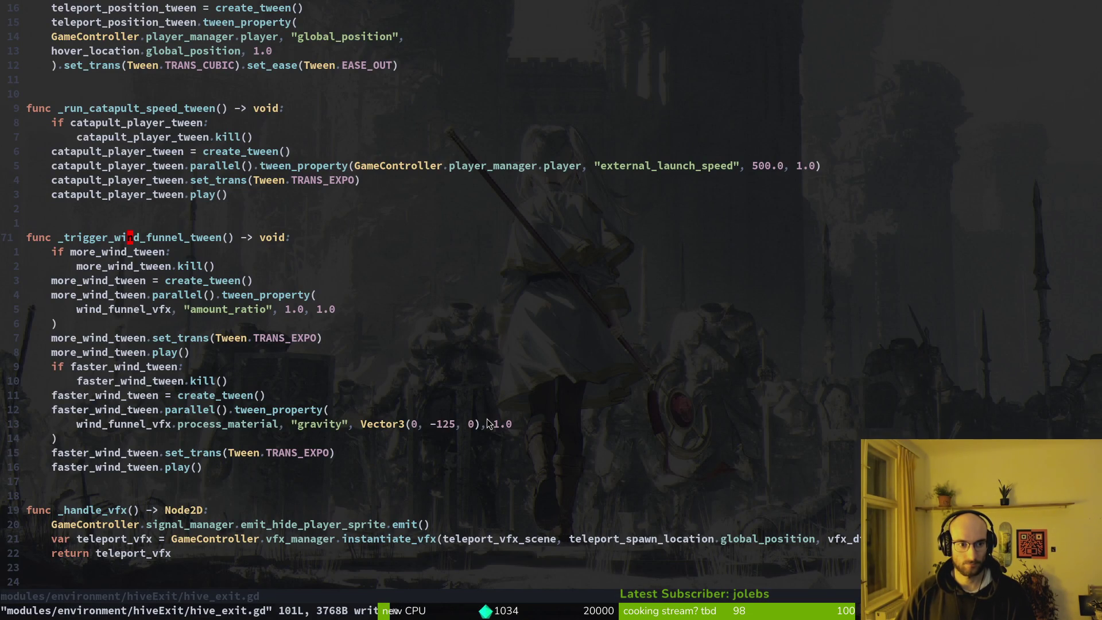
key(shift+v)
key(j)
key(j)
key(j)
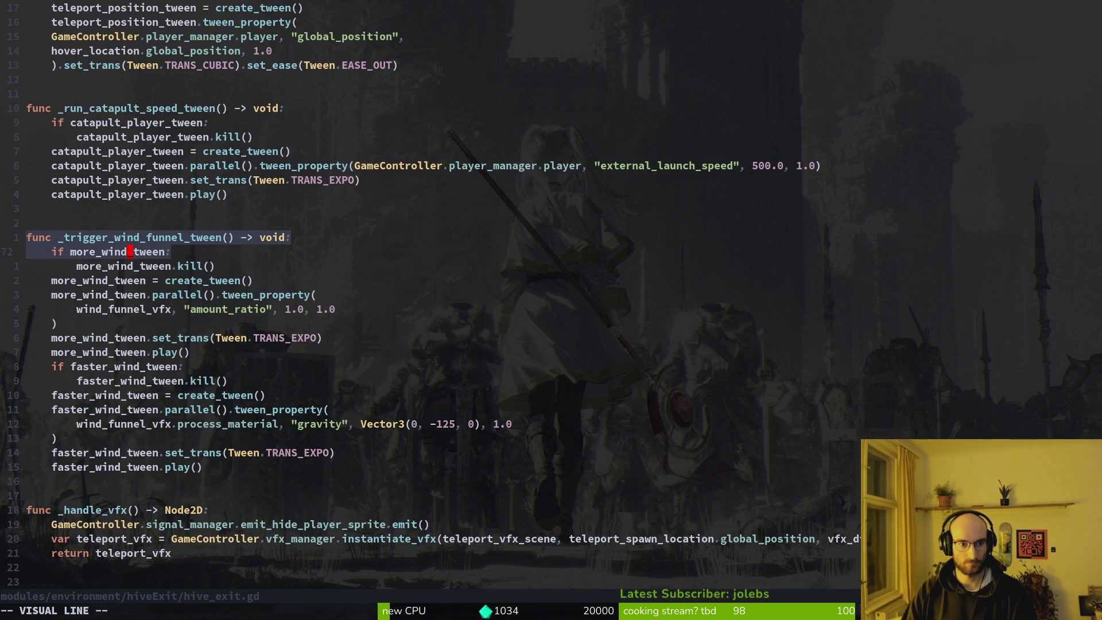
key(y)
key(ctrl+s)
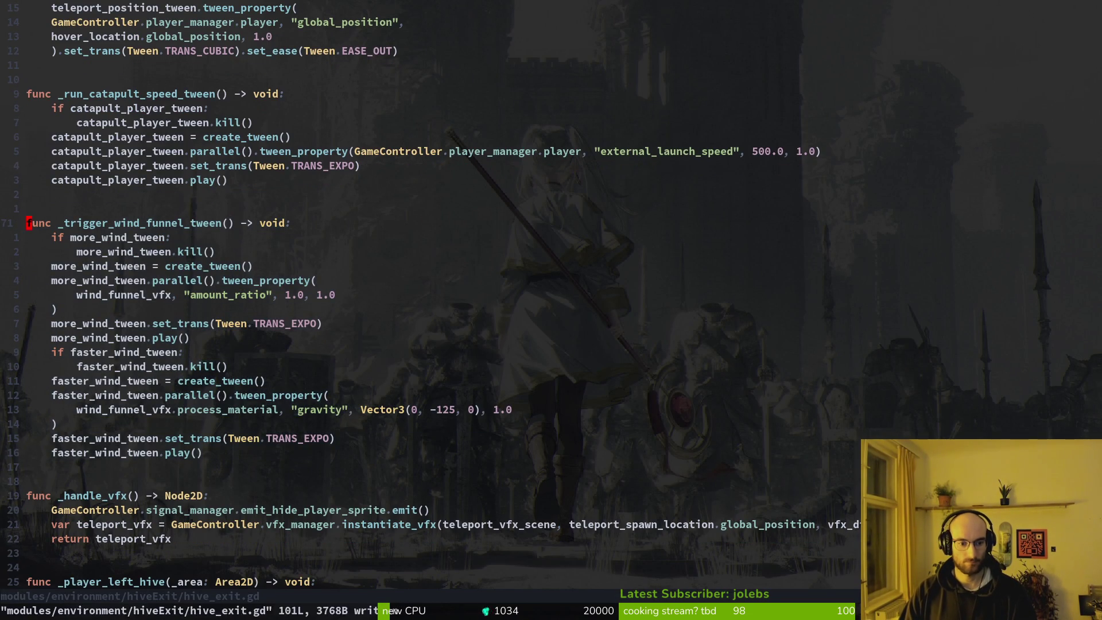
key(space)
Step: Open gate.gd, paste the wind funnel function below flower_chance, and save
key(f)
key(f)
text(gate)
key(Up)
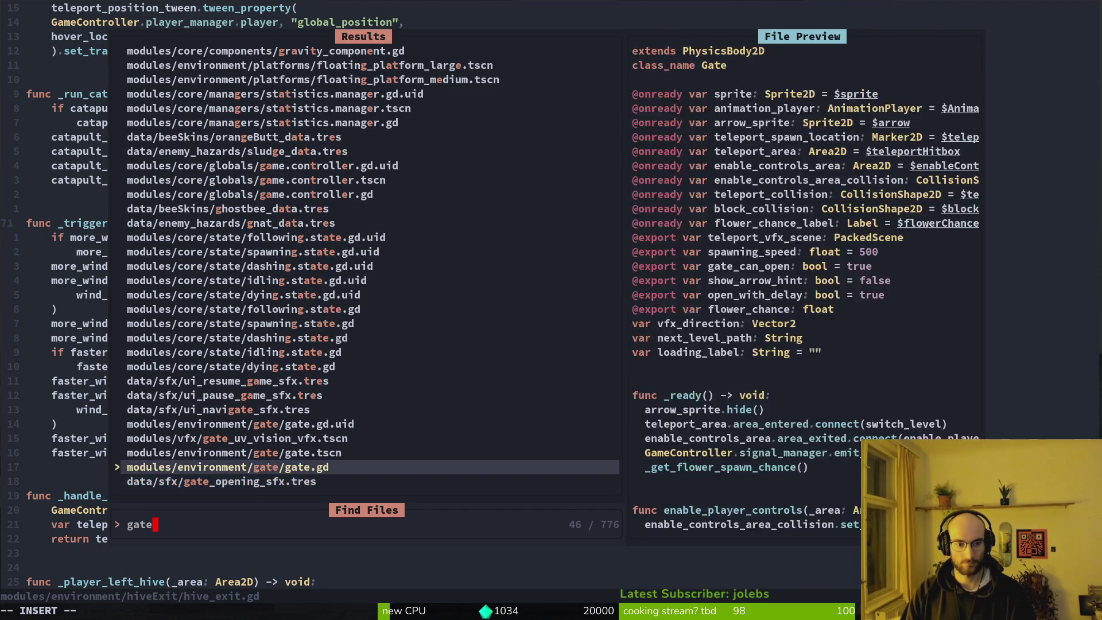
key(Return)
key(j)
key(j)
key(j)
key(p)
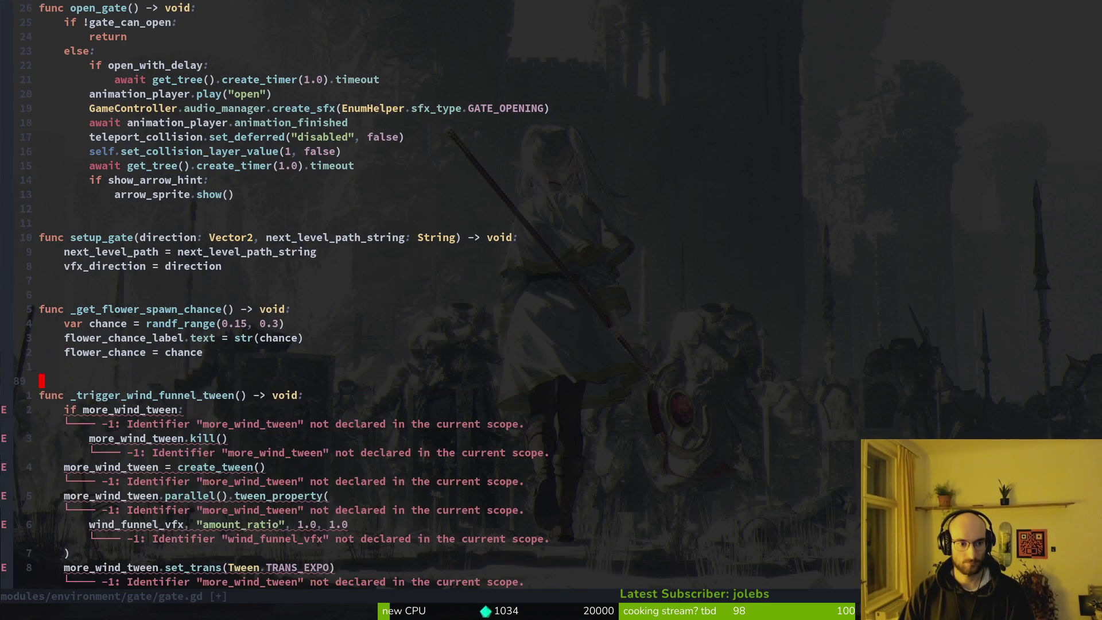
key(ctrl+s)
key(j)
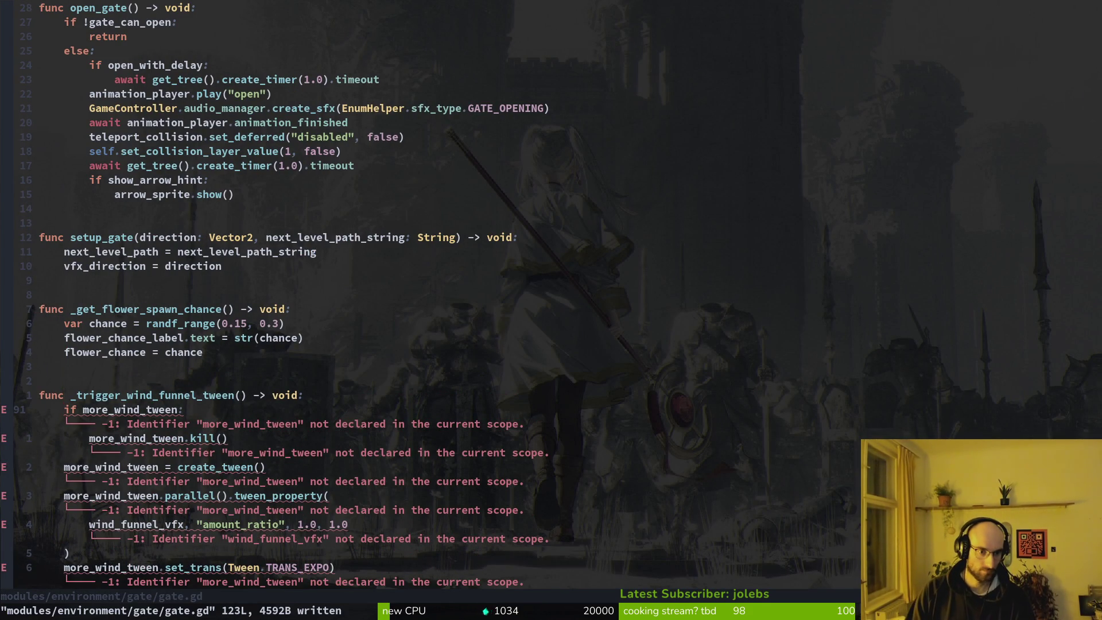
key(k)
key(j)
key(j)
key(ctrl+e)
key(ctrl+e)
key(k)
key(k)
key(k)
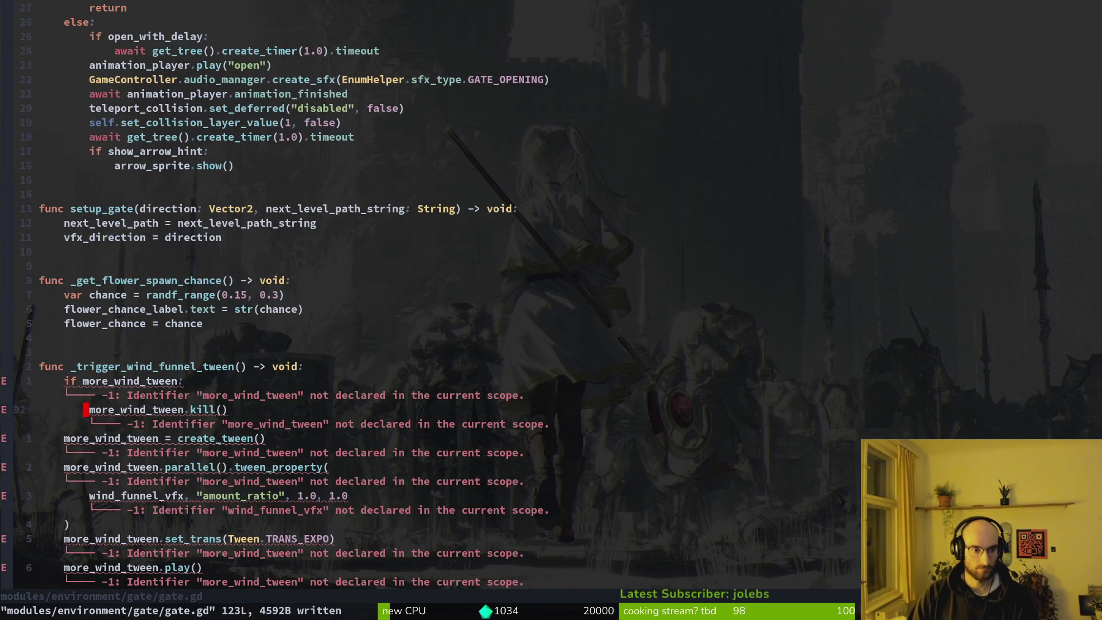
key(j)
key(w)
key(d)
key(w)
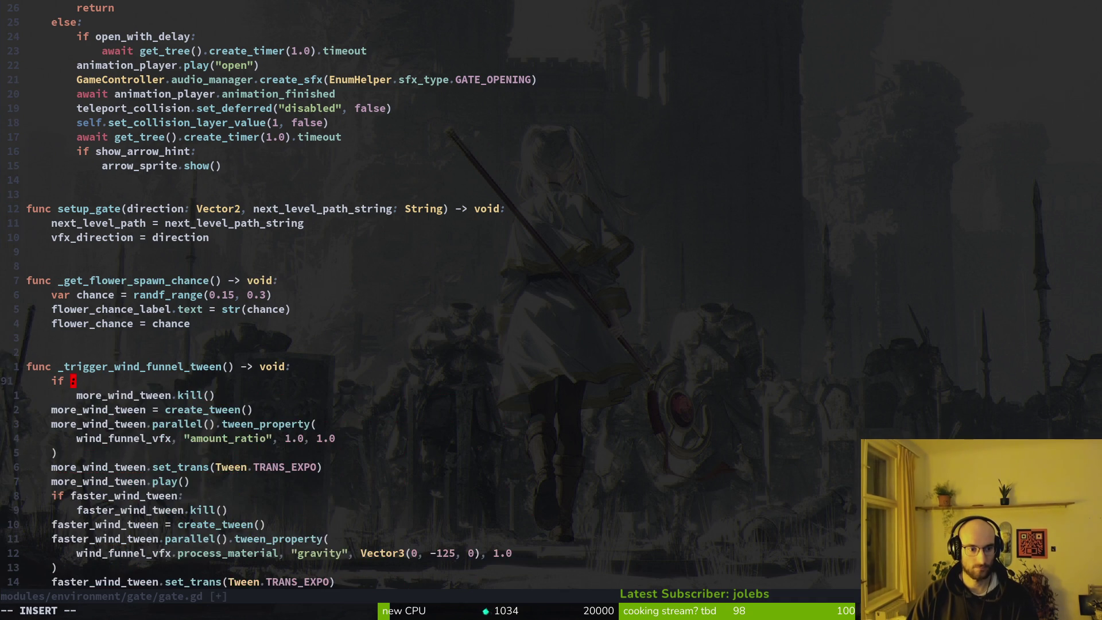
key(u)
key(ctrl+r)
text(u:w)
key(Return)
Step: Paste the tween variable declaration at the top of gate.gd, renamed to uv_vision_tween, and save
key(ctrl+o)
key(ctrl+u)
key(ctrl+u)
key(ctrl+u)
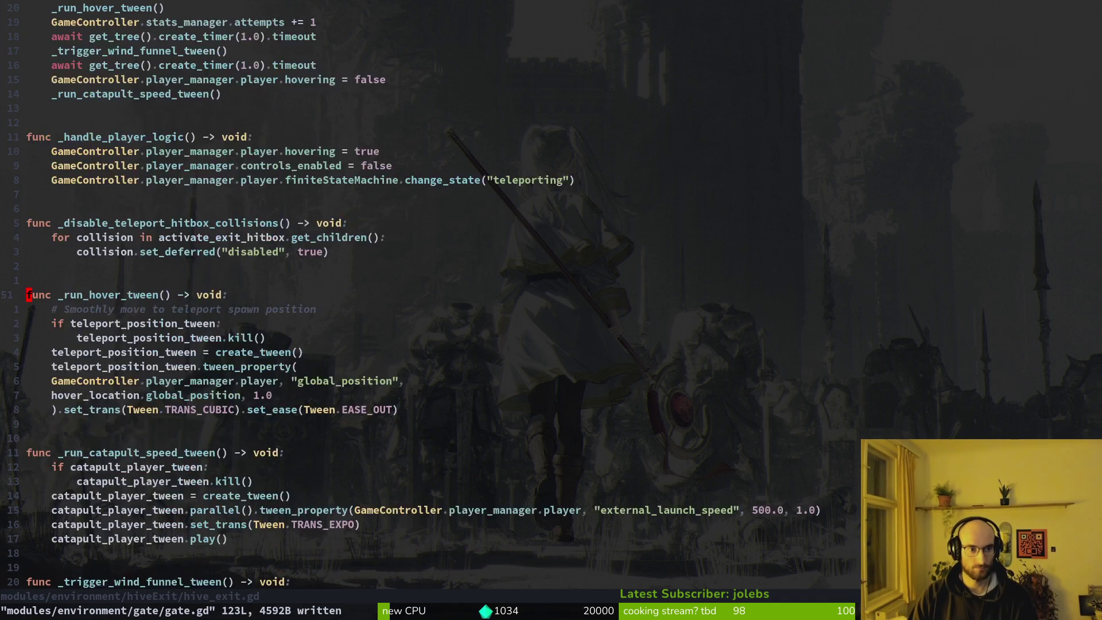
text(:w)
key(Return)
key(ctrl+o)
key(ctrl+u)
key(ctrl+u)
key(ctrl+u)
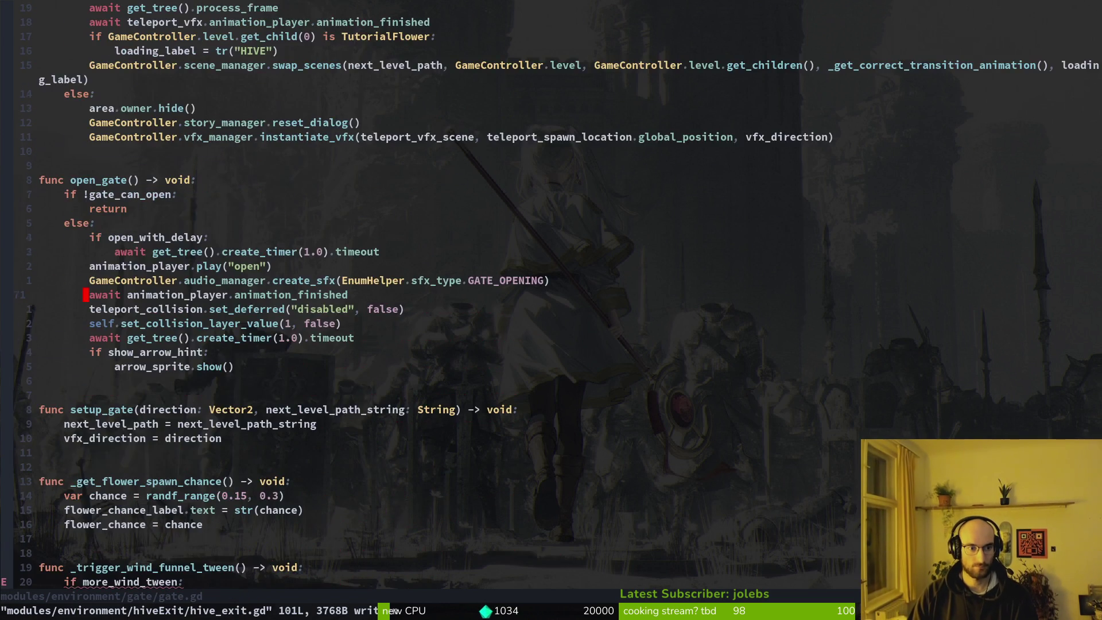
key(k)
key(k)
key(k)
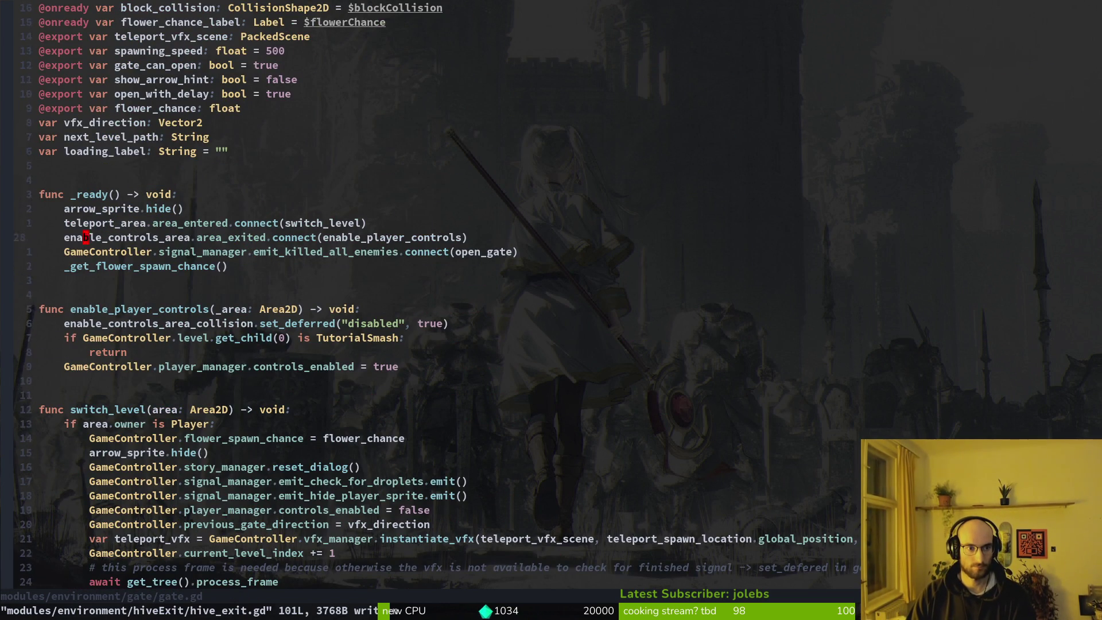
key(P)
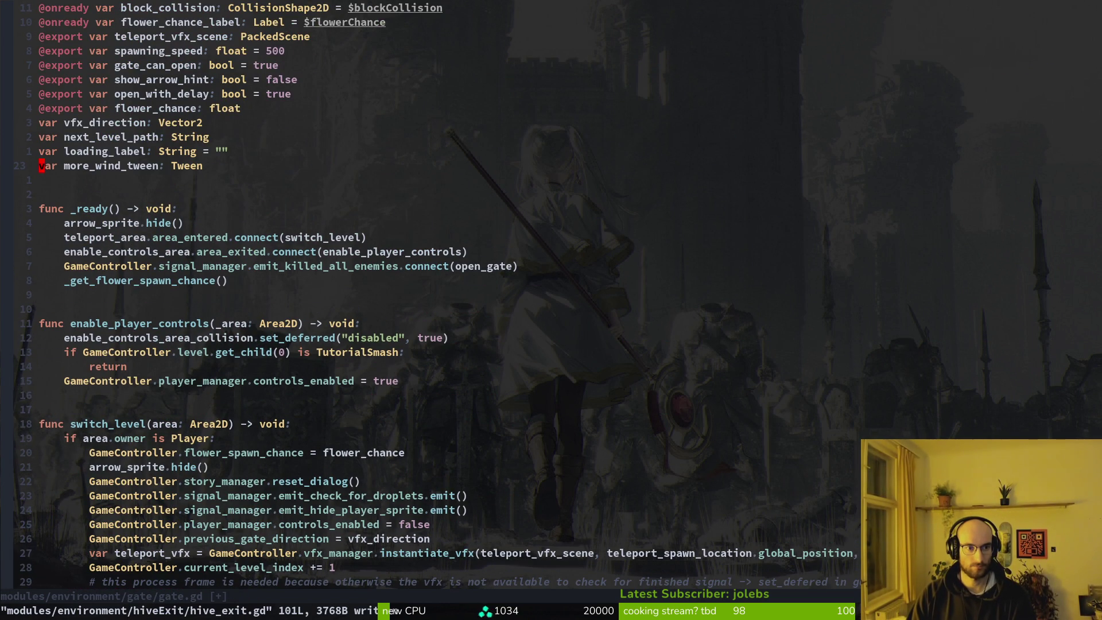
key(w)
key(v)
text(e)
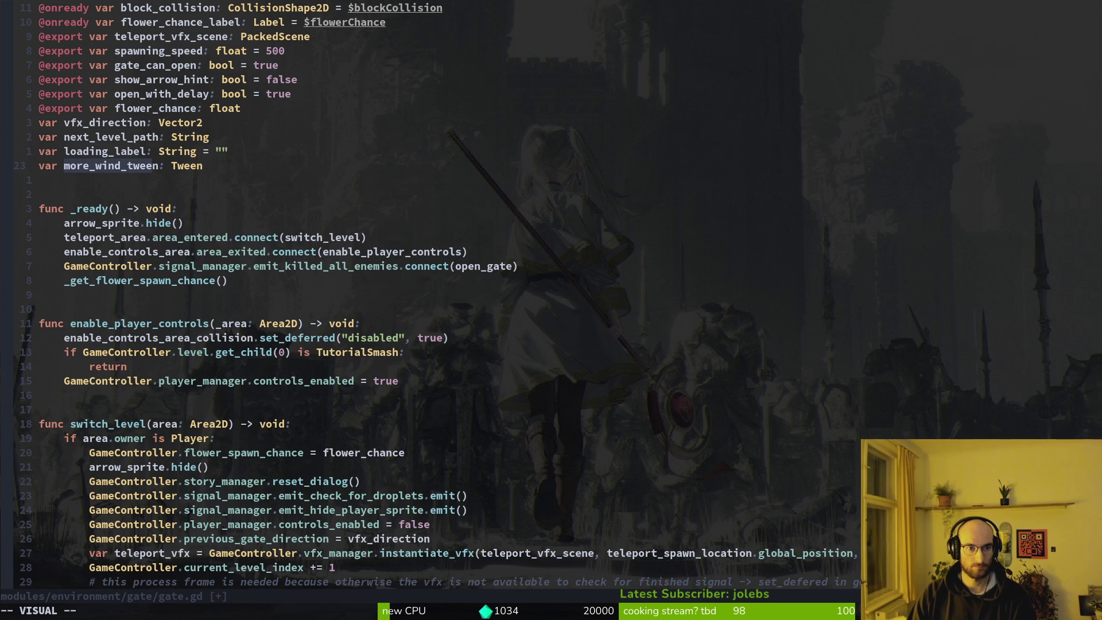
text(cui)
text(_vision_tew)
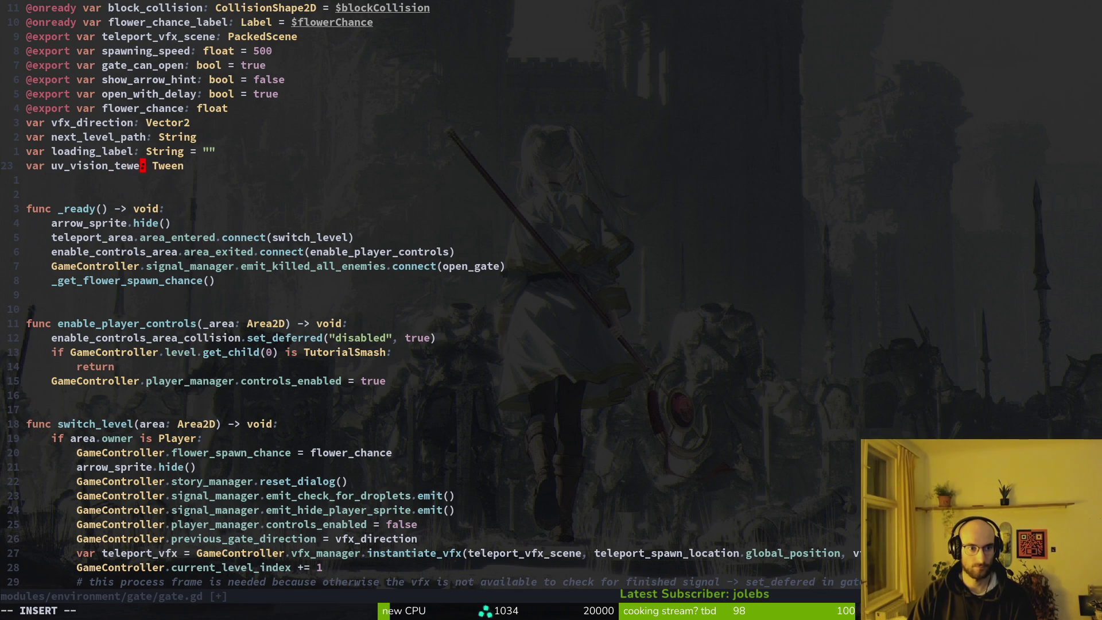
key(BackSpace)
text(ween)
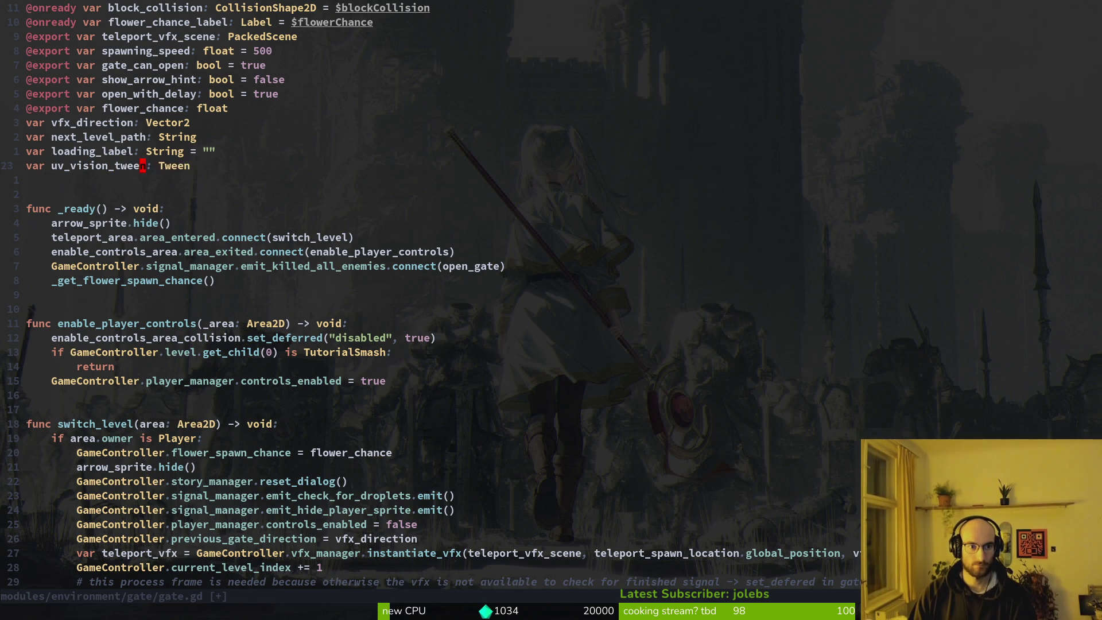
key(Escape)
text(:w)
key(Return)
key(ctrl+o)
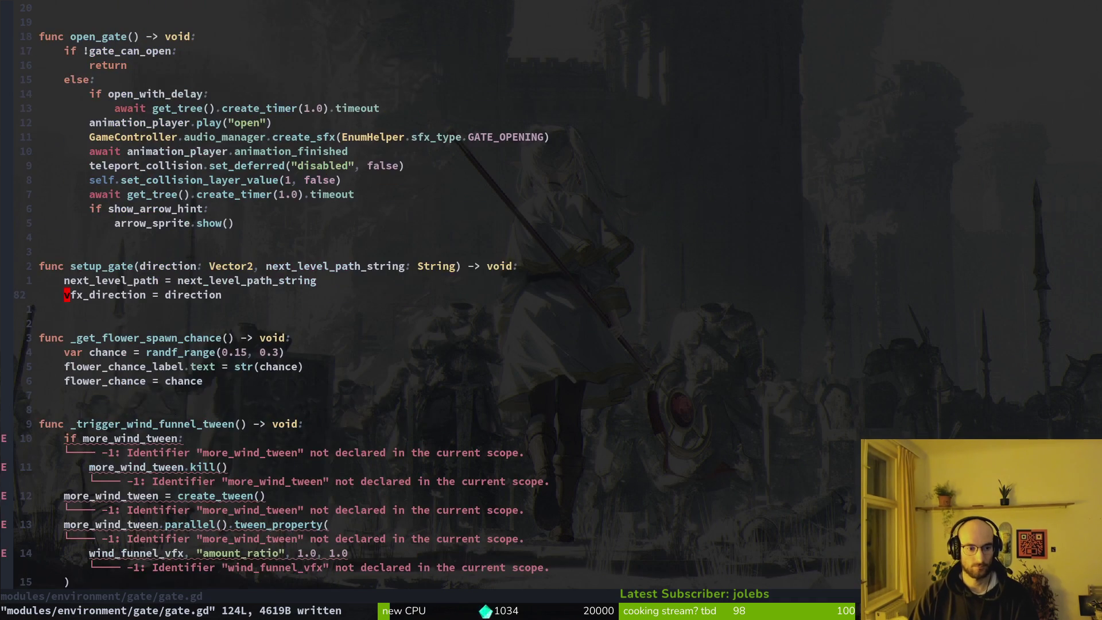
Step: Replace more_wind_tween with uv_vision_tween on lines 92–95 of the pasted function
key(j)
key(j)
key(j)
key(w)
key(w)
key(v)
key(i)
key(w)
key(y)
key(v)
key(i)
key(w)
key(p)
text(j)
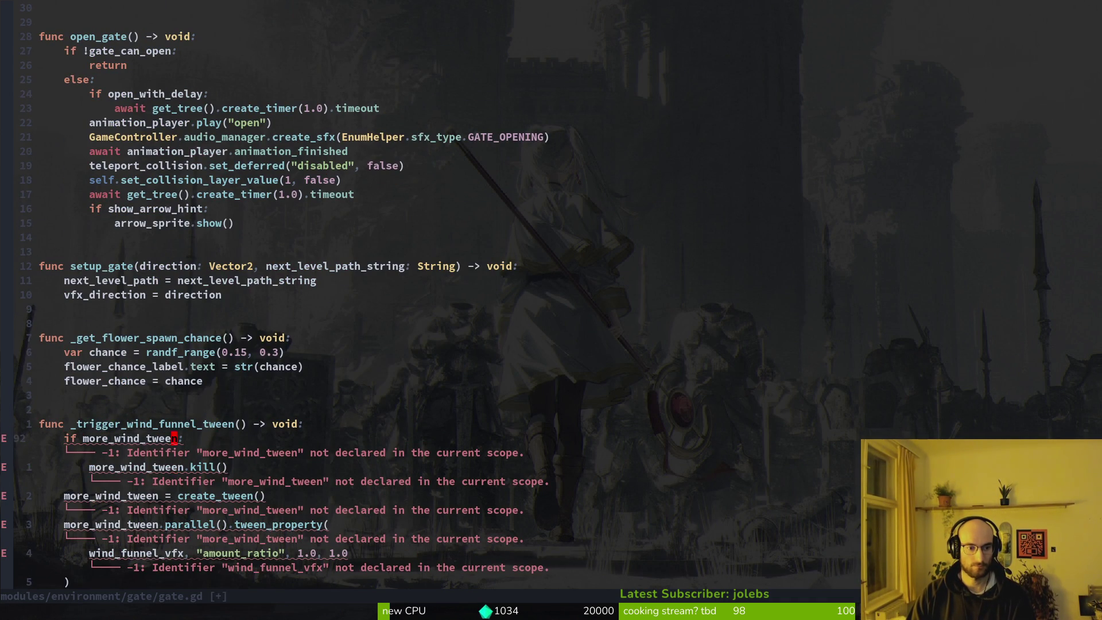
text(ciwuv)
key(Return)
key(Escape)
key(v)
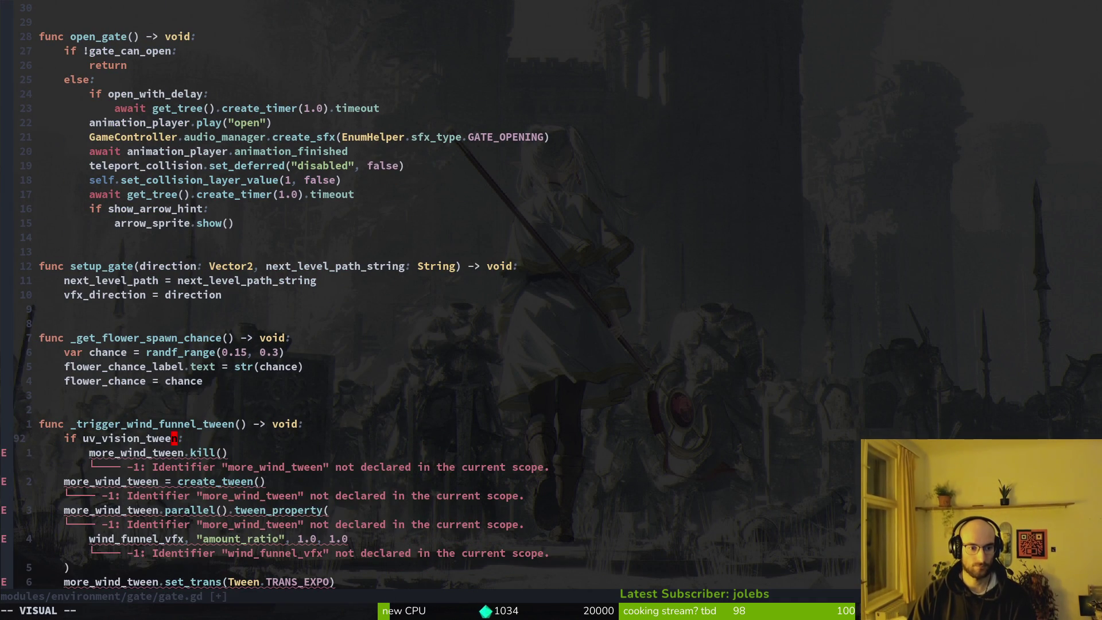
key(Escape)
key(b)
key(j)
key(v)
key(Escape)
key(w)
key(v)
key(i)
key(w)
key(p)
key(j)
key(v)
key(i)
key(w)
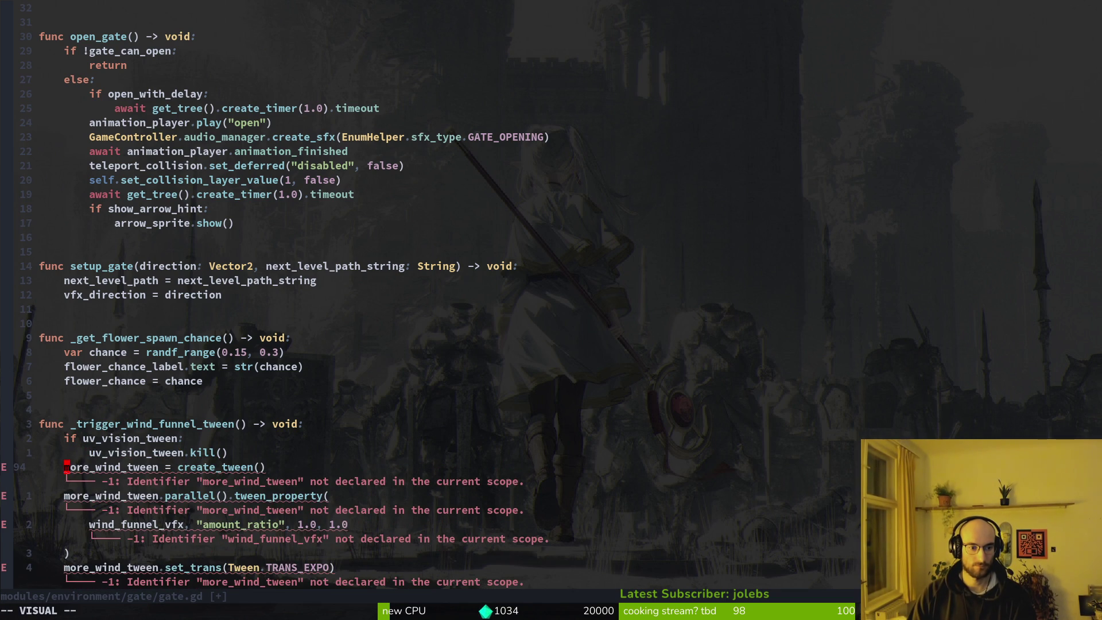
key(p)
key(j)
key(v)
key(i)
key(w)
key(p)
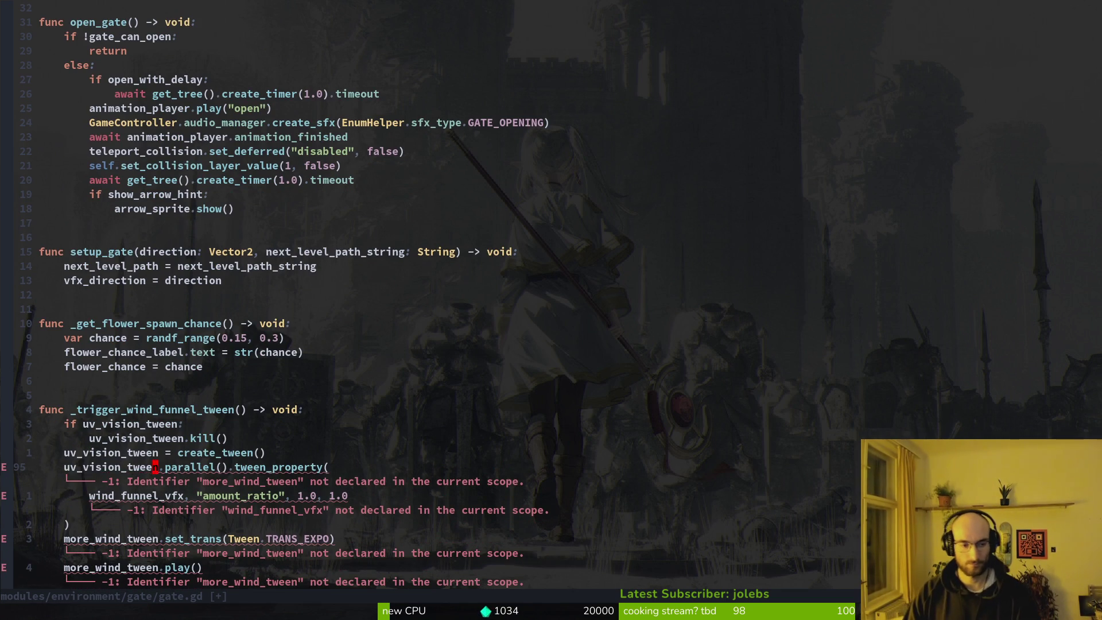
key(j)
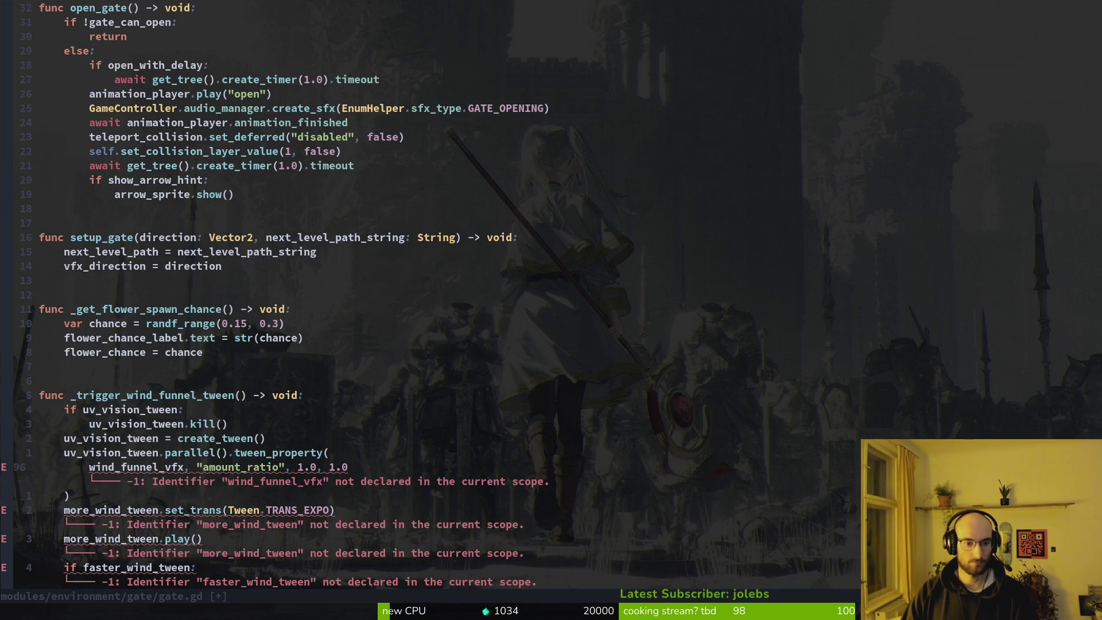
key(ctrl+6)
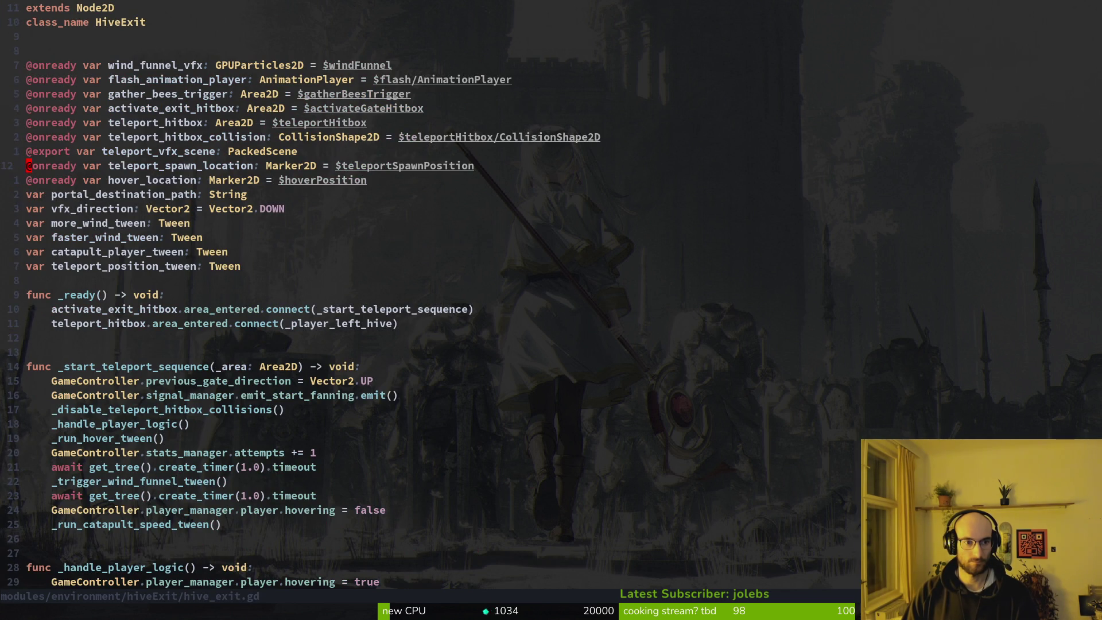
Step: Search the project for wind_funnel_vfx and review its matches in hive_exit.gd, gate.gd and hive_exit.tscn
key(j)
key(j)
key(j)
key(ctrl+d)
key(ctrl+d)
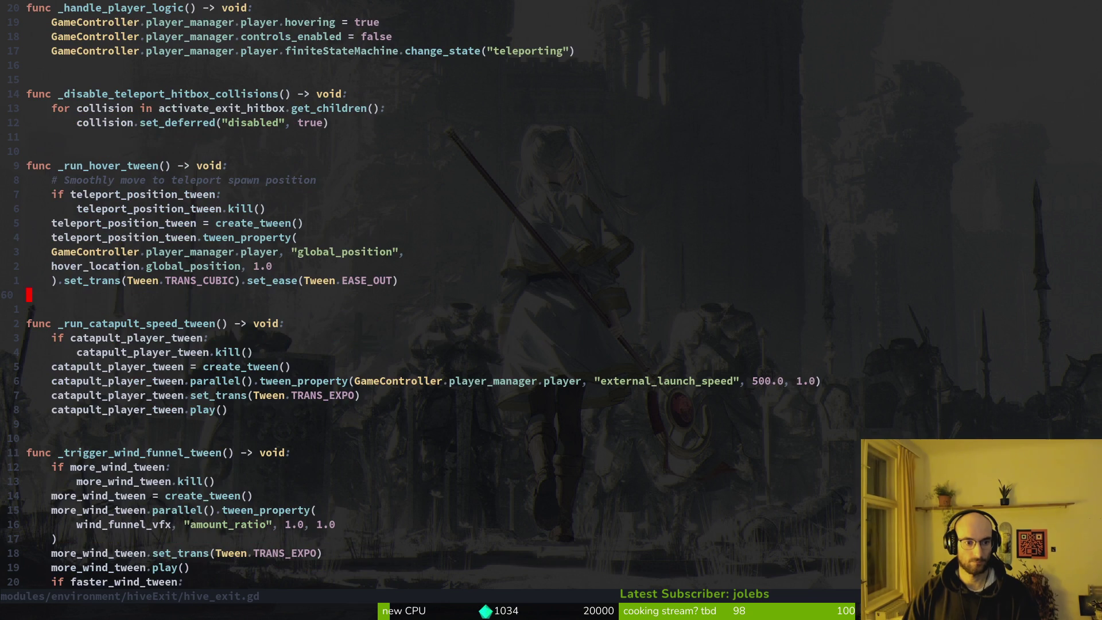
key(j)
key(j)
key(j)
key(space)
key(f)
key(g)
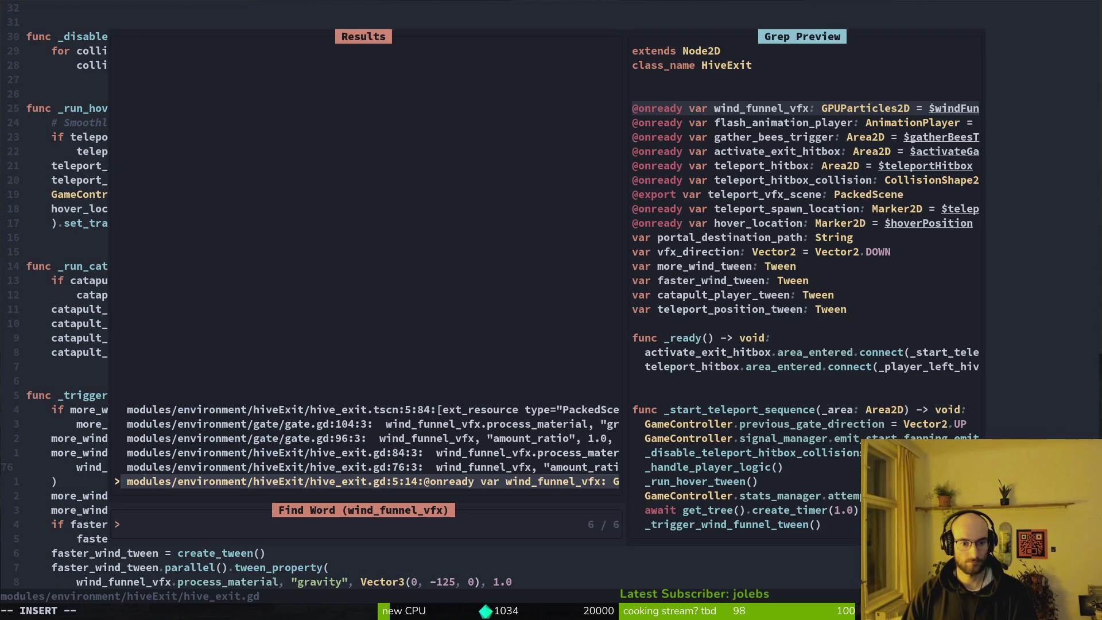
key(Up)
key(Up)
key(Up)
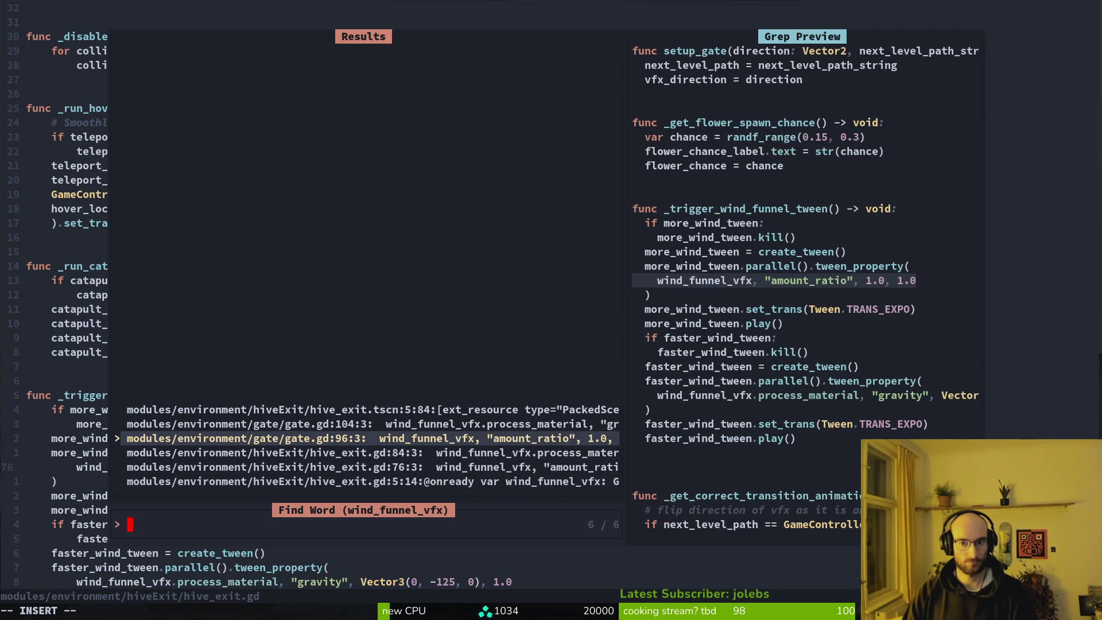
key(Up)
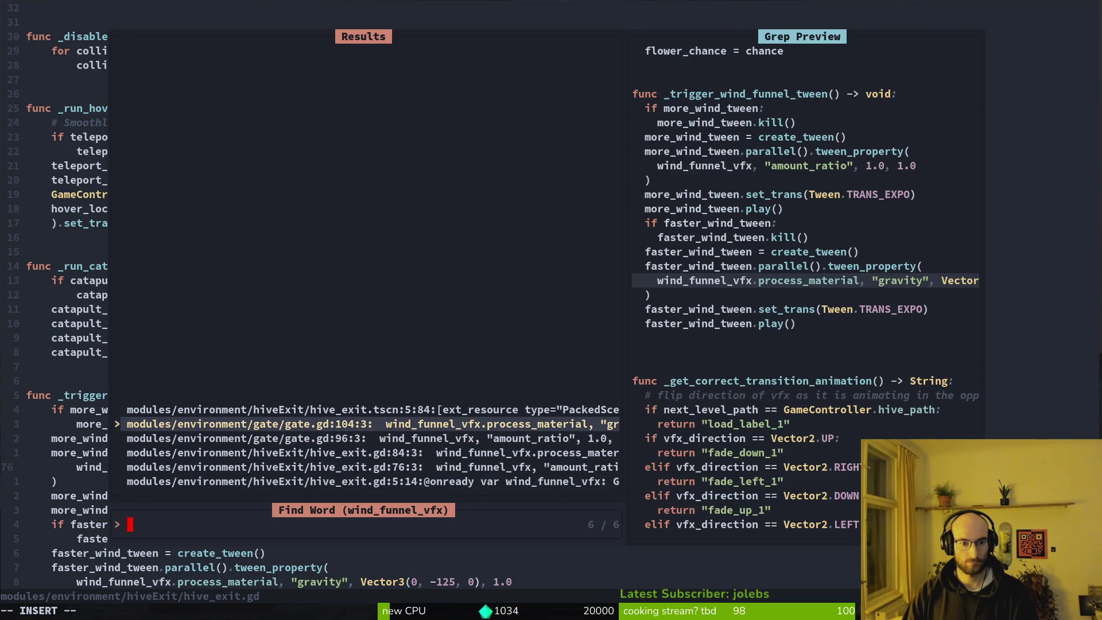
key(Up)
key(Down)
key(Down)
key(Down)
key(Down)
key(Down)
Step: Copy the wind_funnel_vfx declaration from hive_exit.gd and return to the top of gate.gd
key(Return)
key(y)
key(y)
key(ctrl+o)
key(ctrl+u)
key(ctrl+u)
key(ctrl+u)
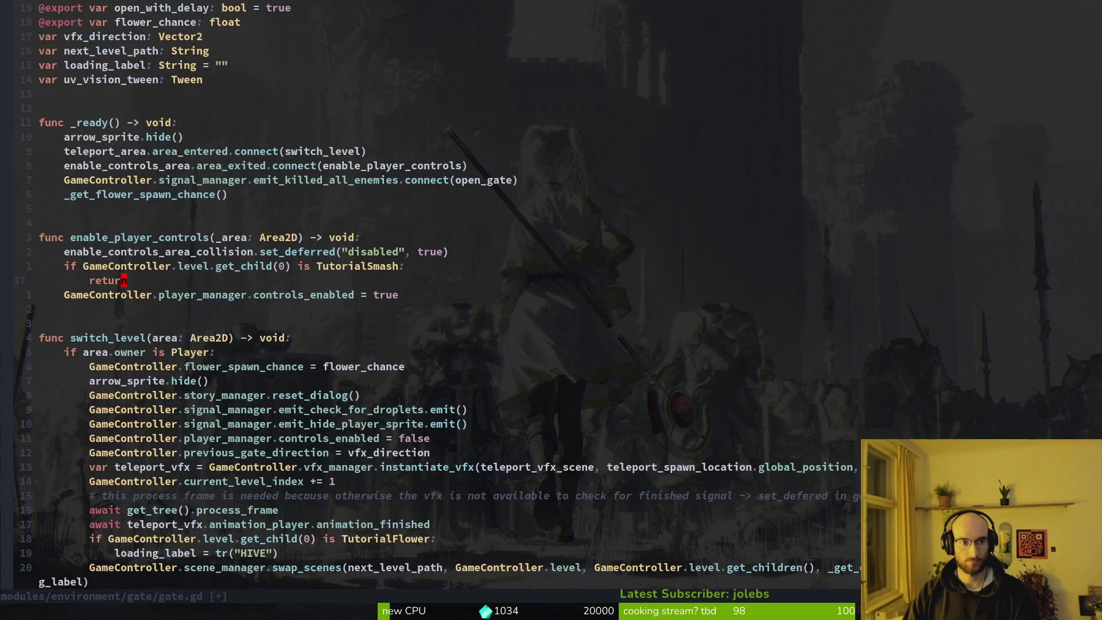
Step: Paste the wind_funnel_vfx declaration into gate.gd, move it up among the node references, and save
key(j)
key(j)
key(p)
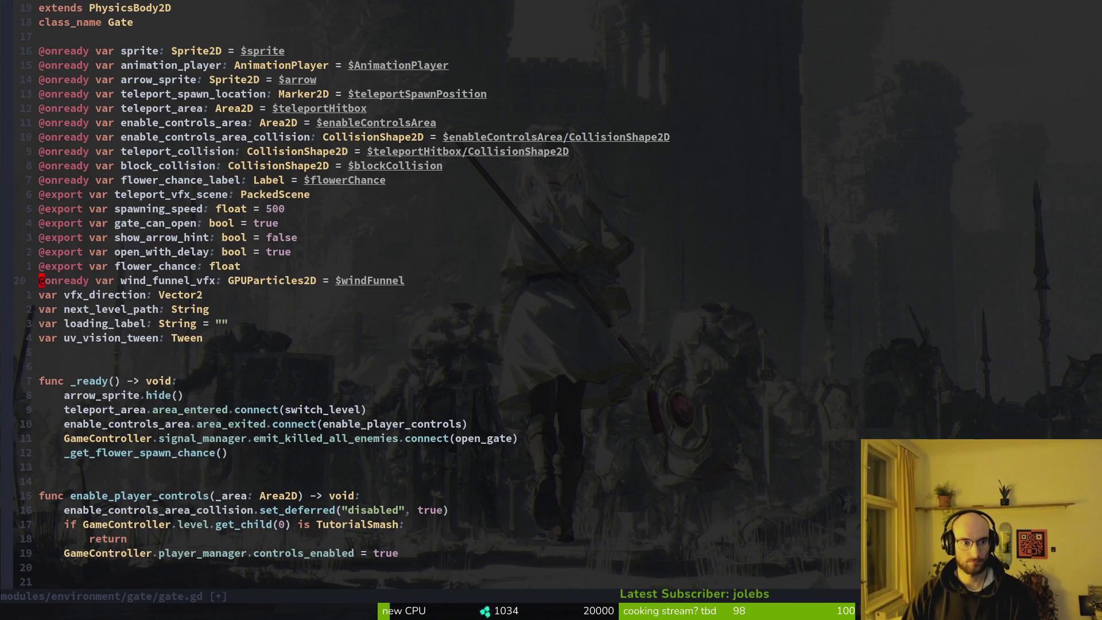
key(V)
key(K)
key(K)
key(K)
key(K)
key(K)
key(Escape)
key(ctrl+s)
key(ctrl+o)
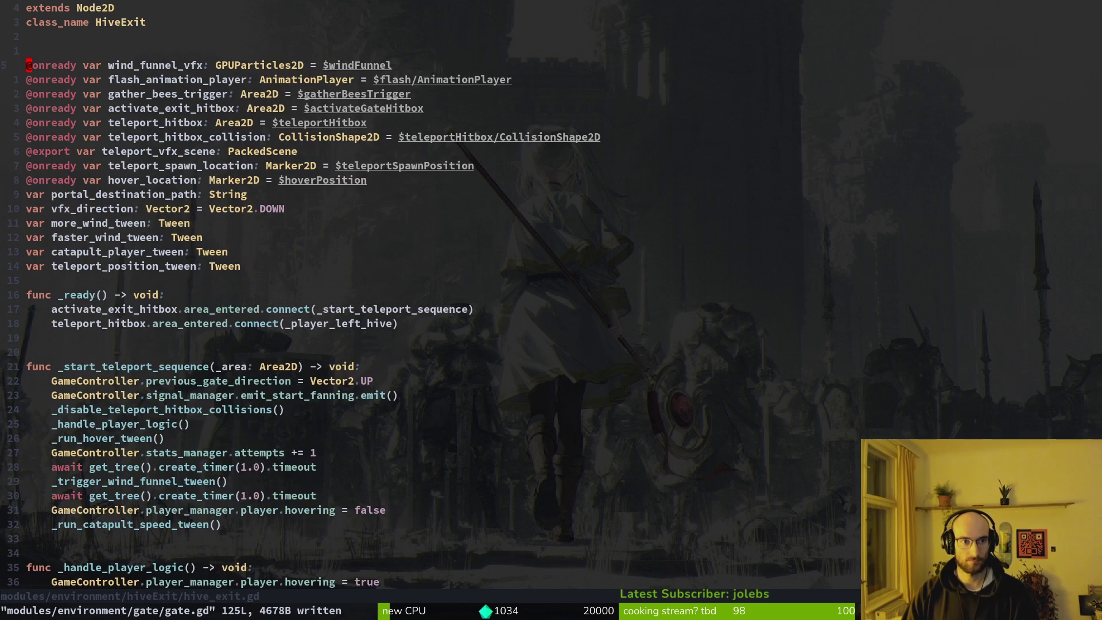
Step: Undo an accidental line move in hive_exit.gd and save it
key(V)
key(J)
key(Escape)
key(ctrl+s)
key(V)
key(Escape)
key(ctrl+o)
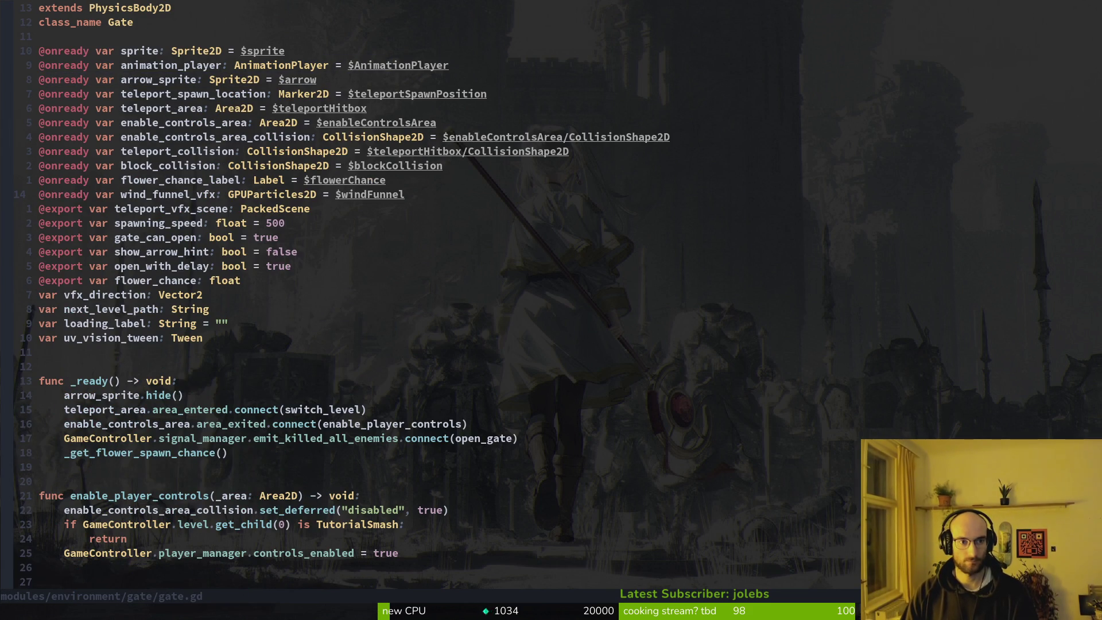
key(ctrl+o)
key(u)
key(ctrl+s)
key(ctrl+o)
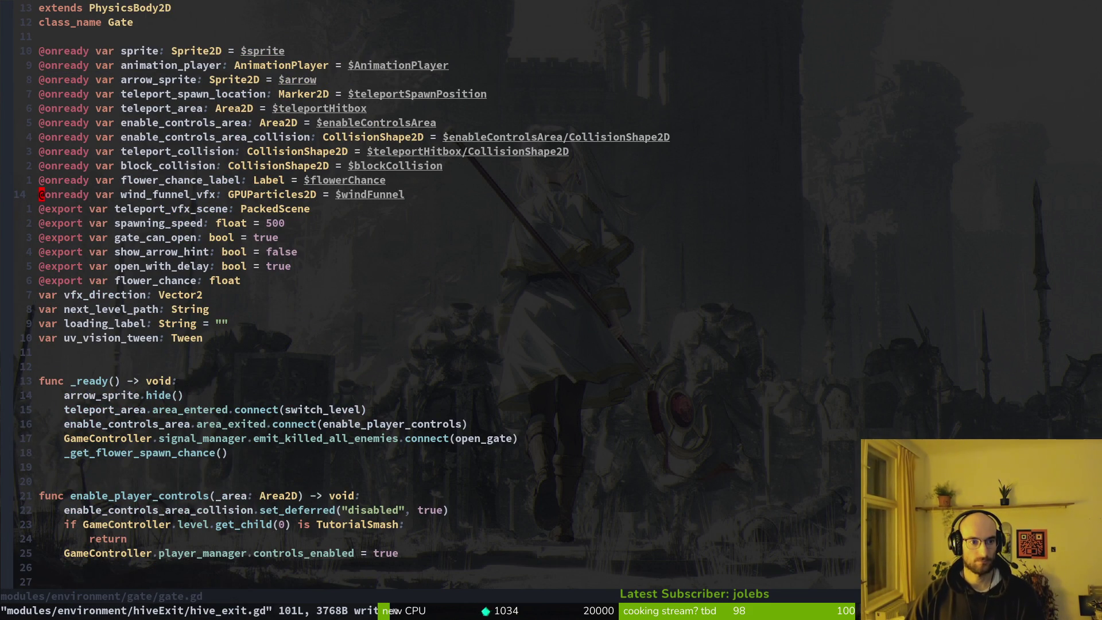
Step: Rename the pasted variable to uv_vision_vfx, save gate.gd, and clear its $windFunnel node path
key(w)
key(w)
key(w)
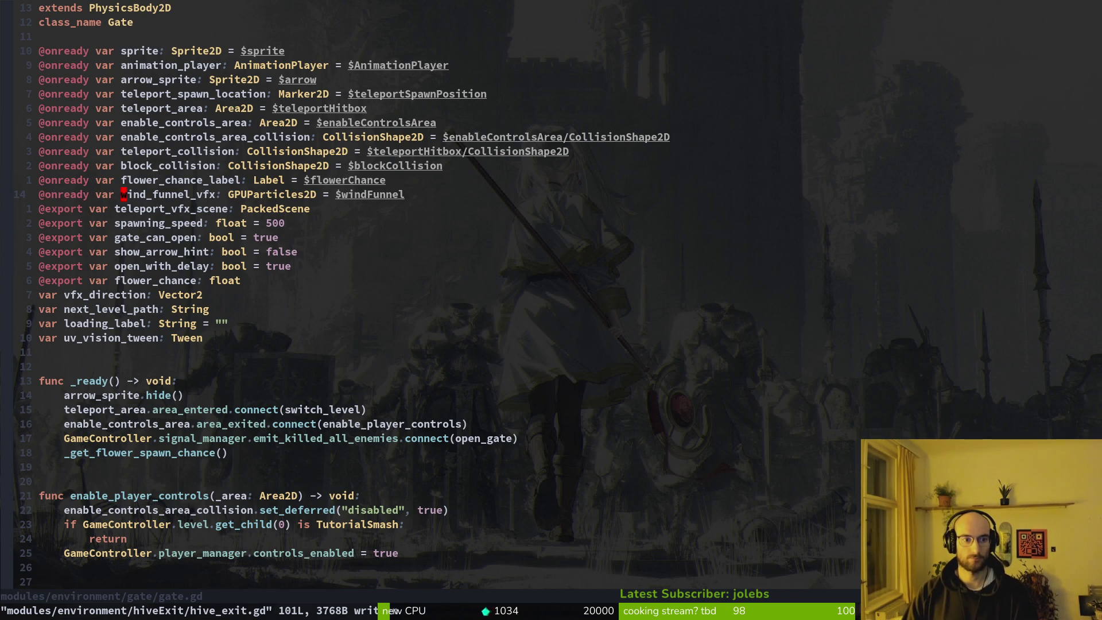
text(cwuv_vision_vfx)
key(Escape)
text(:w)
key(Return)
key(W)
key(W)
key(l)
key(C)
key(alt+Tab)
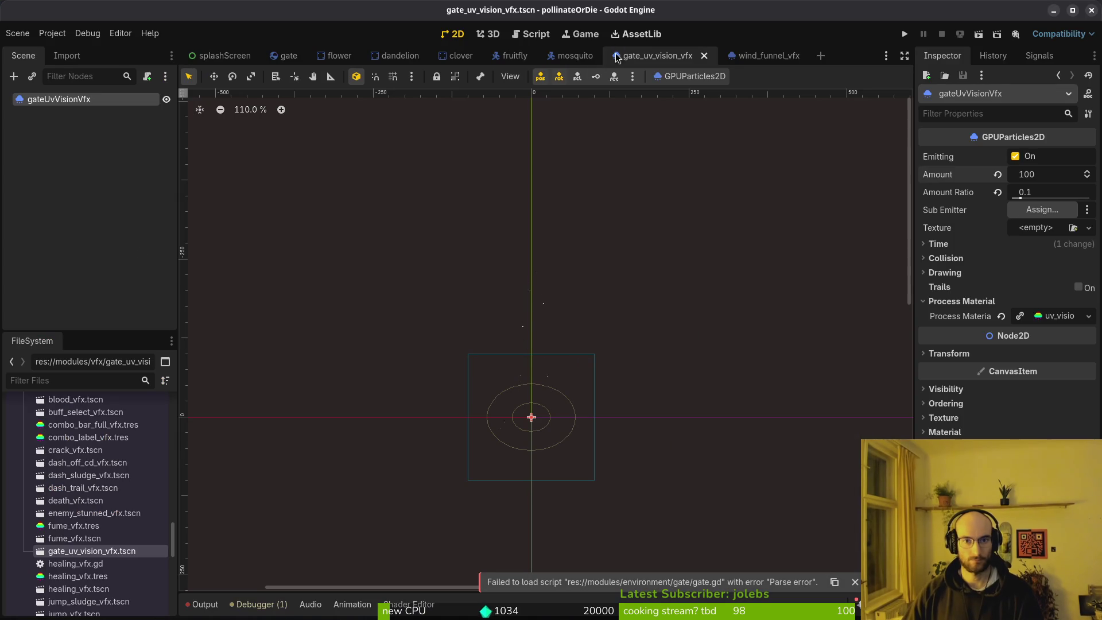
Step: Instance gate_uv_vision_vfx.tscn into the gate scene as gateUvVisionVfx, keeping its default rotation
click(290, 58)
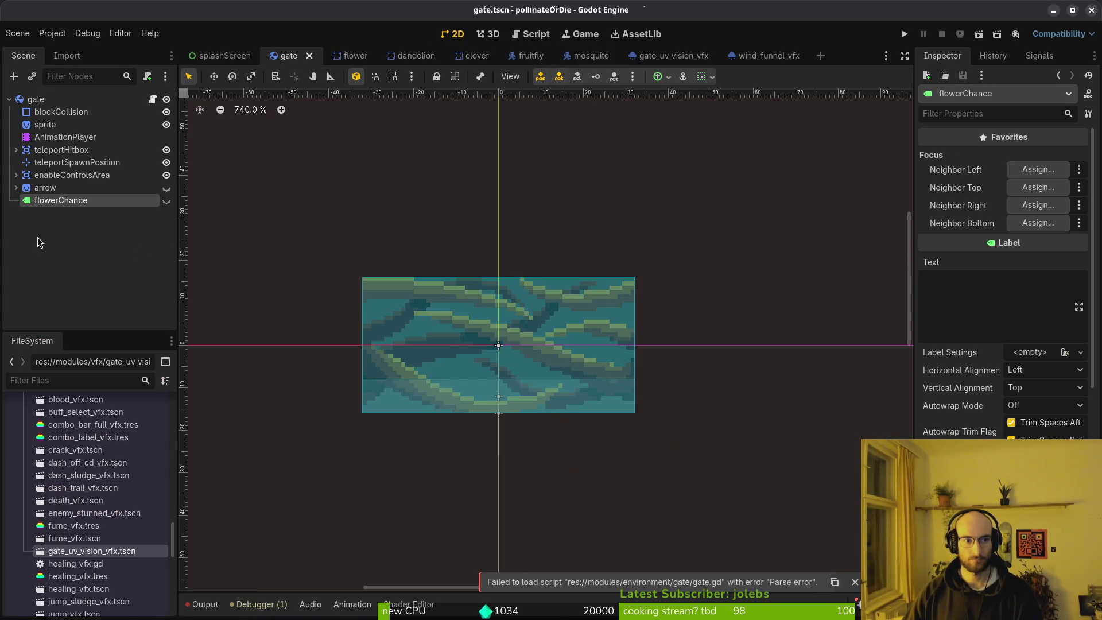
mouse_move(92, 552)
mouse_down()
mouse_move(76, 215)
mouse_move(485, 229)
mouse_move(528, 339)
mouse_up()
scroll(528, 339, down, 2)
scroll(534, 344, down, 5)
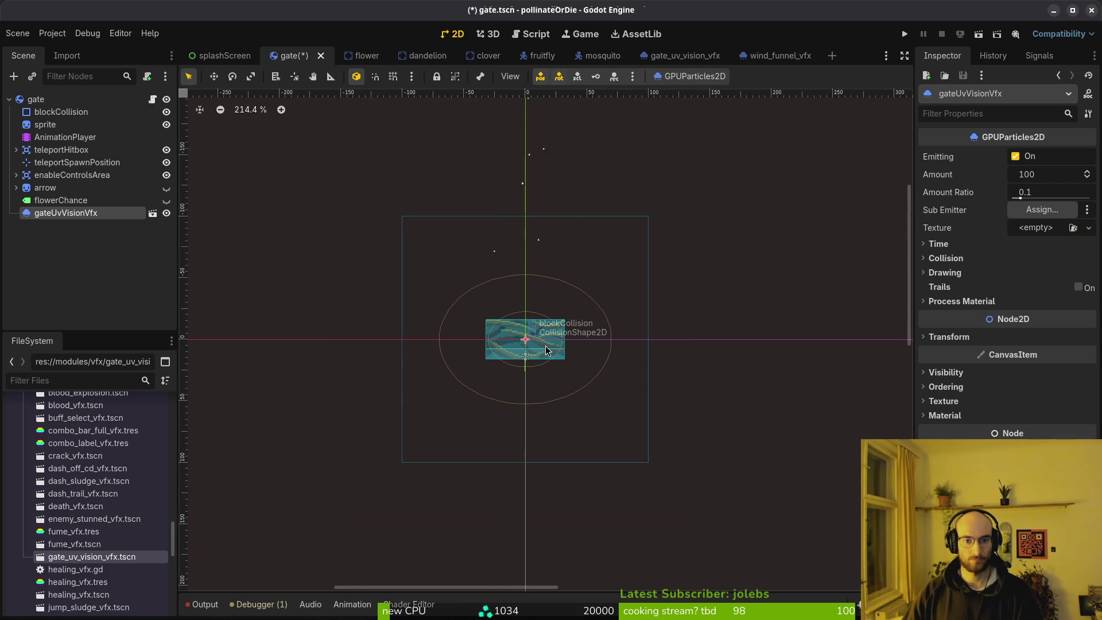
scroll(560, 276, down, 4)
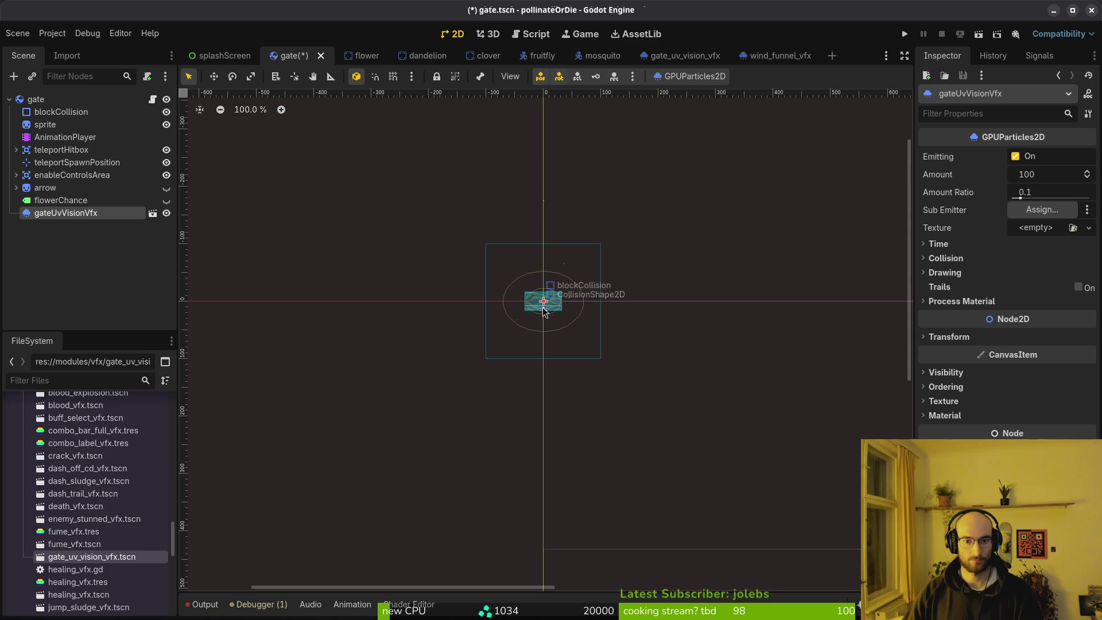
mouse_move(600, 365)
mouse_down()
mouse_move(480, 370)
mouse_move(497, 209)
mouse_move(515, 212)
mouse_move(502, 218)
mouse_up()
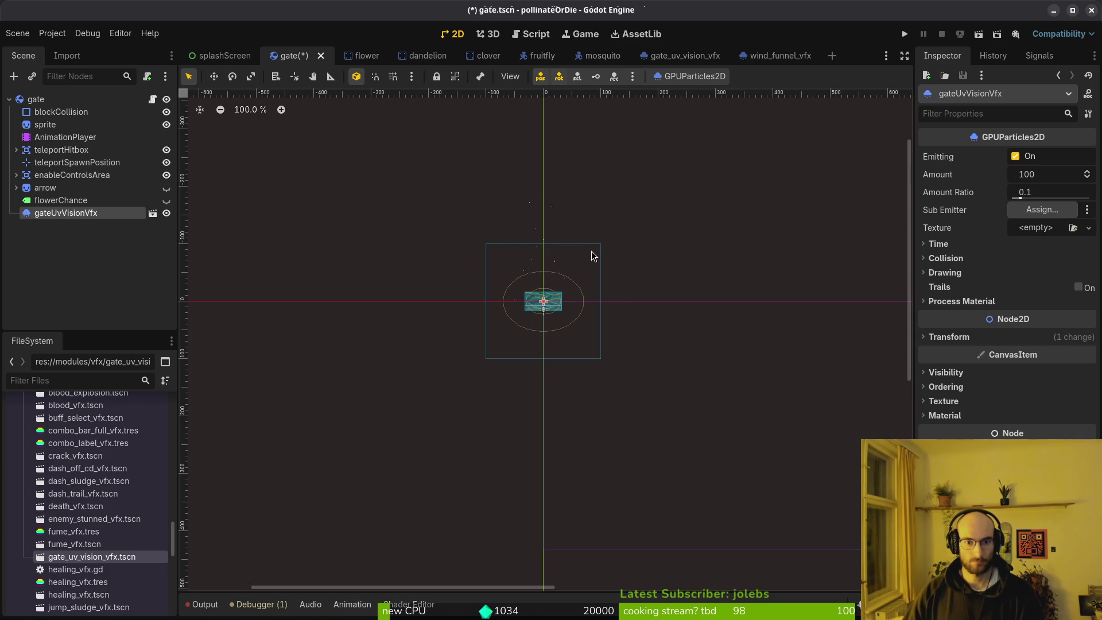
key(ctrl+z)
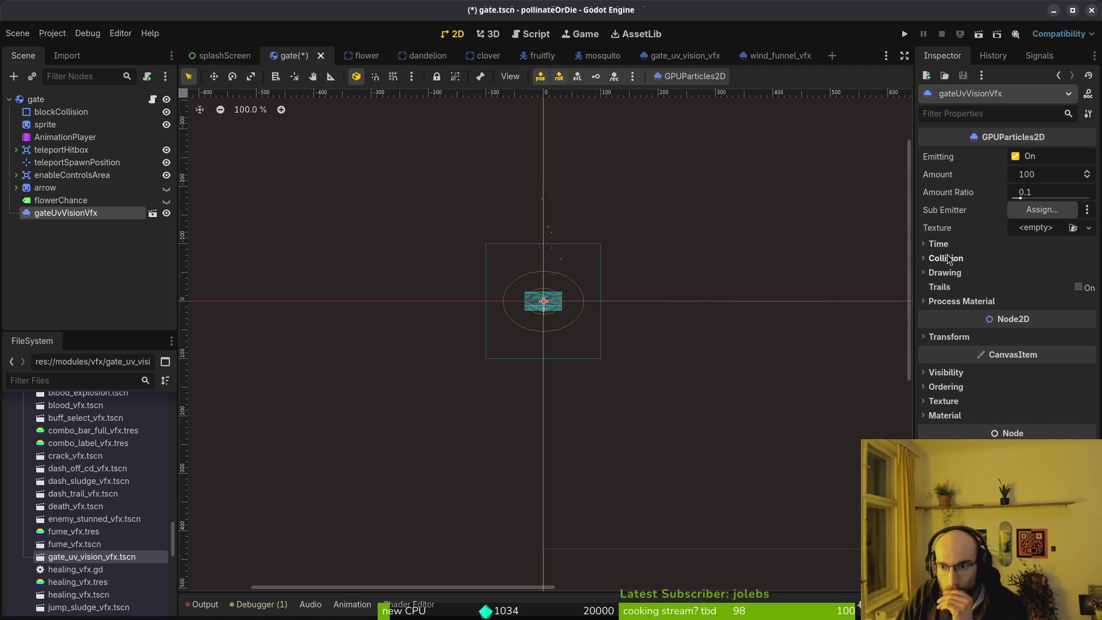
Step: Set the process material's gravity y to 50 in gate_uv_vision_vfx and save the scene
click(692, 56)
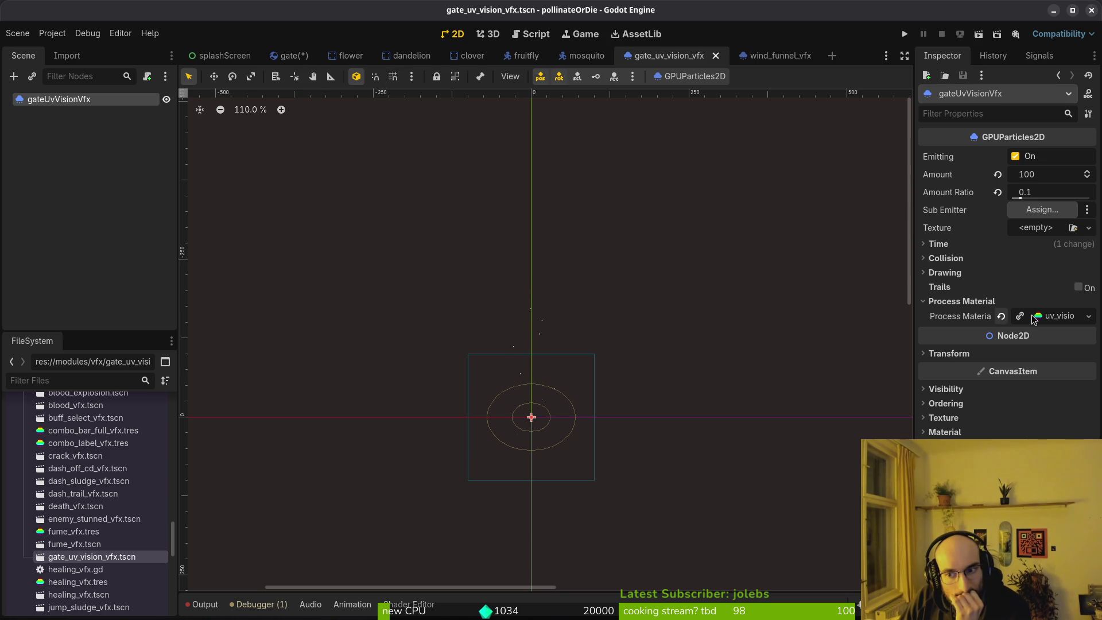
click(1055, 320)
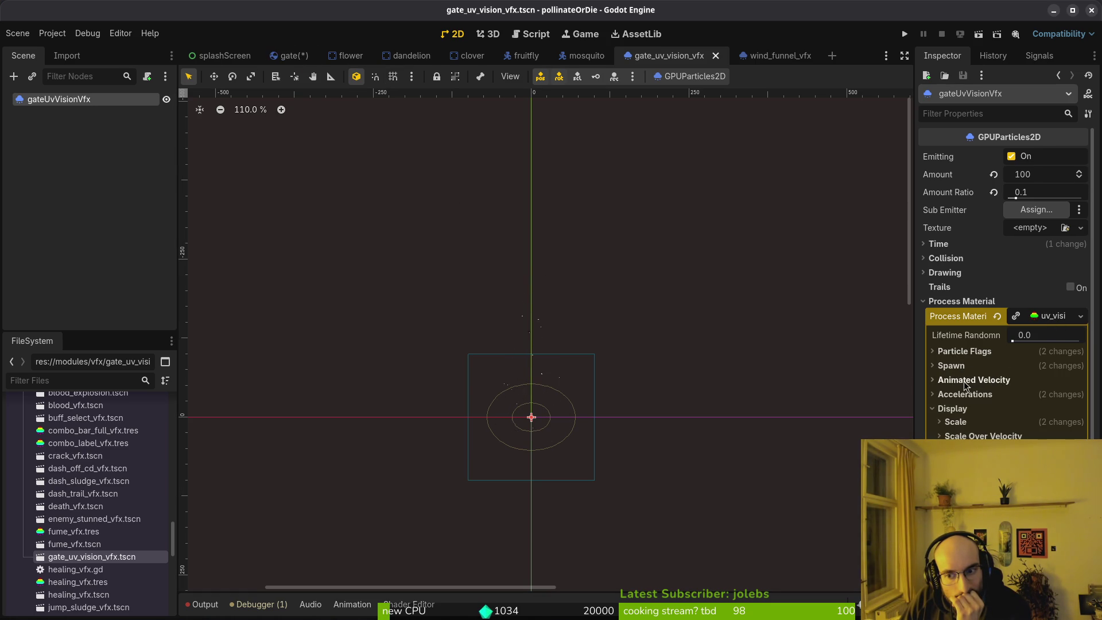
click(968, 396)
click(958, 408)
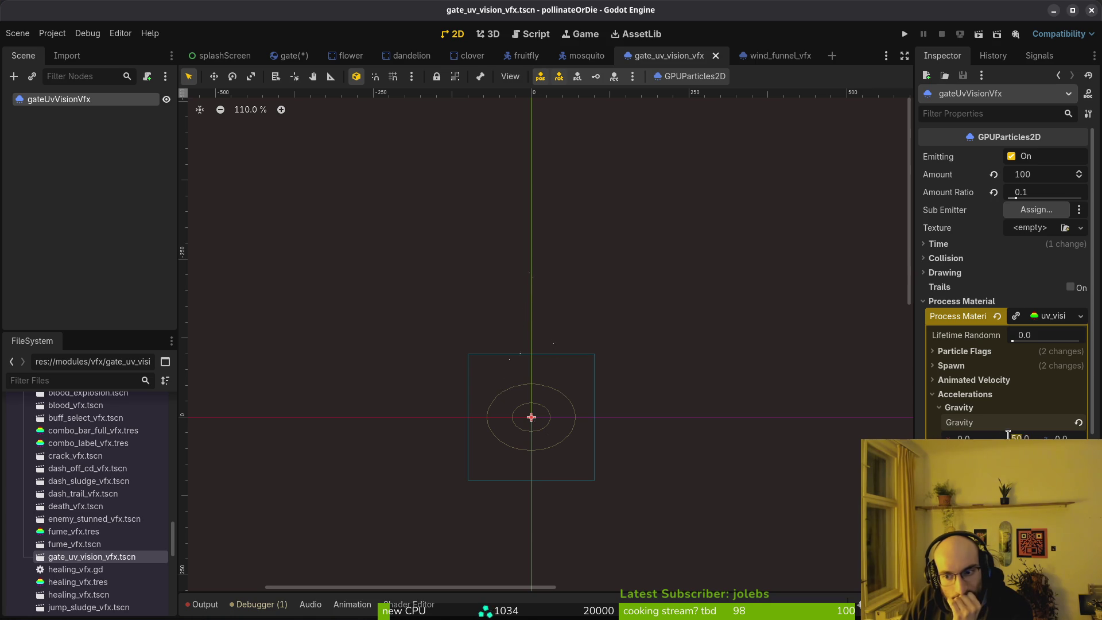
text(50)
key(Return)
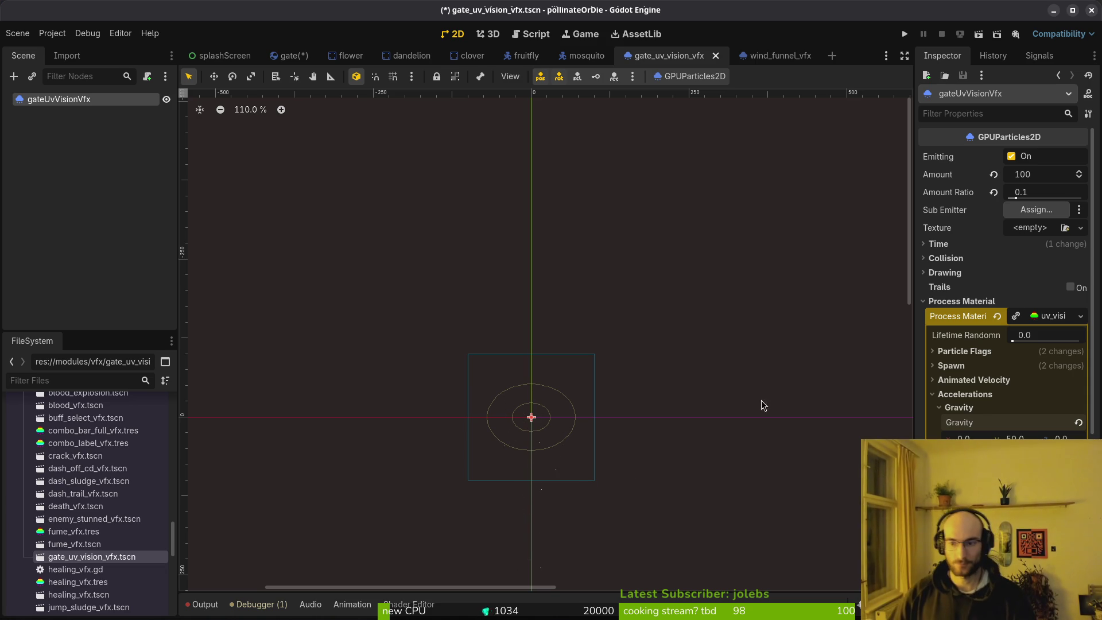
key(ctrl+s)
drag(530, 461, 542, 331)
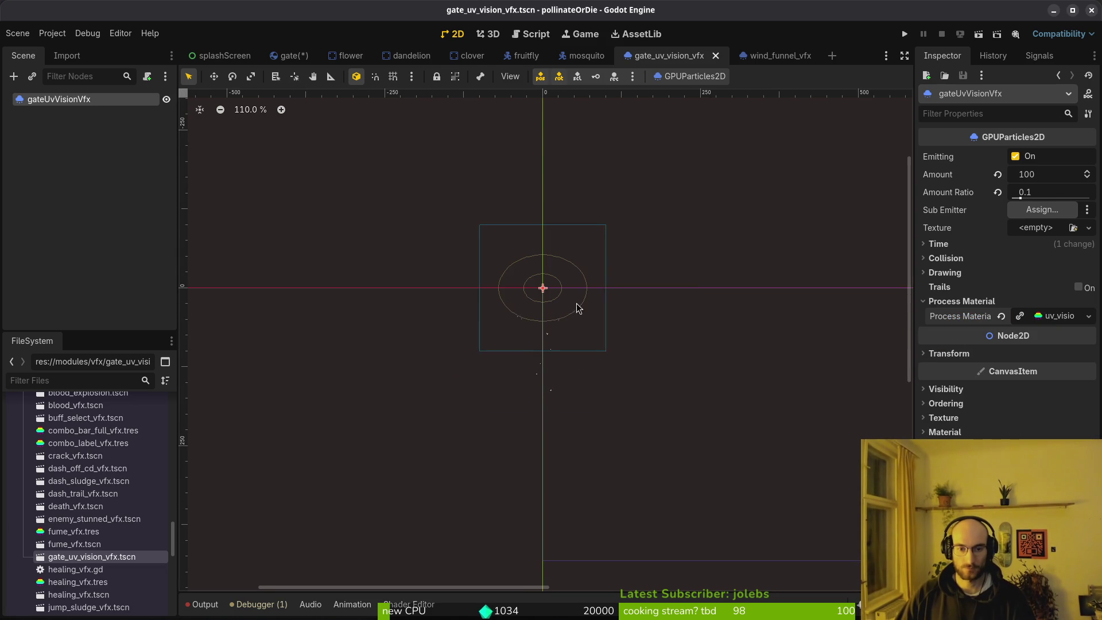
Step: Move gateUvVisionVfx about 46 px above the gate's collision block and save the gate scene
click(304, 57)
scroll(534, 320, up, 6)
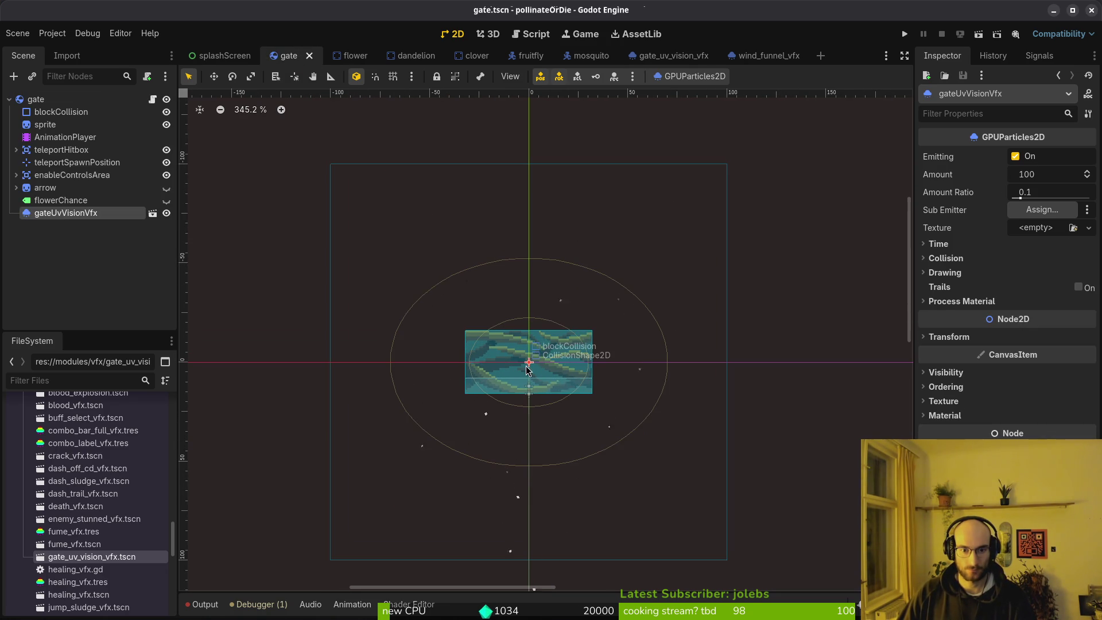
drag(527, 369, 529, 206)
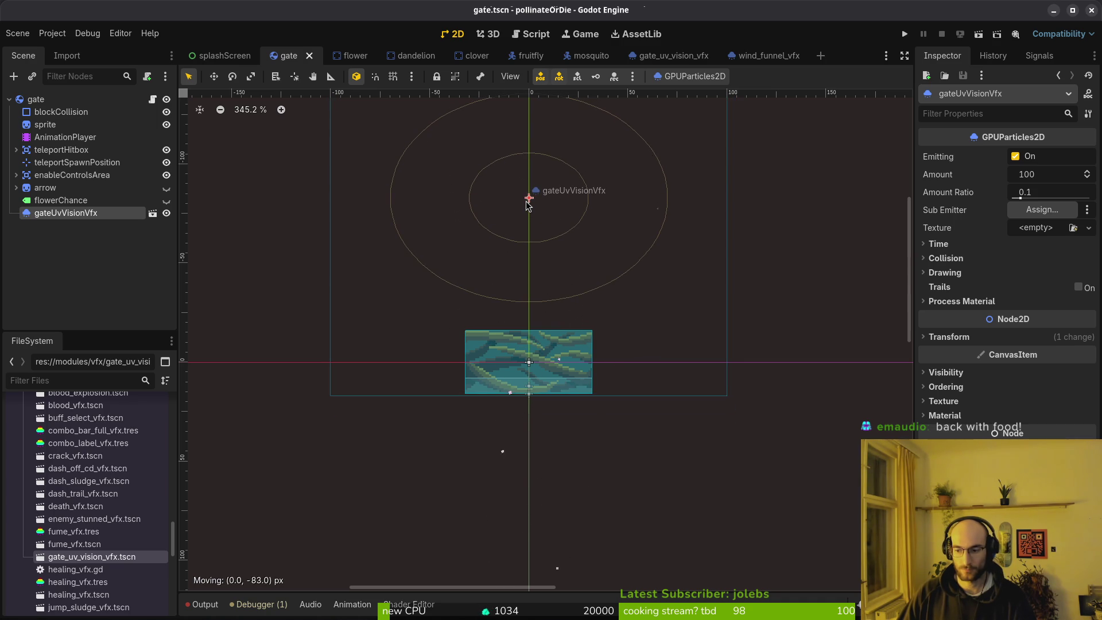
drag(529, 211, 529, 280)
key(ctrl+s)
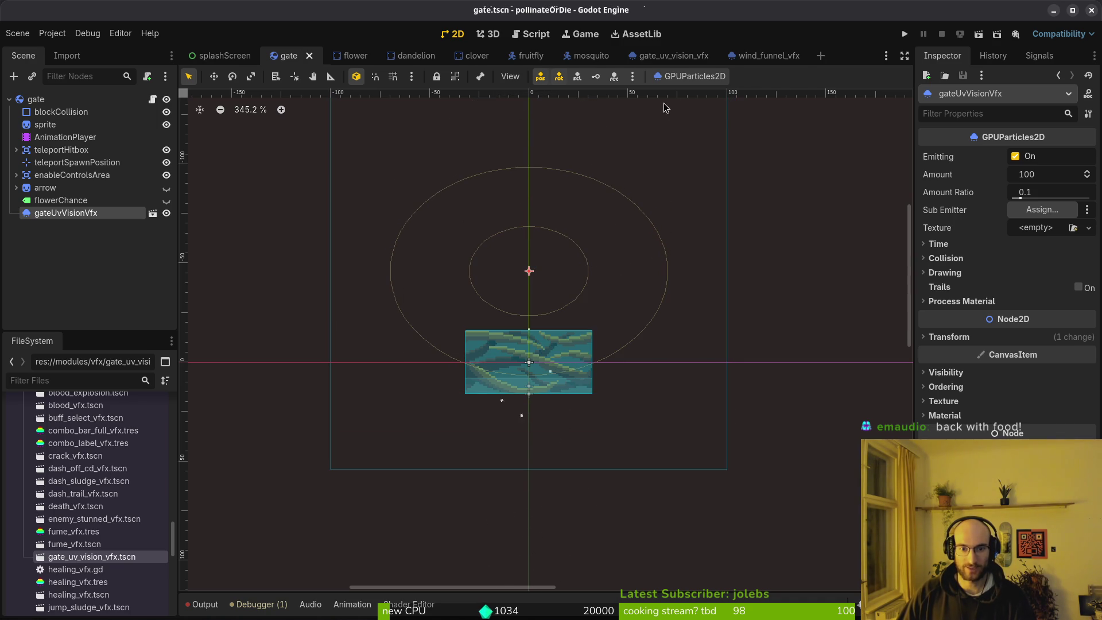
click(683, 55)
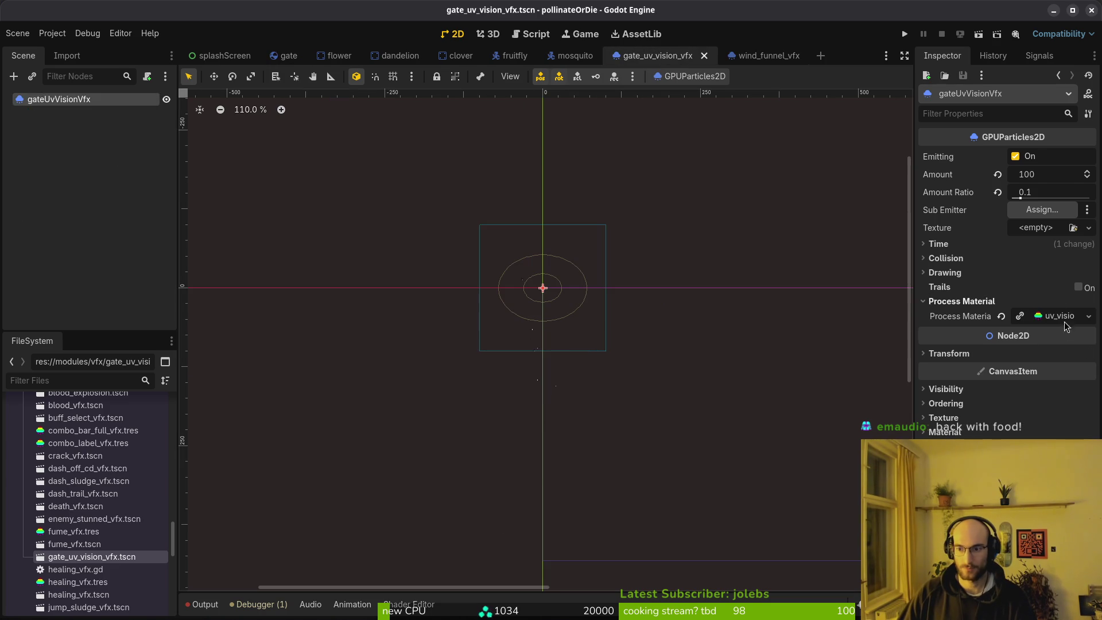
Step: Drop the particles' gravity y from 50 to 30 and reduce the inner emission ring value
click(1036, 315)
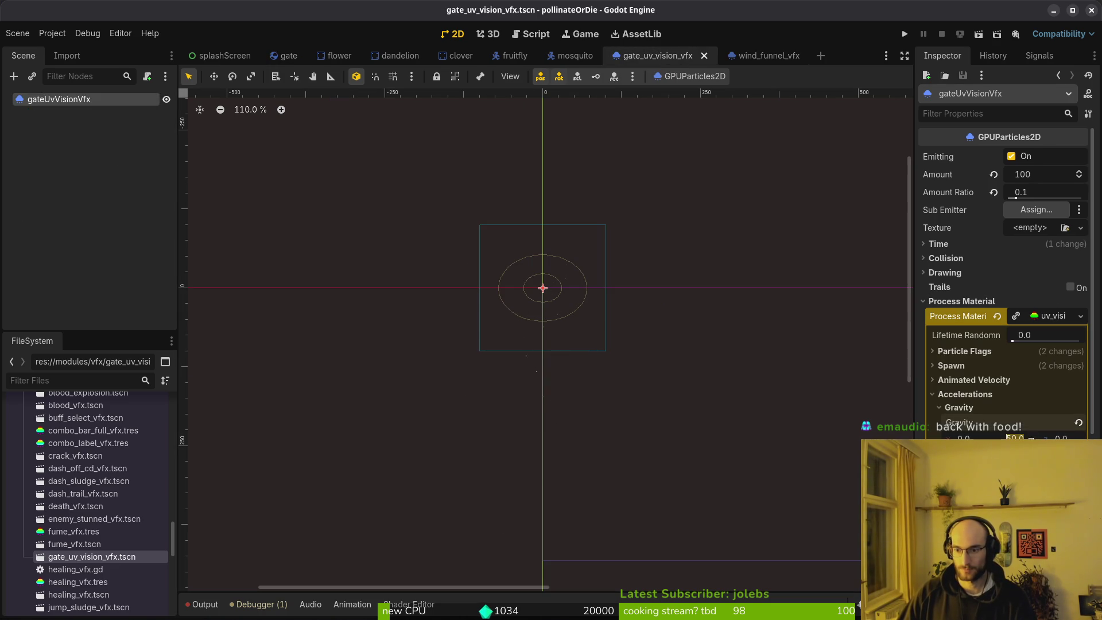
drag(1014, 438, 998, 437)
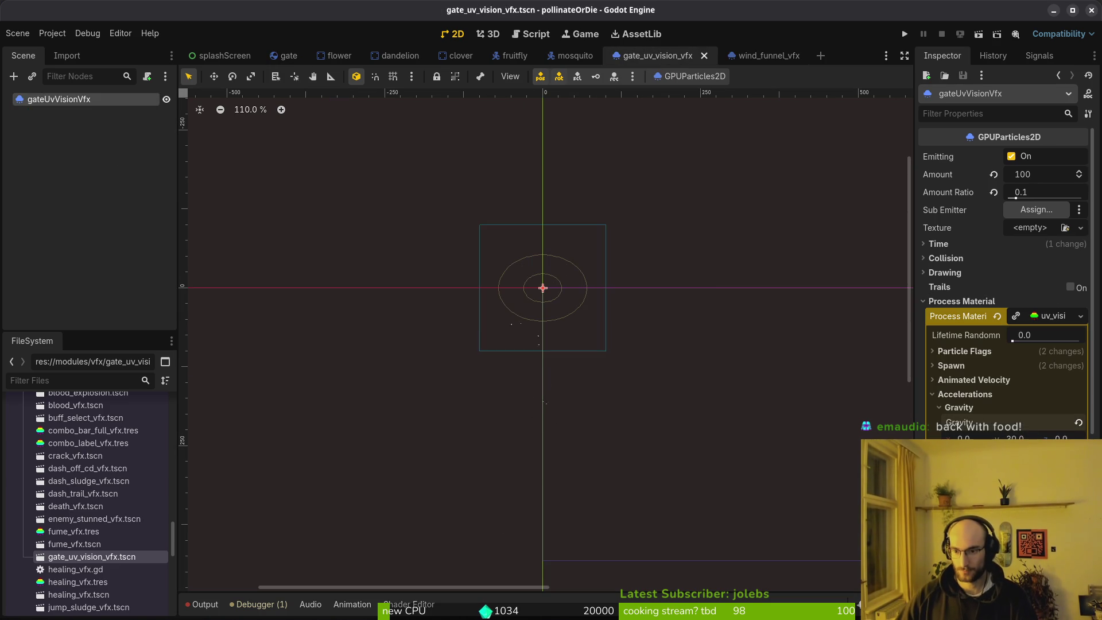
scroll(561, 297, up, 5)
click(965, 393)
click(951, 365)
click(979, 383)
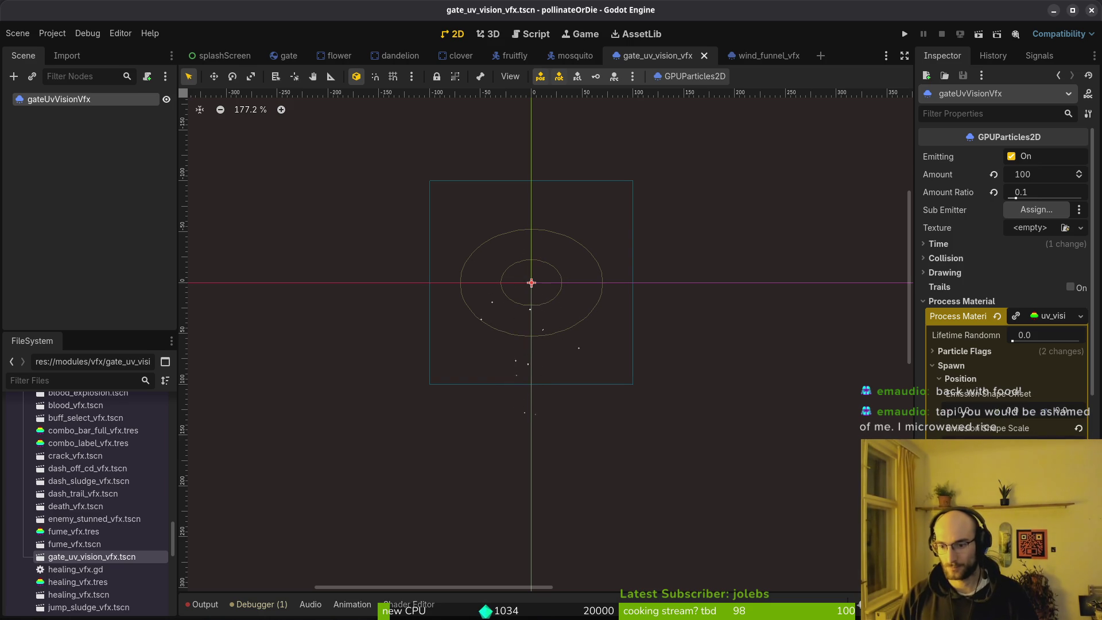
key(Return)
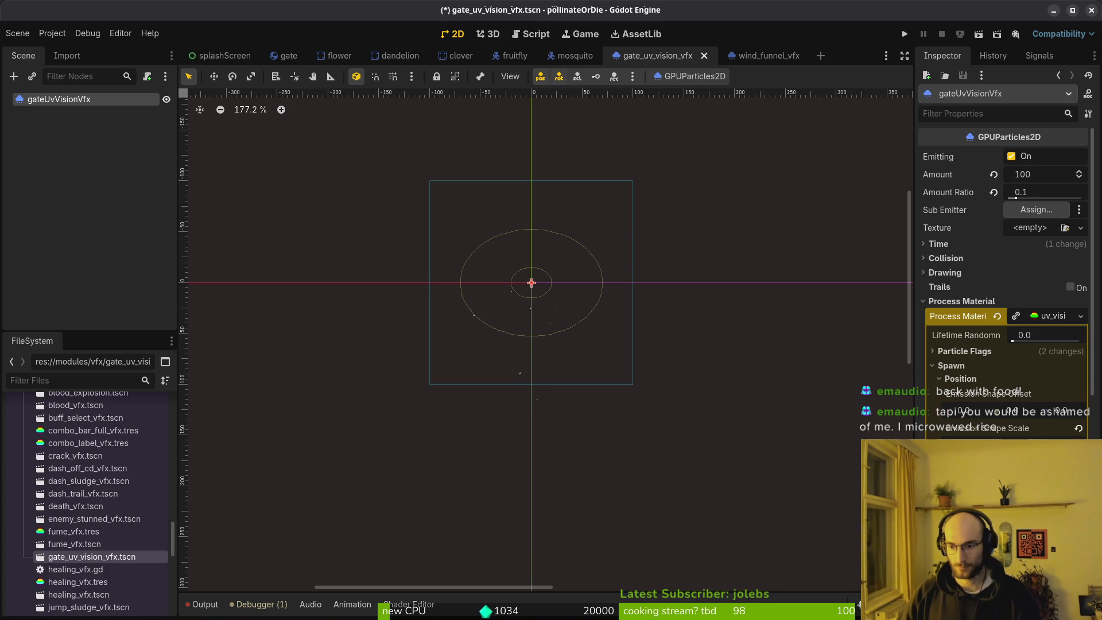
key(F5)
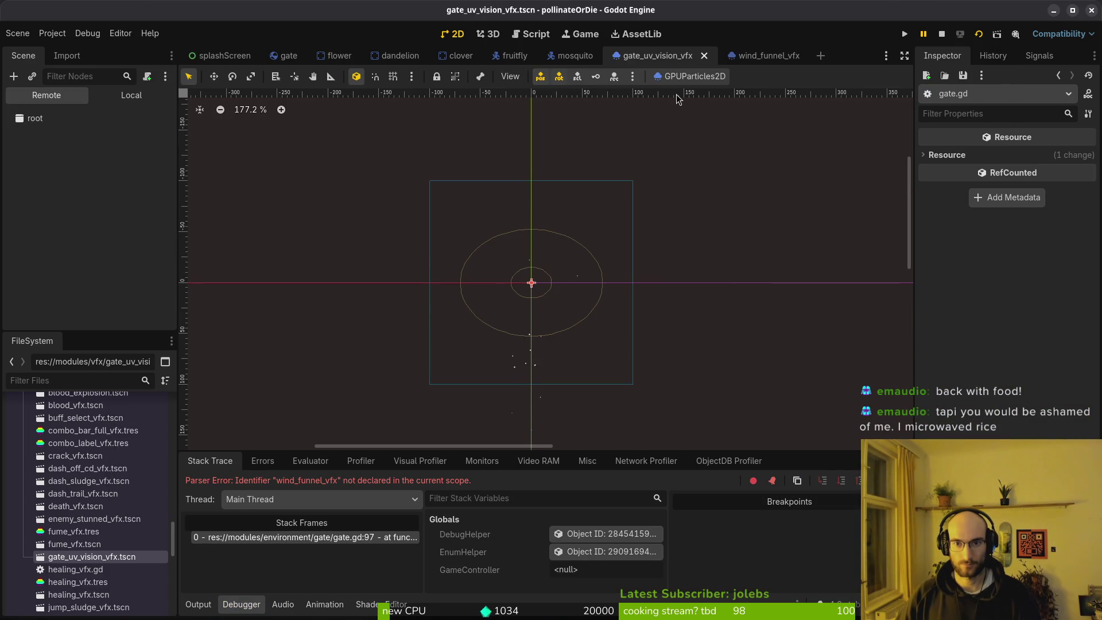
Step: Stop the test run and check the wind_funnel_vfx parser error in the Debugger
click(131, 95)
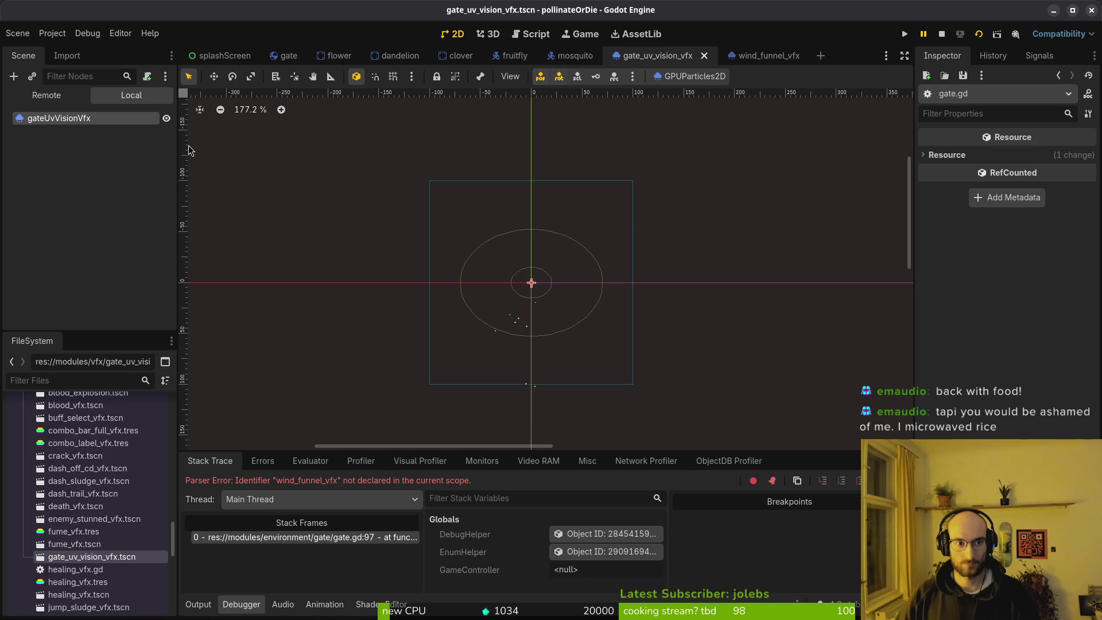
click(117, 119)
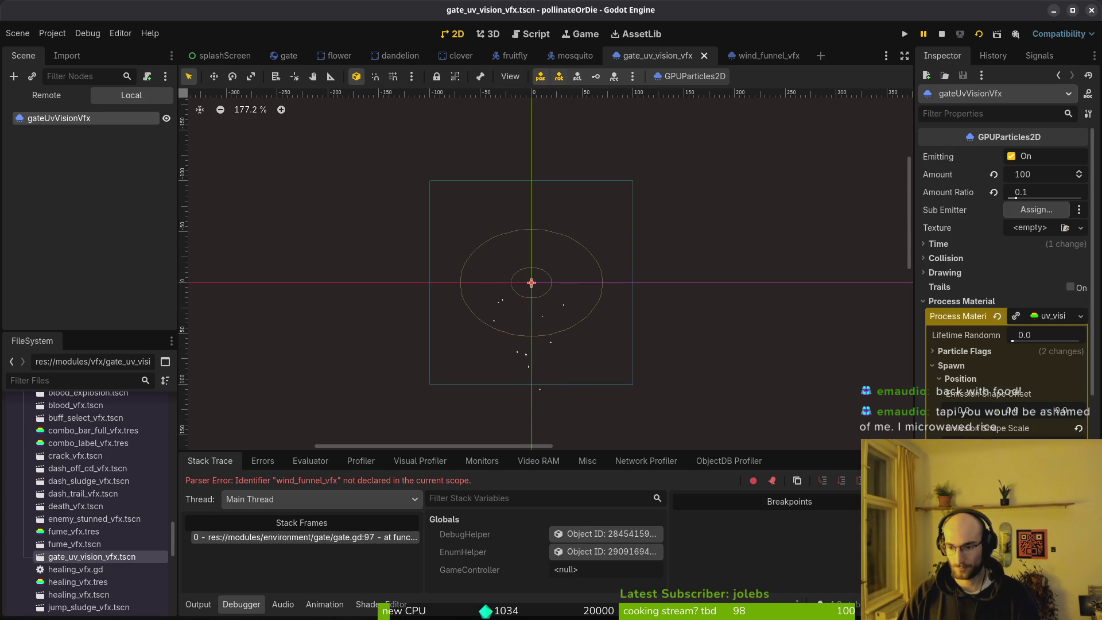
click(942, 34)
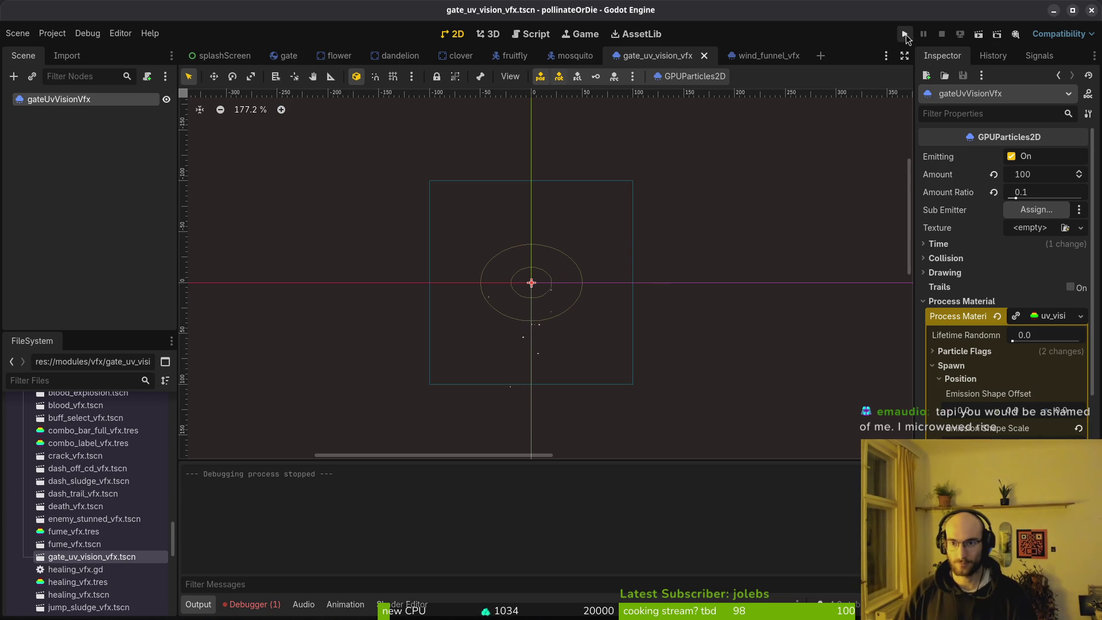
click(251, 604)
click(274, 461)
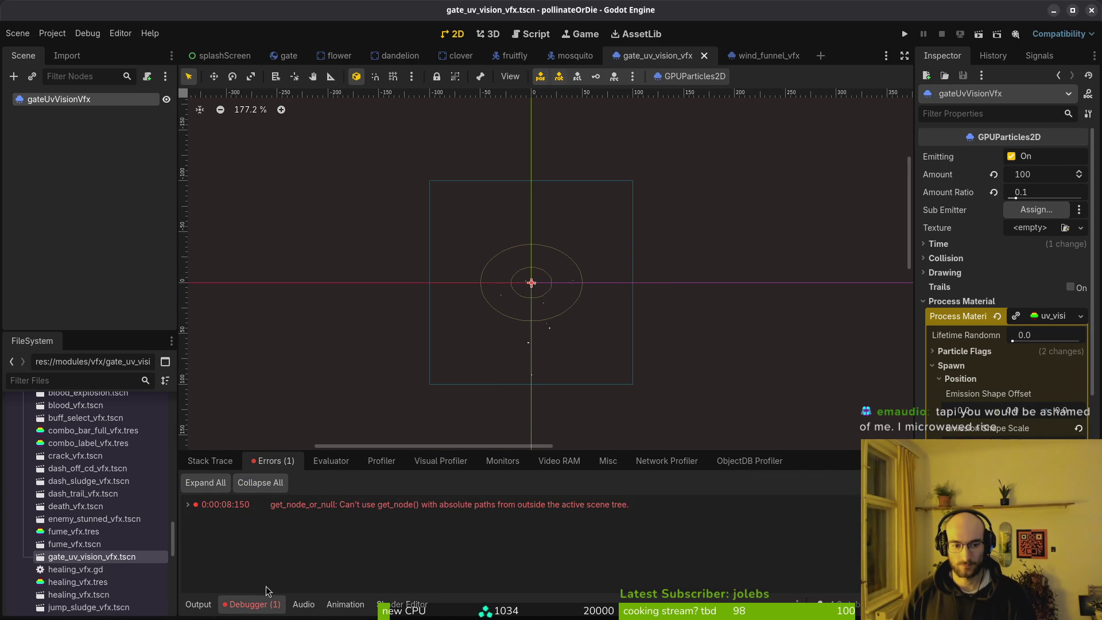
click(211, 461)
Step: Run the game again, then view the gate scene's local node tree
click(905, 34)
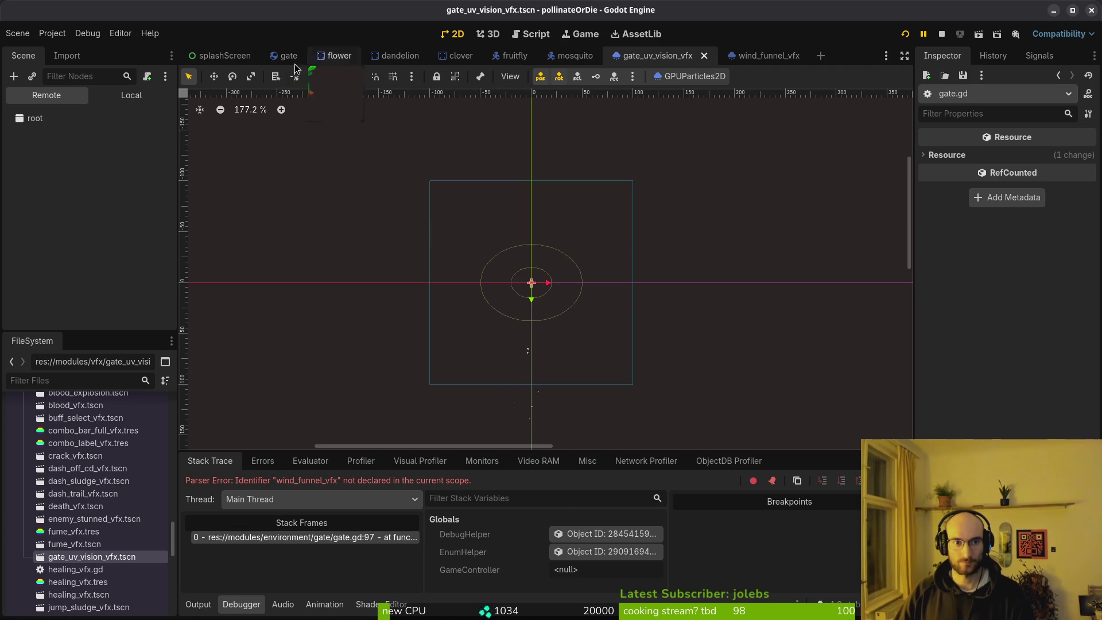
click(287, 58)
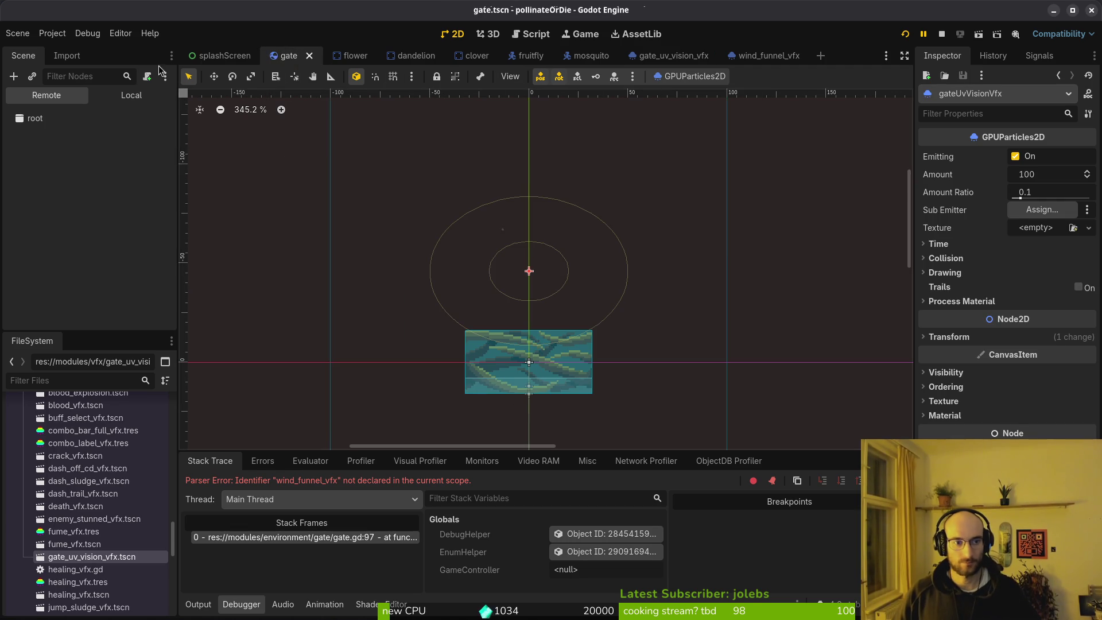
click(131, 95)
key(F8)
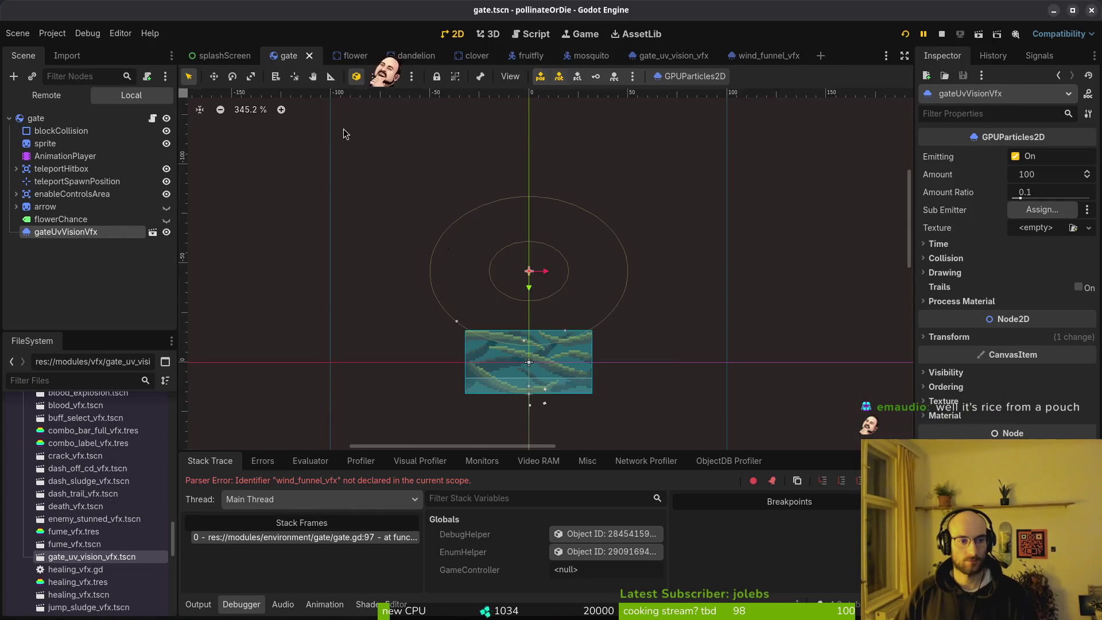
key(alt+Tab)
Step: Complete the uv_vision_vfx onready node path as $gateUvVisionVfx
text(a)
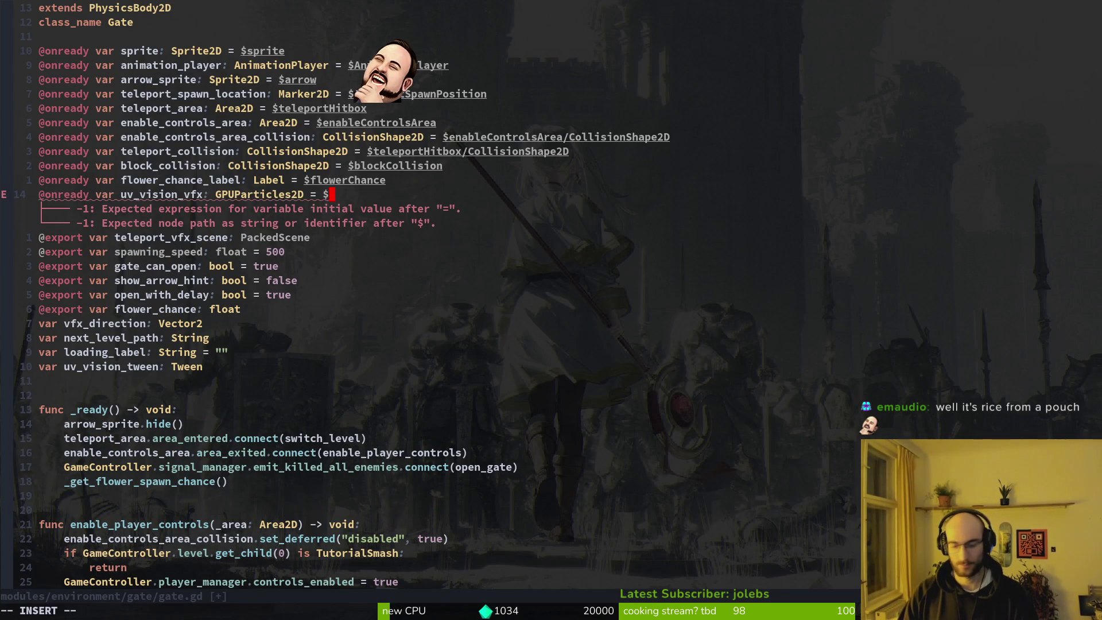
text(gate)
key(Return)
key(Escape)
key(alt+Tab)
key(alt+Tab)
scroll(408, 301, down, 20)
scroll(412, 368, down, 1)
Step: Change line 97's target to uv_vision_vfx with a uv_vision_tween argument, and save
click(131, 223)
text(ind_fwgate)
key(Escape)
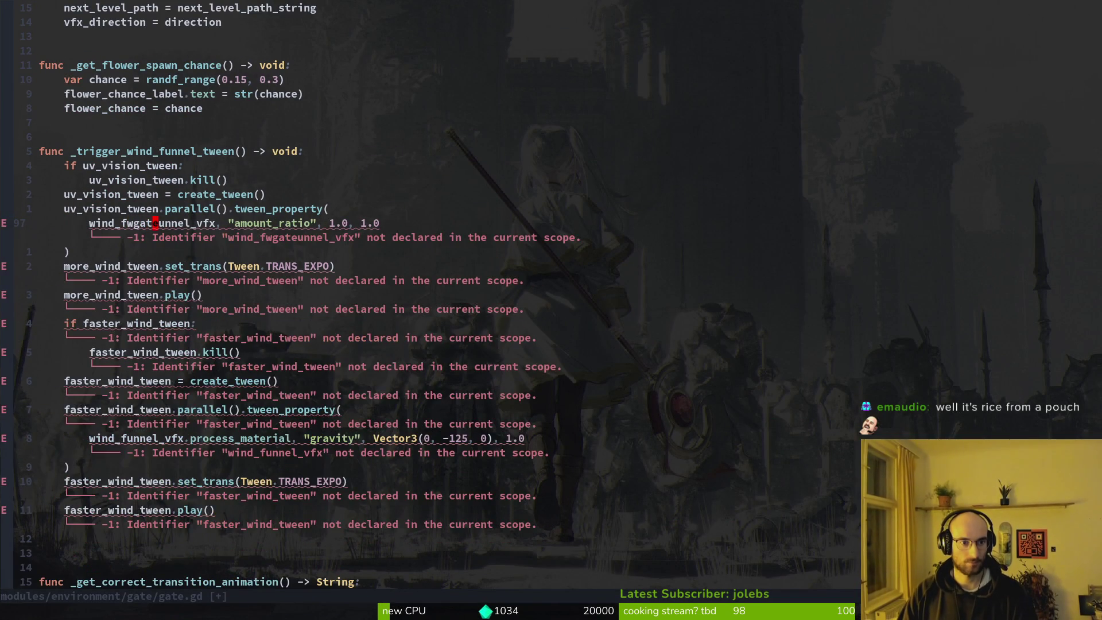
text(ciwgatevi)
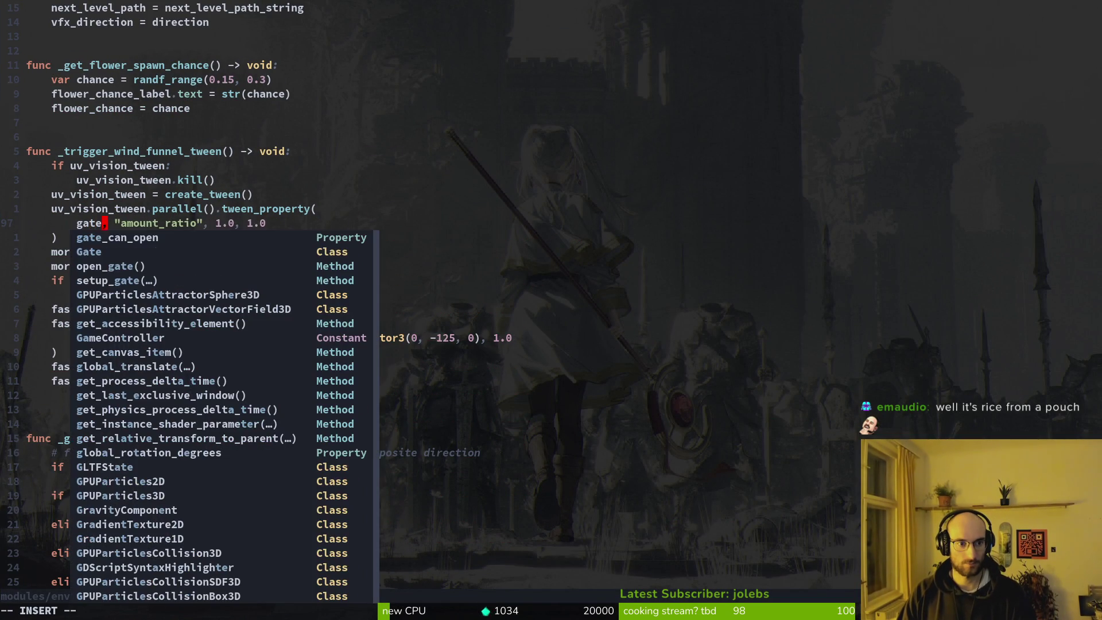
key(BackSpace)
key(BackSpace)
key(BackSpace)
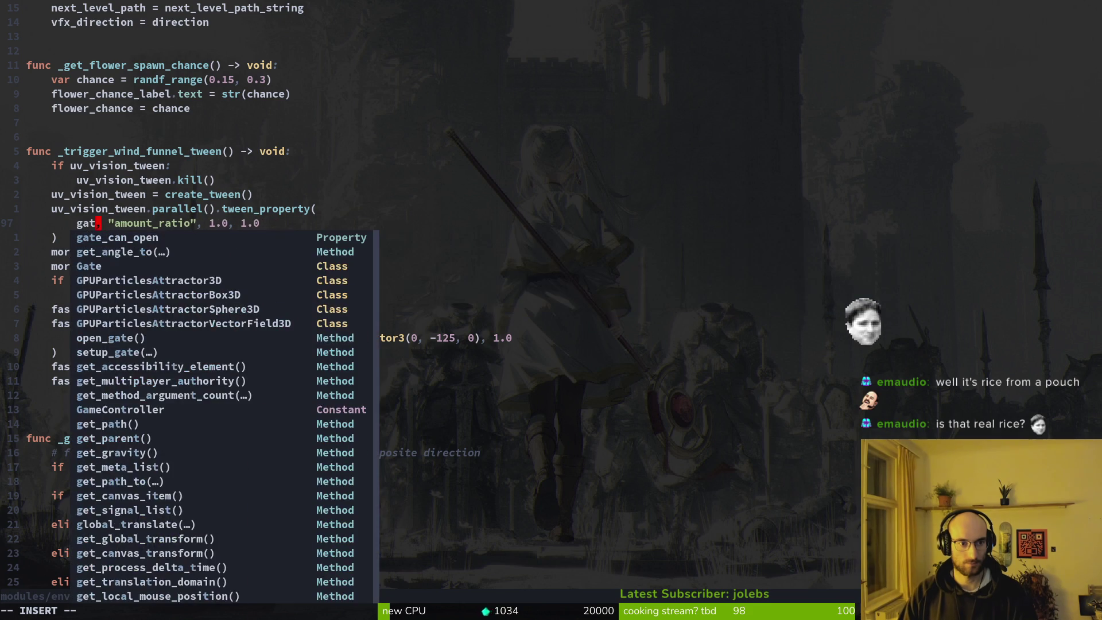
text(uv_vision_tween)
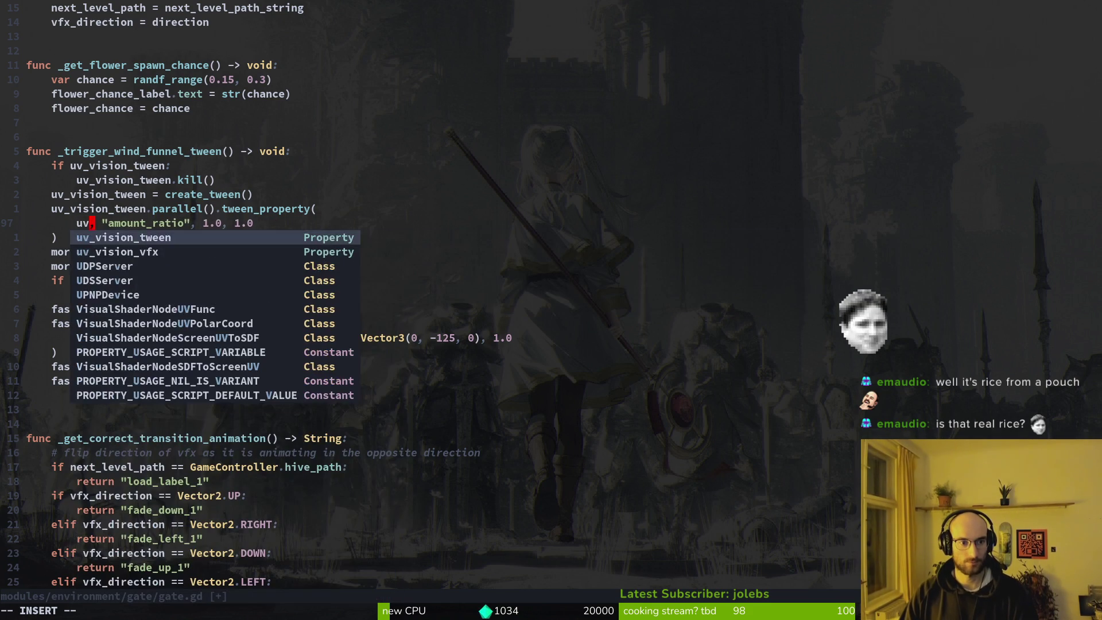
key(Escape)
text(ciwuv_vision_vfx)
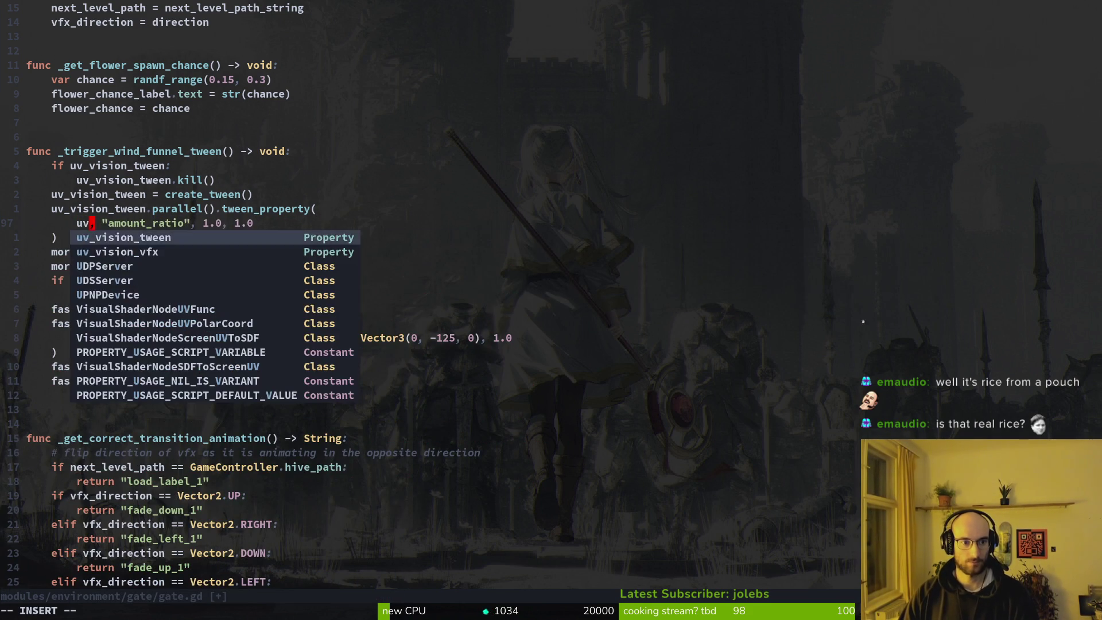
key(Escape)
text(:w)
key(Return)
Step: Replace both more_wind_tween references with uv_vision_tween taken from clipboard history
key(j)
key(j)
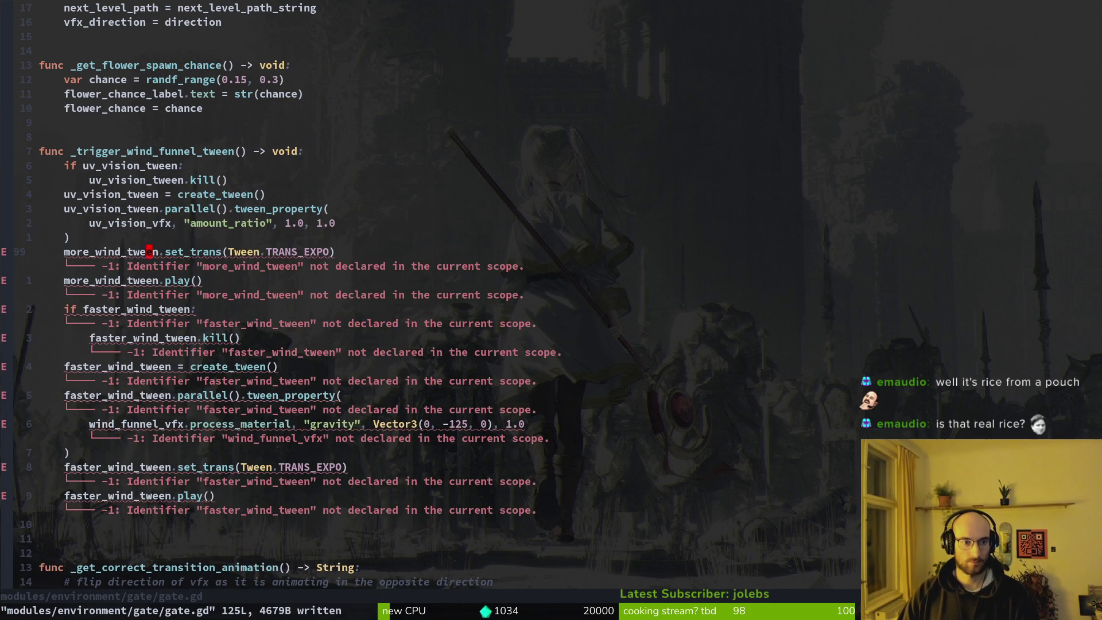
key(super+v)
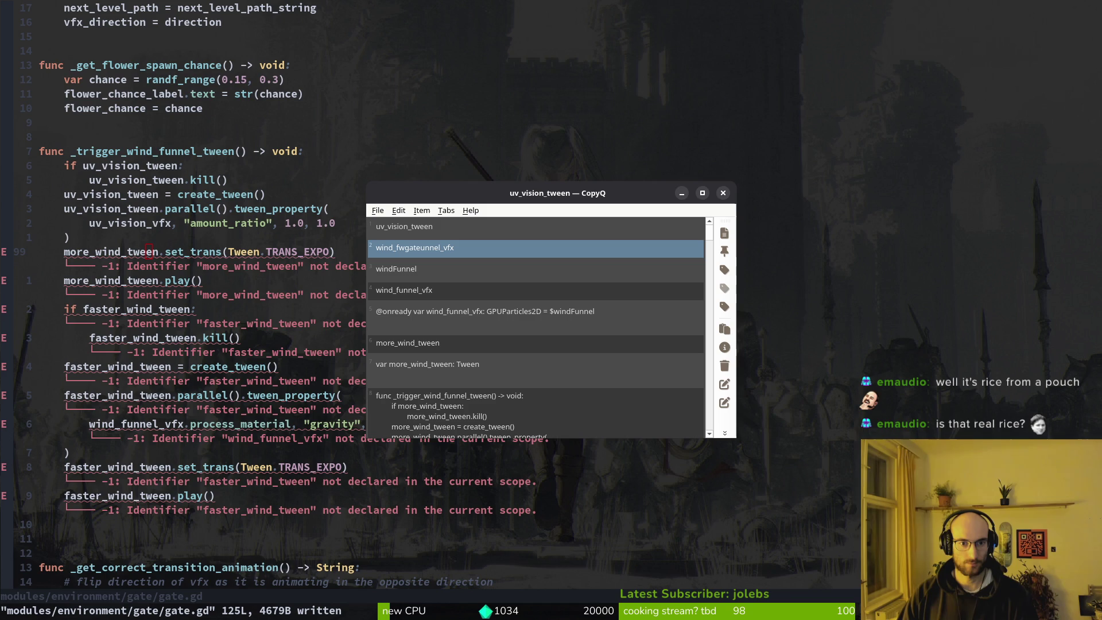
key(Up)
key(Return)
key(v)
key(i)
key(w)
key(p)
key(j)
key(v)
key(i)
key(w)
key(p)
key(j)
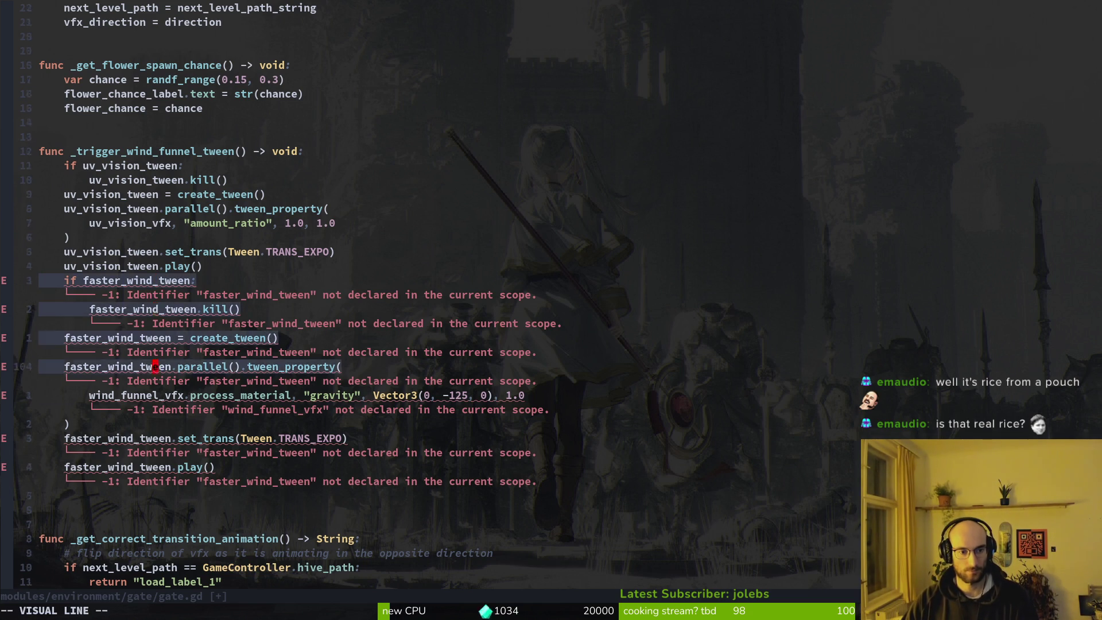
Step: Delete the faster_wind_tween block and its extra blank line, saving gate.gd
key(j)
key(j)
key(j)
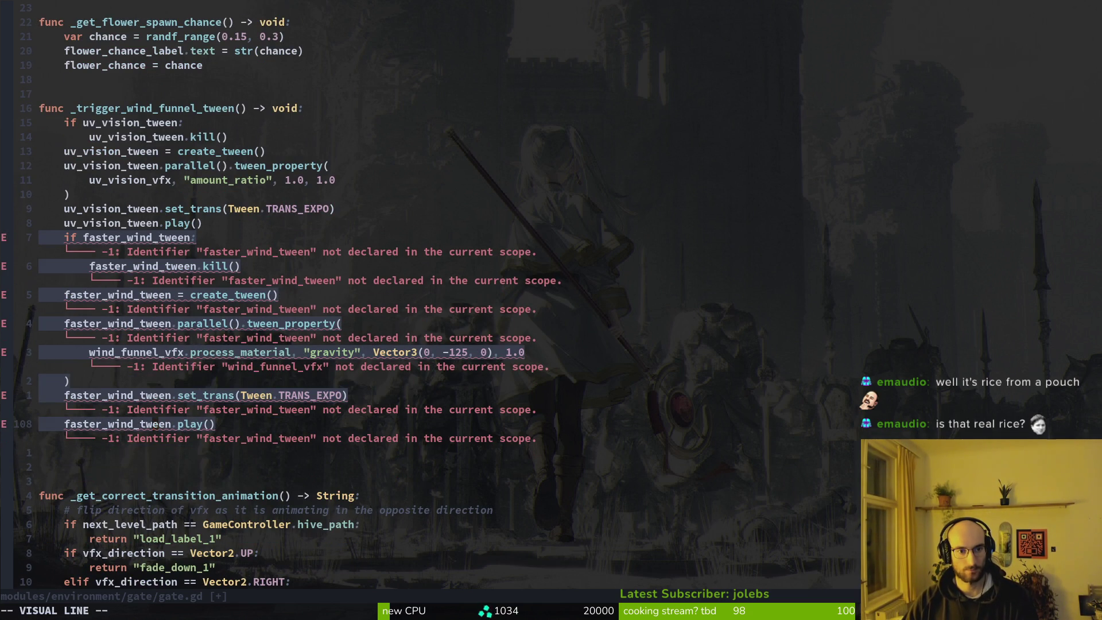
text(d:w)
key(Return)
key(d)
key(d)
text(:w)
key(Return)
Step: Start adding a parameter to the tween function's signature, then abandon it
key(k)
key(k)
key(k)
key(j)
key(k)
key(w)
key(w)
key(k)
key(k)
key(k)
key(w)
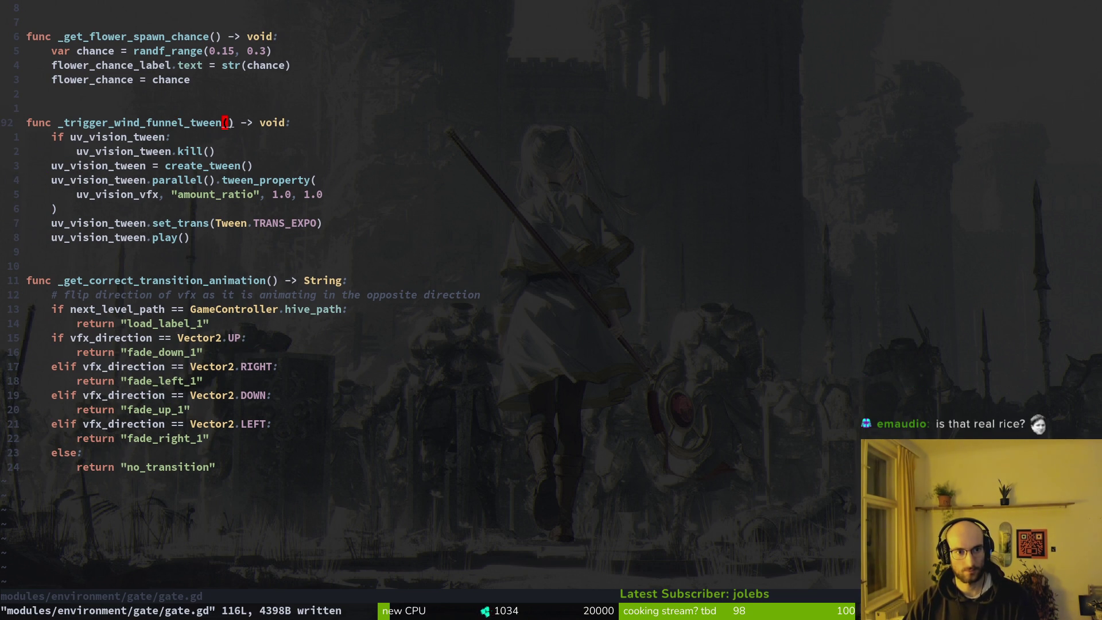
key(a)
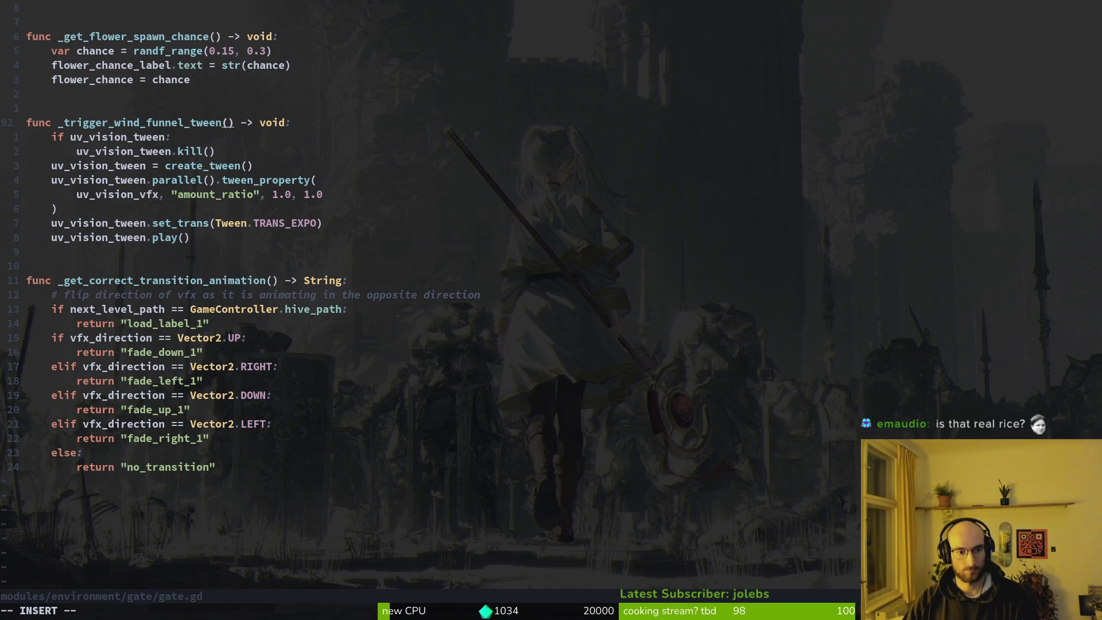
text(flo)
key(BackSpace)
key(BackSpace)
key(BackSpace)
key(Escape)
Step: Change the amount_ratio tween's 1.0 target to flower_chance and save gate.gd
key(j)
key(j)
key(j)
key(w)
key(w)
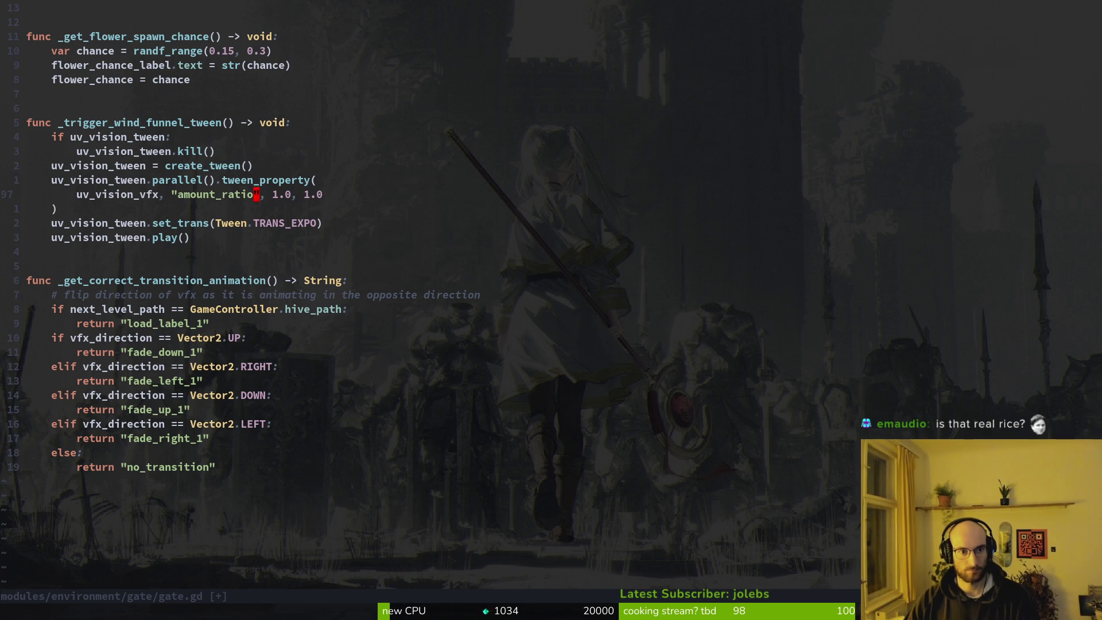
key(c)
key(t)
key(comma)
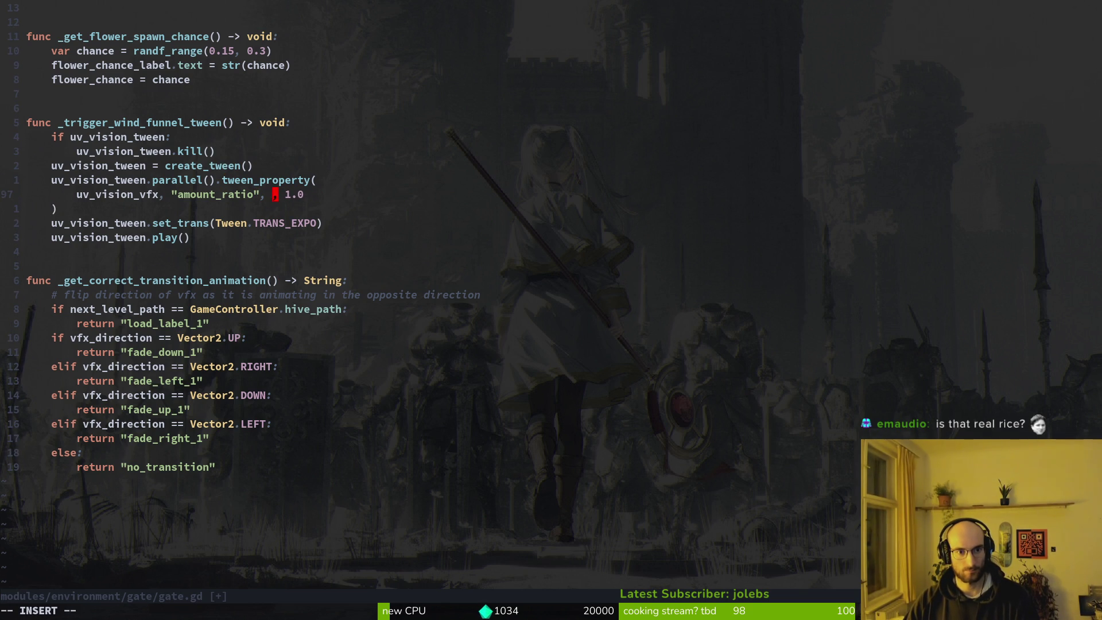
text(flo)
key(Tab)
key(Return)
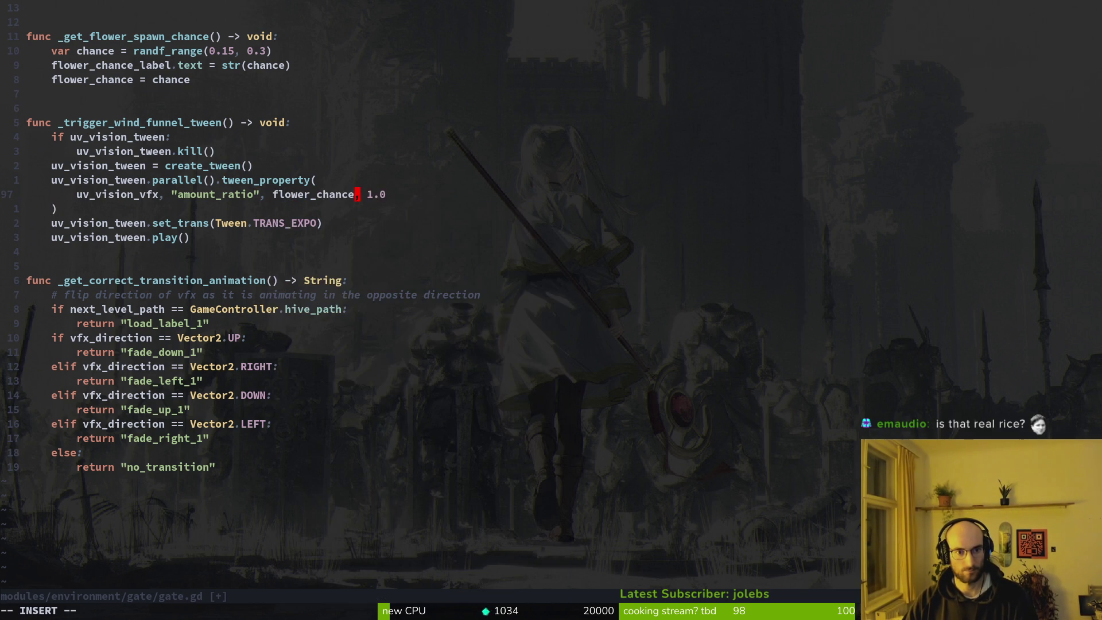
key(Escape)
text(:w)
key(Return)
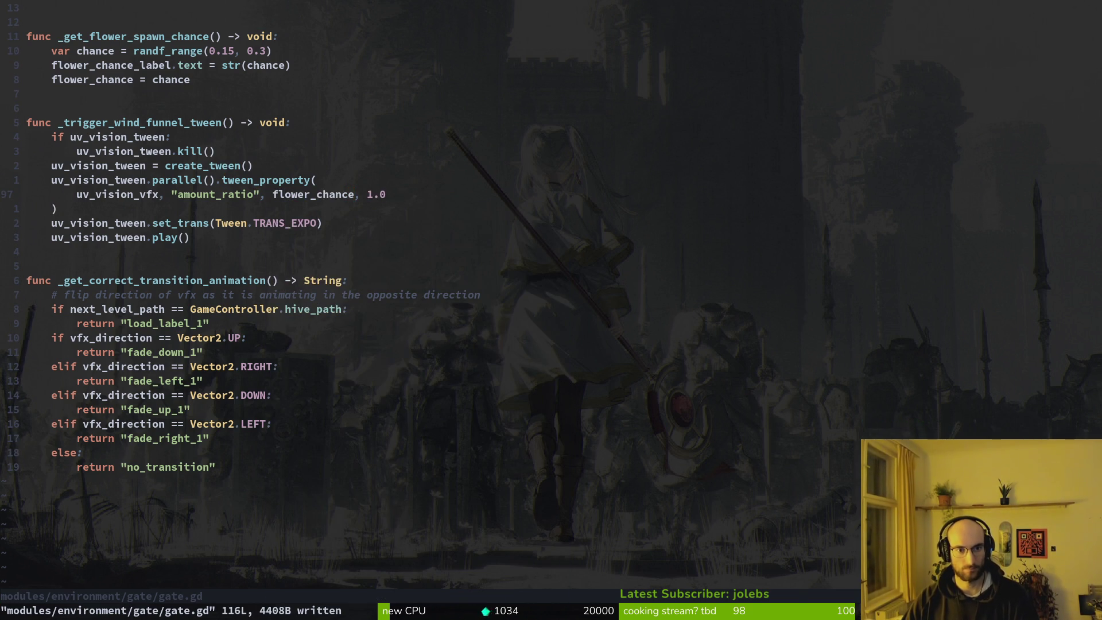
key(alt+Tab)
Step: Expand the uv_vision process material, then go to the gate_uv_vision_vfx scene's emitter settings
scroll(565, 350, down, 6)
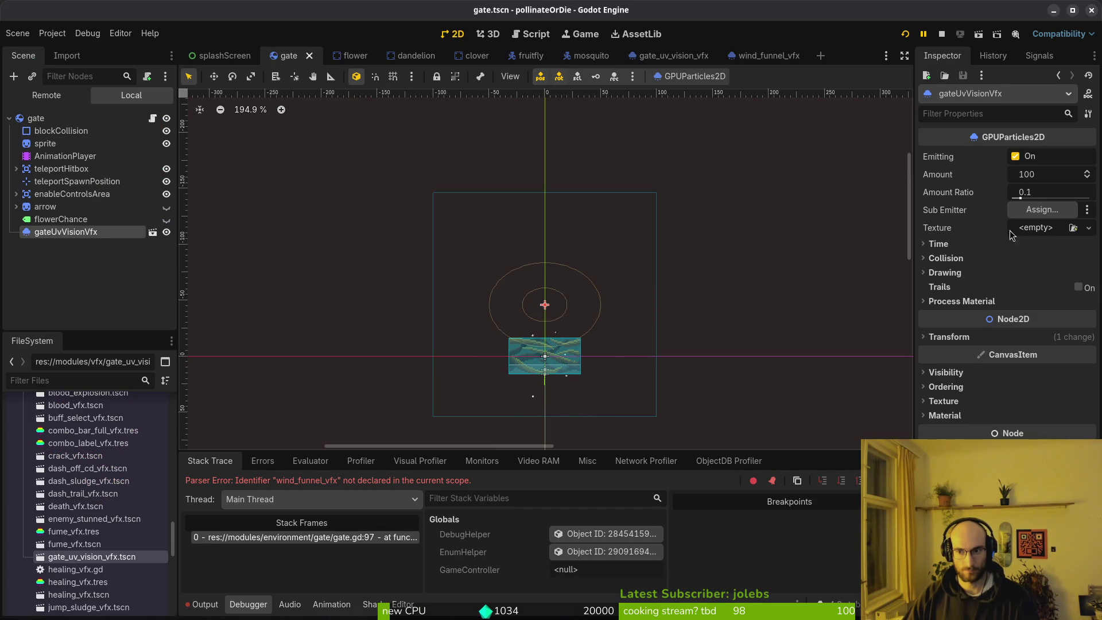
click(959, 301)
click(1048, 317)
click(689, 57)
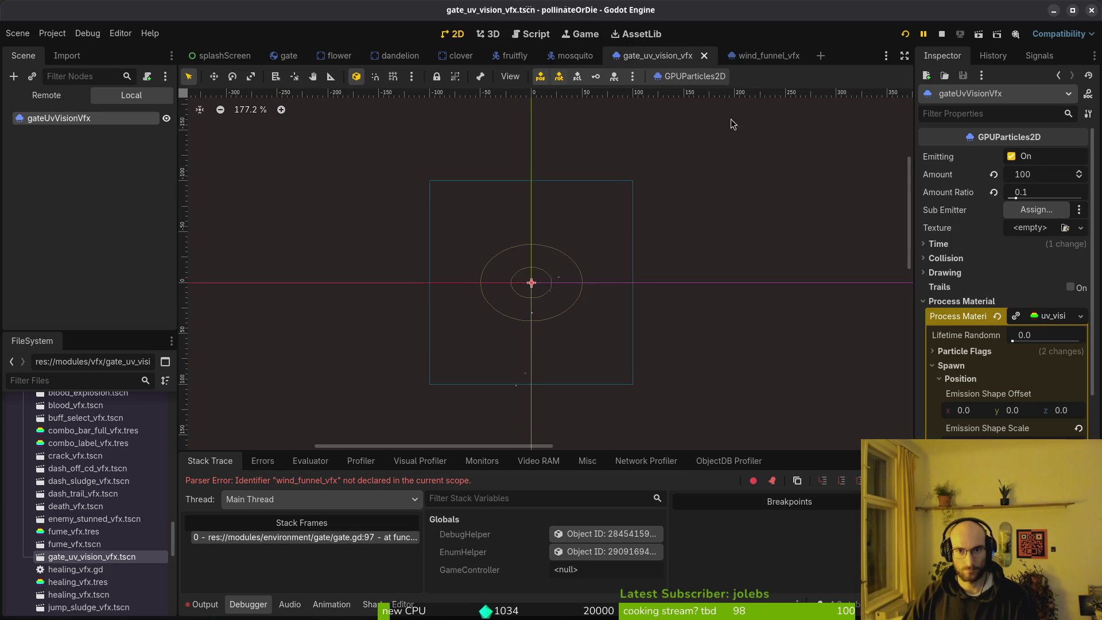
click(950, 365)
scroll(586, 252, down, 1)
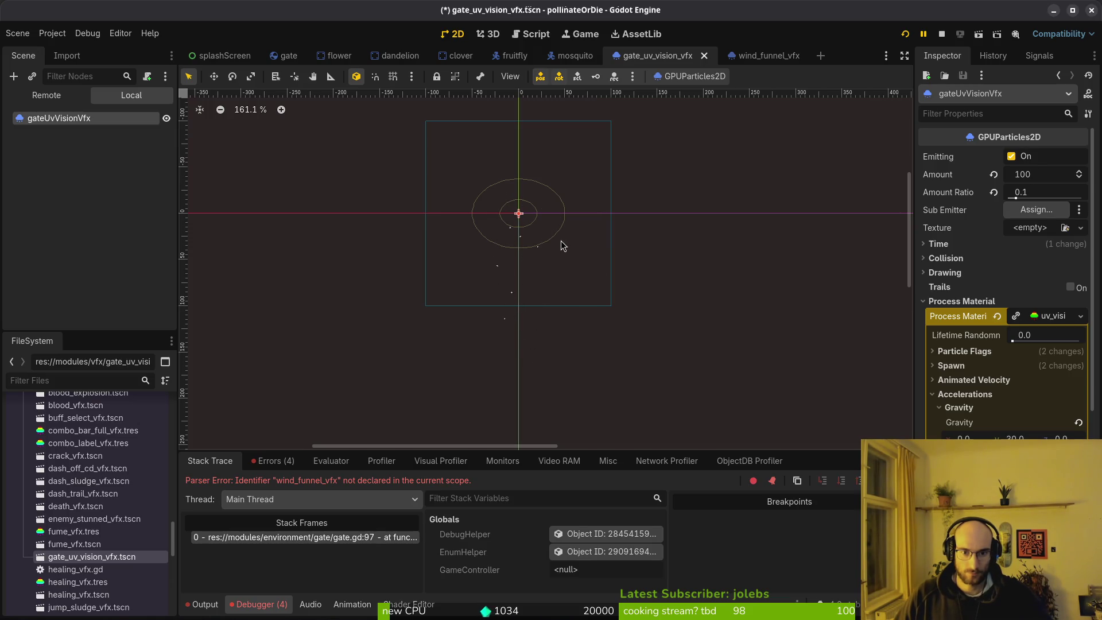
Step: Set the emitter Amount to 200 and Amount Ratio to 0.1, and save gate_uv_vision_vfx.tscn
click(1046, 175)
drag(1016, 198, 1091, 201)
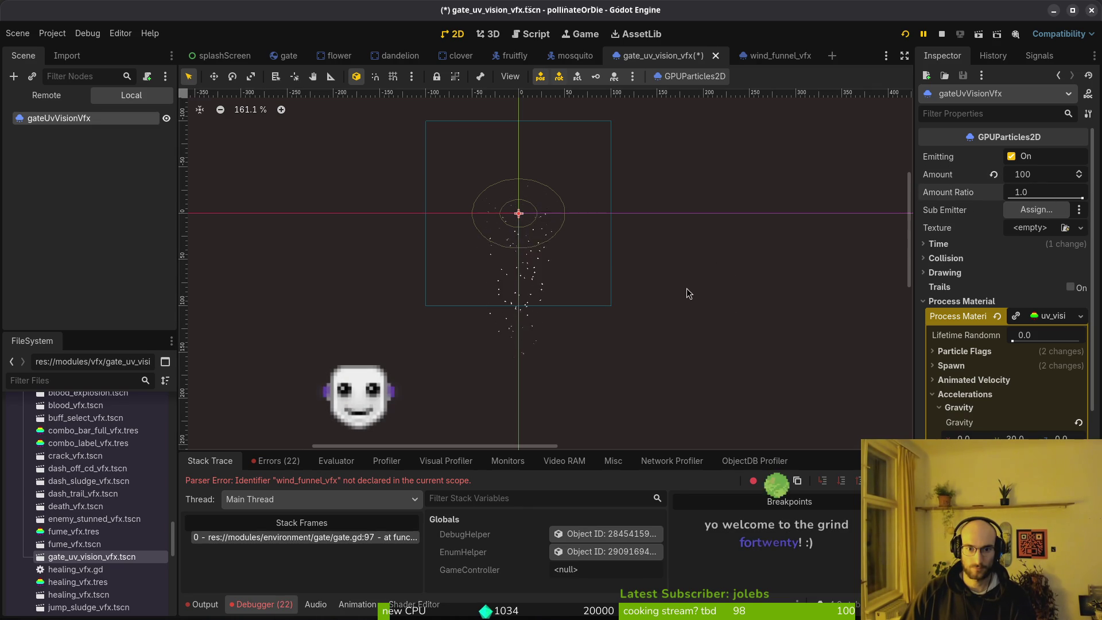
scroll(567, 287, up, 3)
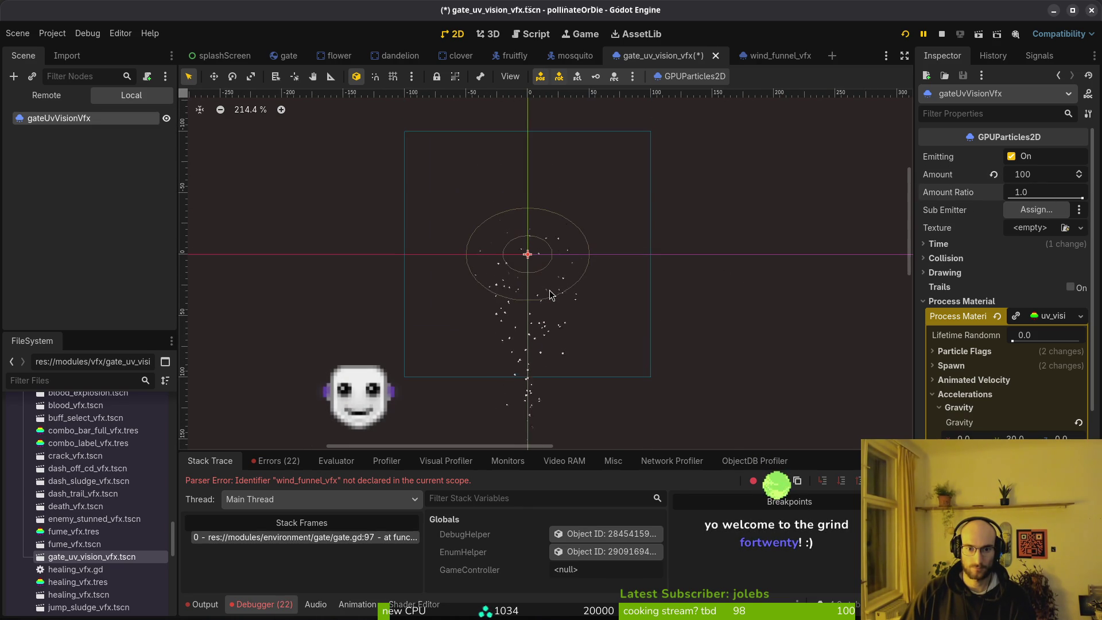
click(1039, 193)
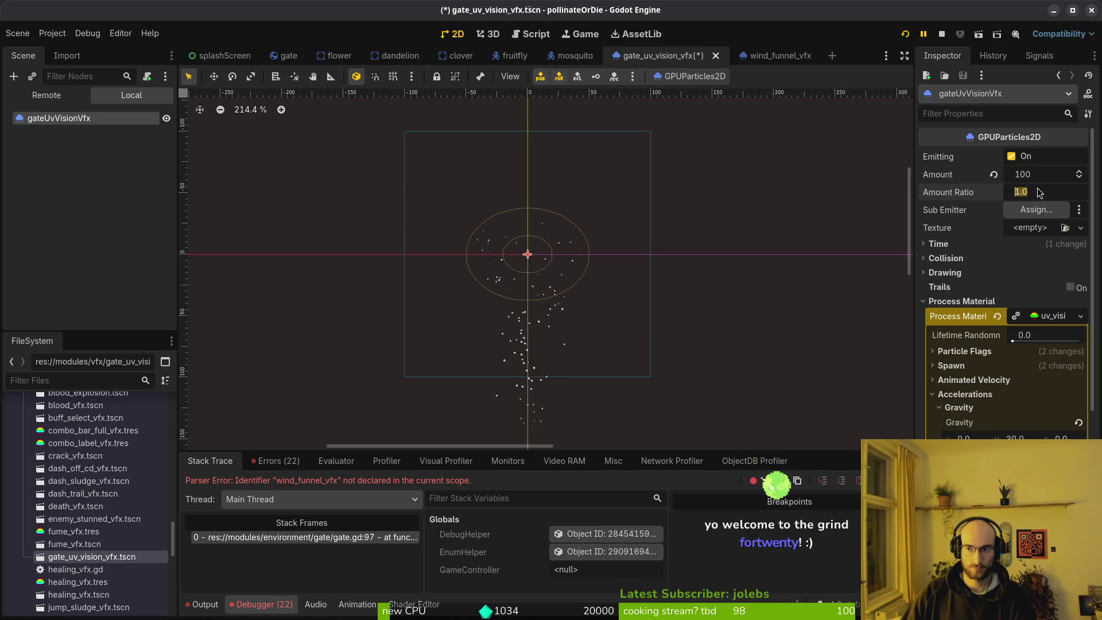
click(1055, 175)
text(200)
key(Return)
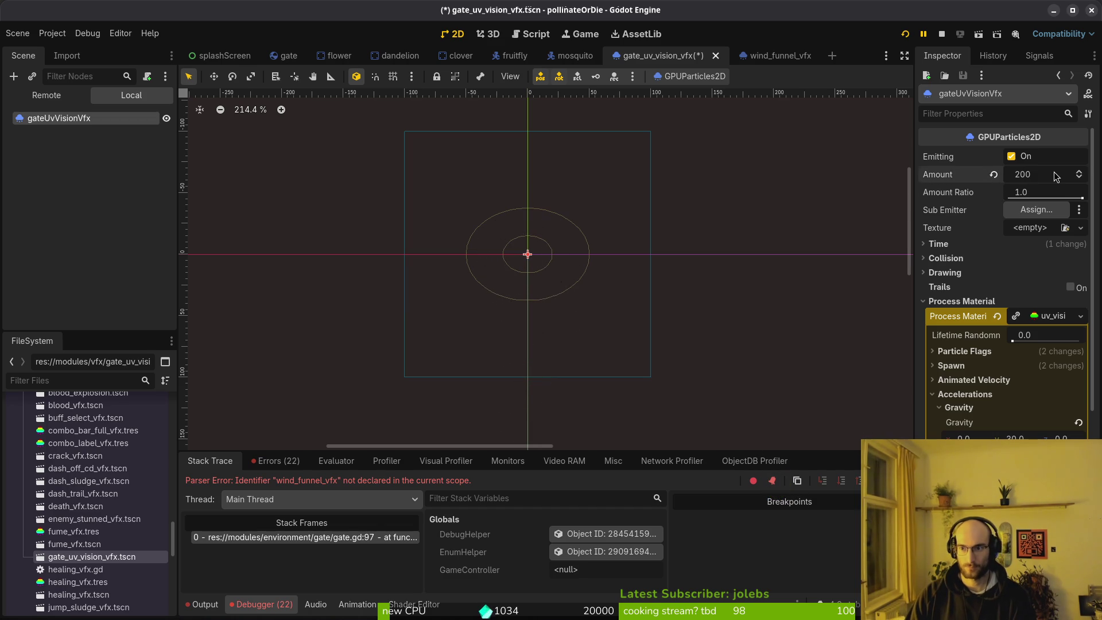
click(1052, 194)
text(0.1)
key(Return)
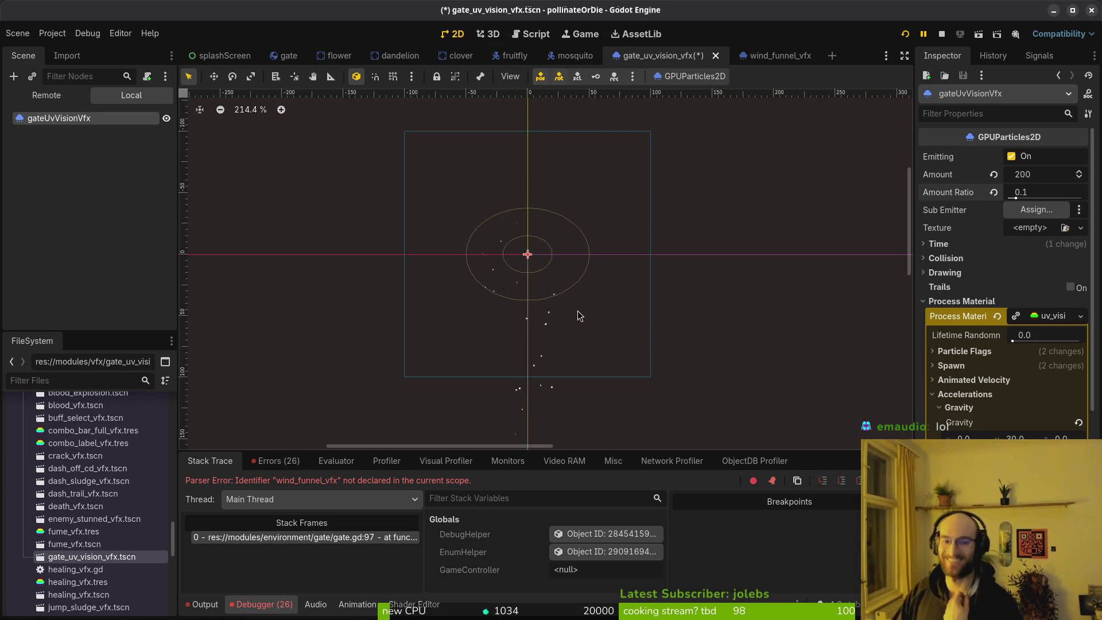
key(ctrl+s)
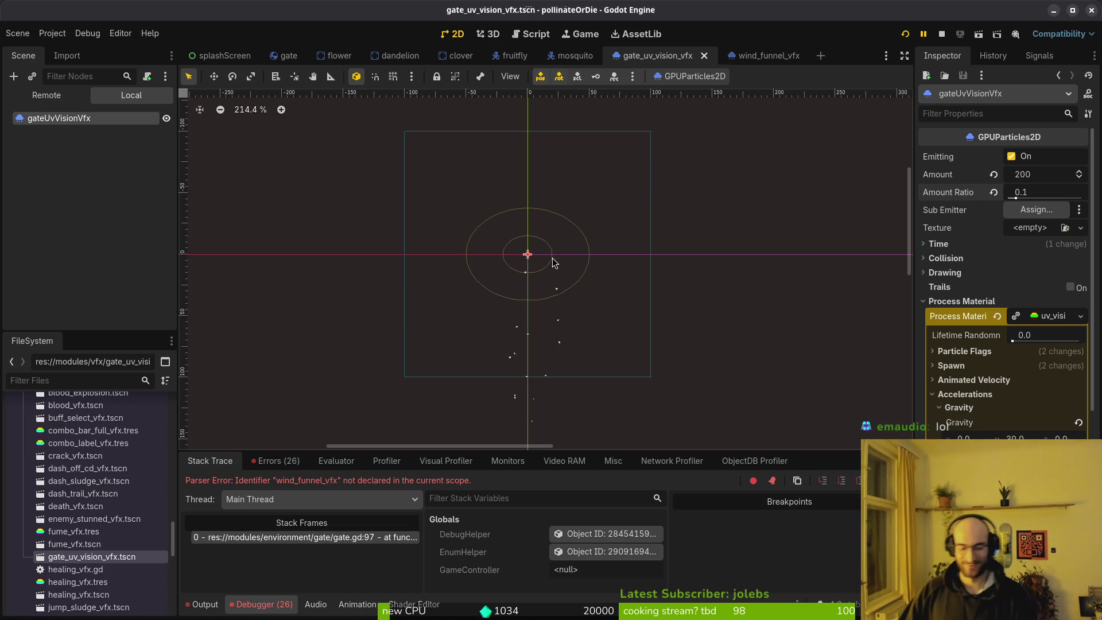
Step: In the gate scene, move gateUvVisionVfx higher above the gate and save
scroll(587, 229, down, 2)
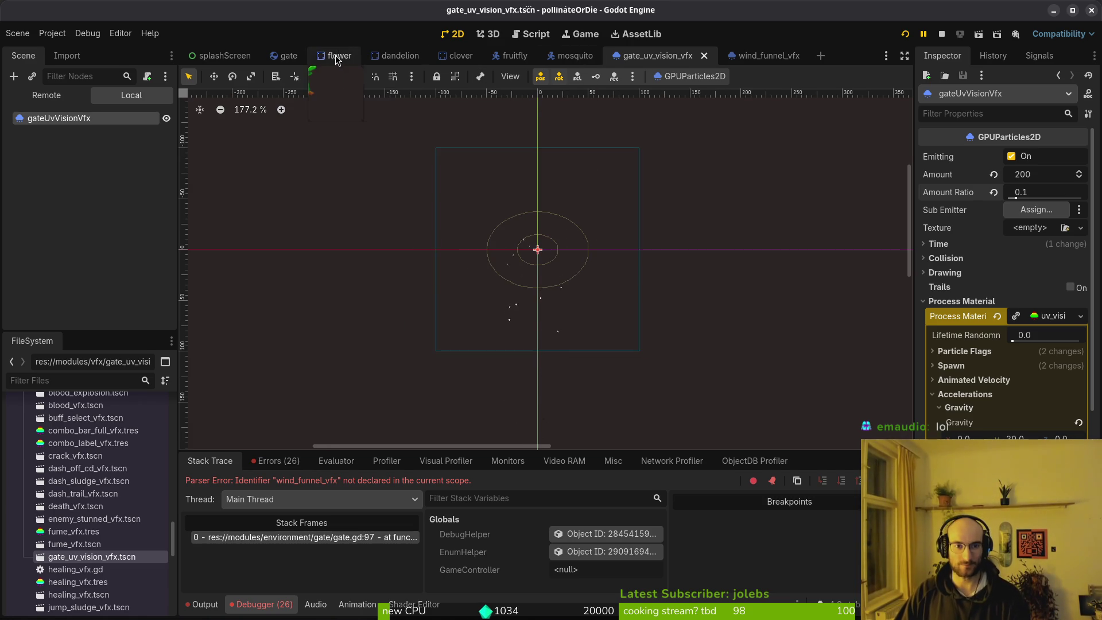
click(288, 55)
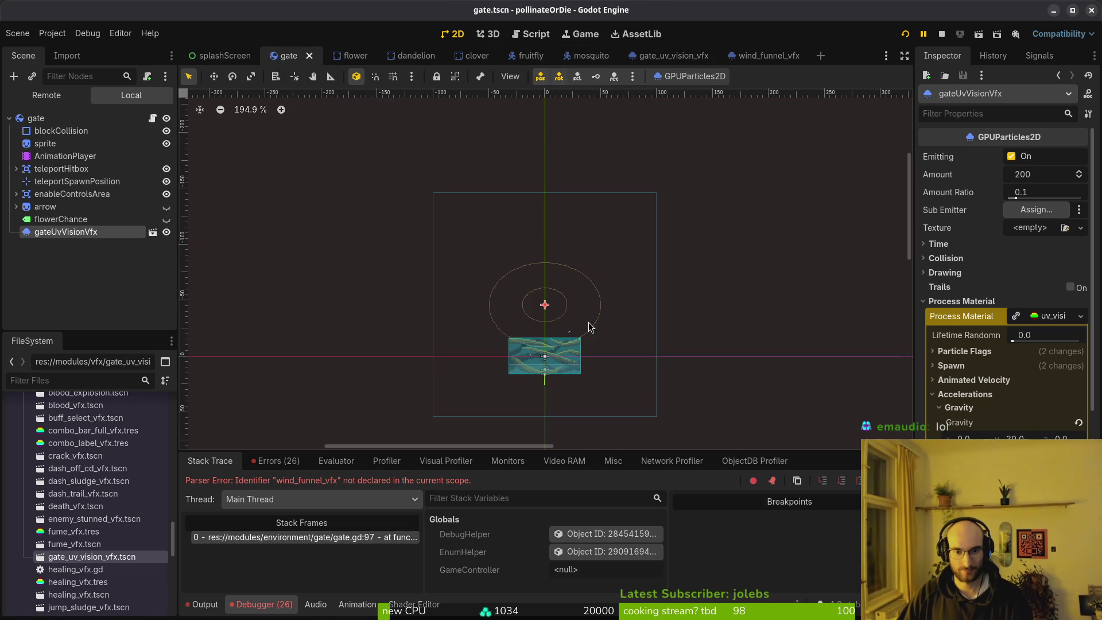
scroll(584, 360, down, 3)
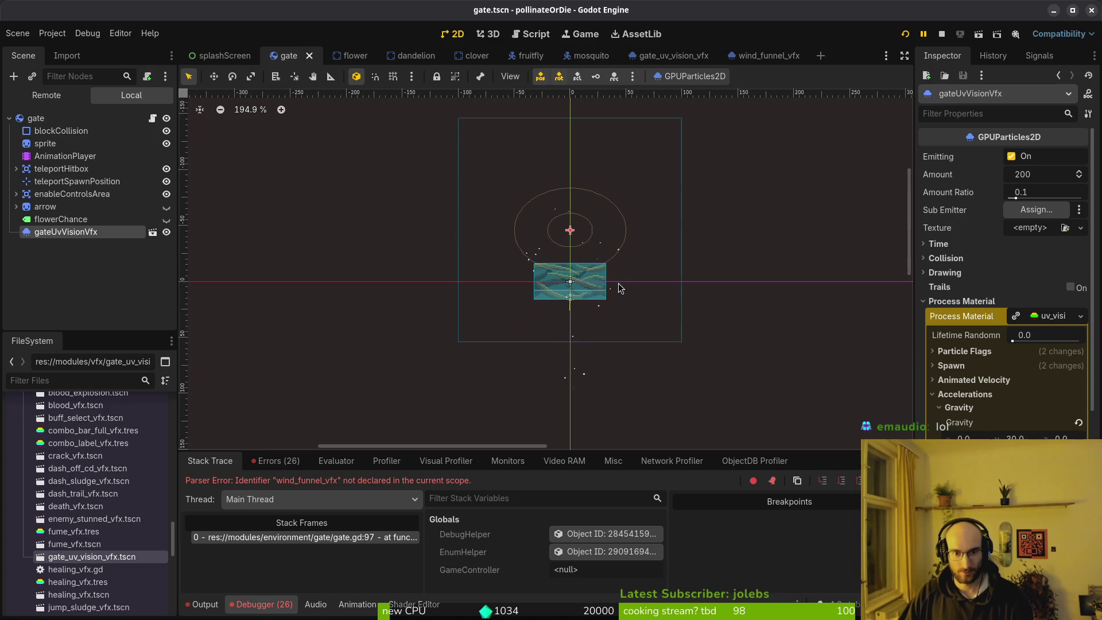
drag(570, 231, 569, 199)
scroll(574, 216, up, 5)
key(Right)
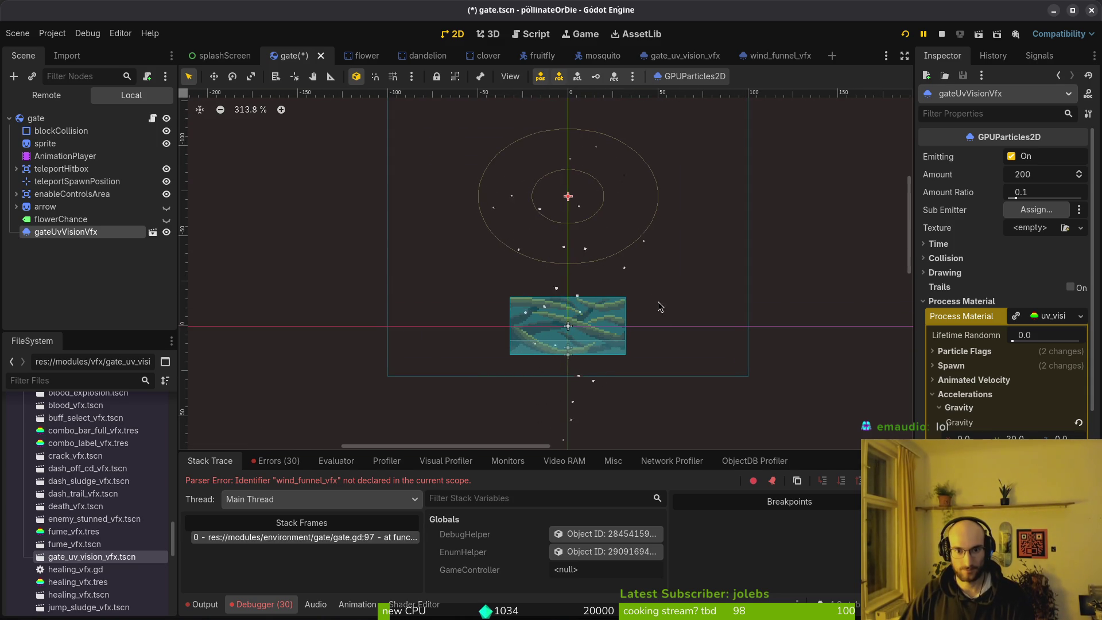
scroll(595, 276, down, 7)
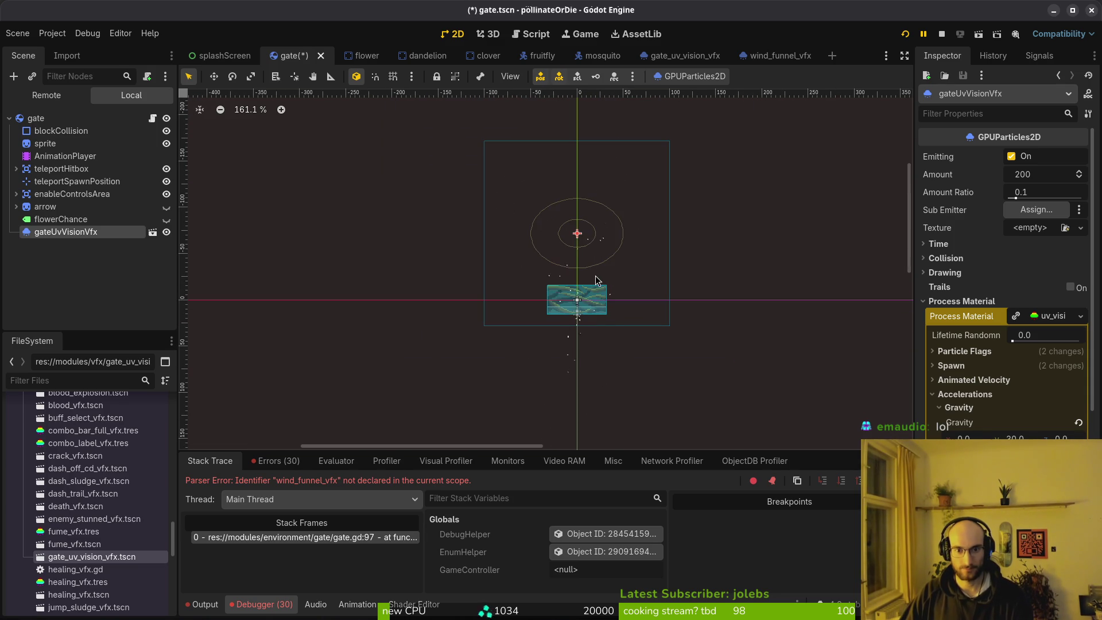
click(626, 276)
key(ctrl+s)
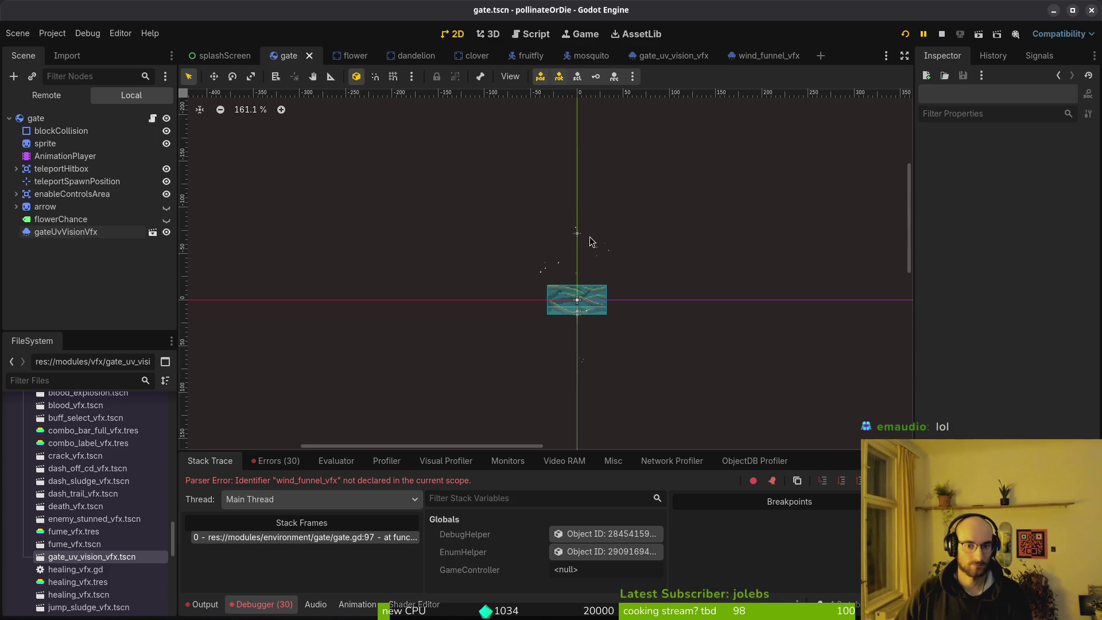
Step: Turn Emitting off for the gate_uv_vision_vfx particle emitter
click(167, 233)
click(168, 233)
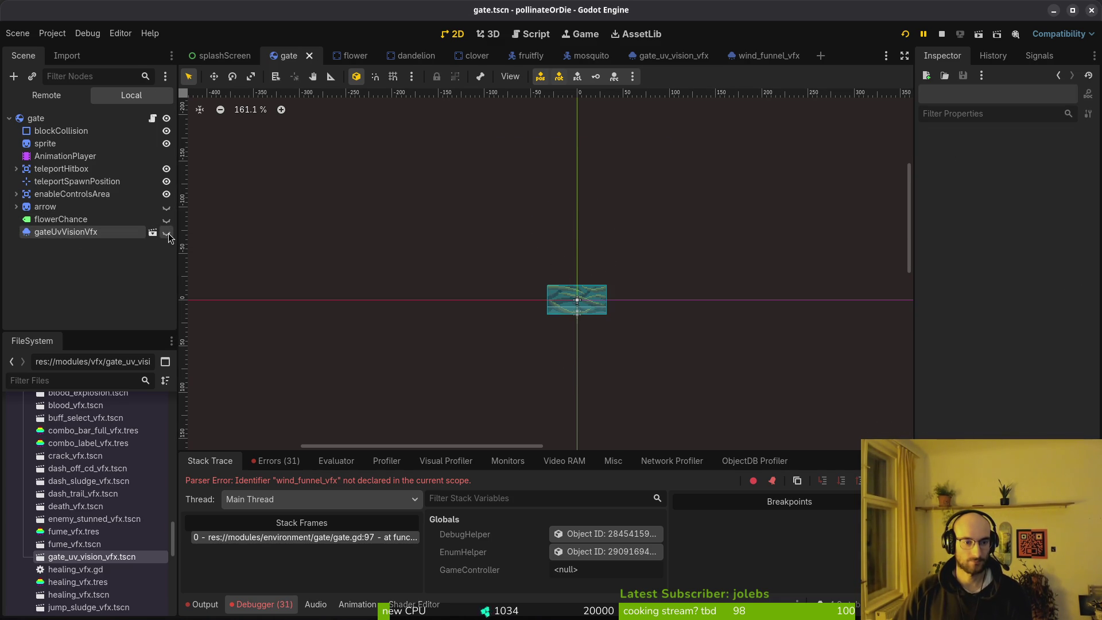
click(683, 56)
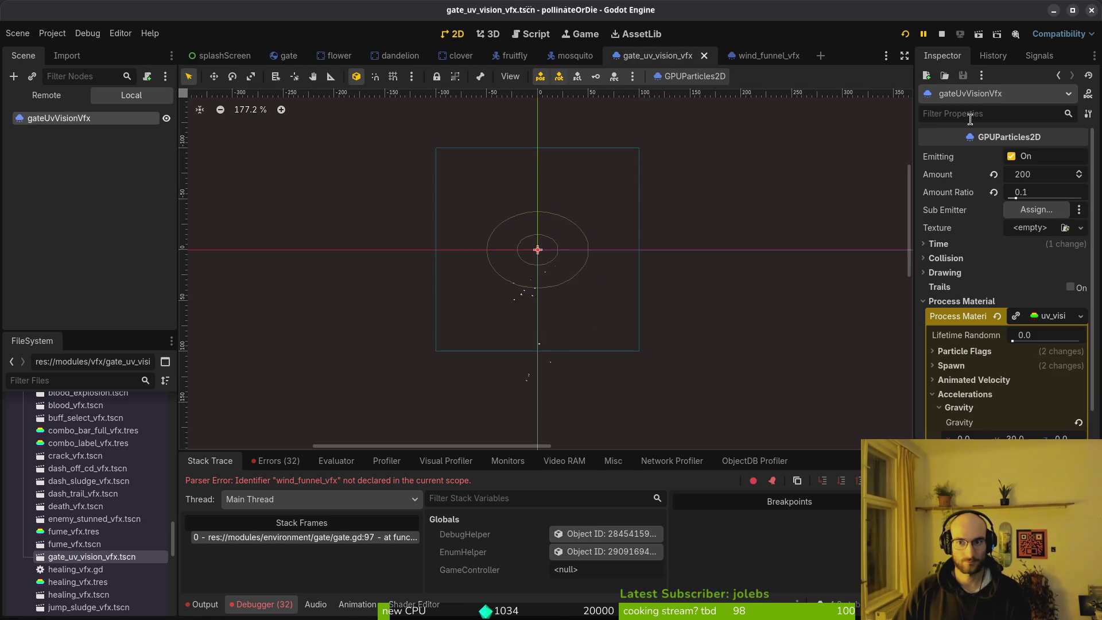
click(1012, 157)
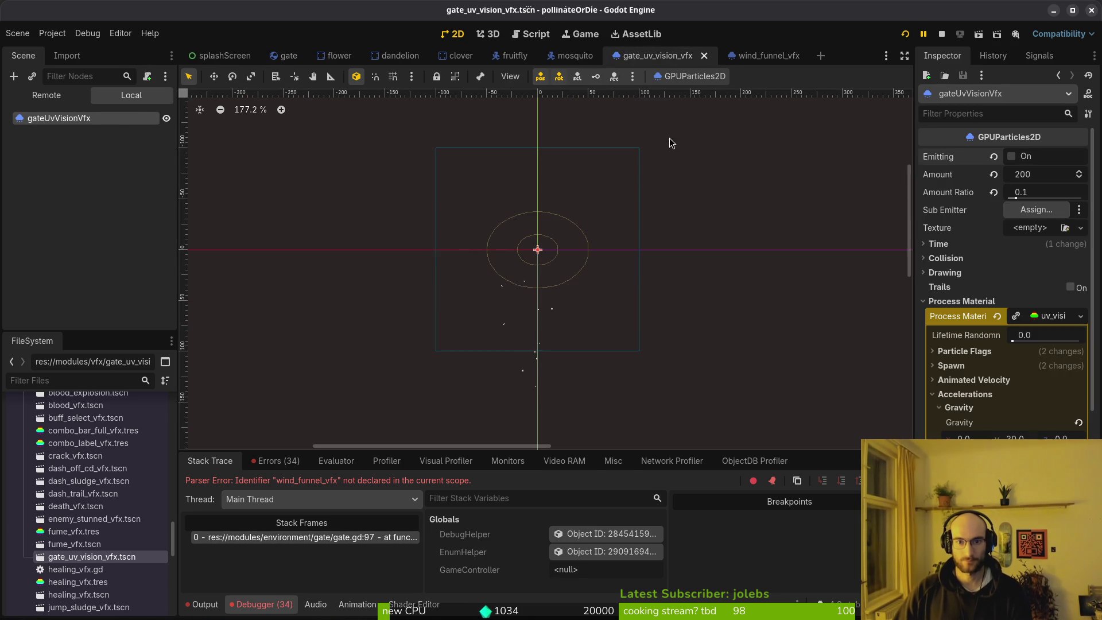
Step: Add uv_vision_vfx.emitting = true at the start of _trigger_wind_funnel_tween and save gate.gd
key(alt+Tab)
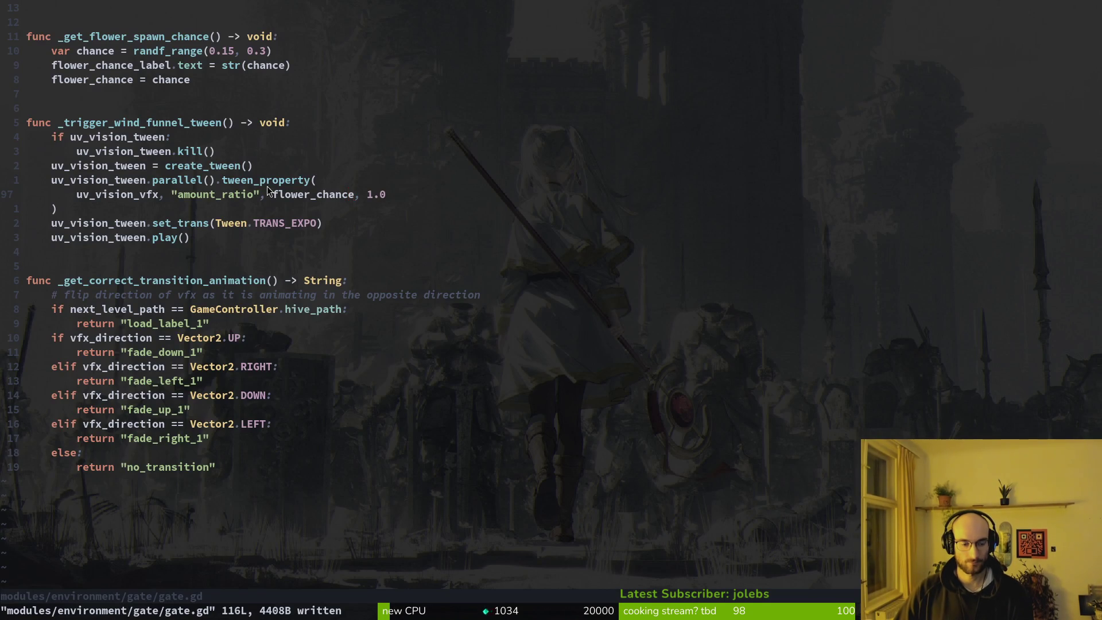
scroll(285, 295, up, 5)
click(140, 337)
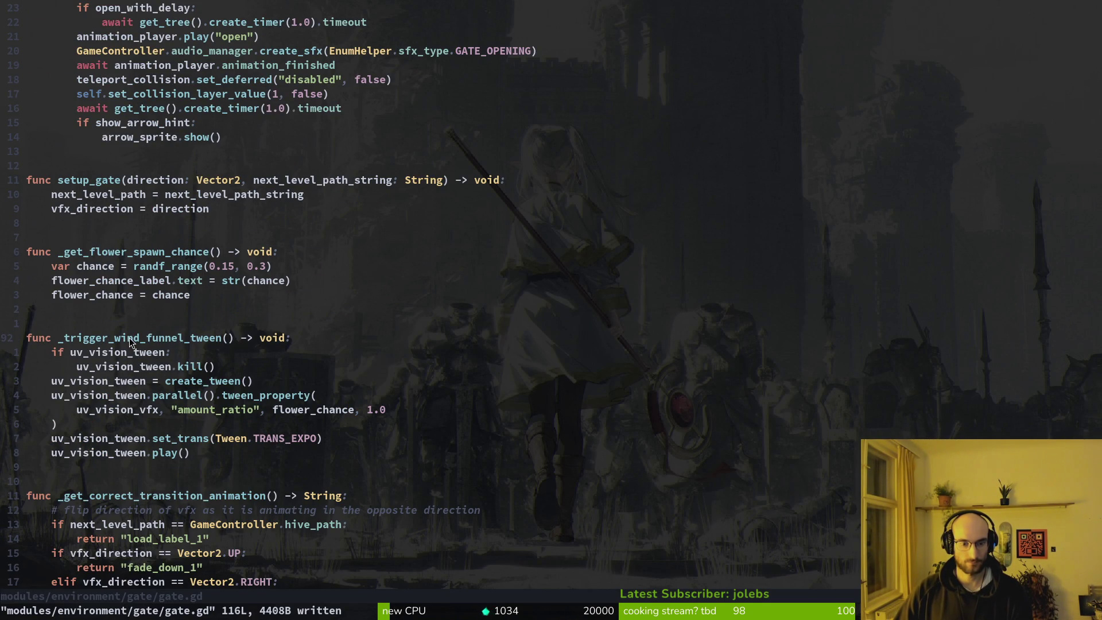
key(o)
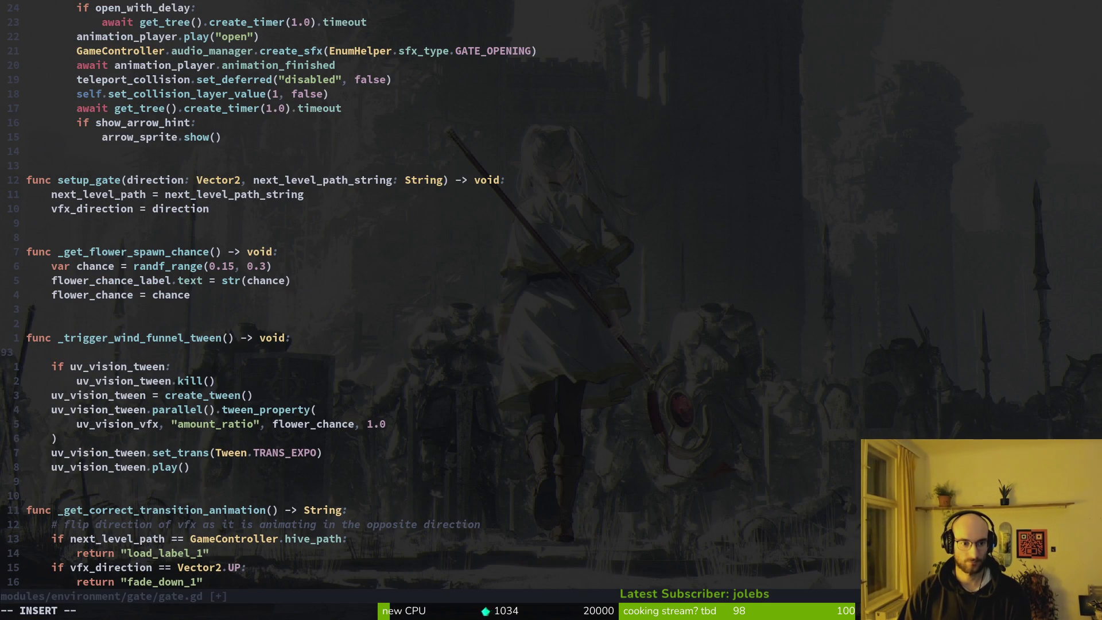
text(uv_vision_vfx.)
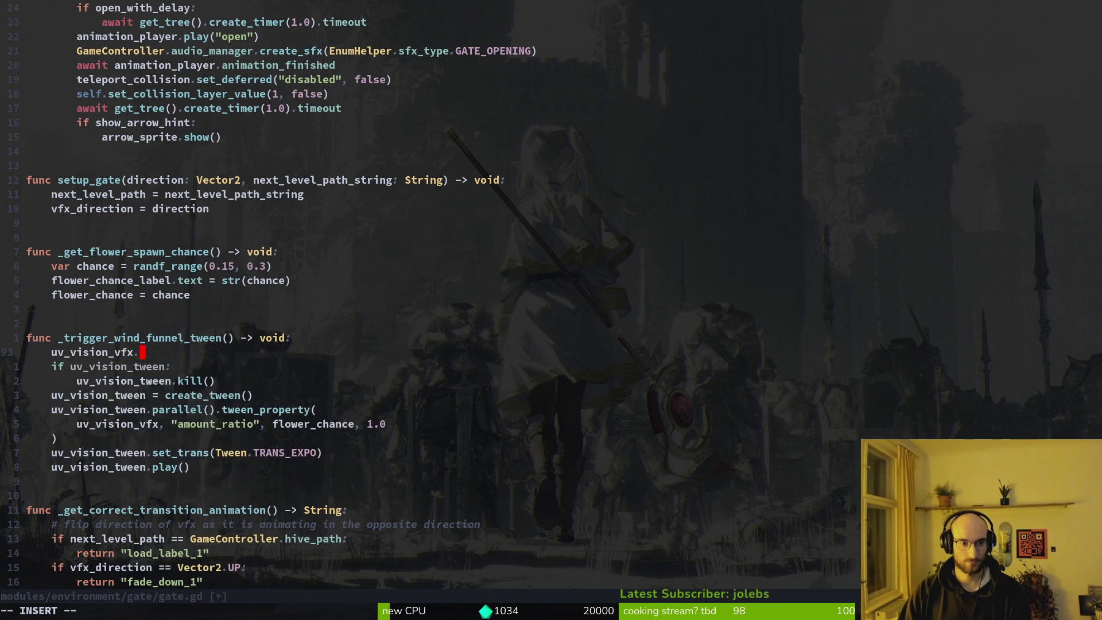
text(emitting =)
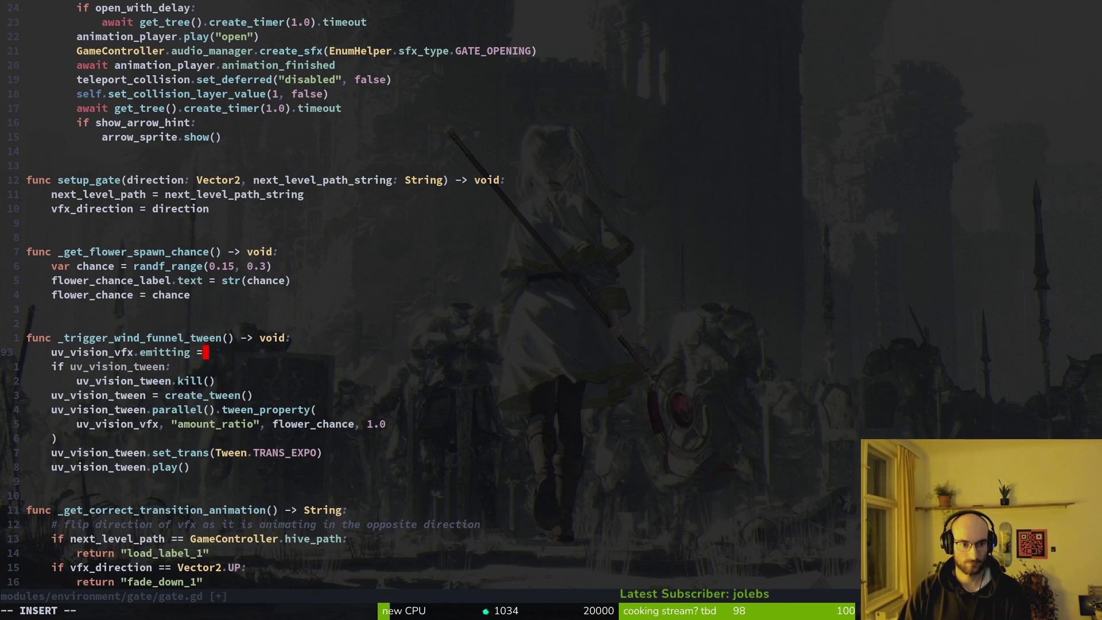
text( true)
key(Escape)
text(:w)
key(Return)
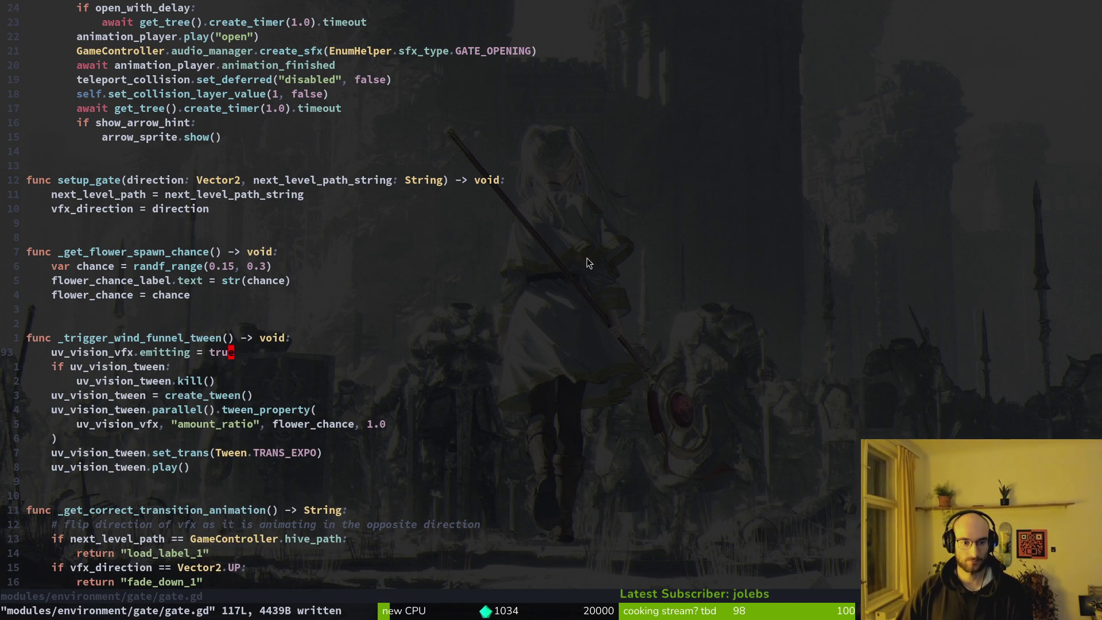
key(alt+Tab)
click(936, 34)
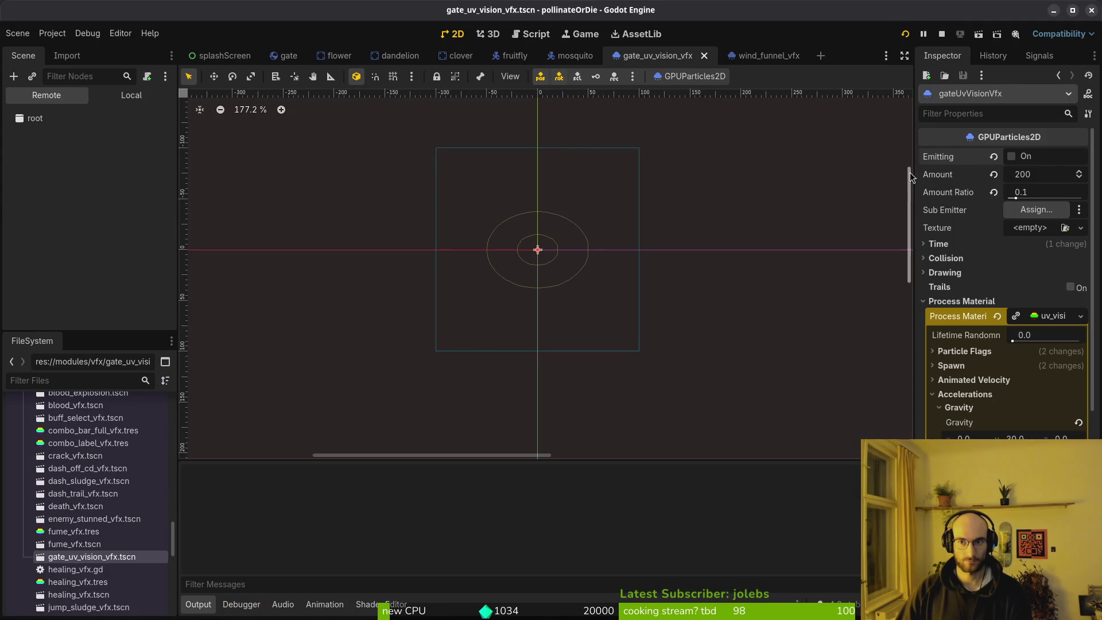
Step: Test-run the game twice, checking gate.gd in between, then close the game
key(F8)
key(alt+Tab)
key(j)
key(j)
key(j)
key(j)
key(j)
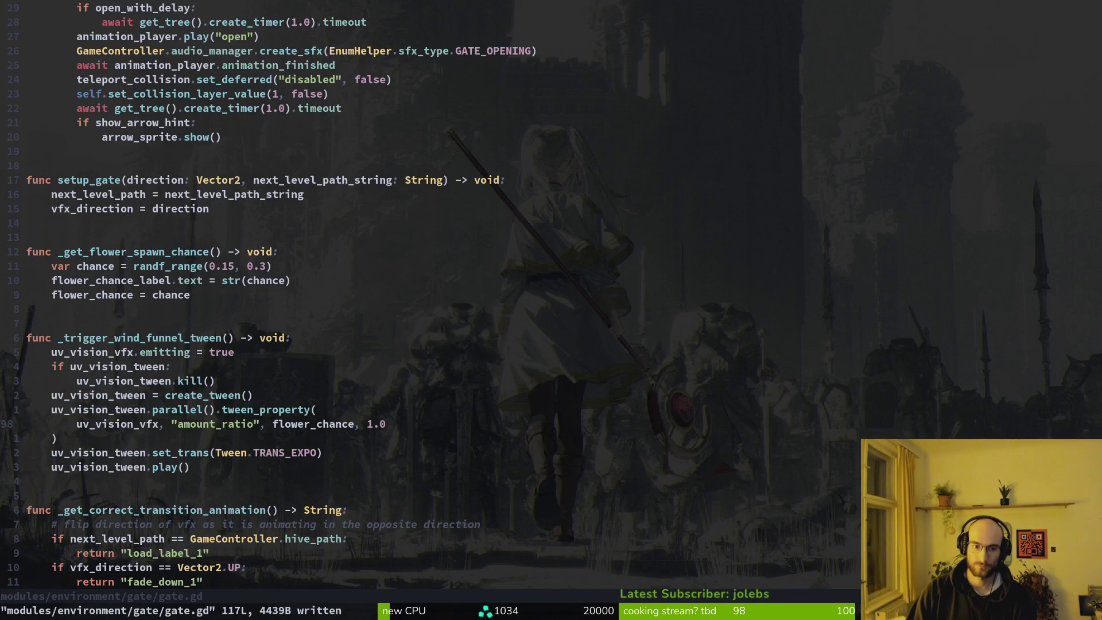
key(alt+Tab)
key(alt+Tab)
key(alt+Tab)
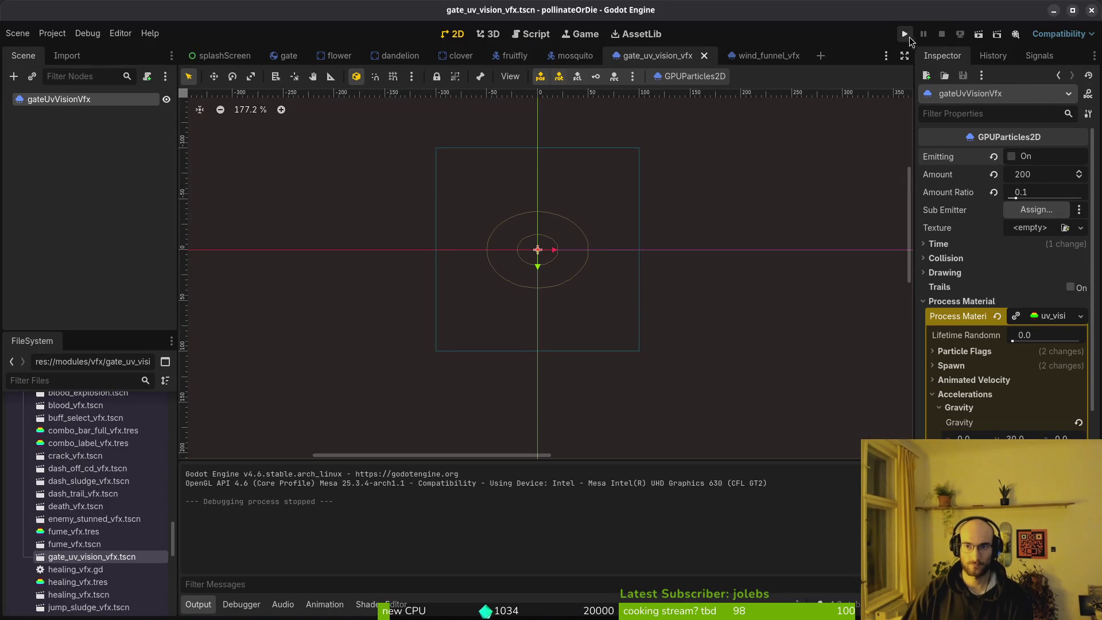
click(905, 34)
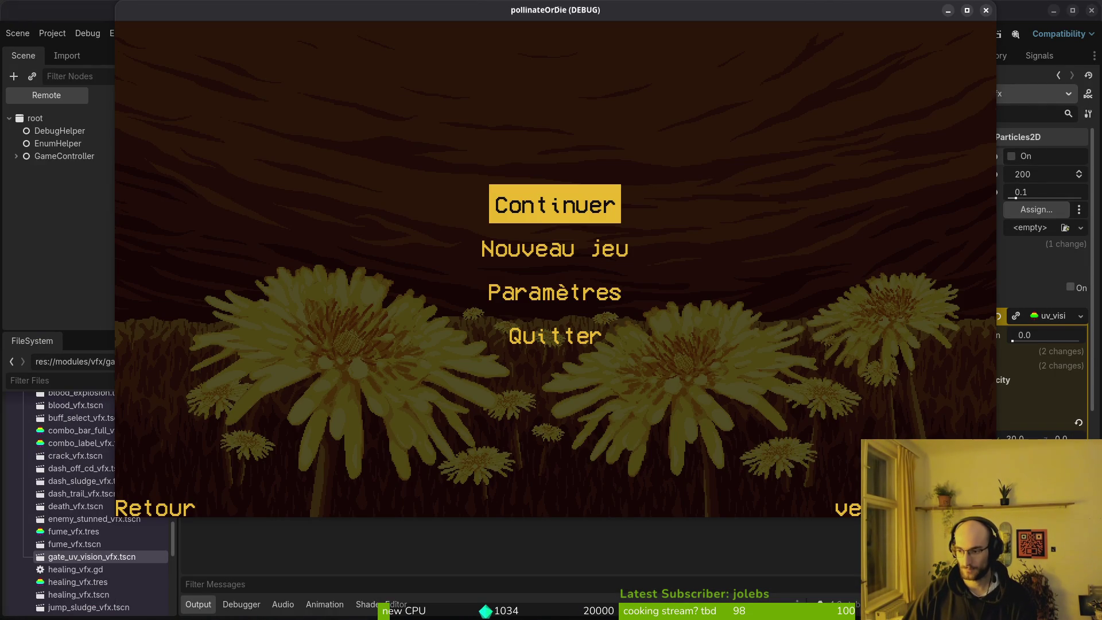
key(alt+Tab)
Step: Quit Neovim and return to the home folder
text(:q)
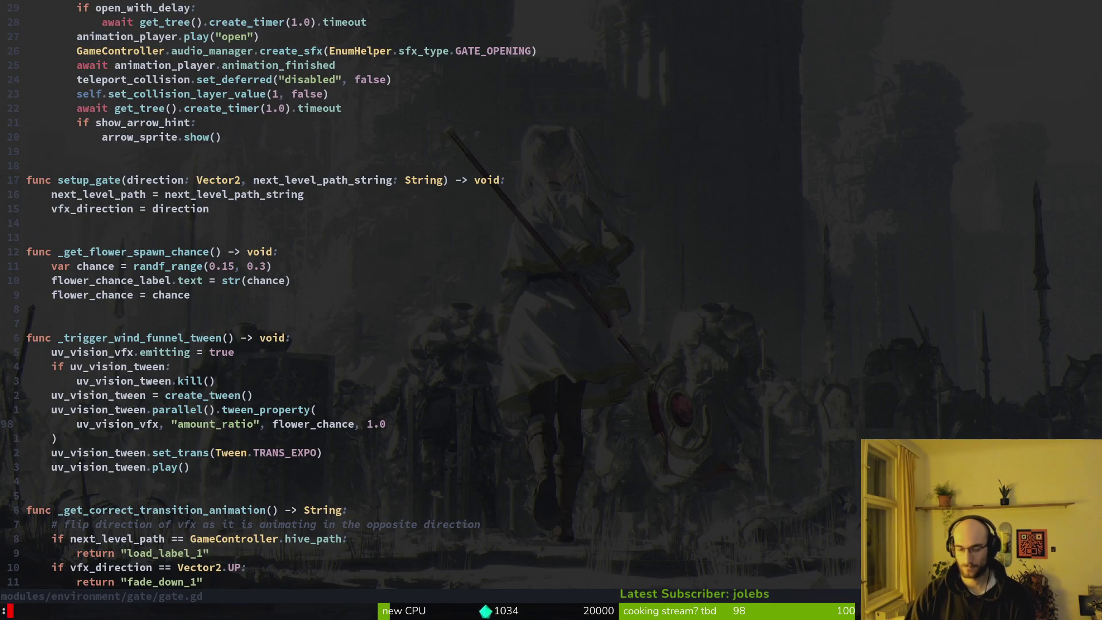
key(Return)
text(cd)
key(Return)
Step: Run rando repeatedly to cycle terminal backgrounds, ending on a Kyojuro Rengoku image
text(rando)
key(Return)
text(rando)
key(Return)
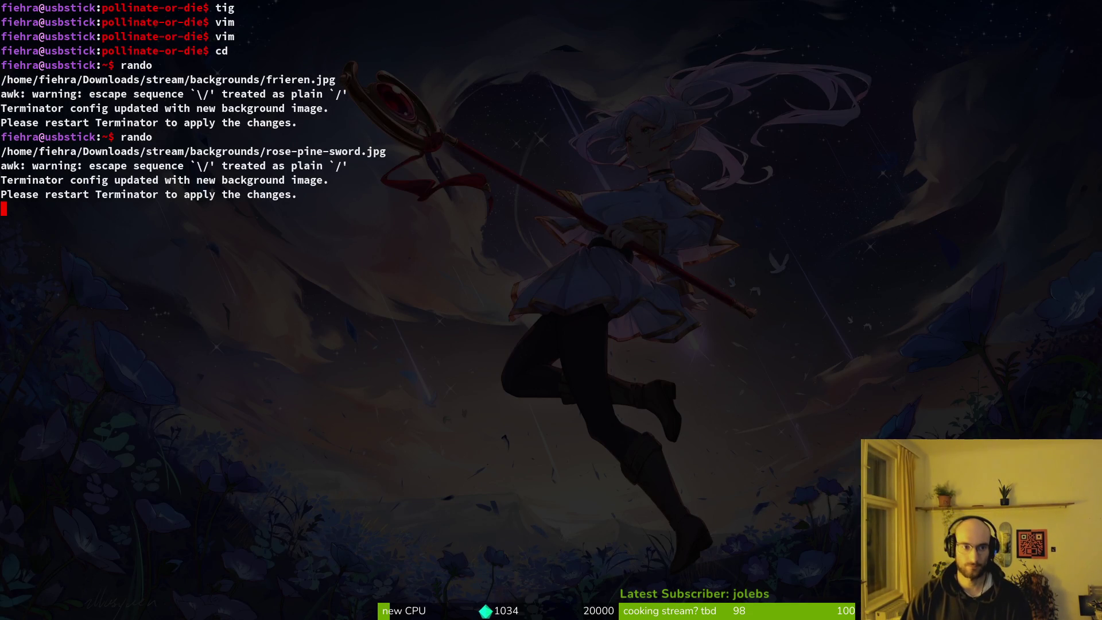
text(rando)
key(Return)
text(rando)
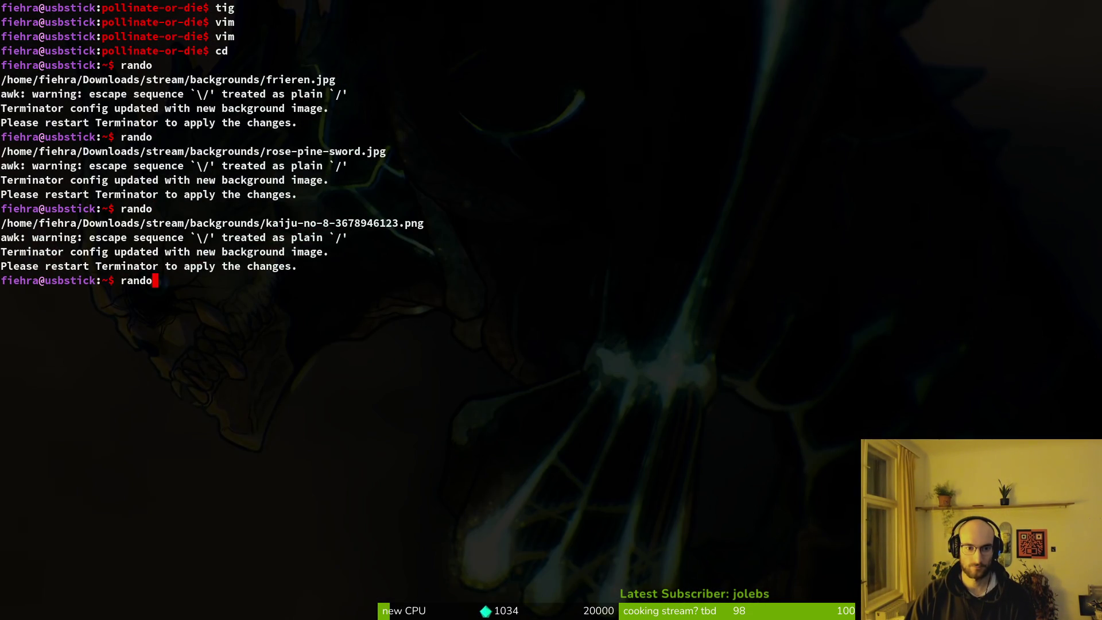
key(Return)
text(rando)
key(Return)
text(rando)
key(Return)
text(rando)
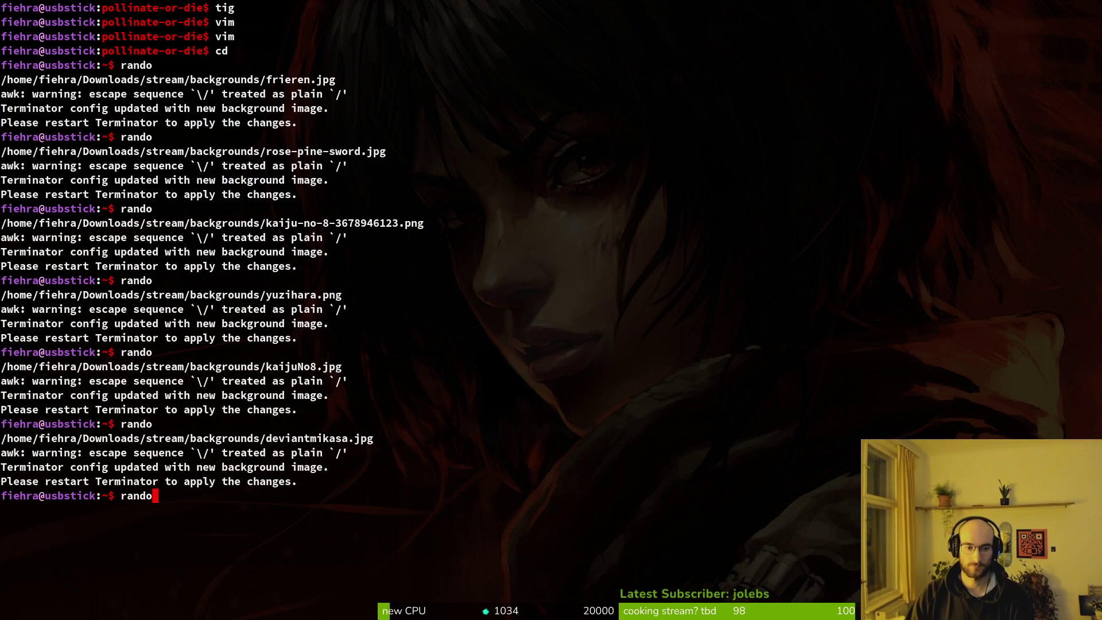
key(Return)
text(rando)
key(Return)
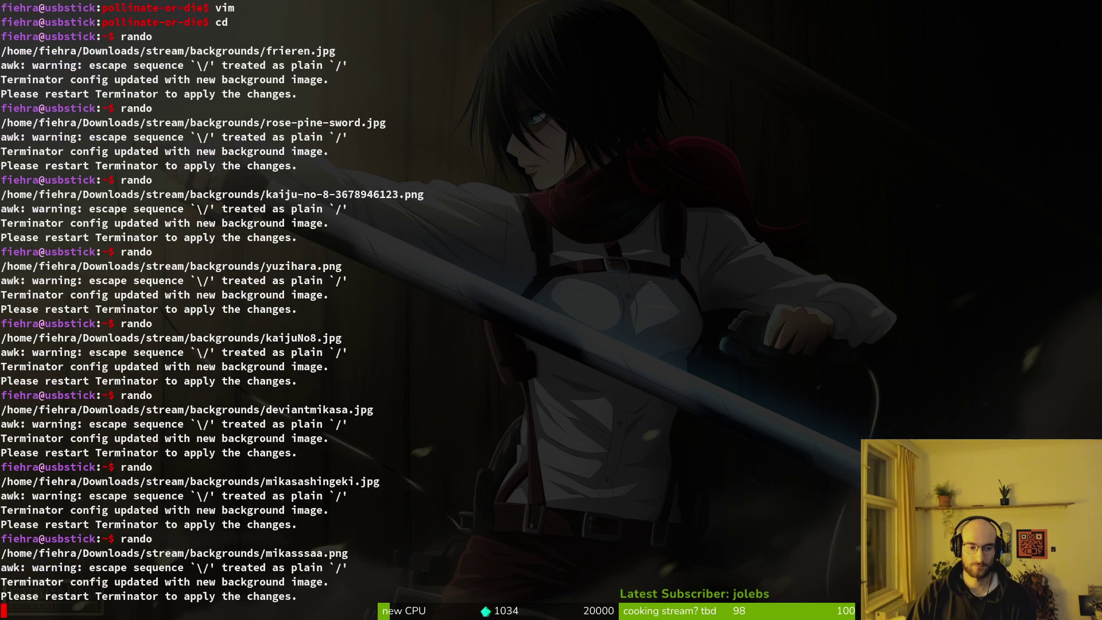
text(rando)
key(Return)
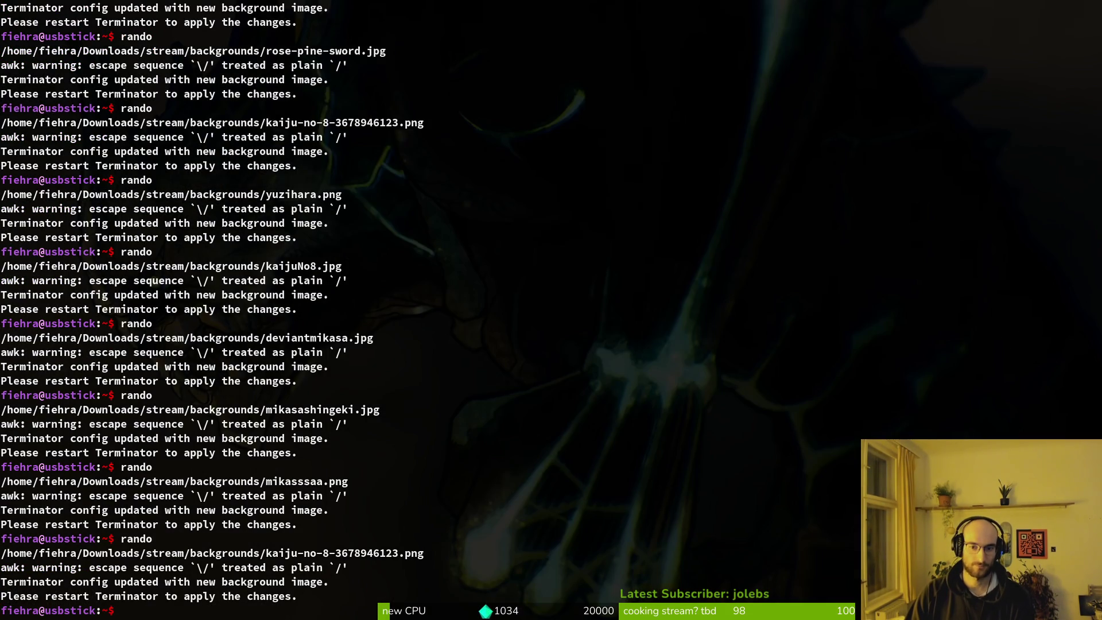
text(rando)
key(Return)
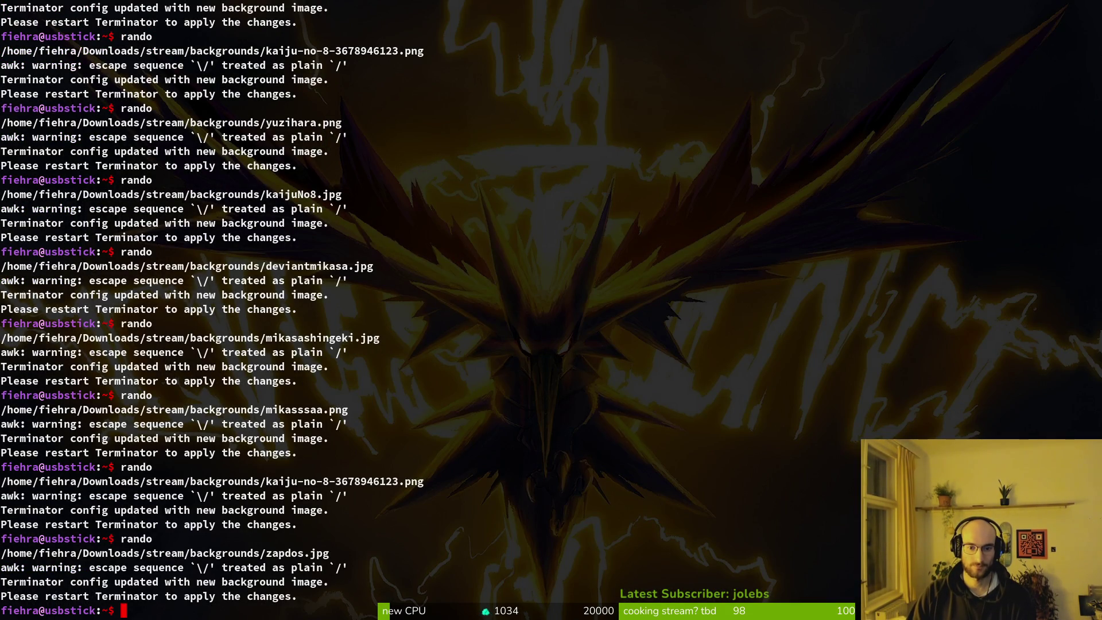
text(rando)
key(Return)
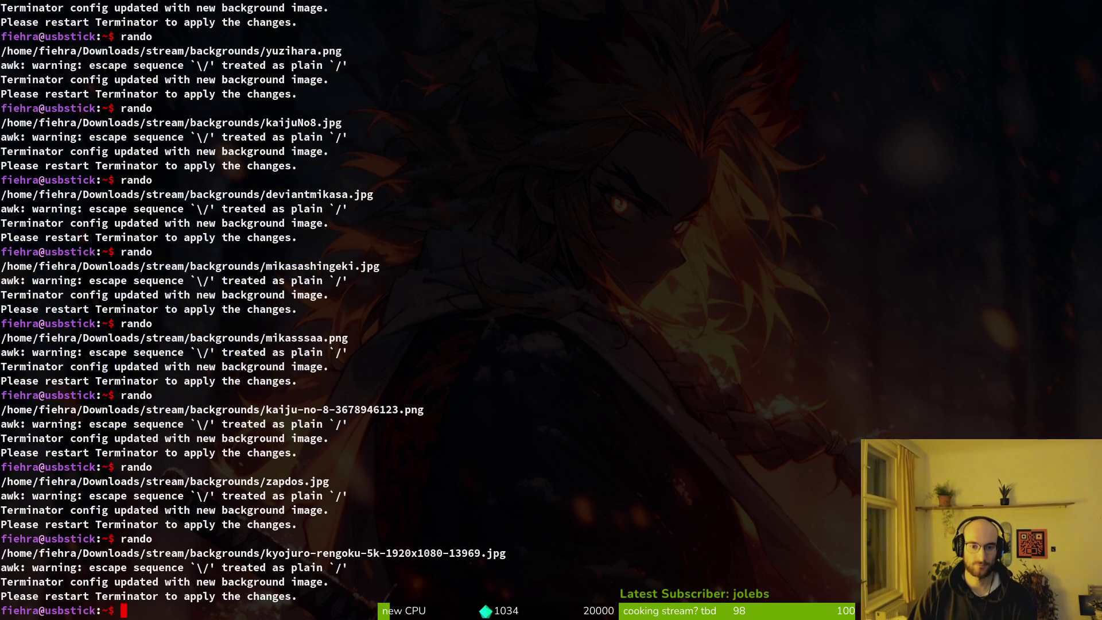
Step: Clear the terminal, cd into dev/pollinate-or-die, and launch Neovim there
text(clear)
key(BackSpace)
key(BackSpace)
key(BackSpace)
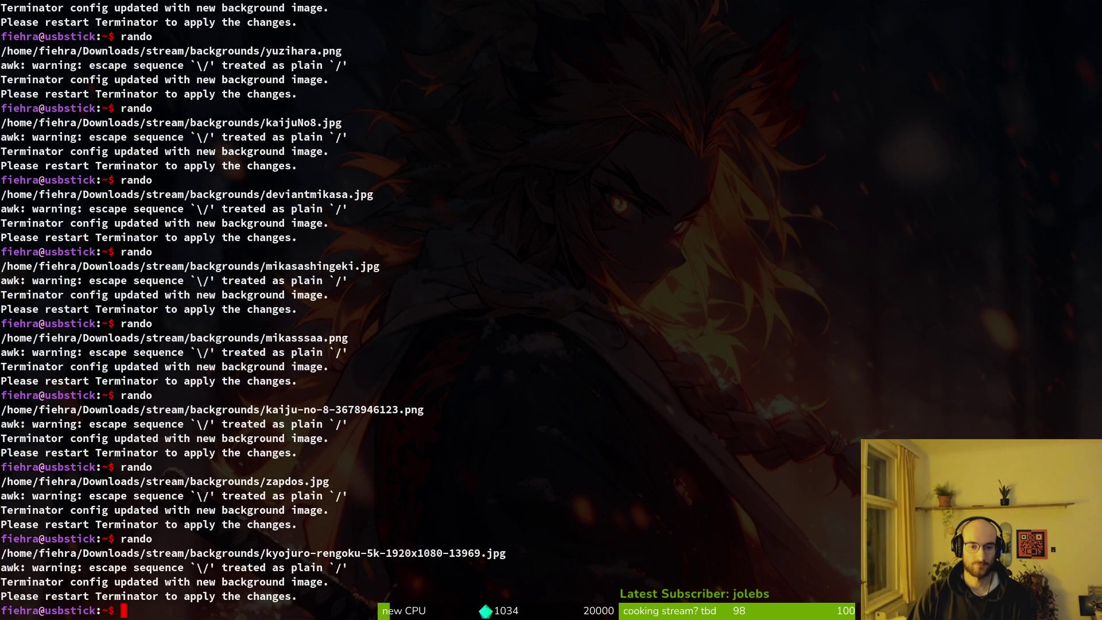
key(ctrl+l)
key(Return)
text(cd dev/p)
key(Tab)
key(Return)
text(v)
key(Return)
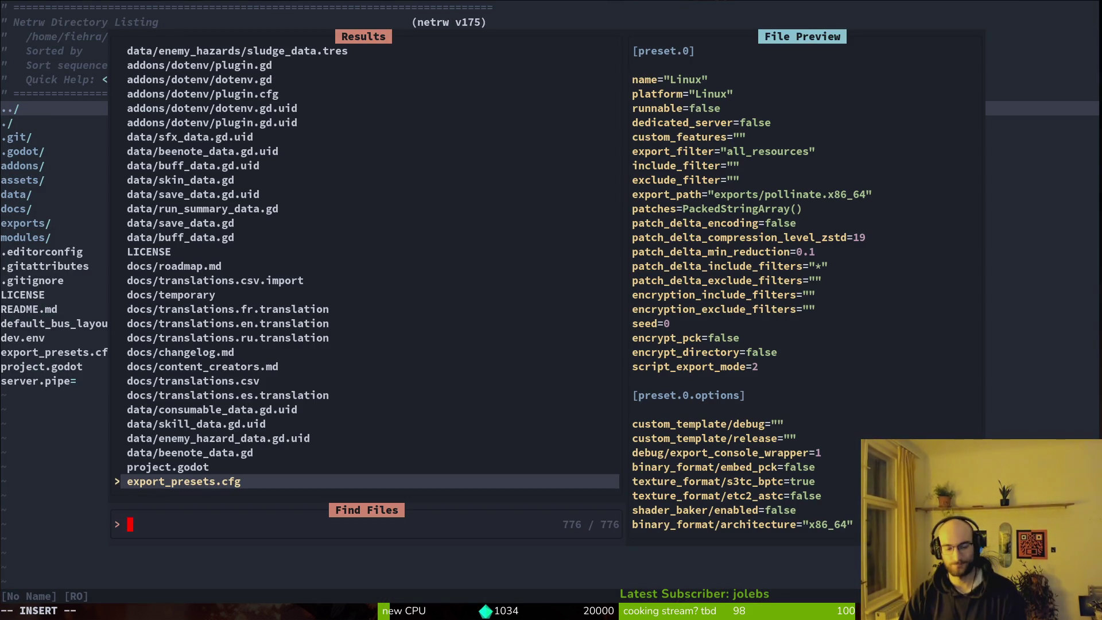
Step: Open gate.gd from the file finder, check its end, then save and quit
text(gate)
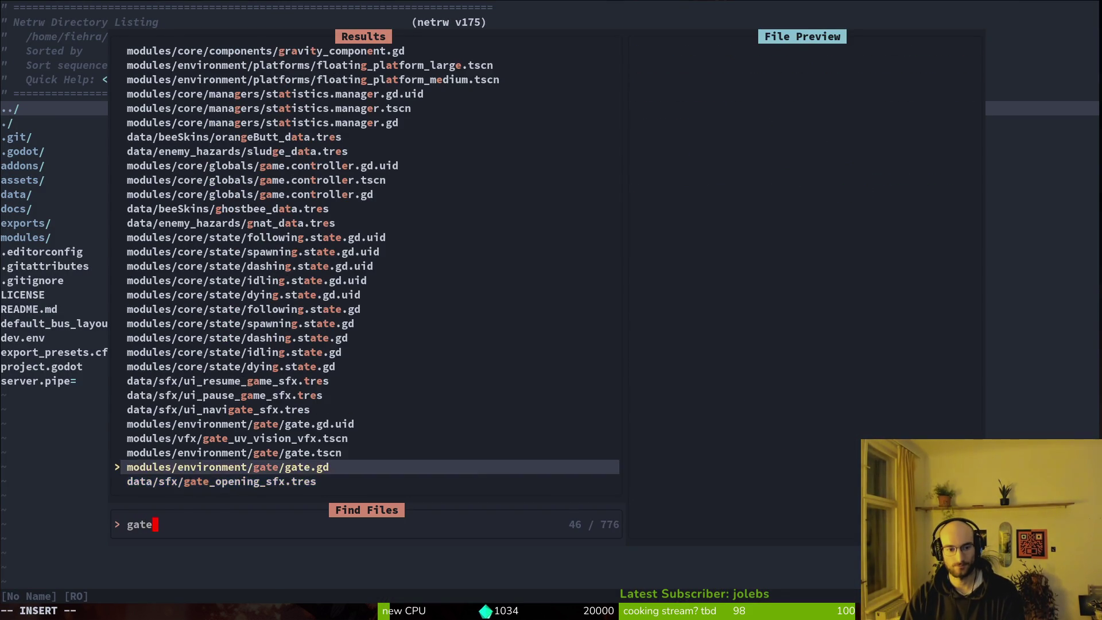
key(Return)
key(shift+g)
key(k)
key(k)
key(k)
text(:wq)
key(Return)
Step: Change into the ~/.config/nvim folder
text(cd)
key(Return)
text(cd .conv)
key(BackSpace)
key(BackSpace)
key(BackSpace)
key(BackSpace)
text(conv)
key(Tab)
text(nv)
key(Tab)
key(Return)
text(vim)
key(Return)
Step: Launch Neovim in the config folder and open colorscheme.lua
key(space)
key(p)
key(f)
key(Escape)
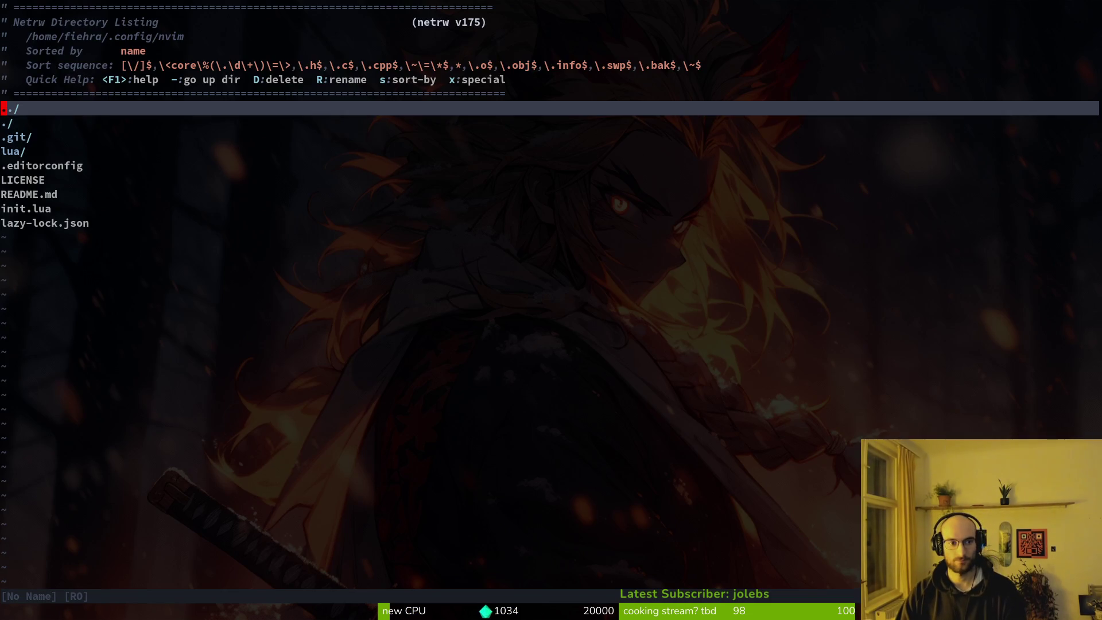
key(j)
key(j)
key(j)
key(Return)
key(space)
text(pfco)
key(Return)
key(Return)
key(j)
Step: Replace "nordic" with "evergarden" in colorscheme.lua and save with :wq
key(w)
key(w)
key(w)
key(c)
key(i)
key(quotedbl)
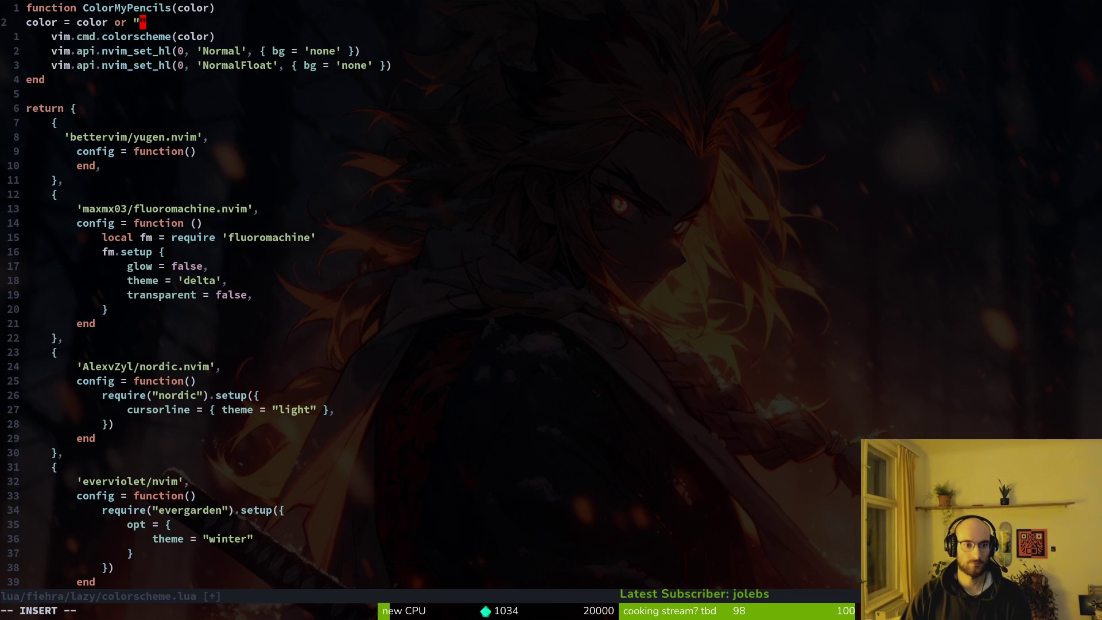
text(evergarden)
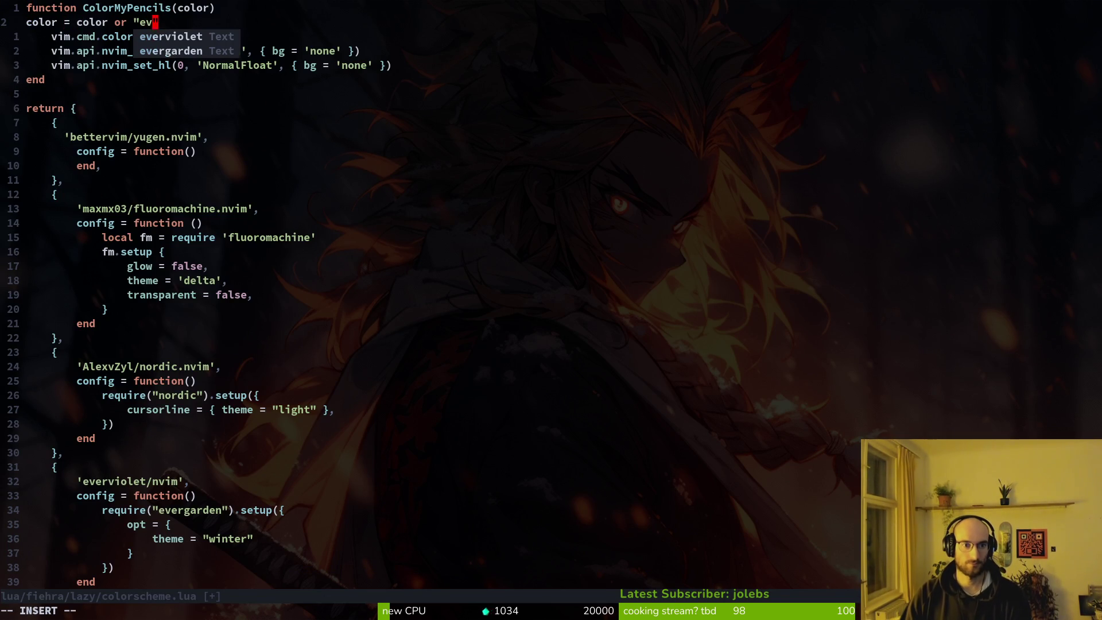
key(Escape)
text(:wq)
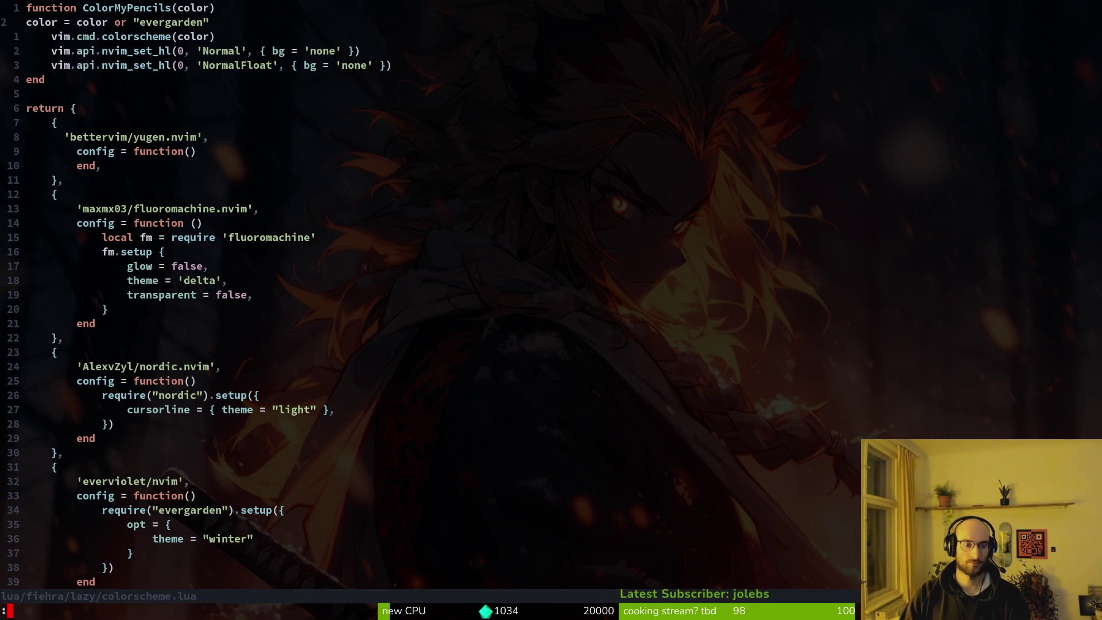
key(Return)
Step: Relaunch Neovim in the config folder, pick a config file, then quit
text(vim)
key(Return)
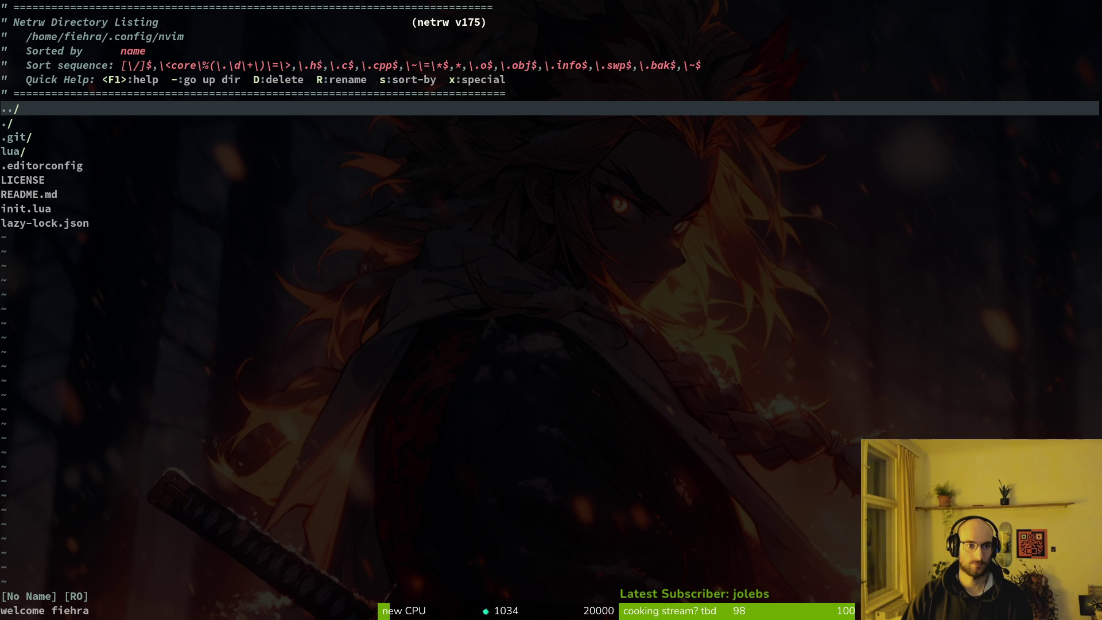
key(space)
key(p)
key(f)
key(Up)
key(Up)
key(Up)
key(Up)
key(Up)
key(Up)
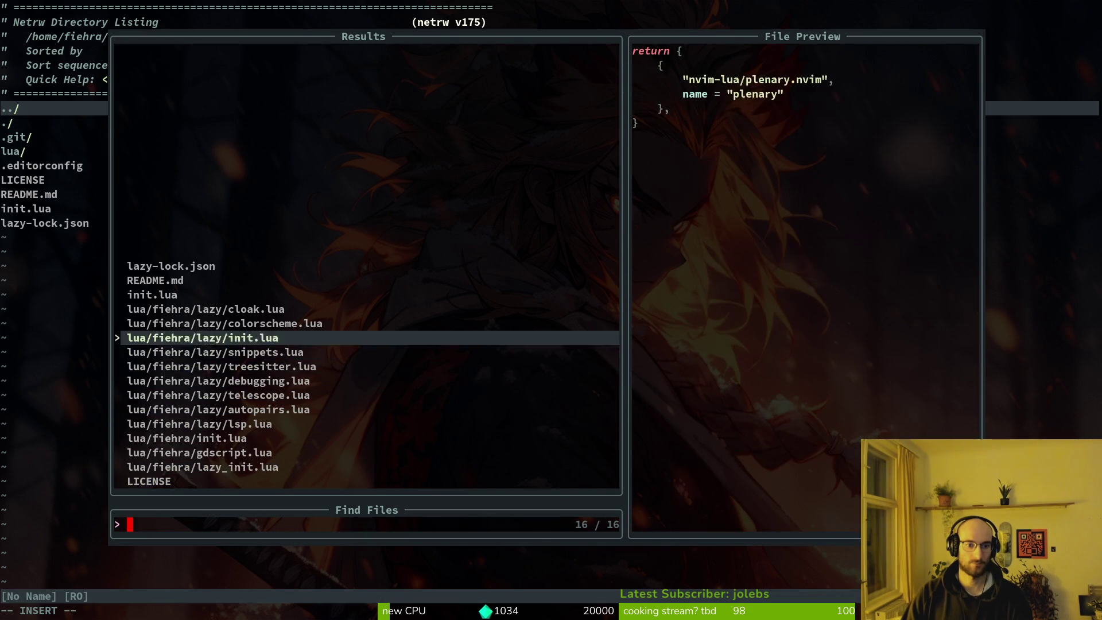
key(Return)
key(Return)
text(:q)
Step: Go to dev/pollinate-or-die and open gate.gd in Neovim's file finder
key(Return)
text(cd)
key(Return)
text(cd dev/pollinate-or-die/)
key(Return)
key(space)
key(f)
key(f)
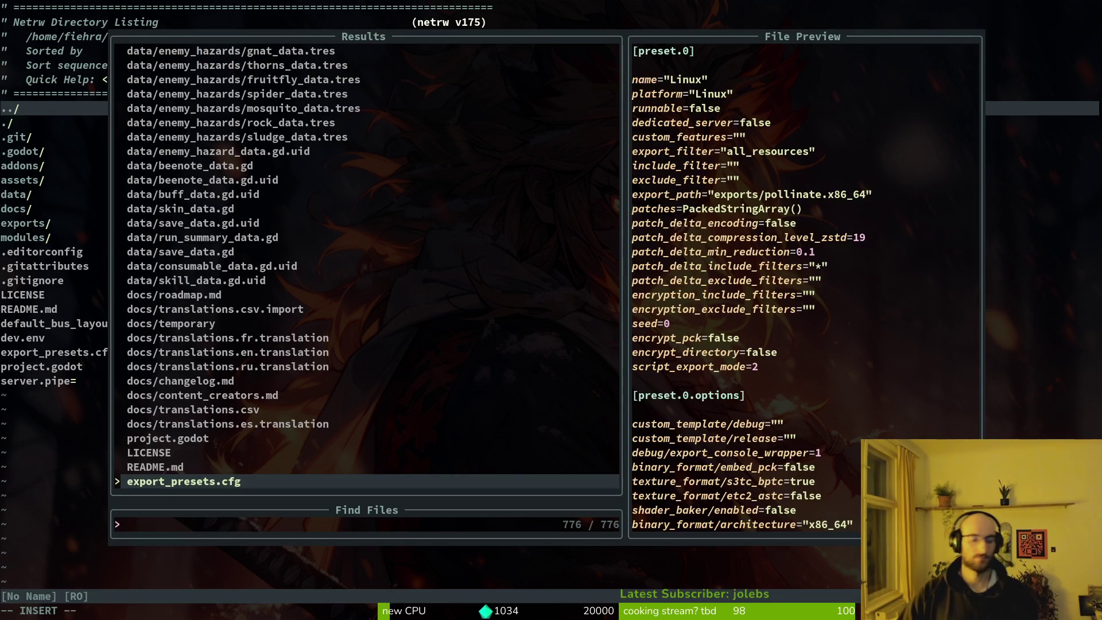
text(gate)
key(Return)
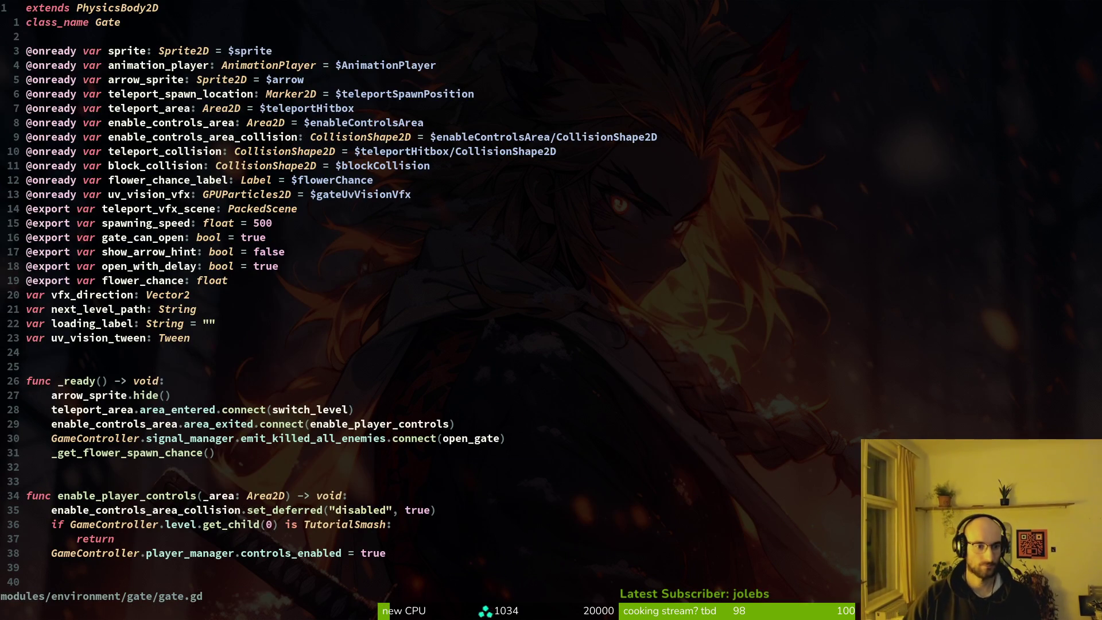
Step: Go down gate.gd to the _trigger_wind_funnel_tween definition and yank its name
key(space)
key(f)
key(f)
key(Escape)
key(4)
key(8)
key(j)
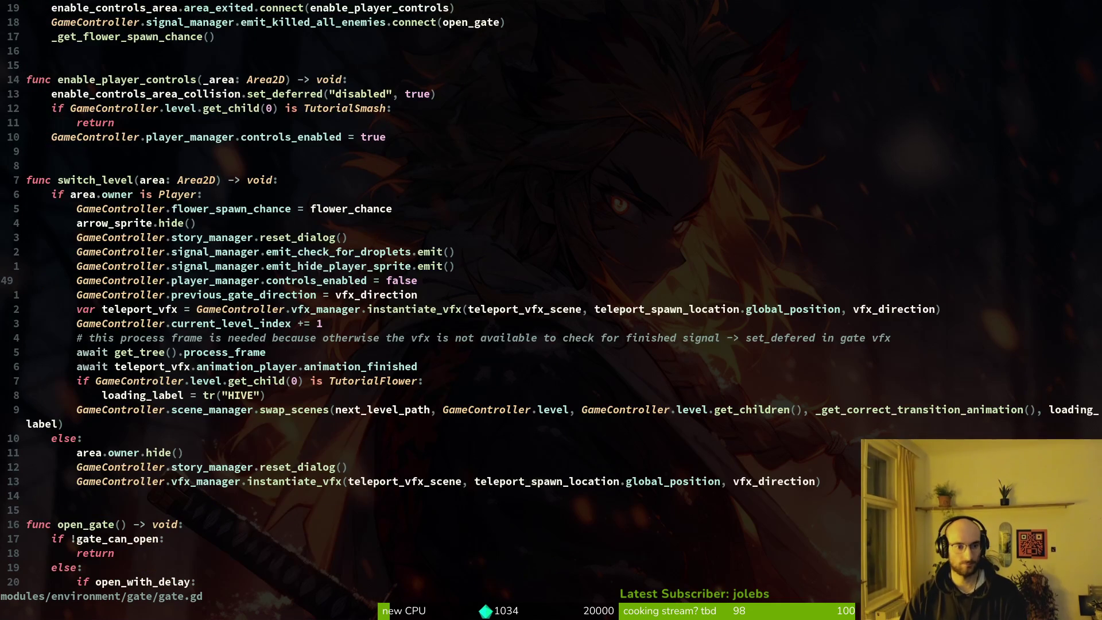
key(ctrl+d)
key(ctrl+d)
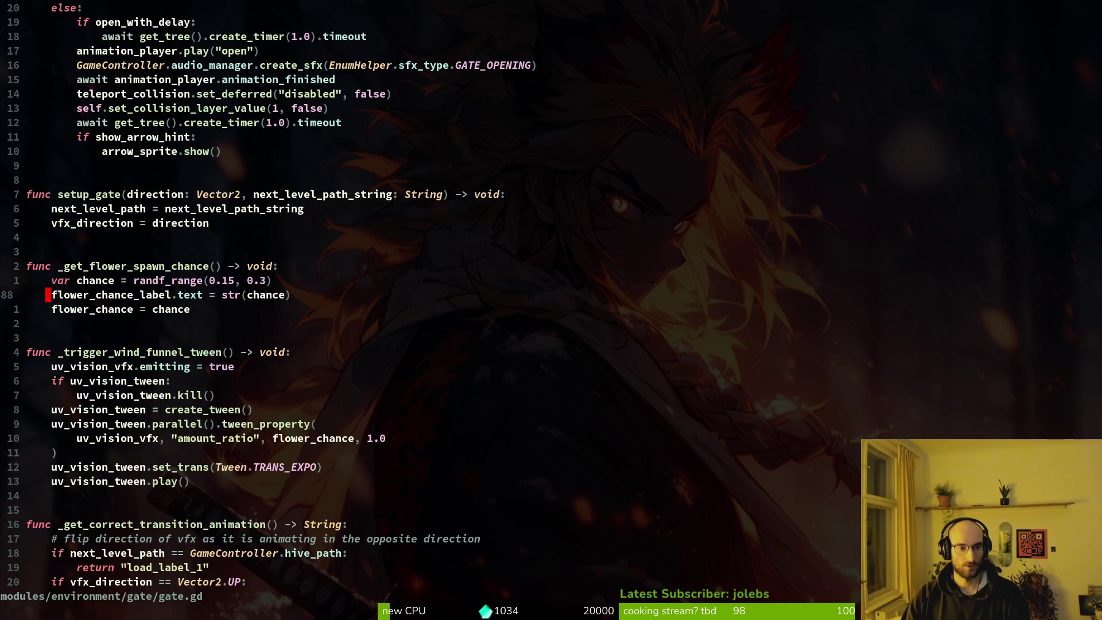
key(ctrl+d)
key(k)
key(k)
key(k)
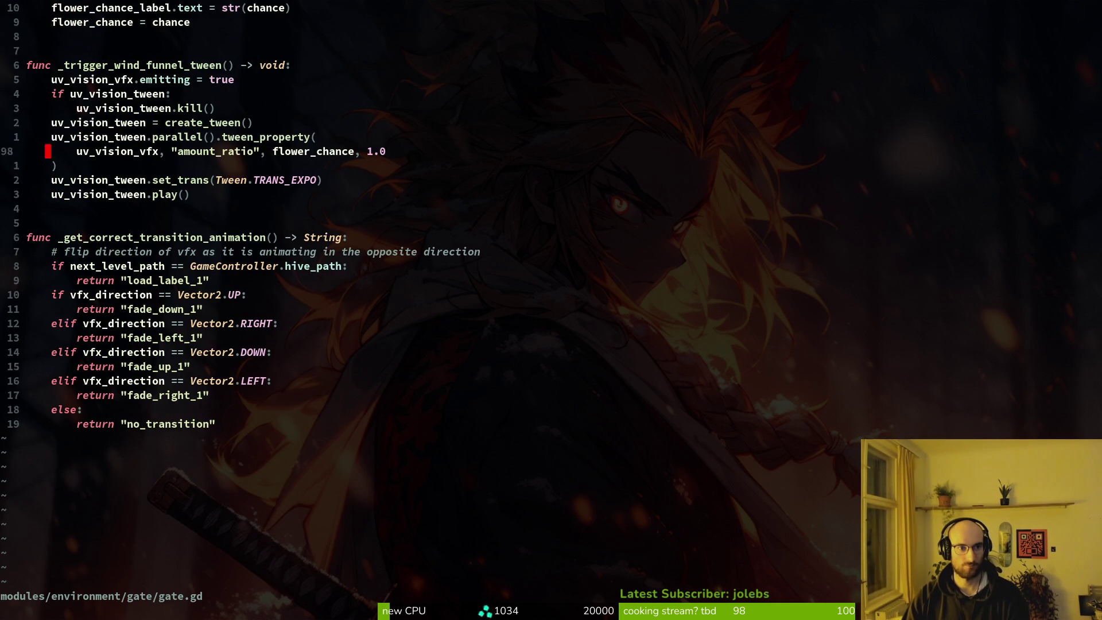
key(w)
key(w)
text(yiwrite)
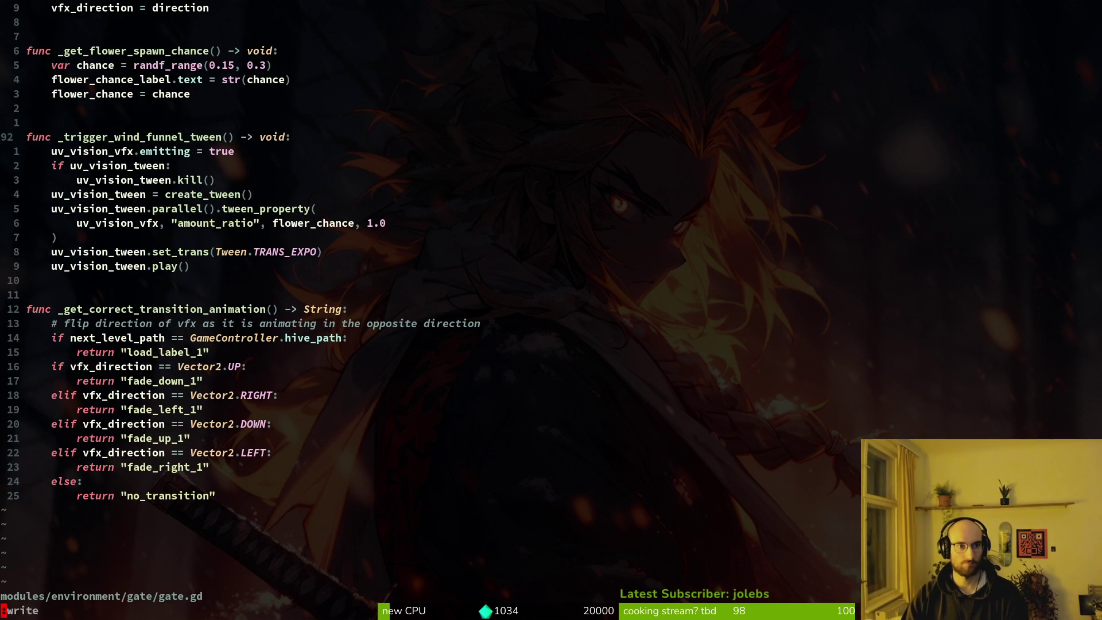
text(:w 20k)
Step: Paste the function name on a new line below animation_player.play("open")
key(k)
key(k)
key(k)
key(j)
key(j)
key(j)
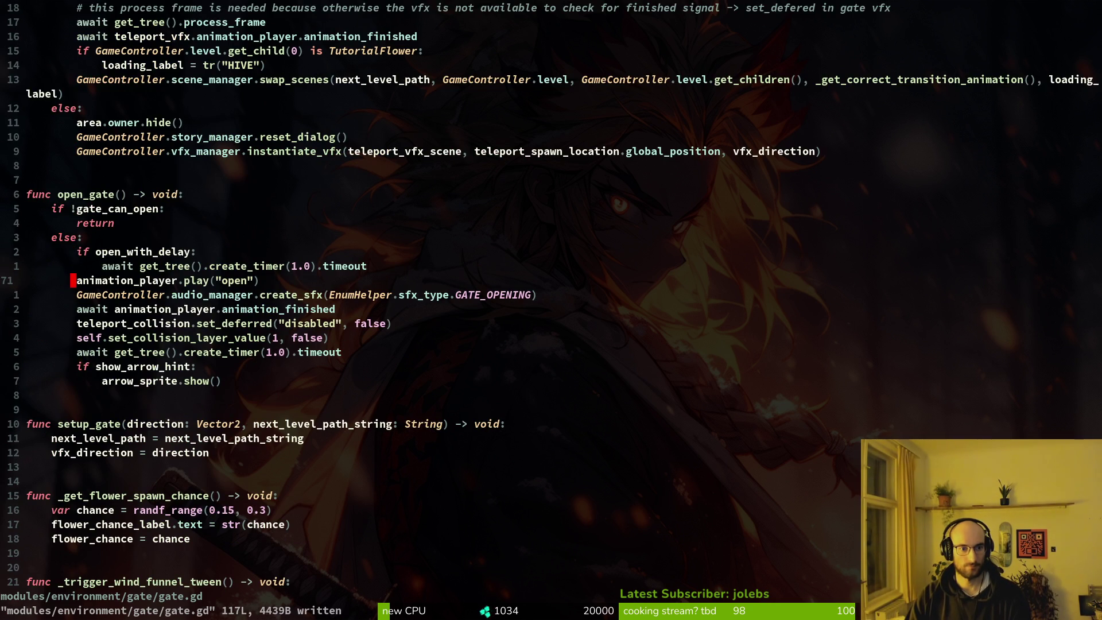
key(P)
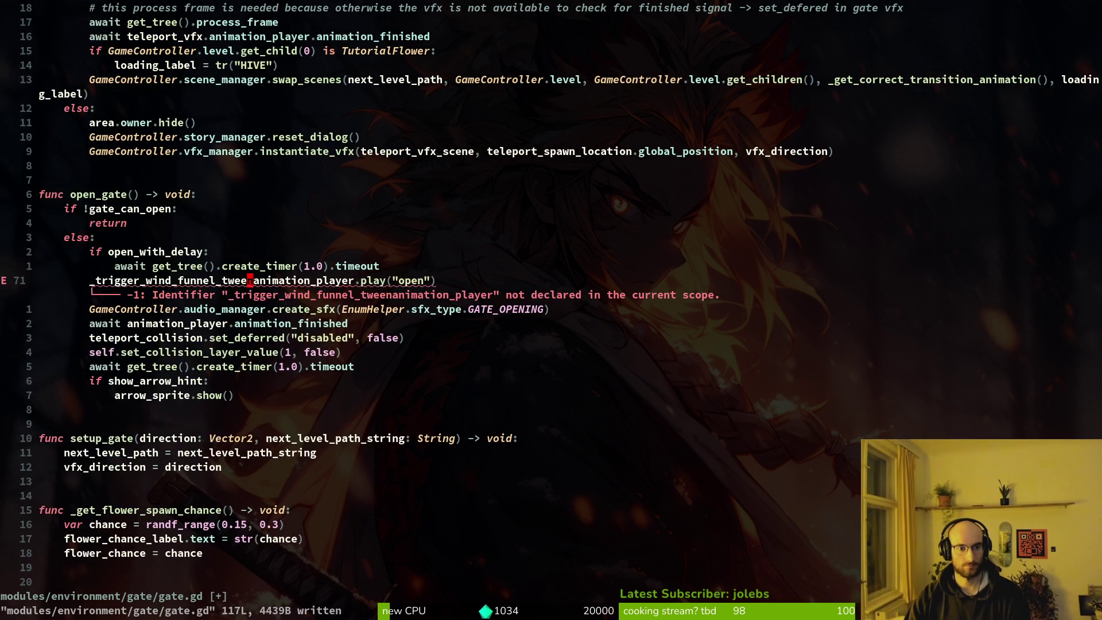
key(u)
key(o)
key(Escape)
key(p)
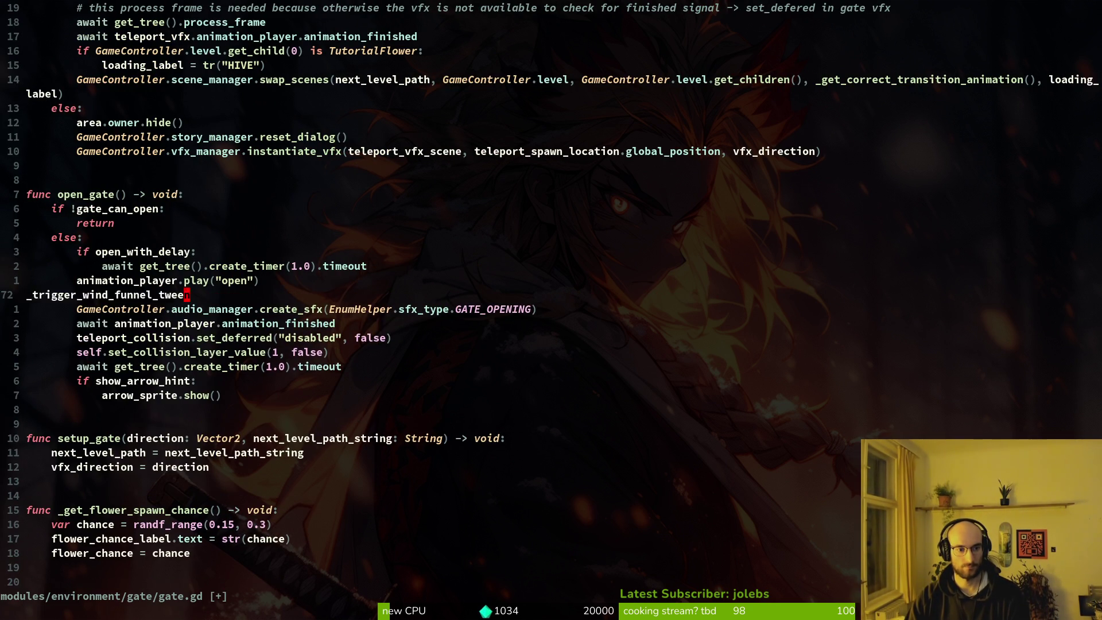
Step: Indent the new line into the else block and append () to make the _trigger_wind_funnel_tween() call
key(V)
key(Escape)
key(V)
key(greater)
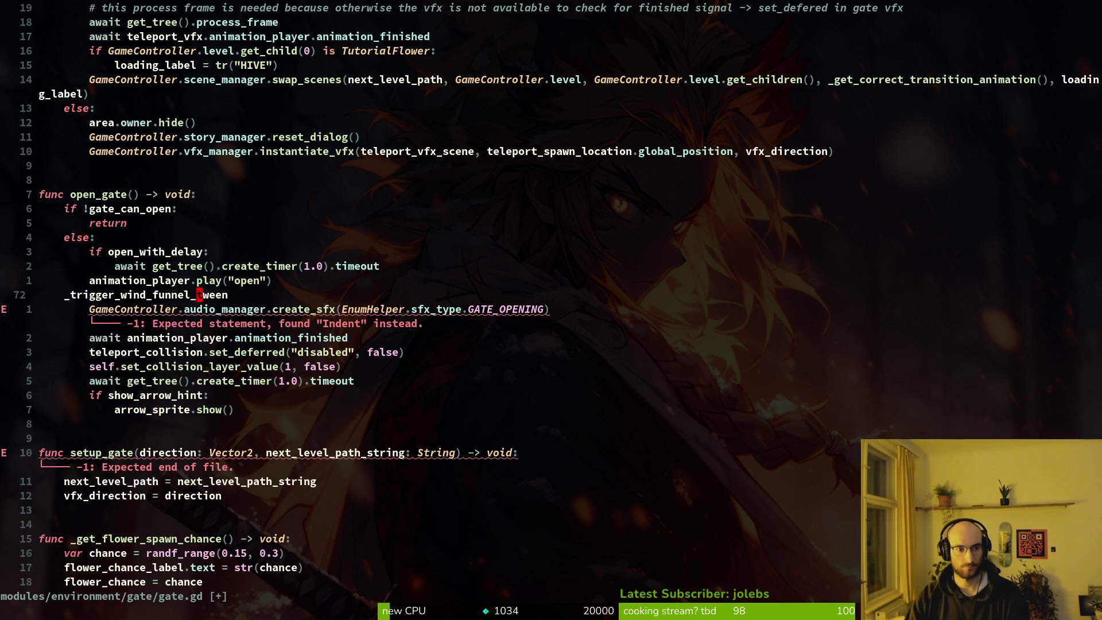
key(greater)
text(A)
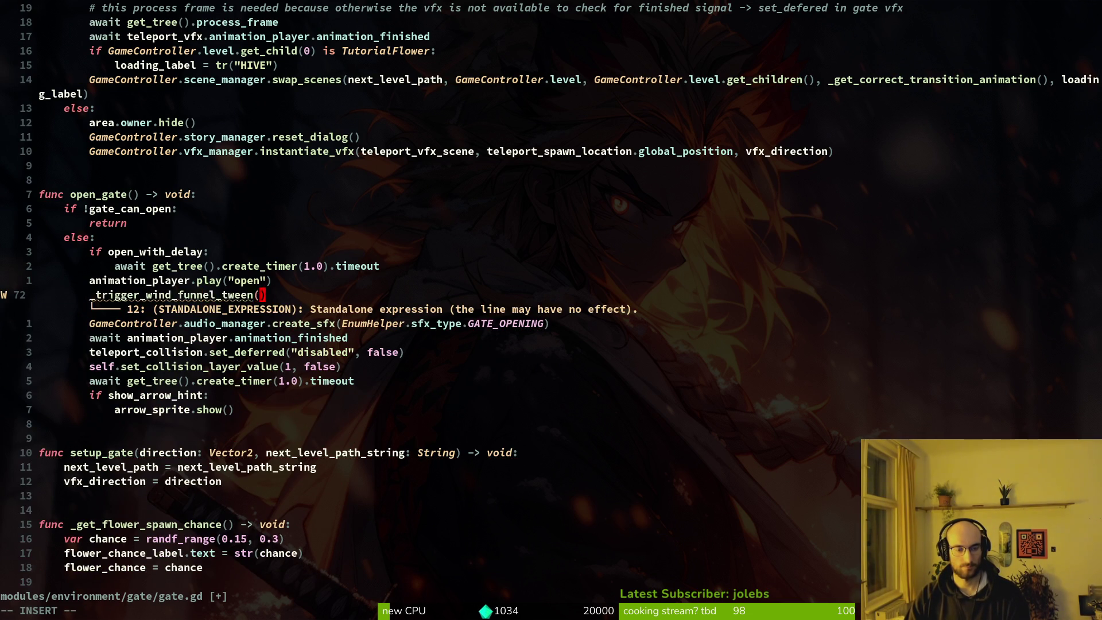
text(())
key(Escape)
Step: Save gate.gd, briefly launch the game with F5, then close it and return to Godot
key(V)
key(Escape)
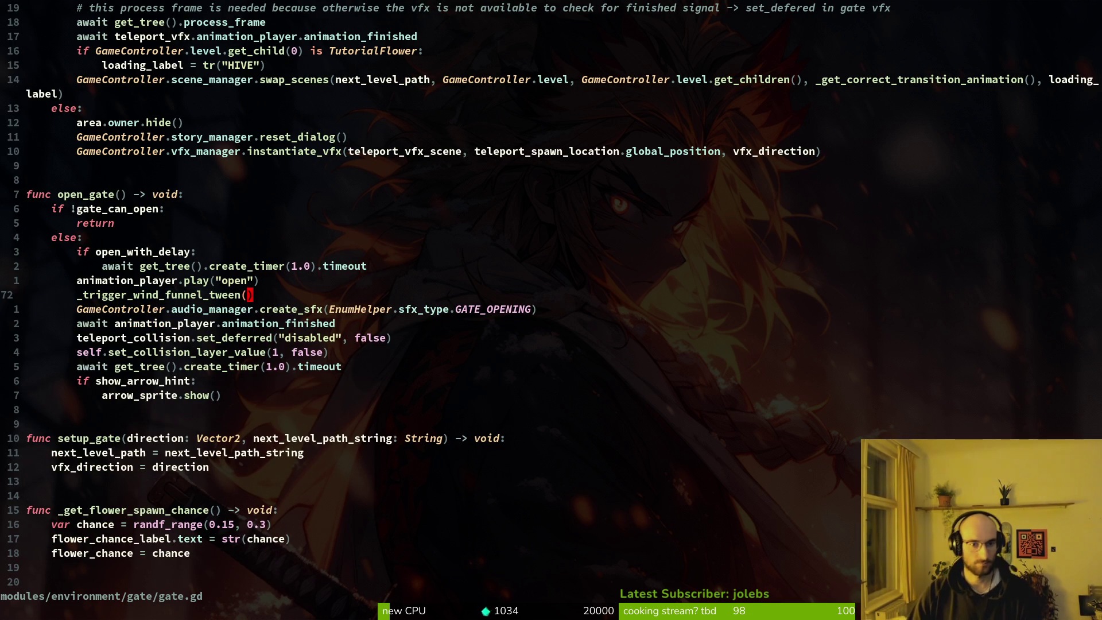
key(F5)
key(alt+F4)
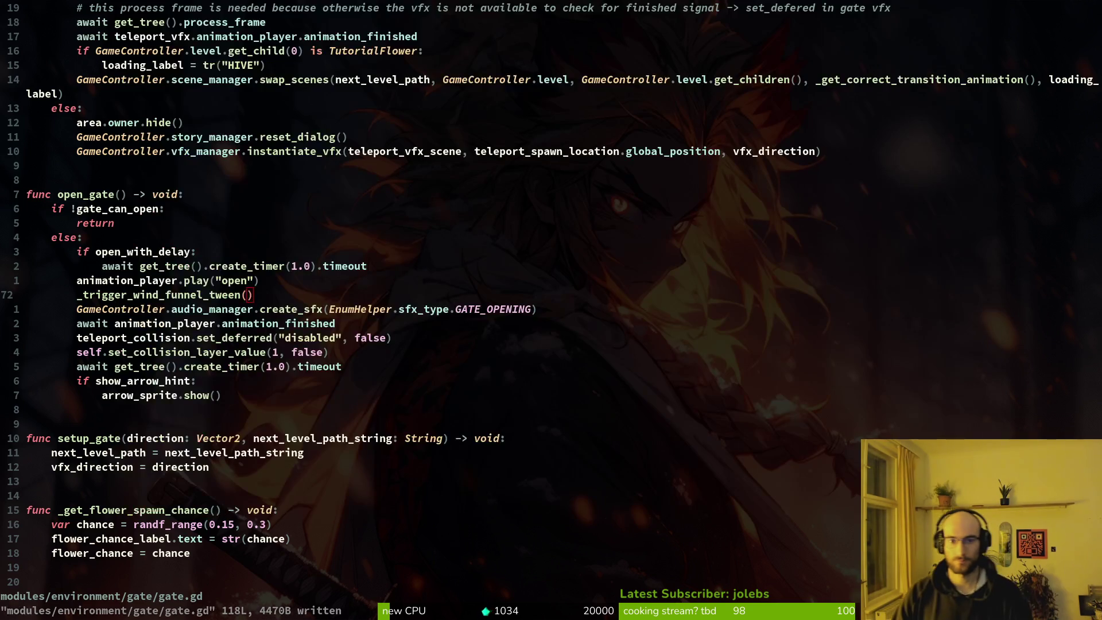
key(alt+Tab)
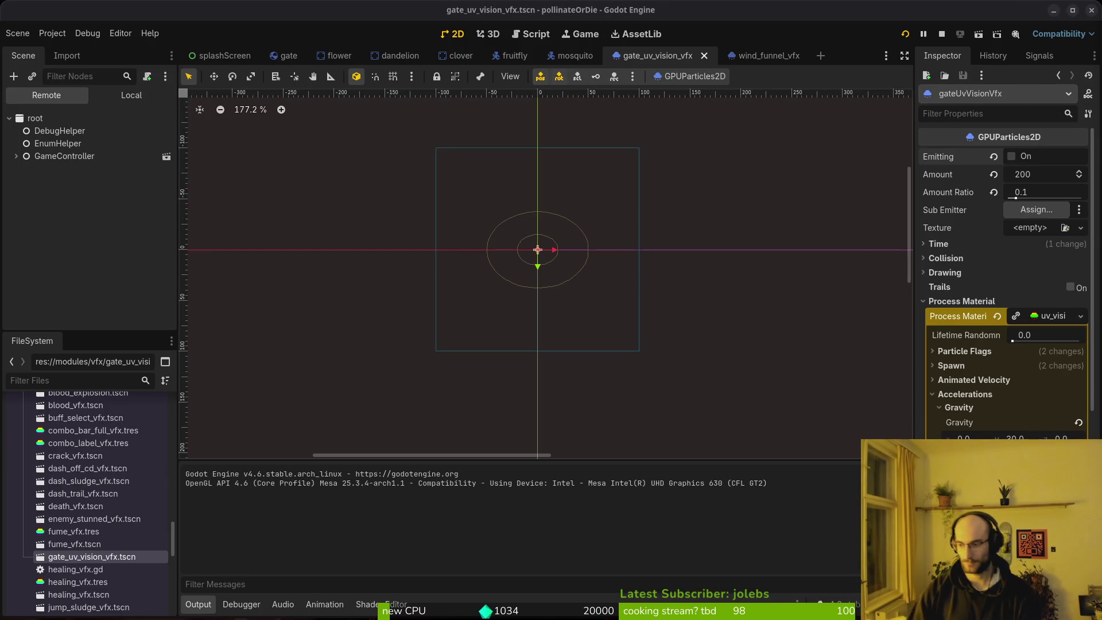
Step: Run the game, pick Continuer, and fly the bee up out of the Ruche hive into Désert
key(F5)
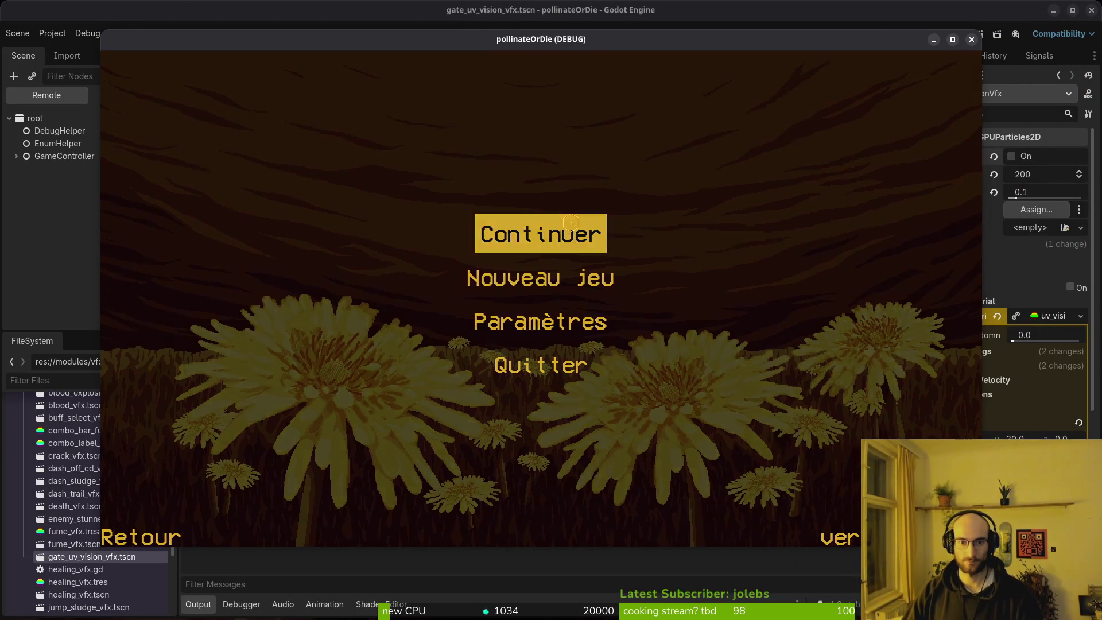
click(568, 223)
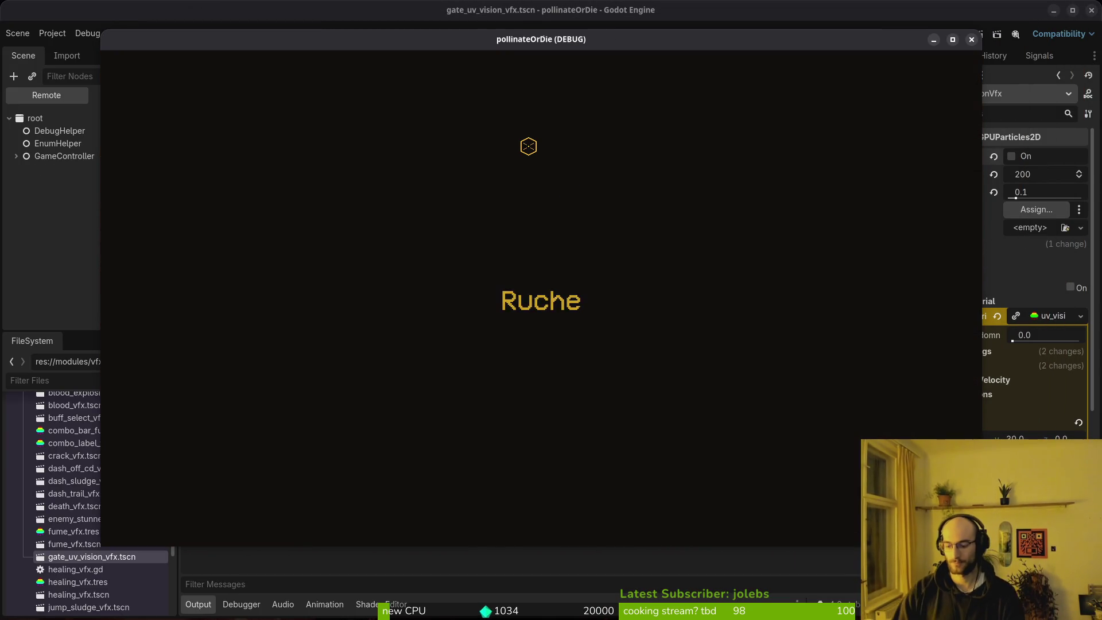
key(w)
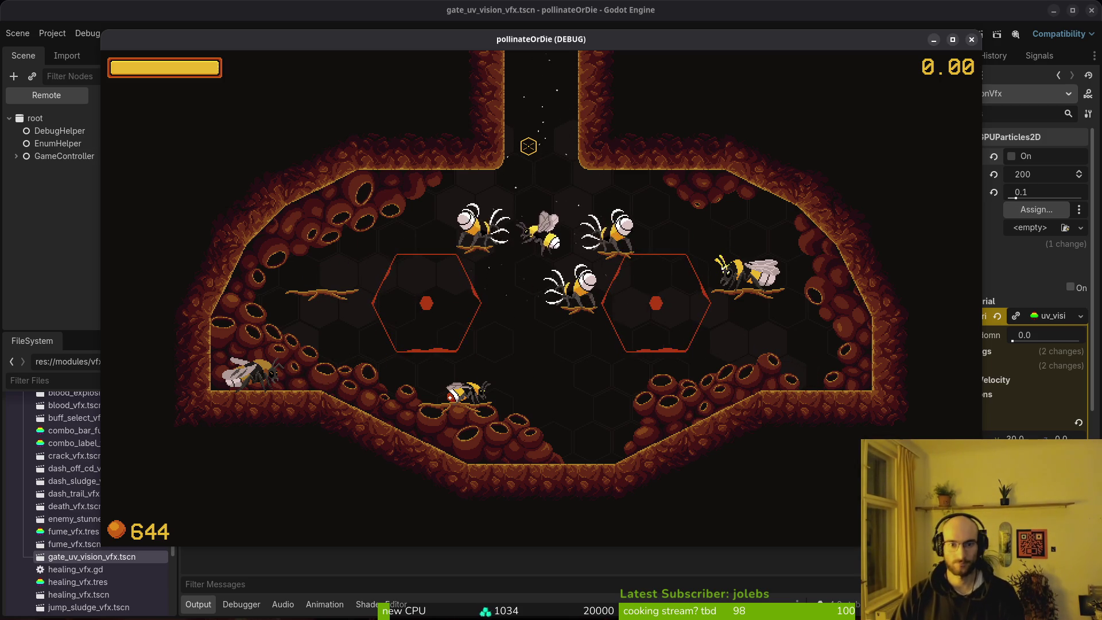
key(w)
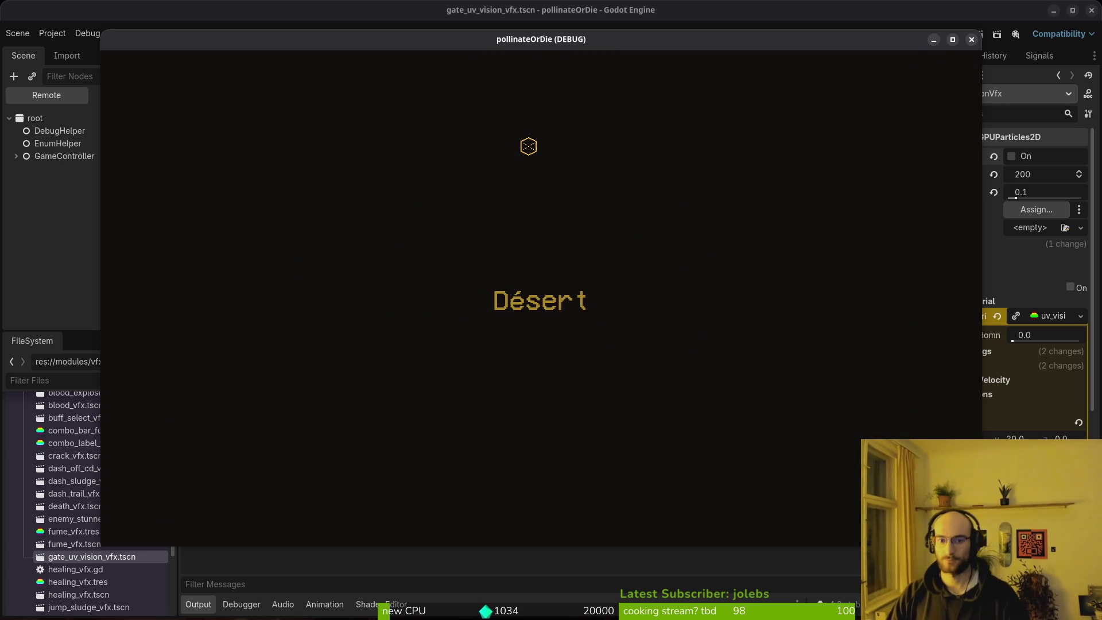
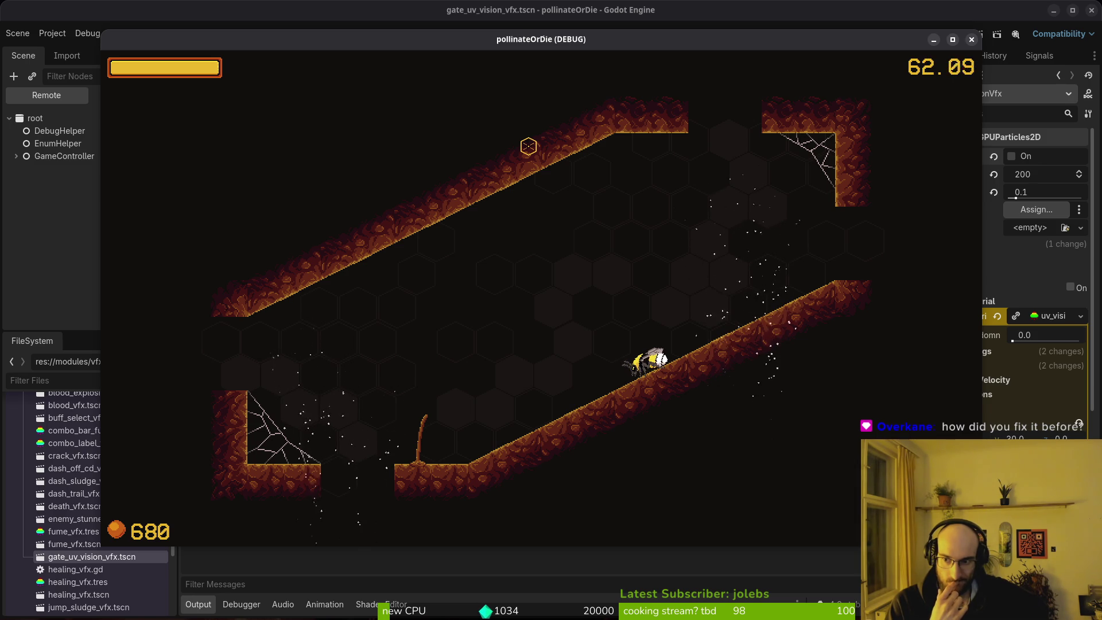
Step: Change the gravity x and y values in the particle material's Accelerations settings
click(1040, 321)
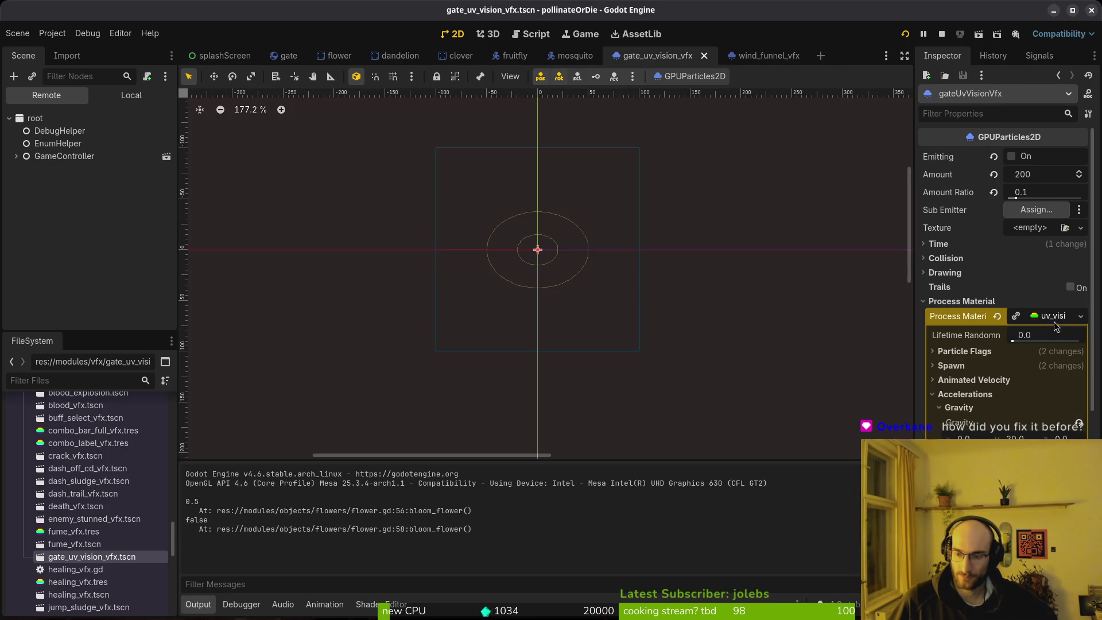
drag(1013, 438, 1014, 438)
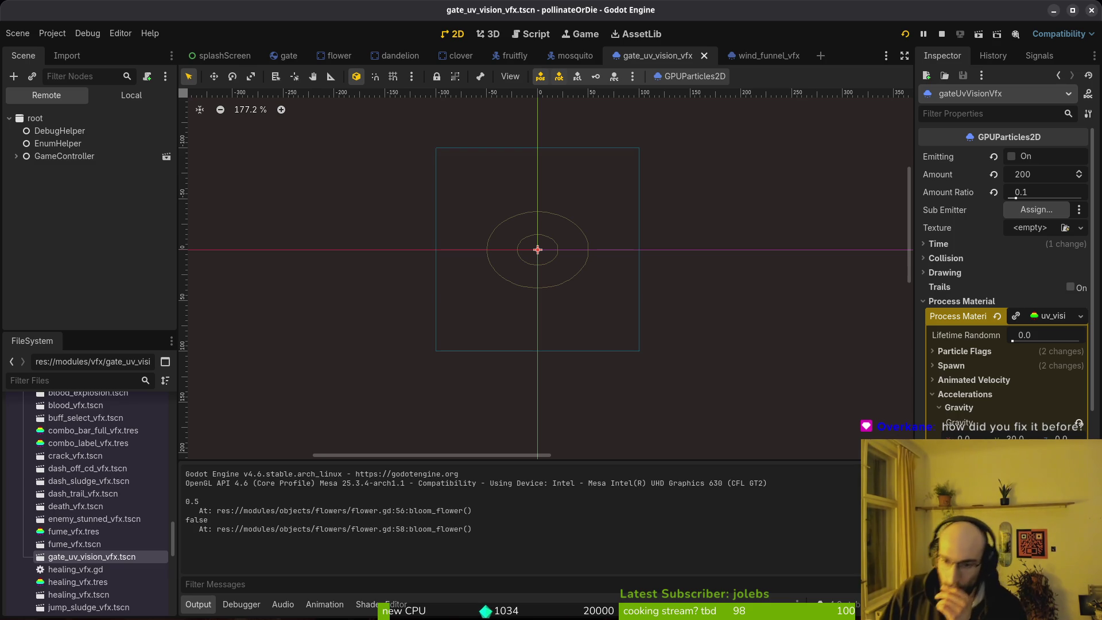
click(982, 438)
text(-30)
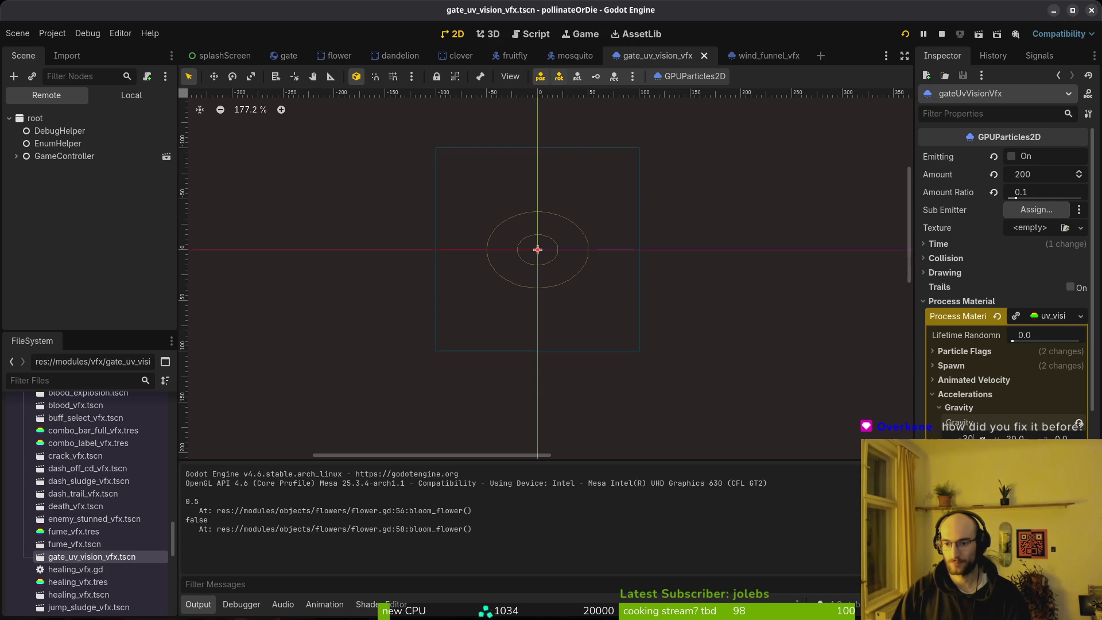
key(Tab)
Step: Run the game to test the new gravity, then close it and return to gate.gd
key(F5)
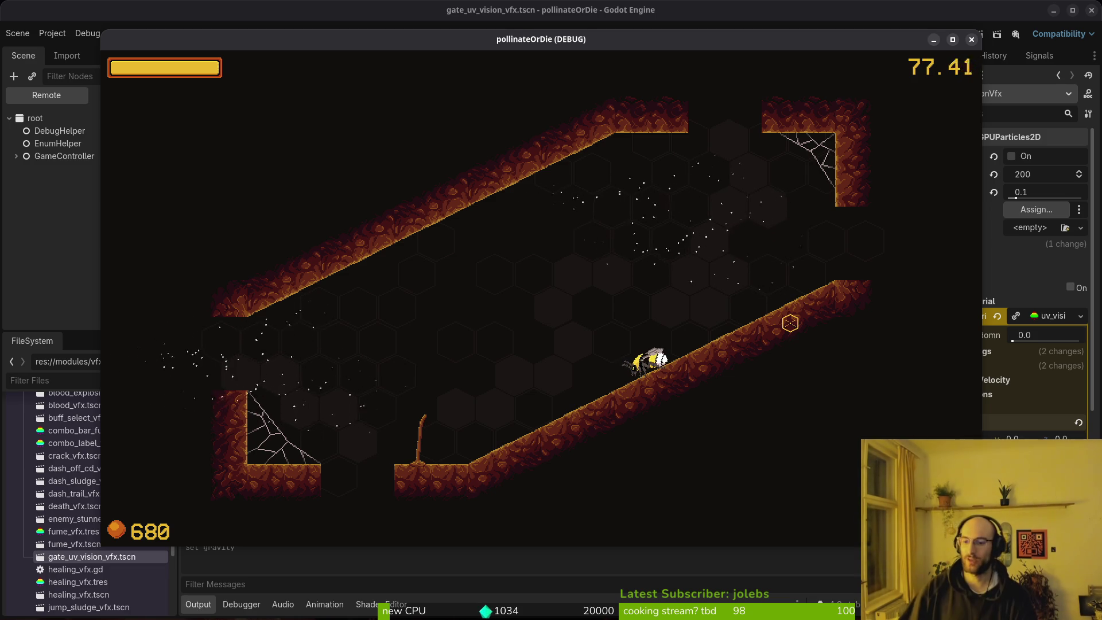
key(F8)
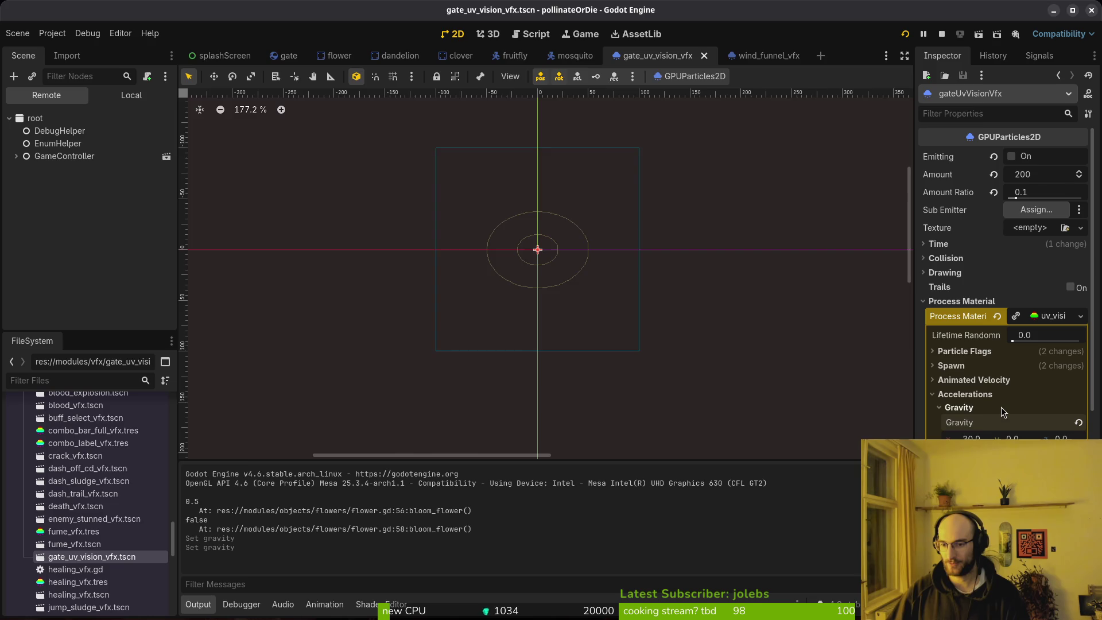
key(alt+Tab)
key(alt+Tab)
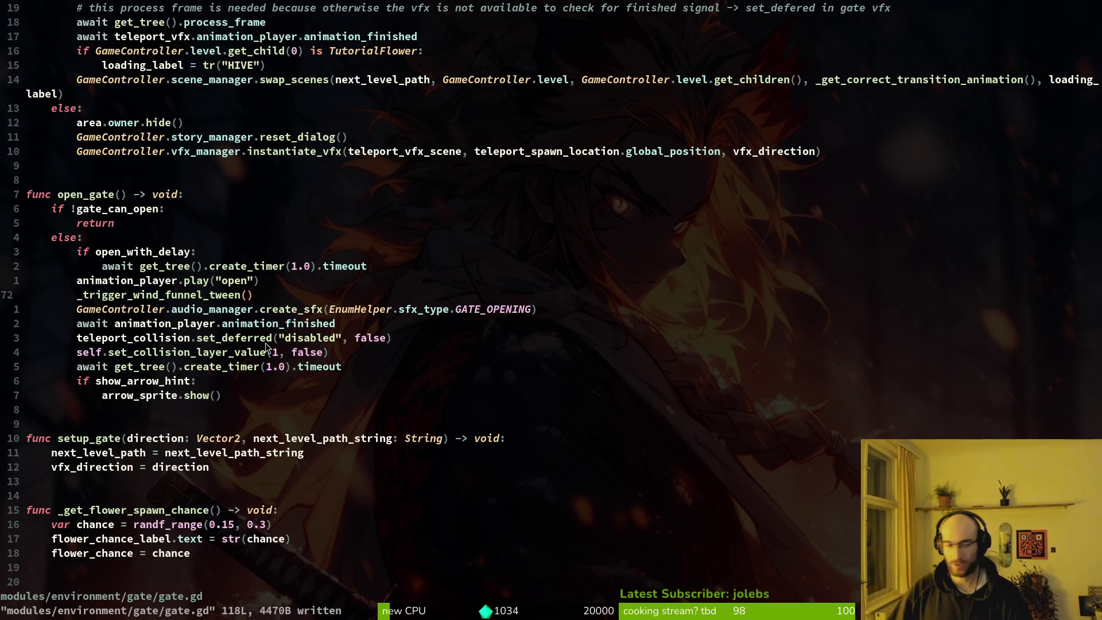
Step: Add 'func _get_vfx_gravity() -> void:' at the end of gate.gd
scroll(111, 375, down, 14)
click(120, 373)
key(o)
key(Return)
key(Return)
key(BackSpace)
text(func _ge)
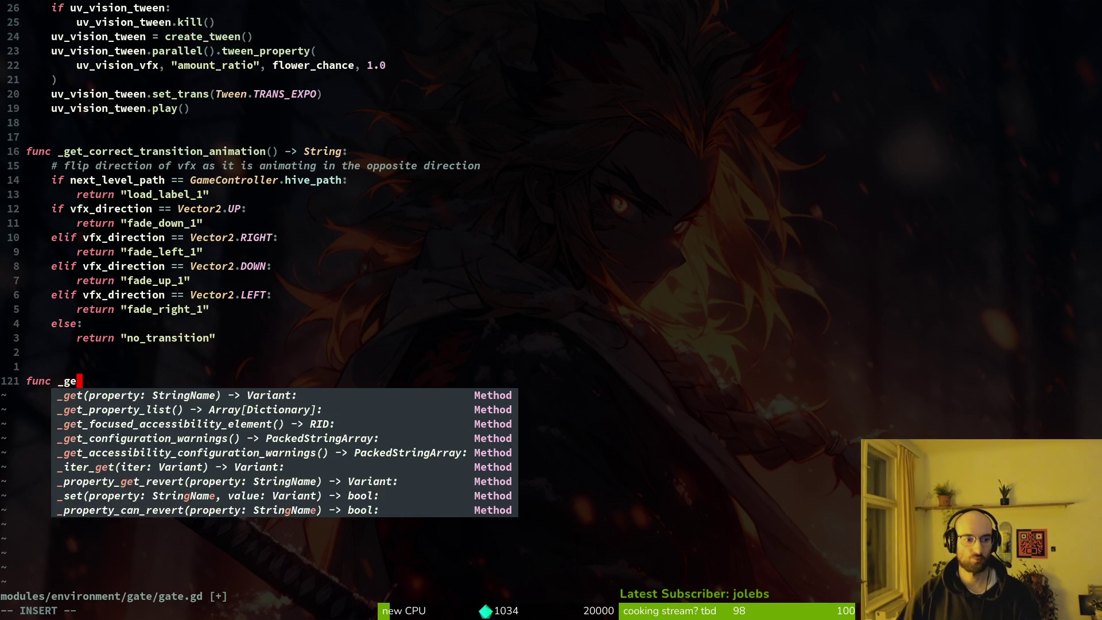
text(t_vfx_gravity())
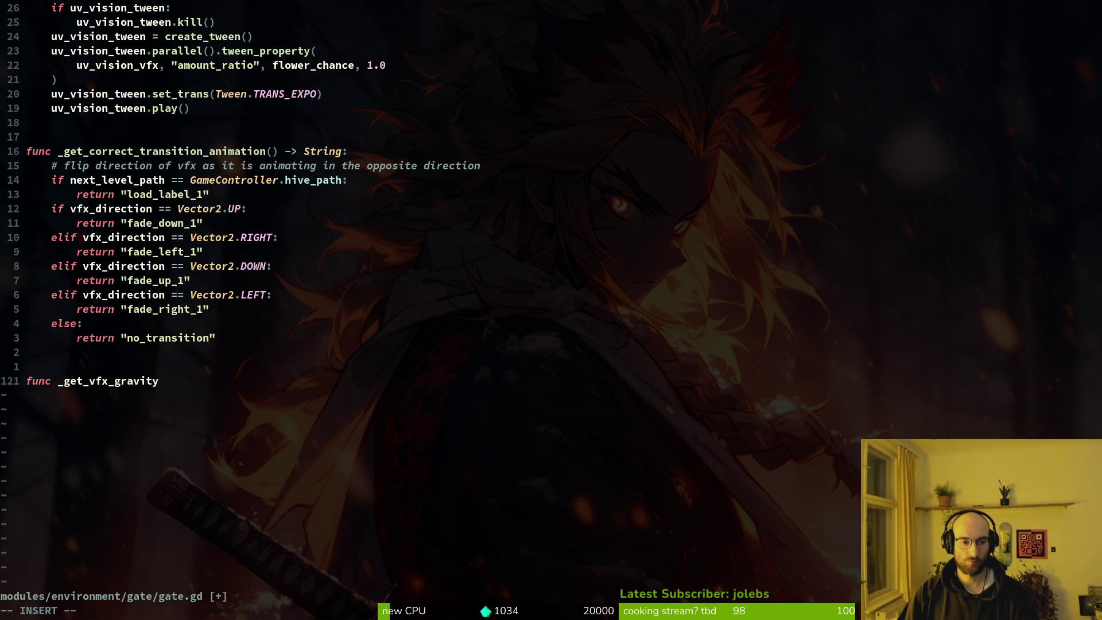
text( -> void:)
key(Return)
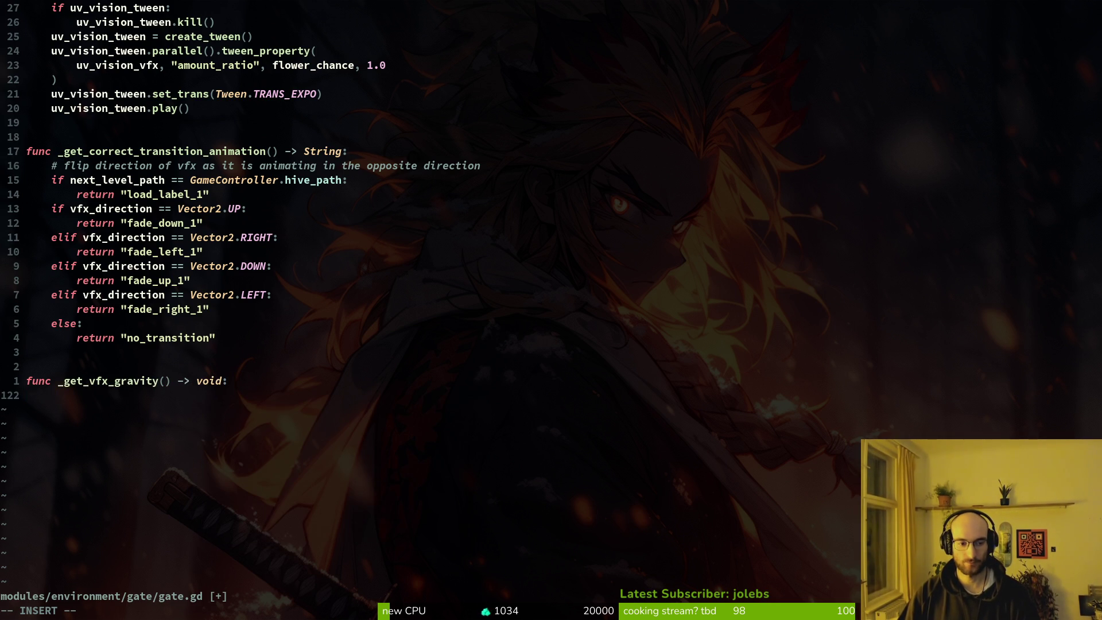
Step: Start a 'var self_rotation = self.rotation' line in the body, then discard it
text(var)
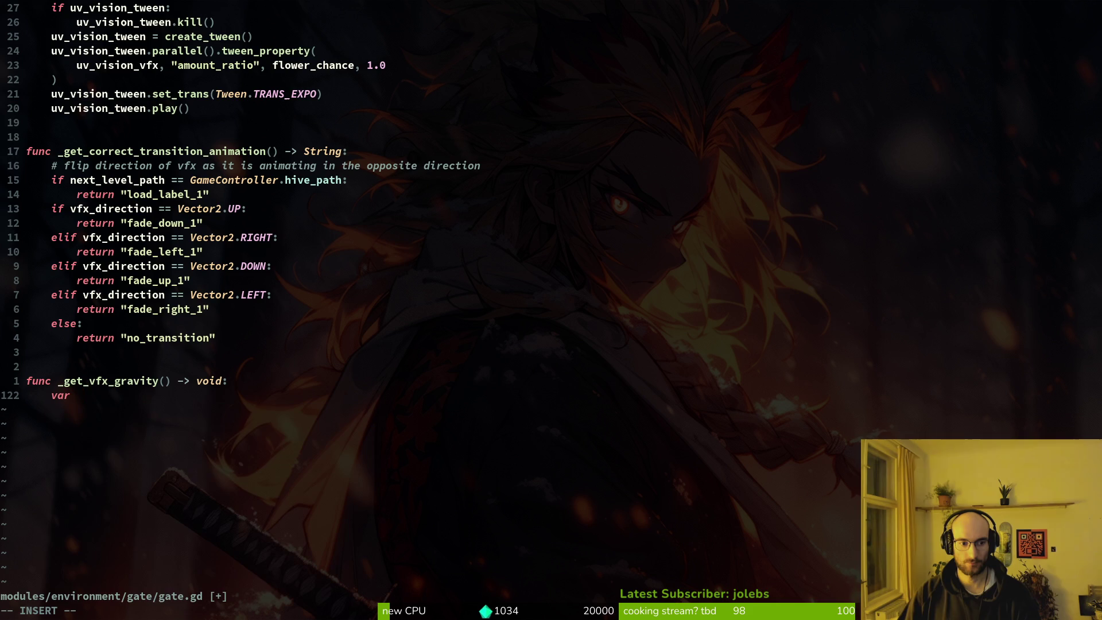
text( self_rotation)
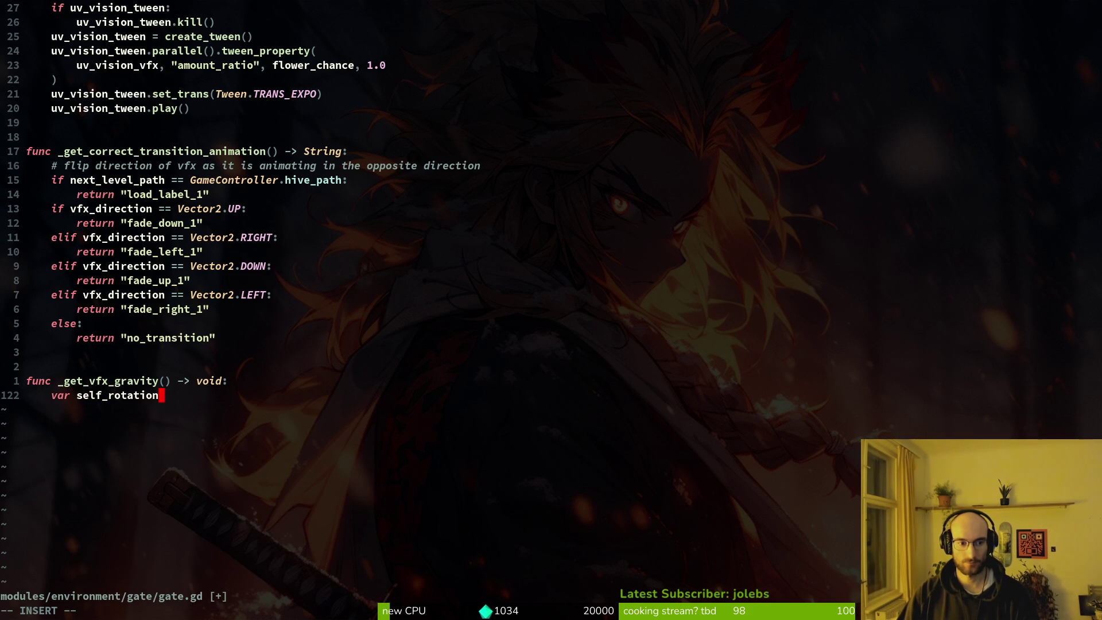
text( = )
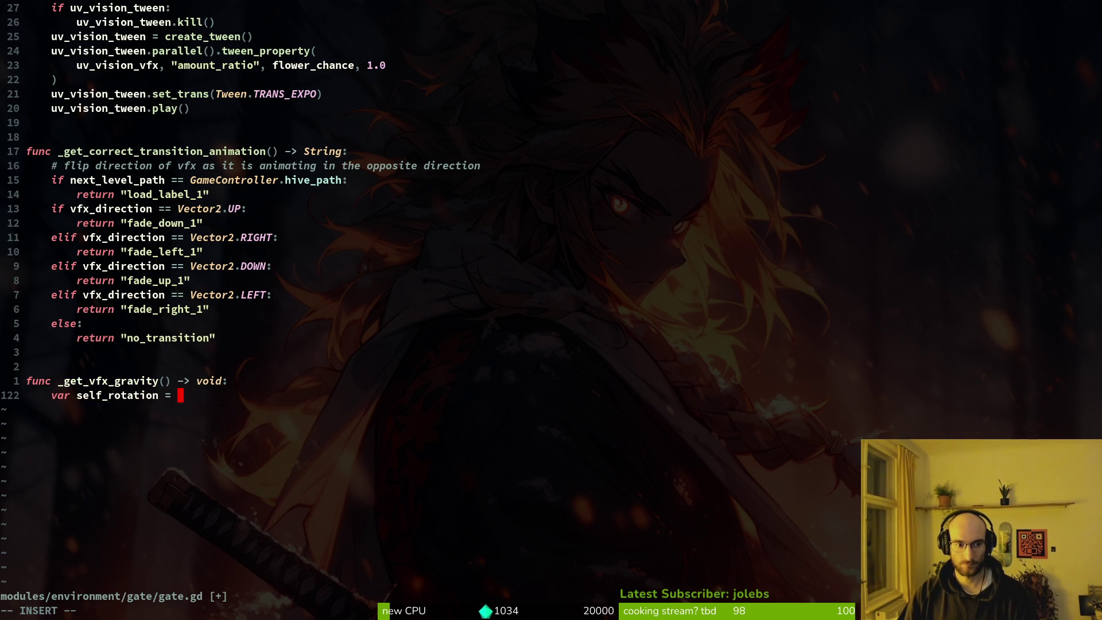
text(self.ro)
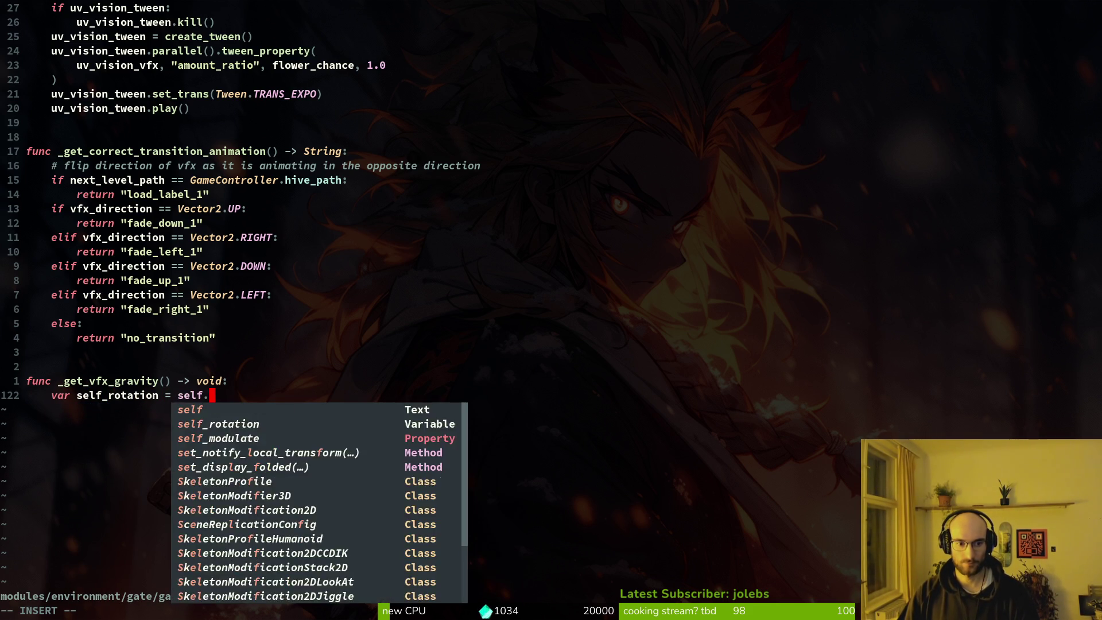
key(Return)
key(Escape)
key(o)
key(Escape)
key(k)
key(c)
key(c)
key(Escape)
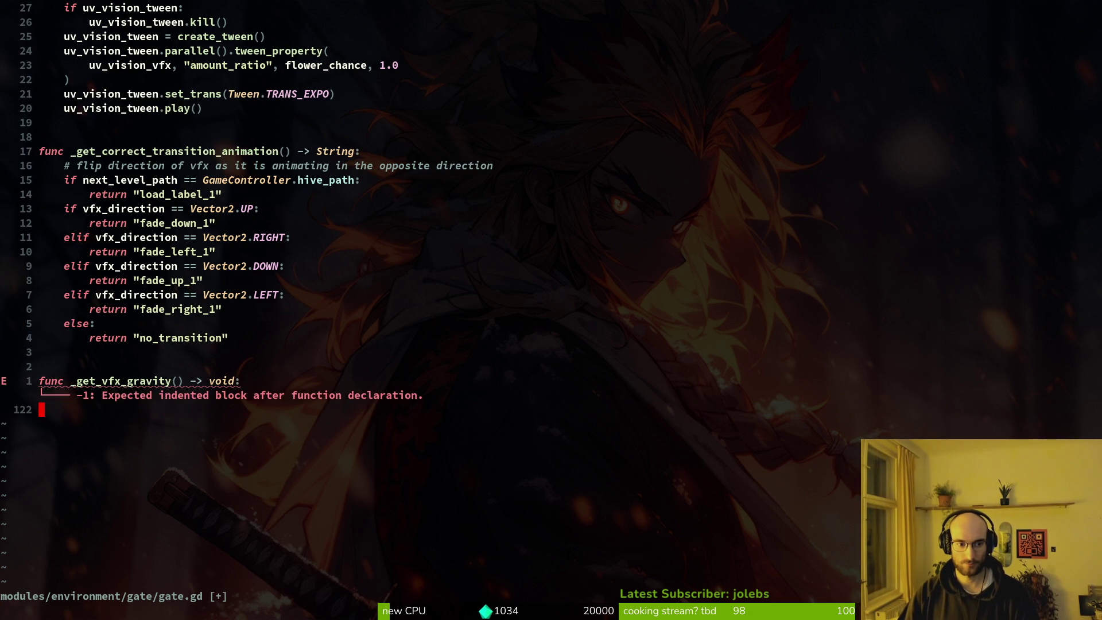
Step: Write 'match self.rotation:' with a first 'PI / 2:' case
text(jkOmatch)
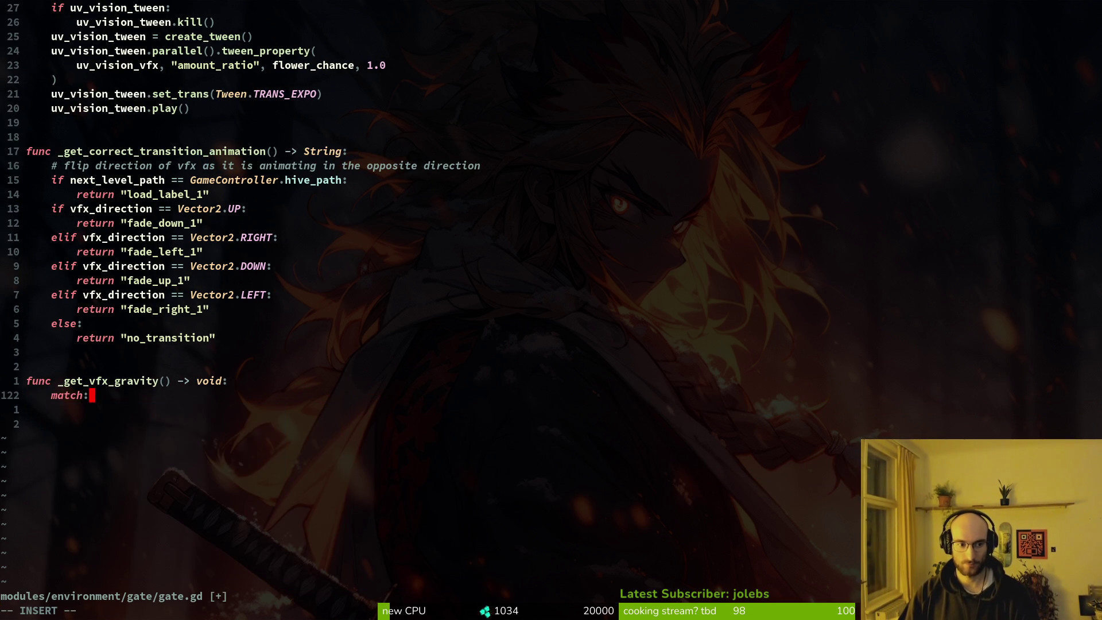
text( self)
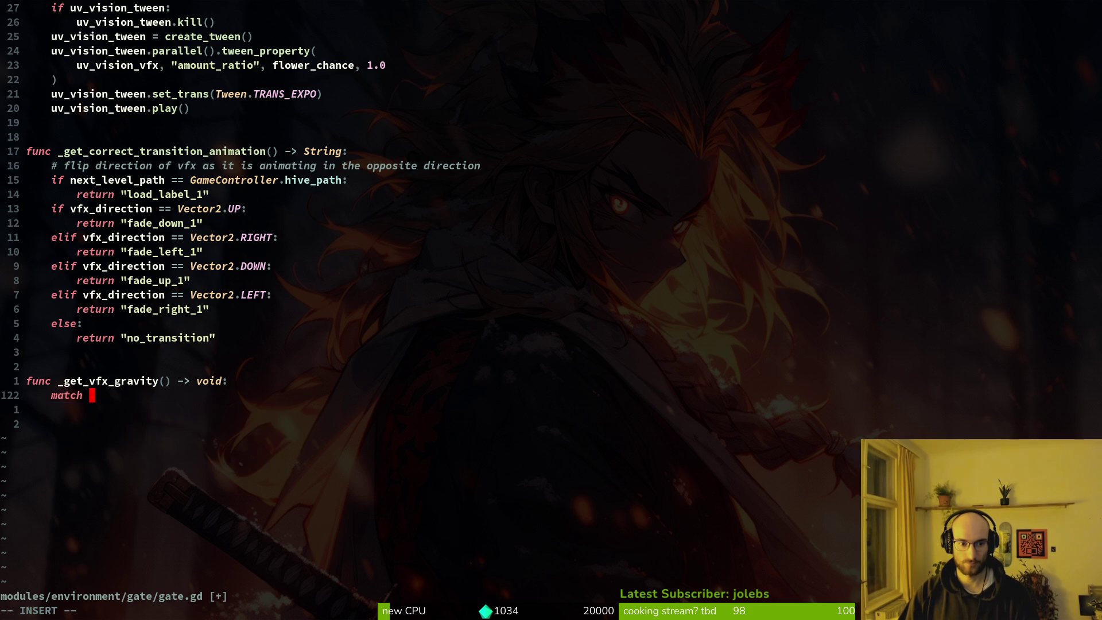
text(.r)
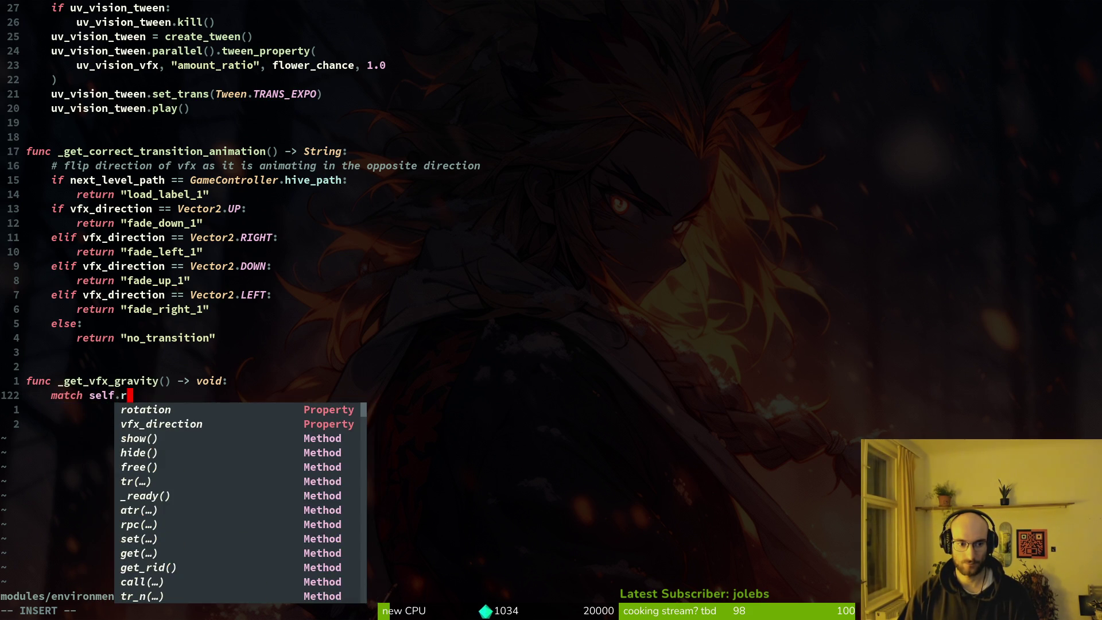
key(Return)
text(:)
key(Return)
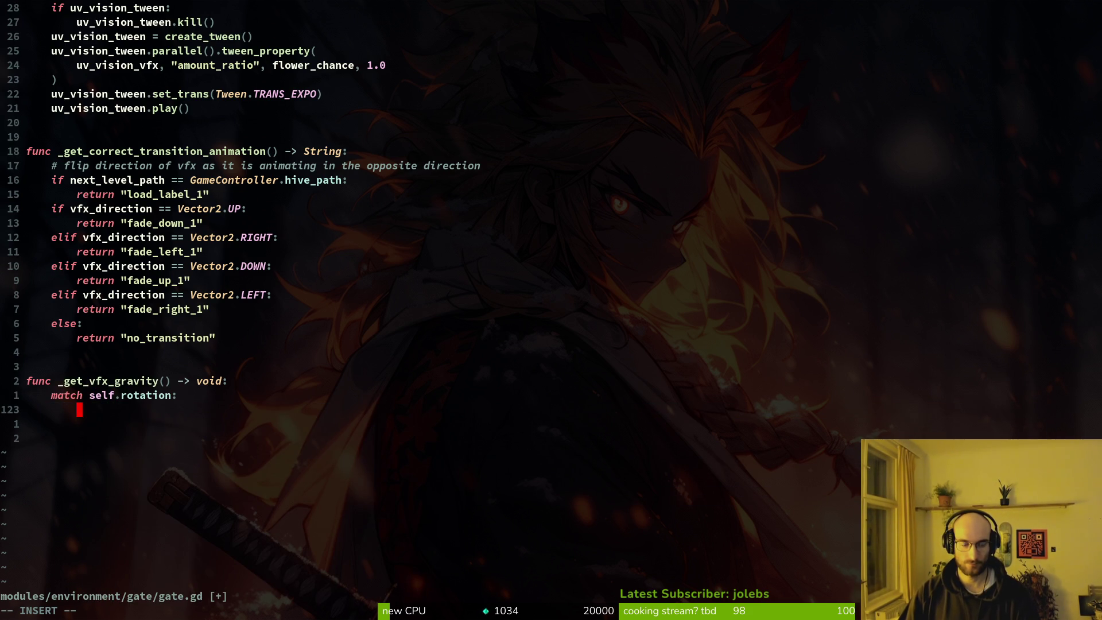
text(PI /)
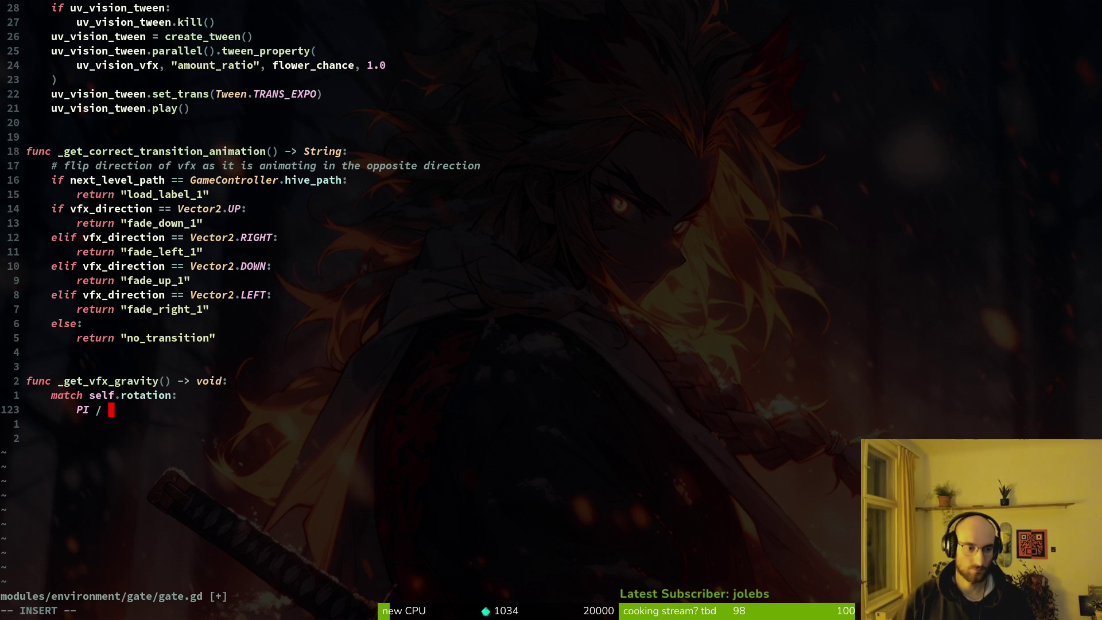
text( 2)
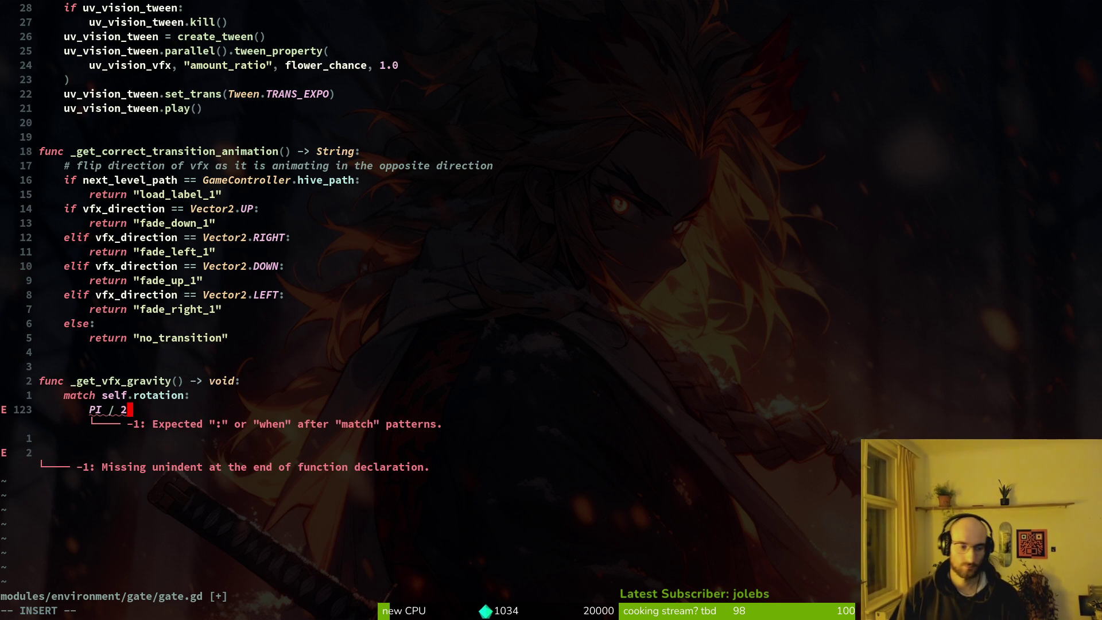
text(:)
key(Return)
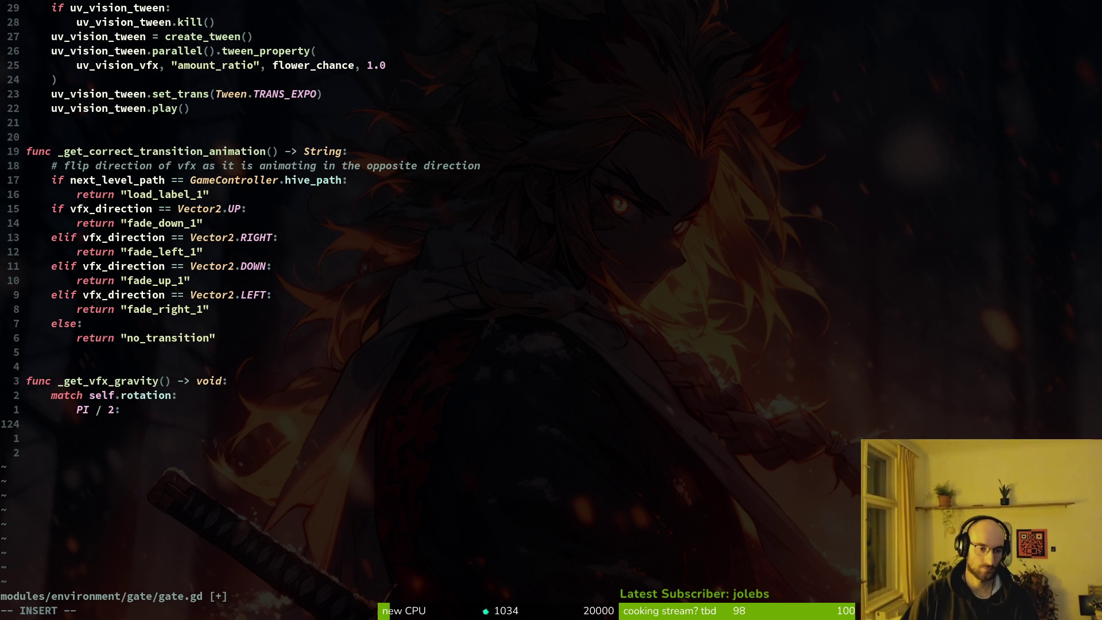
Step: Duplicate the PI / 2 case three times and turn the last copy into 3PI / 2
text(j)
key(Escape)
key(k)
key(k)
key(shift+v)
key(Escape)
key(j)
key(shift+v)
key(y)
key(j)
key(p)
key(j)
key(p)
key(j)
key(p)
text(i)
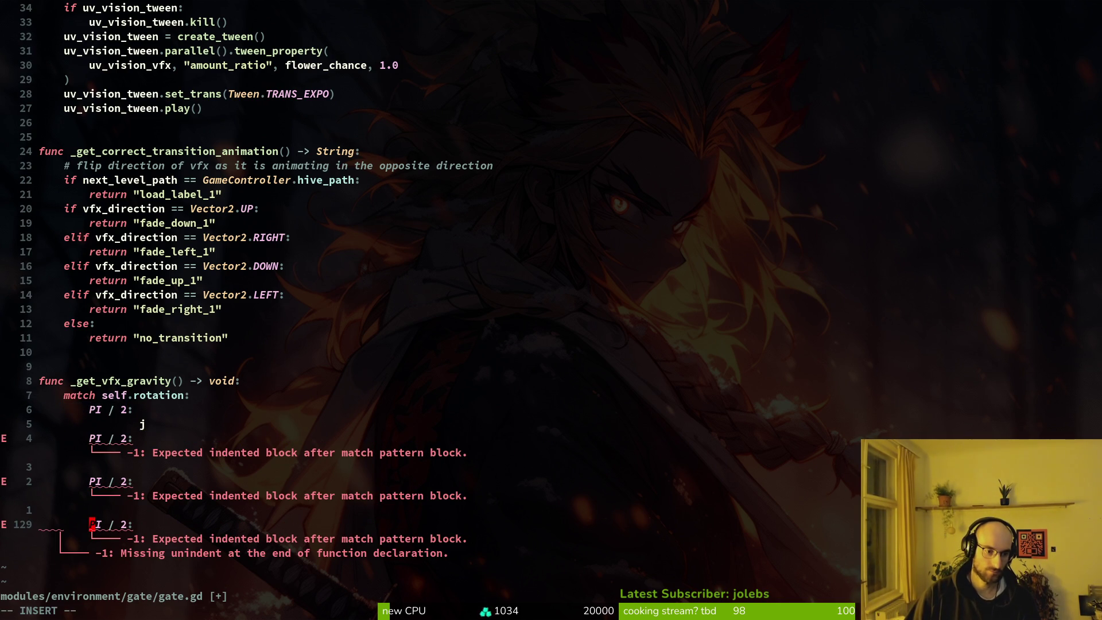
text(3)
key(Escape)
Step: Change the middle copy to the PI case and save gate.gd
key(k)
key(k)
text(lct:)
key(Escape)
text(:w)
key(Return)
Step: Add a print_debug line under the first case, rewrite that case as 0:, and save
key(k)
key(k)
key(k)
key(c)
key(c)
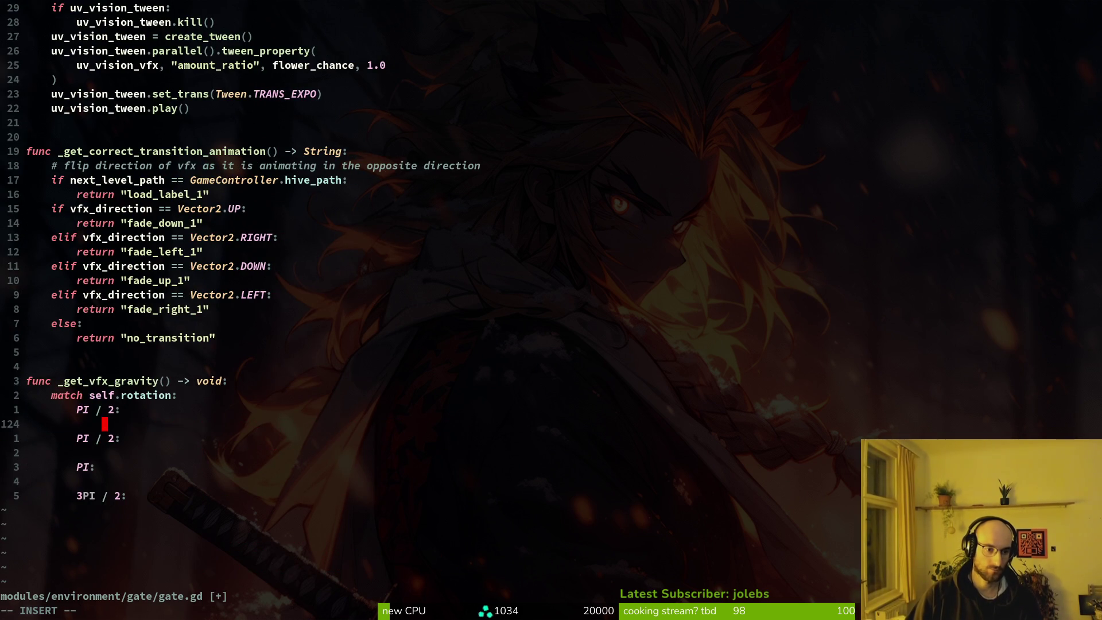
text(print_de)
key(Return)
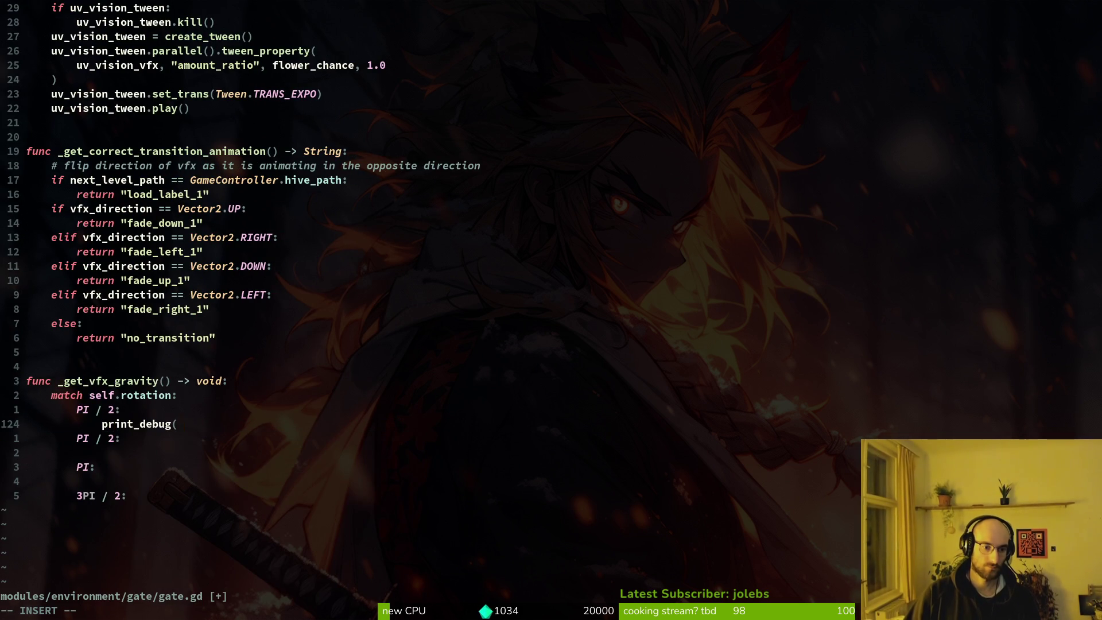
text("le)
key(BackSpace)
key(BackSpace)
key(BackSpace)
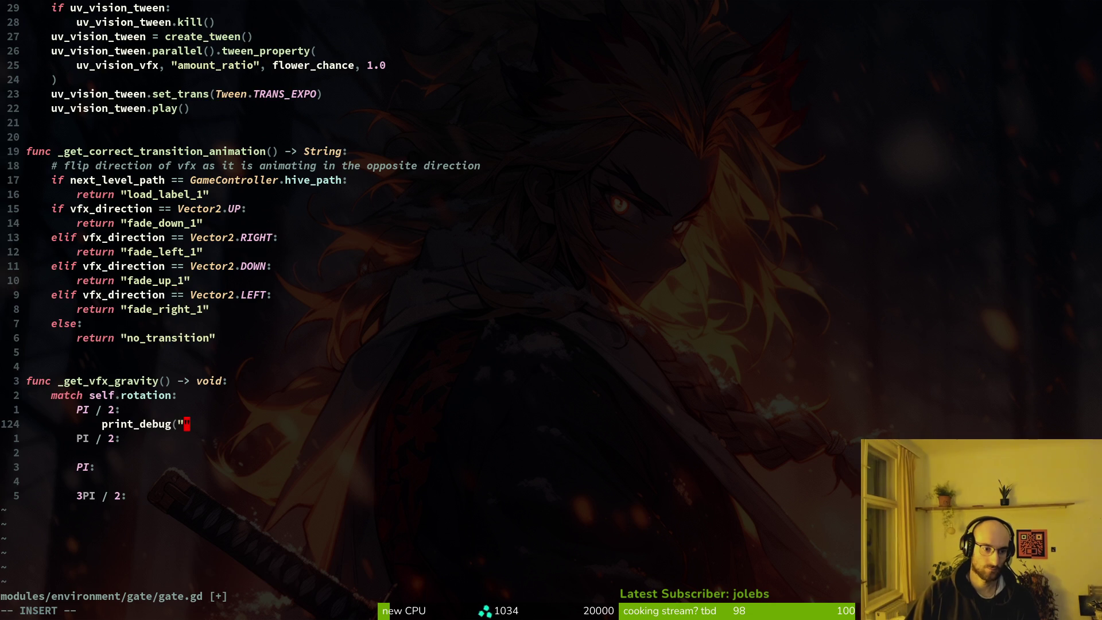
key(Escape)
key(k)
key(c)
key(c)
text(0:)
key(Escape)
text(j:w)
key(Return)
key(Return)
Step: Make the message print_debug("down") and copy it under the PI / 2, PI and 3PI / 2 cases
key(k)
text(C)
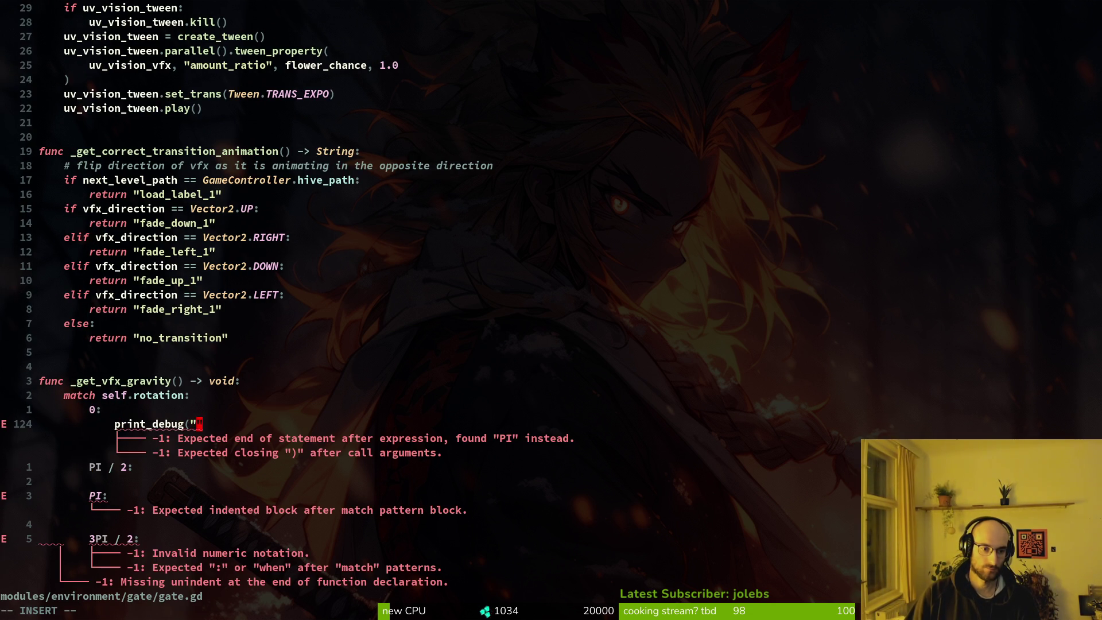
text(")
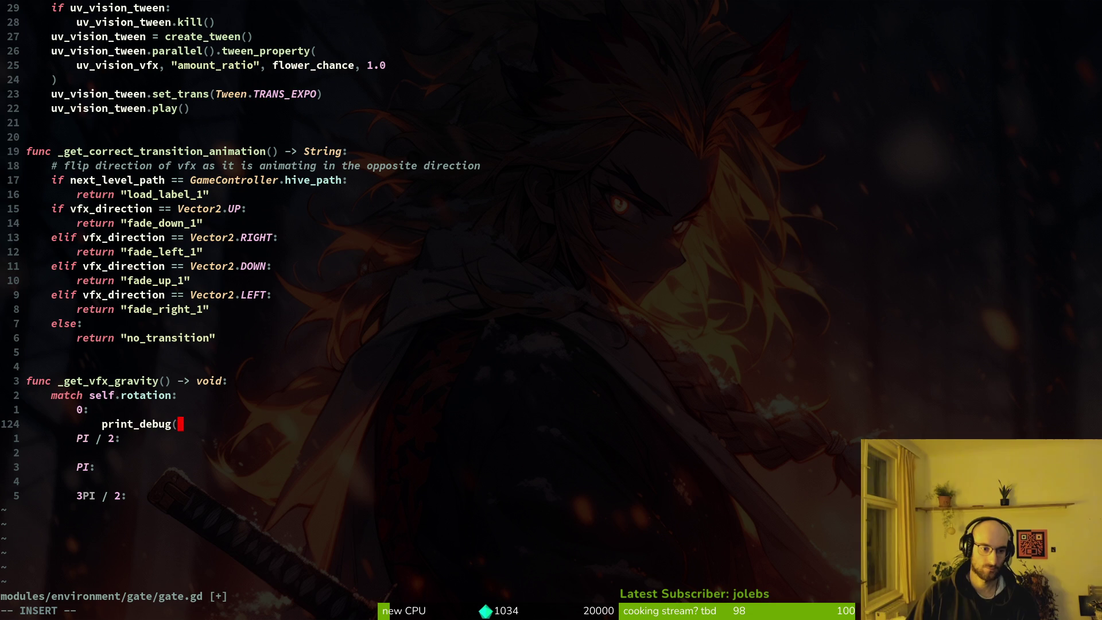
text(de)
key(BackSpace)
key(BackSpace)
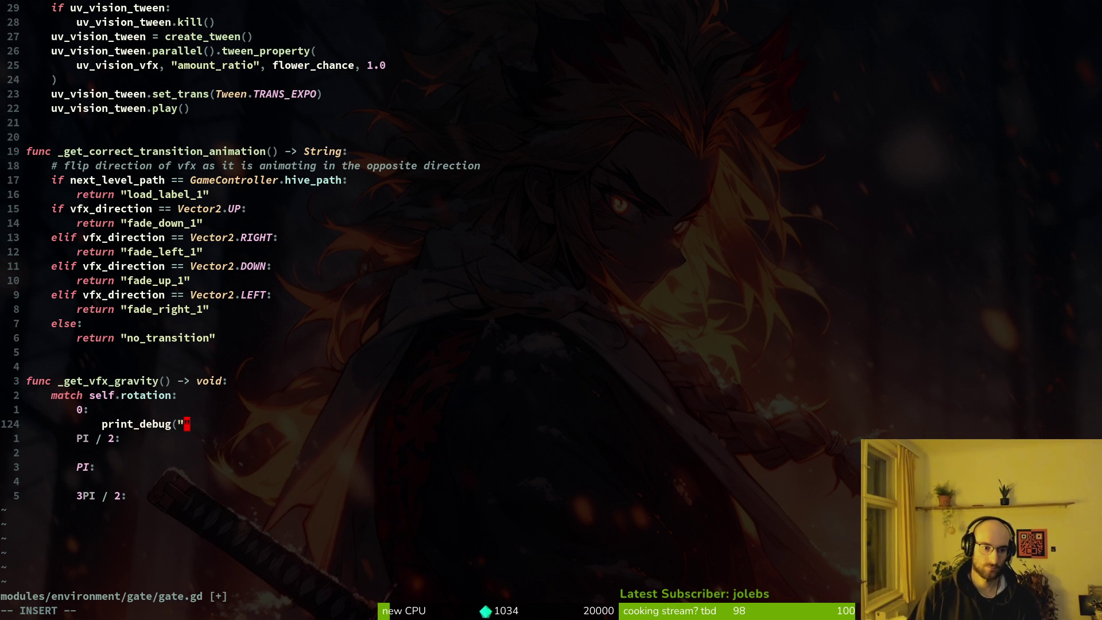
text(down"))
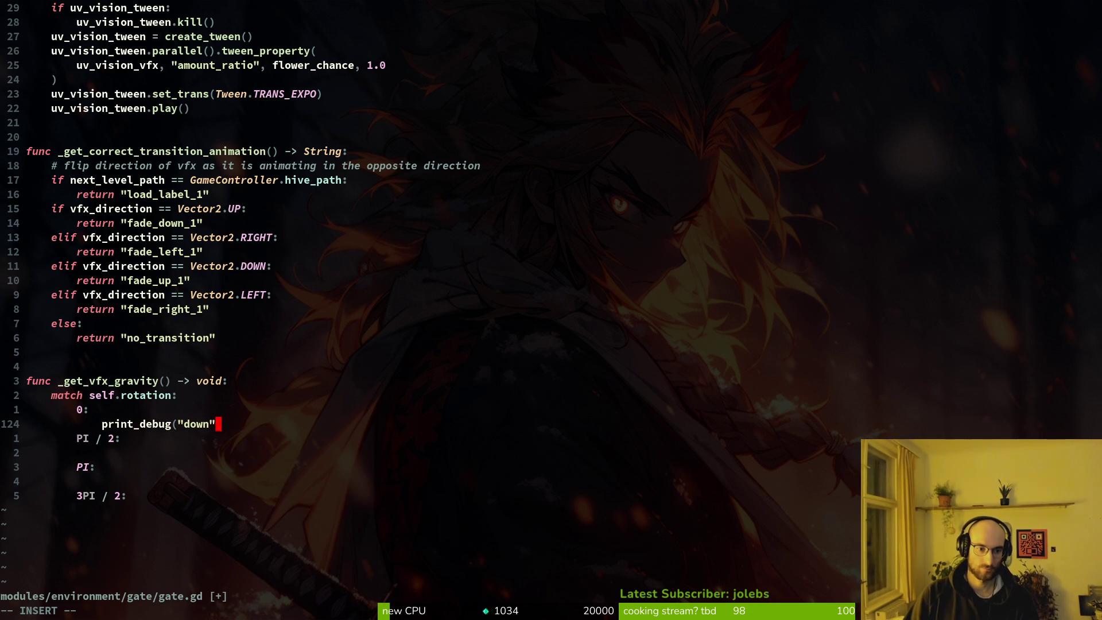
key(Escape)
key(y)
key(y)
key(j)
key(p)
key(j)
key(j)
key(p)
key(j)
key(j)
key(p)
Step: Add a '_:' default case with its own print_debug line
key(k)
key(k)
key(k)
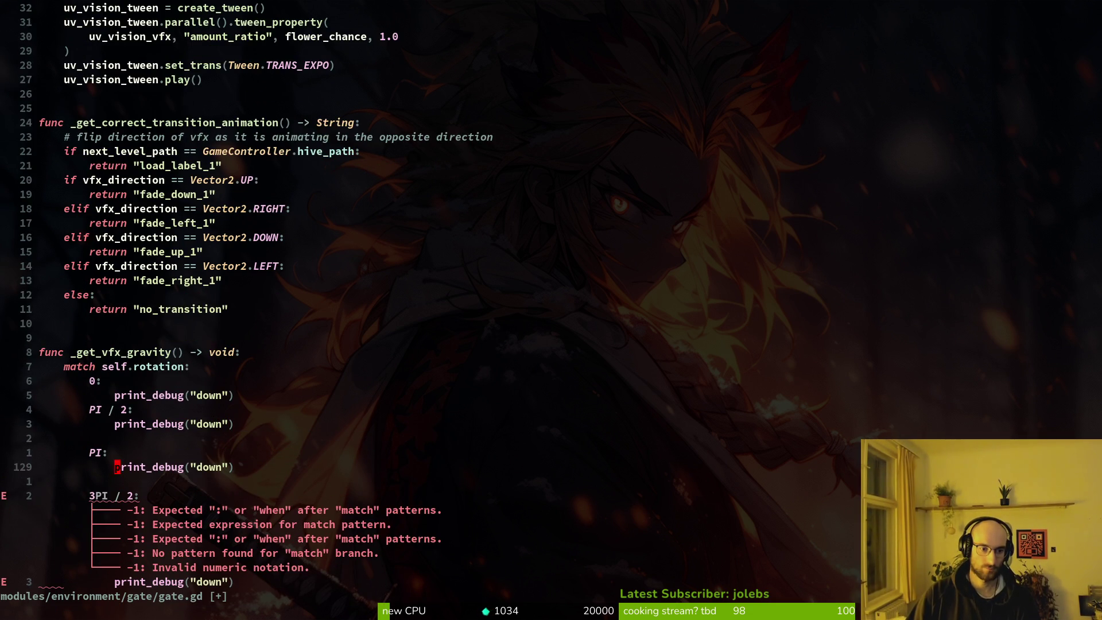
key(j)
key(j)
key(j)
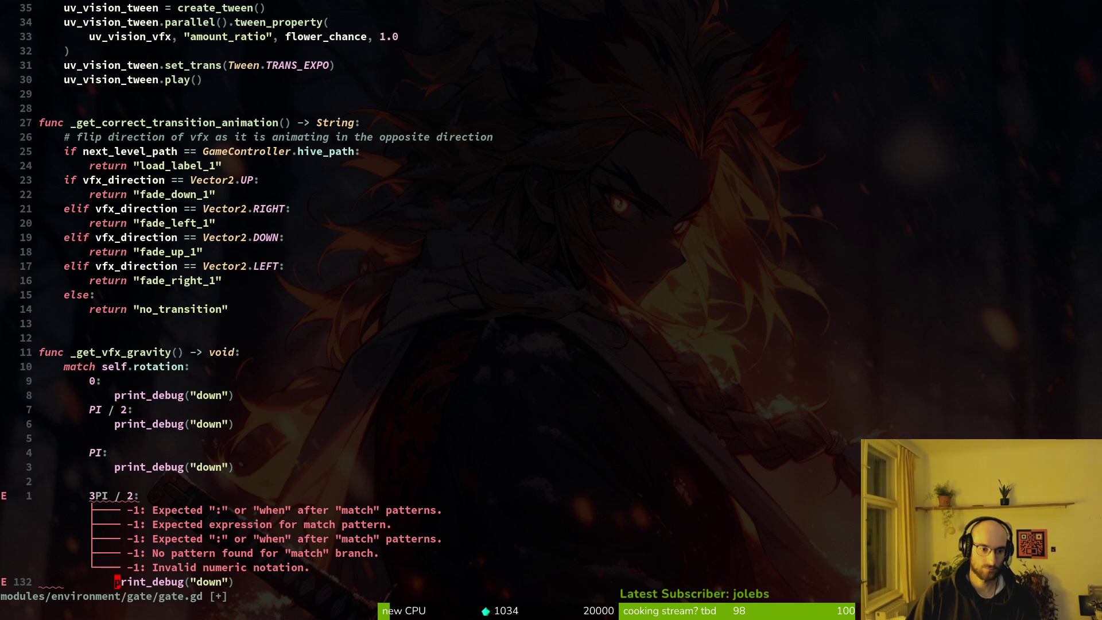
key(o)
text(_)
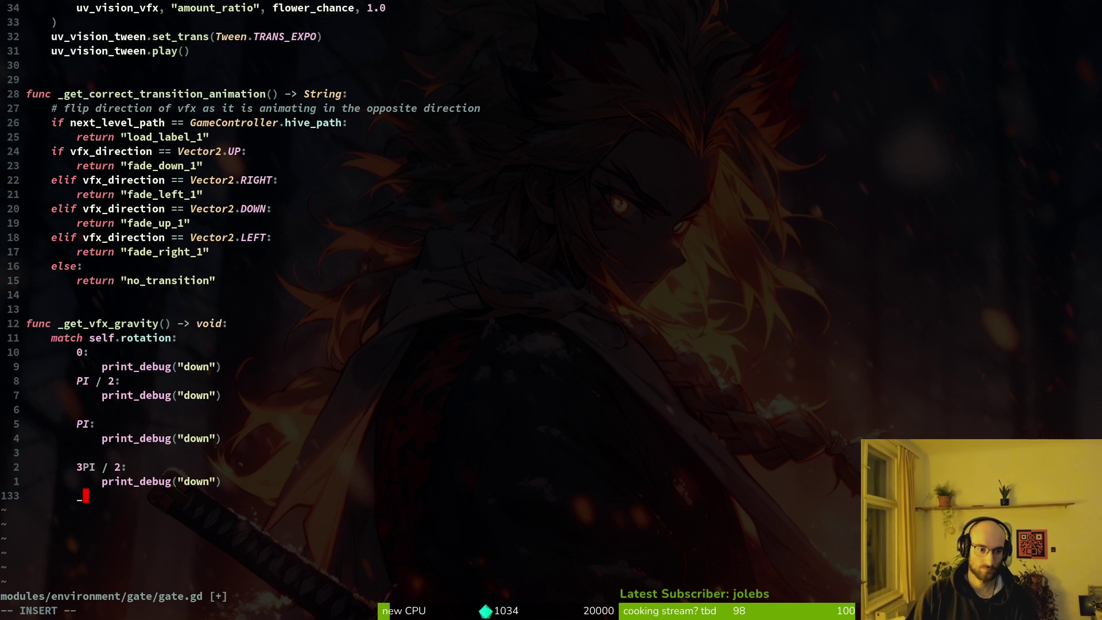
text(:)
key(Escape)
key(k)
key(y)
key(y)
key(j)
key(p)
key(k)
key(k)
key(k)
Step: Fix the 3PI case pattern to read '3 * PI / 2'
key(j)
key(j)
key(h)
key(h)
key(h)
text(i *)
key(Escape)
key(k)
key(k)
text(jja)
key(Escape)
Step: Empty the string in the PI / 2 case's print_debug call
key(k)
key(k)
key(k)
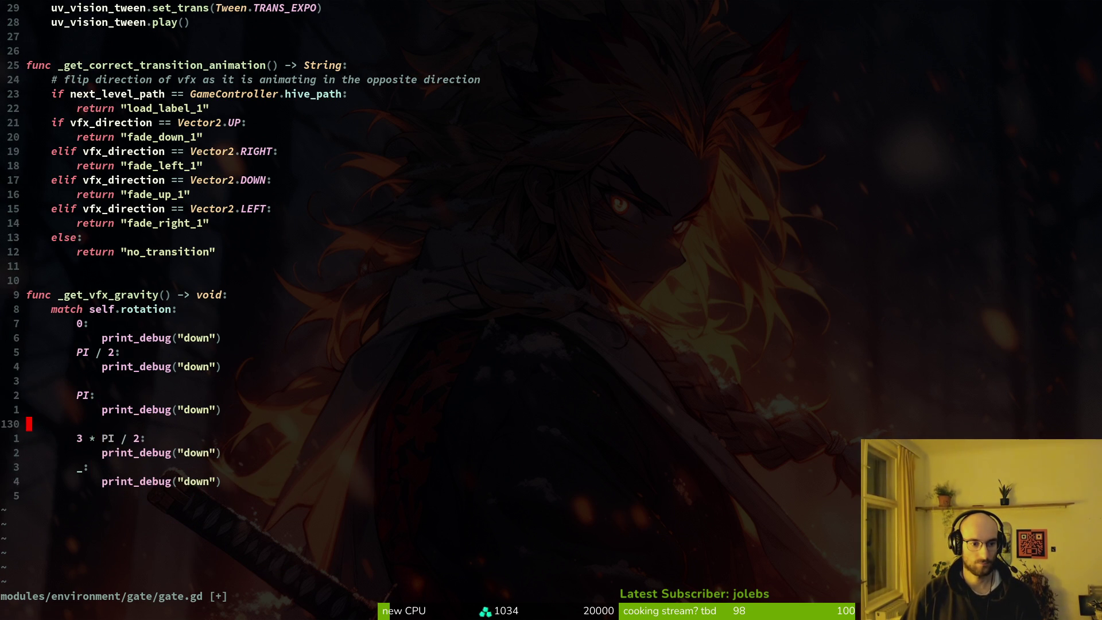
key(w)
key(w)
key(c)
key(i)
key(w)
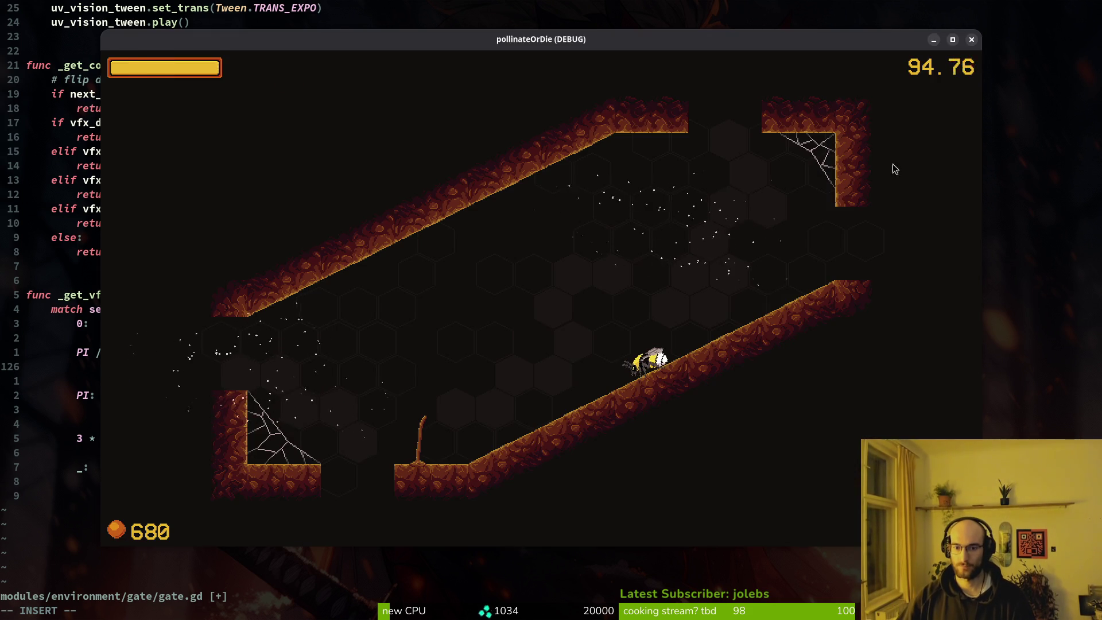
Step: Open the fruitfly scene in the Local scene tree and select its root node
key(alt+Tab)
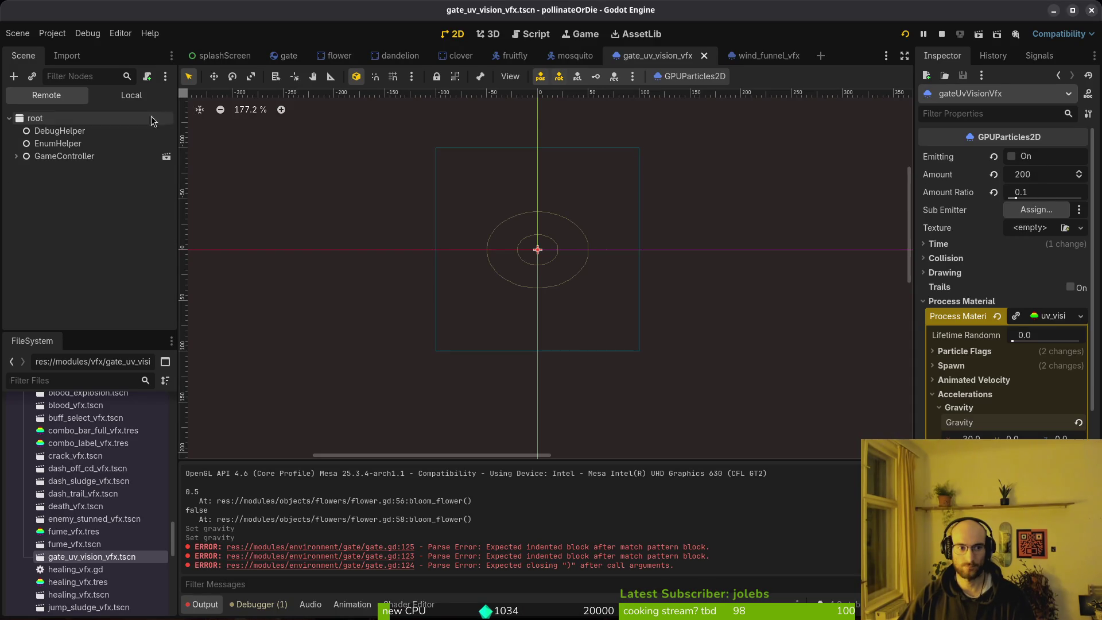
click(513, 55)
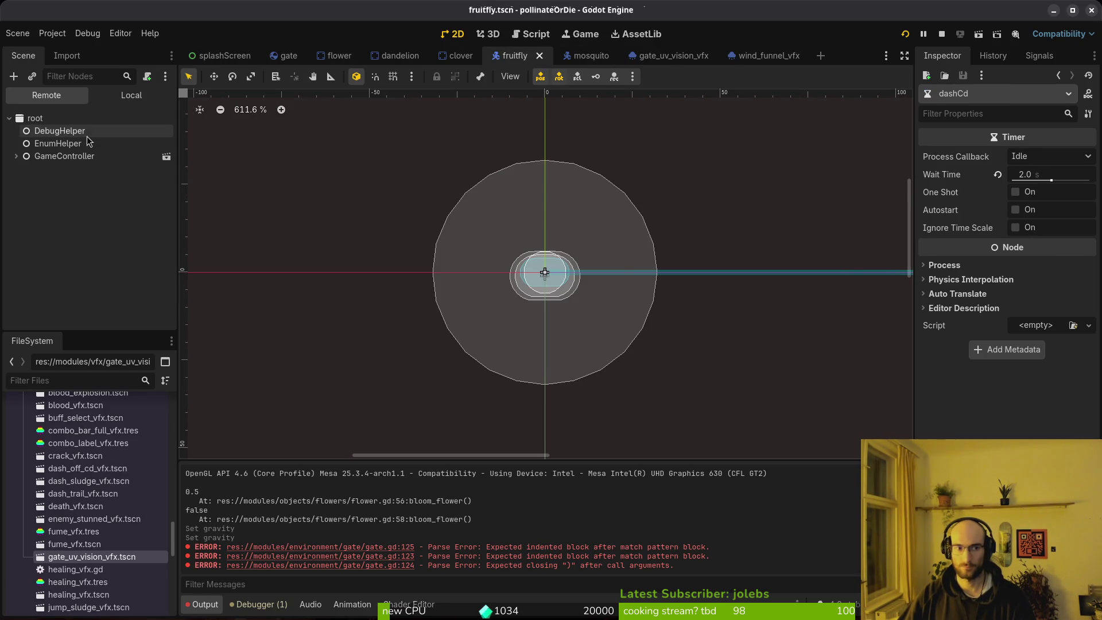
click(131, 96)
scroll(76, 168, up, 3)
scroll(77, 168, up, 2)
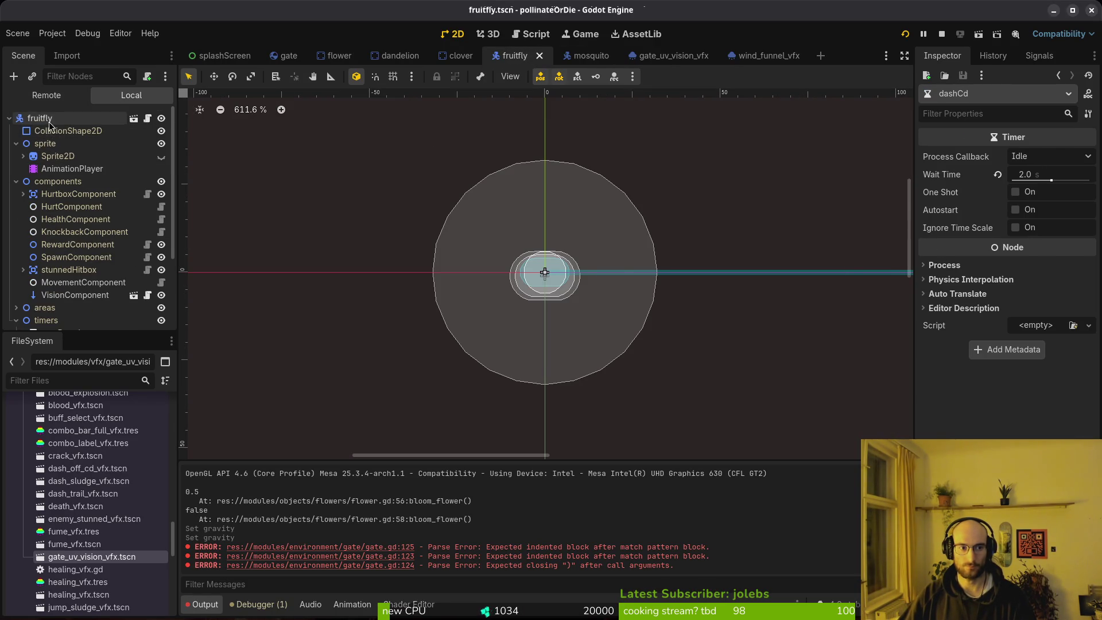
click(40, 117)
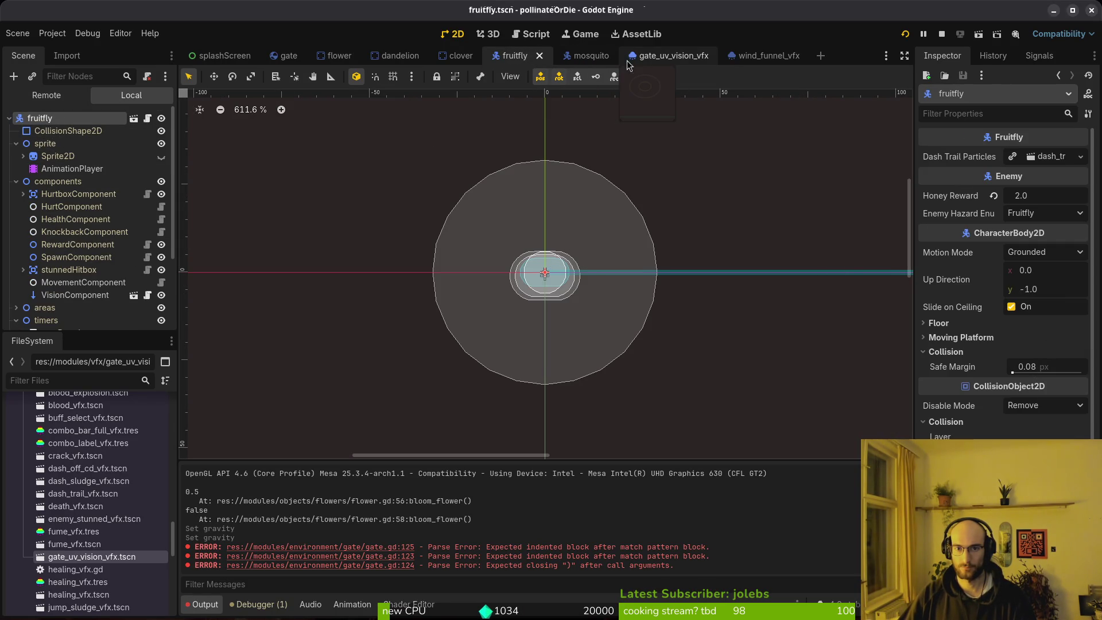
Step: Show the dandelion root node's Flower properties, then return to gate.gd
click(671, 60)
click(396, 55)
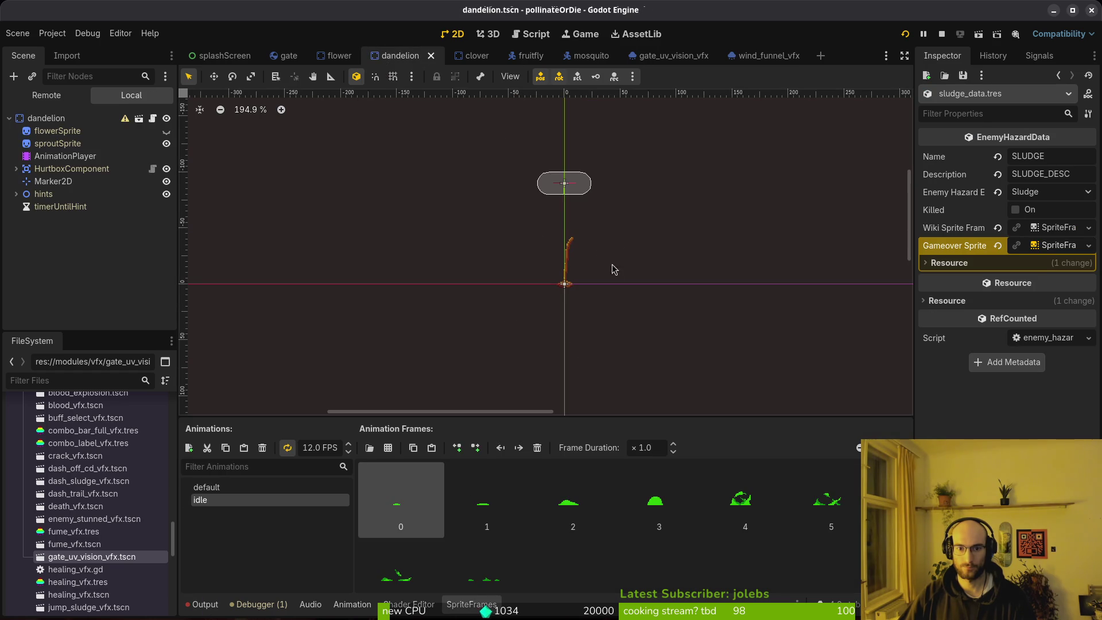
click(45, 117)
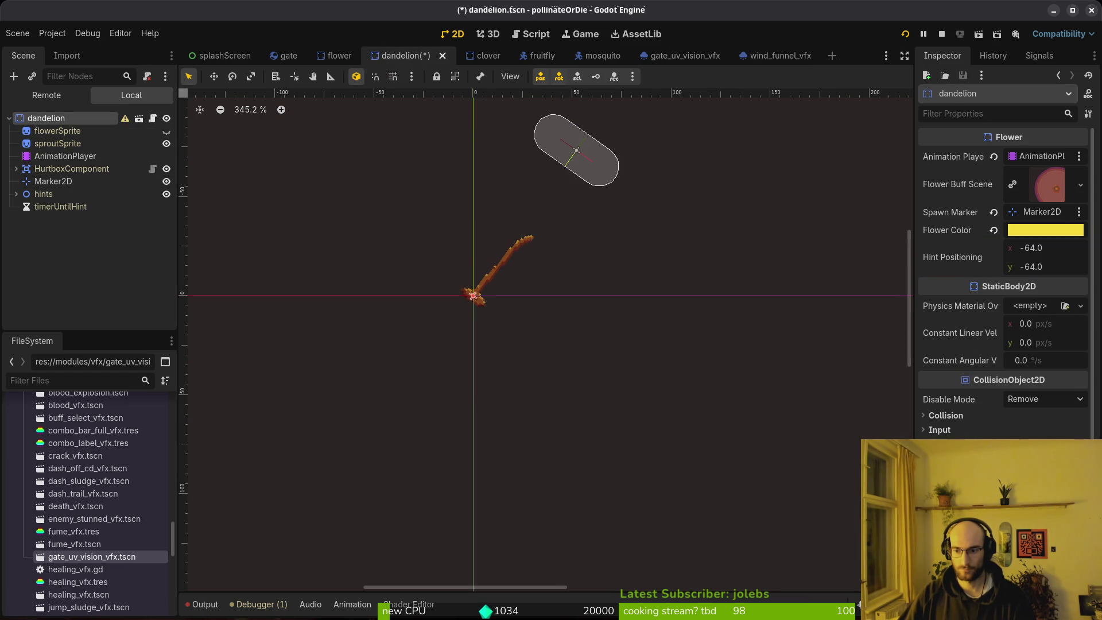
key(alt+Tab)
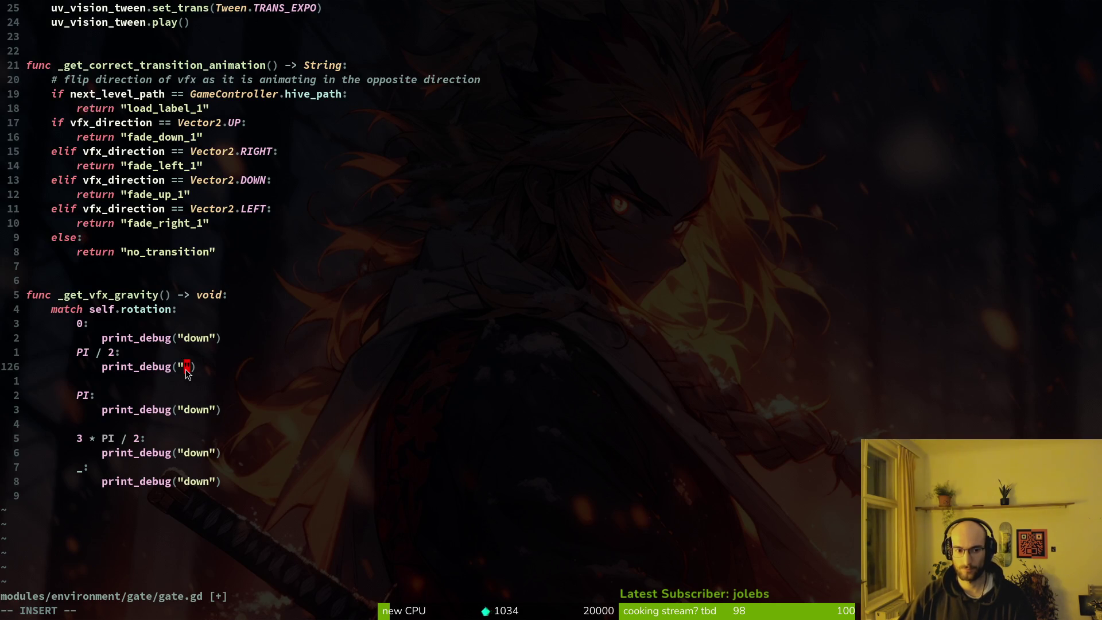
Step: Label the PI / 2 print 'right' and the PI print 'down', save, then empty the PI string
text(right)
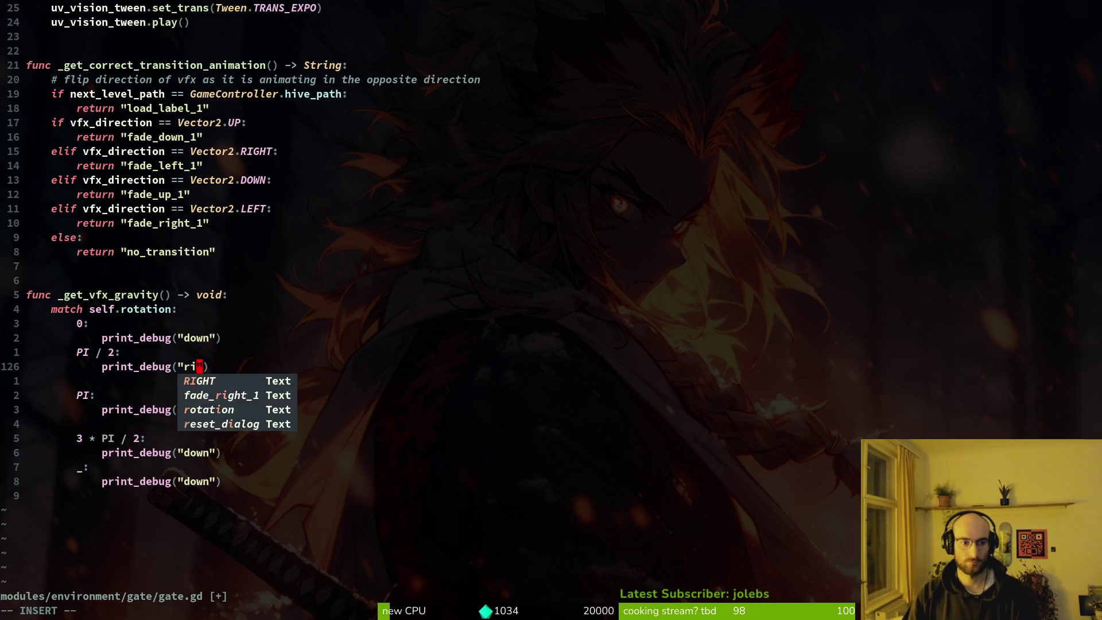
key(Escape)
key(j)
key(j)
key(j)
key(c)
key(i)
key(quotedbl)
text(down)
key(Escape)
text(:w)
key(Return)
key(c)
key(i)
key(quotedbl)
key(Escape)
Step: Undo the cleared zero-case string and label the zero case's print 'gate down'
key(k)
key(k)
key(k)
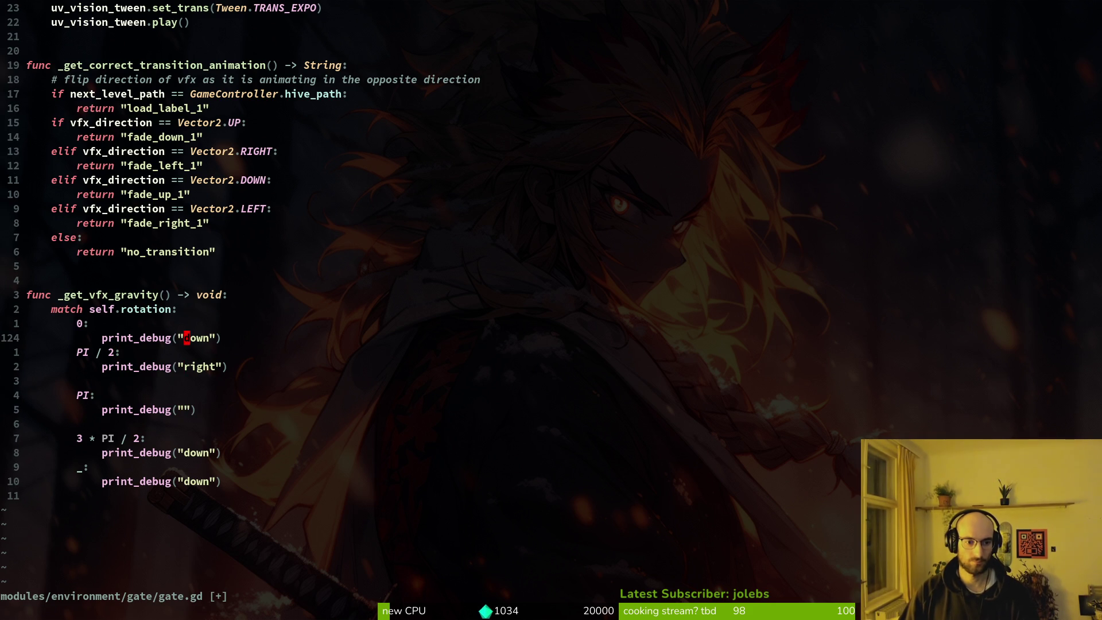
key(c)
key(i)
key(quotedbl)
key(Escape)
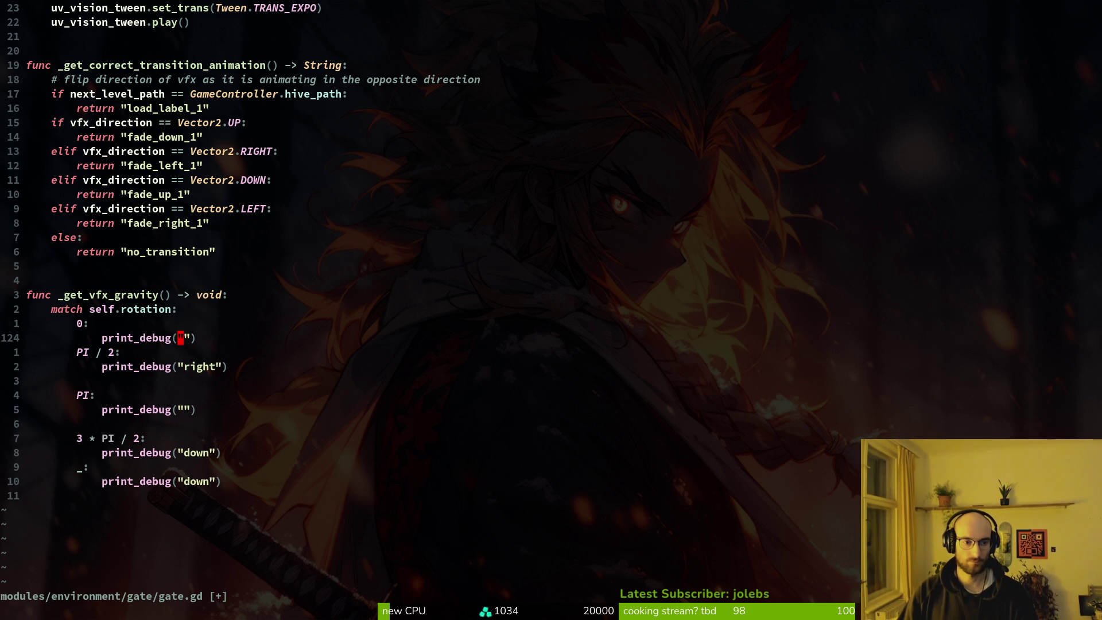
key(u)
key(k)
text(jfd)
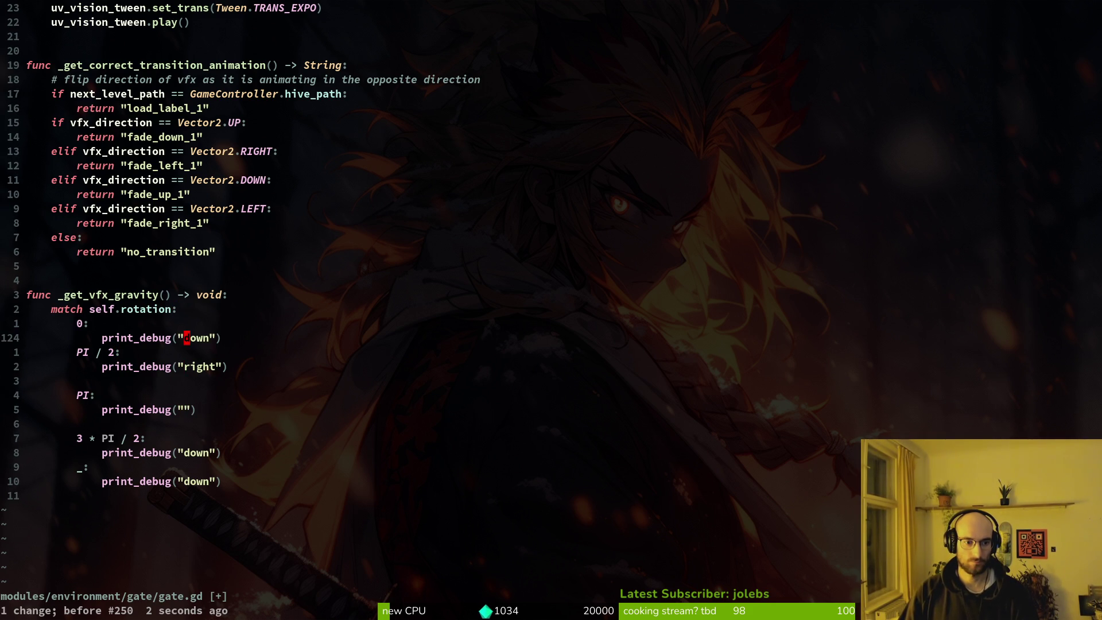
text(igate)
key(Escape)
Step: Relabel the PI / 2, PI and 3 * PI / 2 prints 'gate left', 'gate up' and 'gate right'
key(j)
key(j)
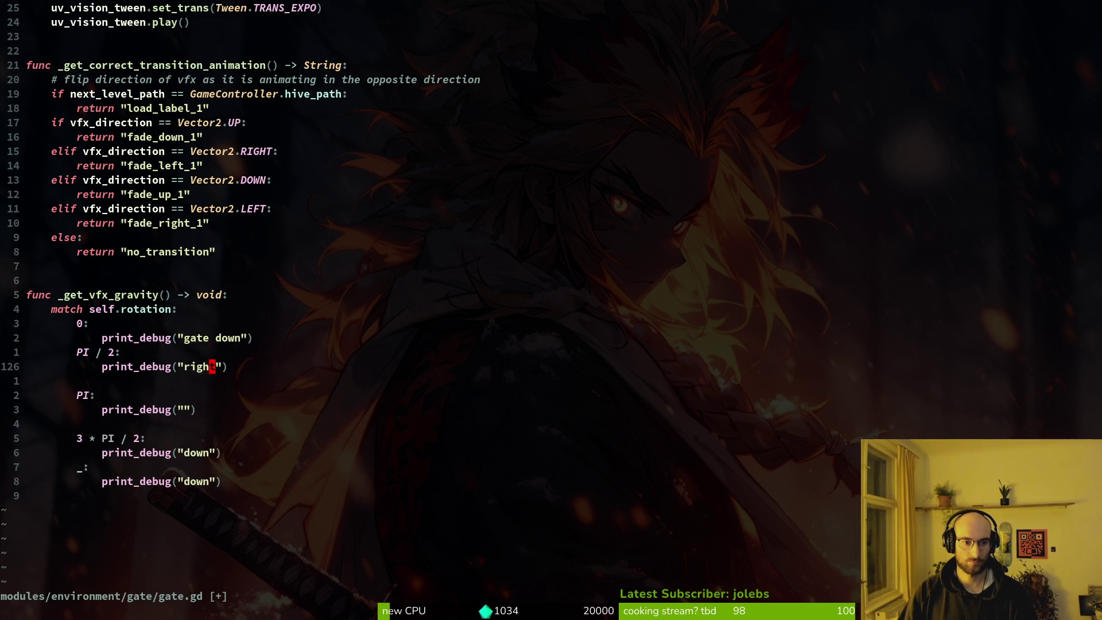
text(bi gate lef)
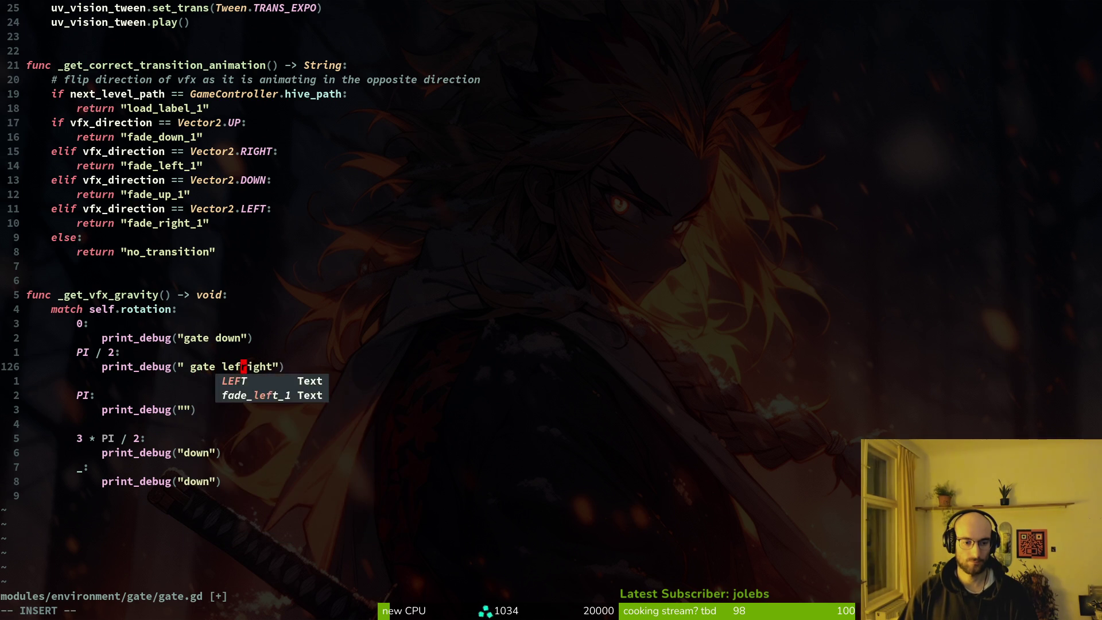
key(Delete)
key(Delete)
key(Delete)
key(Escape)
key(j)
key(j)
key(j)
text(higate up)
key(Escape)
key(j)
key(j)
key(j)
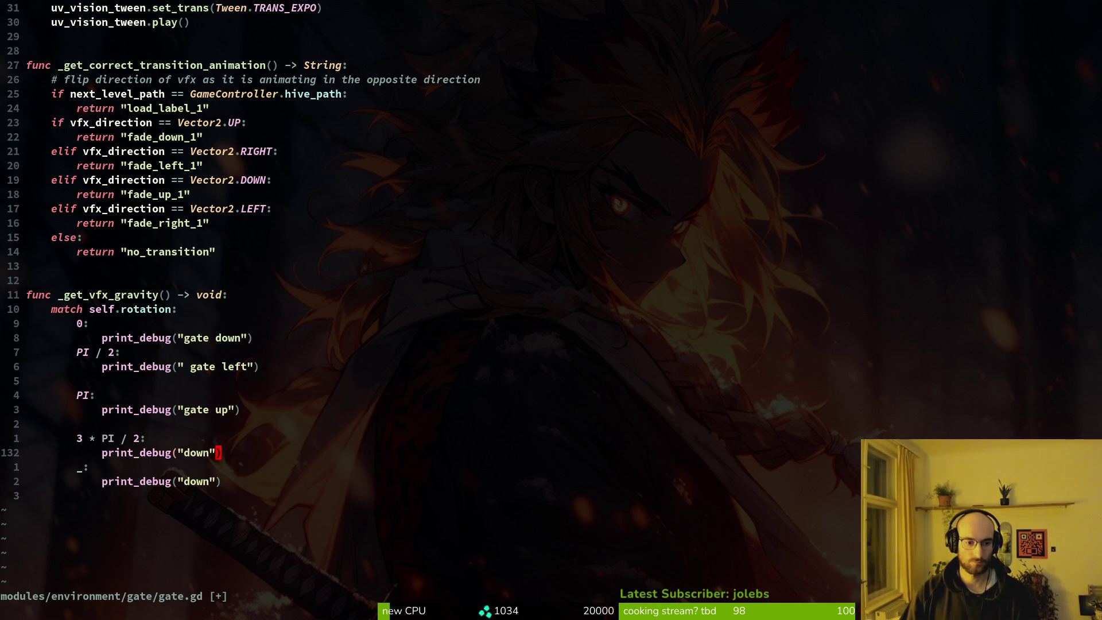
key(c)
key(i)
key(quotedbl)
text(gate right)
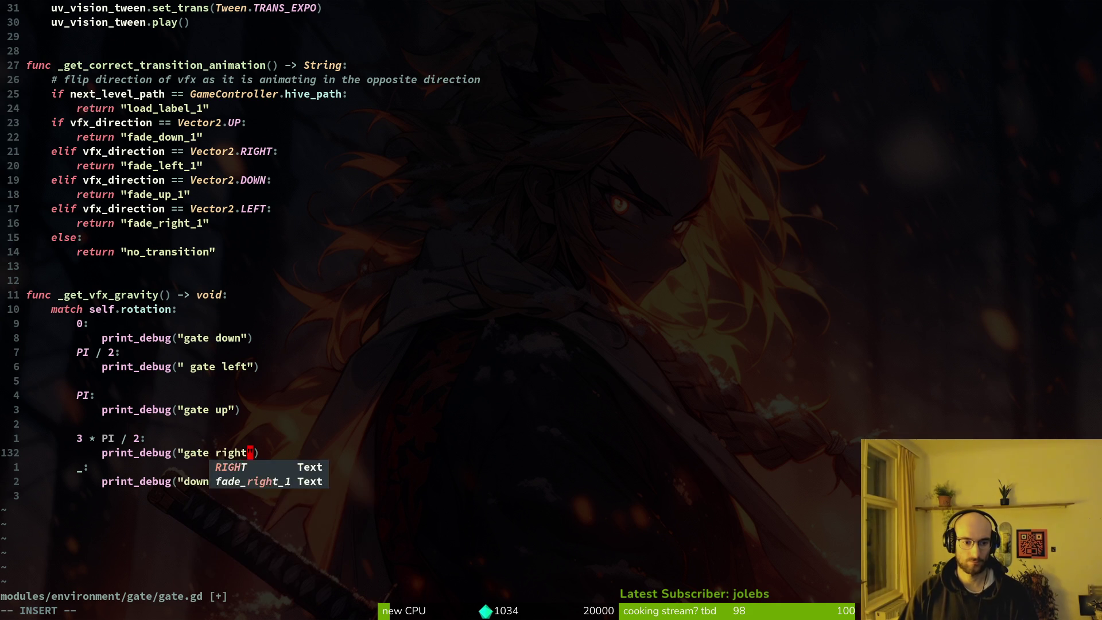
key(Escape)
Step: Delete the blank lines in the match block and save gate.gd, confirming the overwrite
text(k:w)
key(Return)
key(k)
key(d)
key(d)
key(k)
key(k)
key(k)
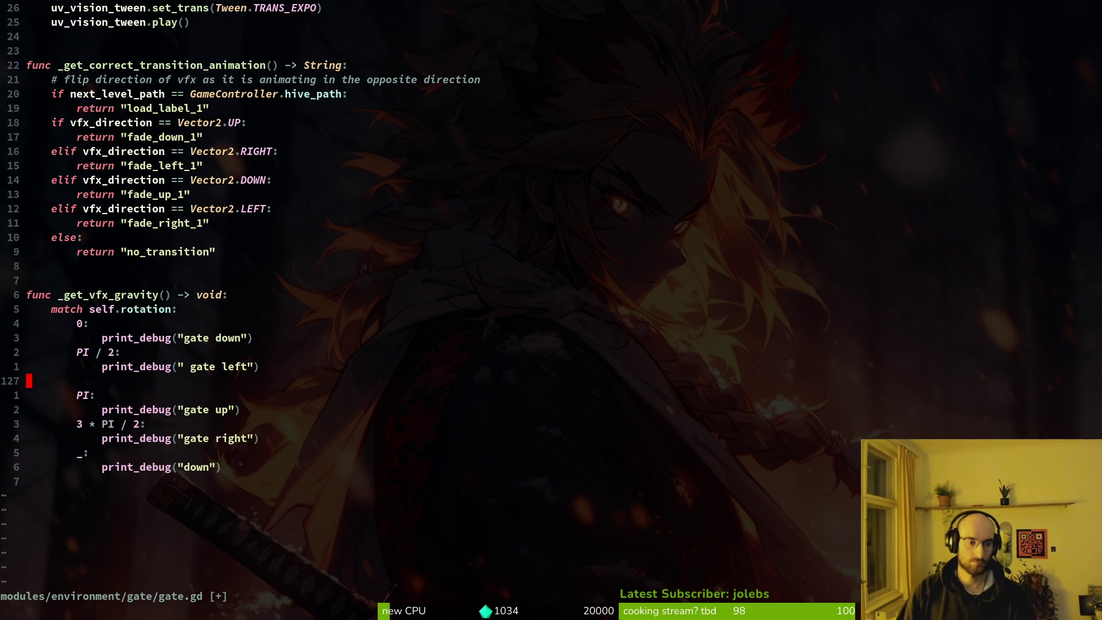
key(d)
key(d)
text(:w)
key(Return)
key(Return)
key(Return)
key(Return)
key(Escape)
text(:w)
key(Return)
key(Return)
key(y)
key(alt+Tab)
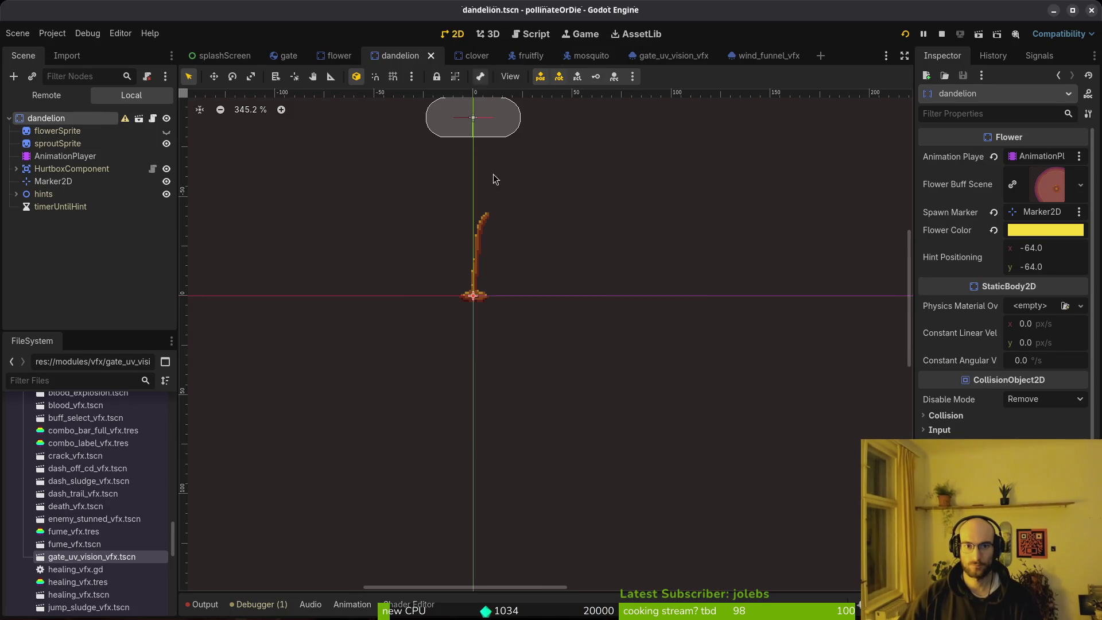
Step: Close the dandelion, clover, fruitfly, flower, mosquito and splashScreen tabs, keeping gate and gate_uv_vision_vfx open
middle_click(403, 61)
middle_click(403, 60)
middle_click(403, 60)
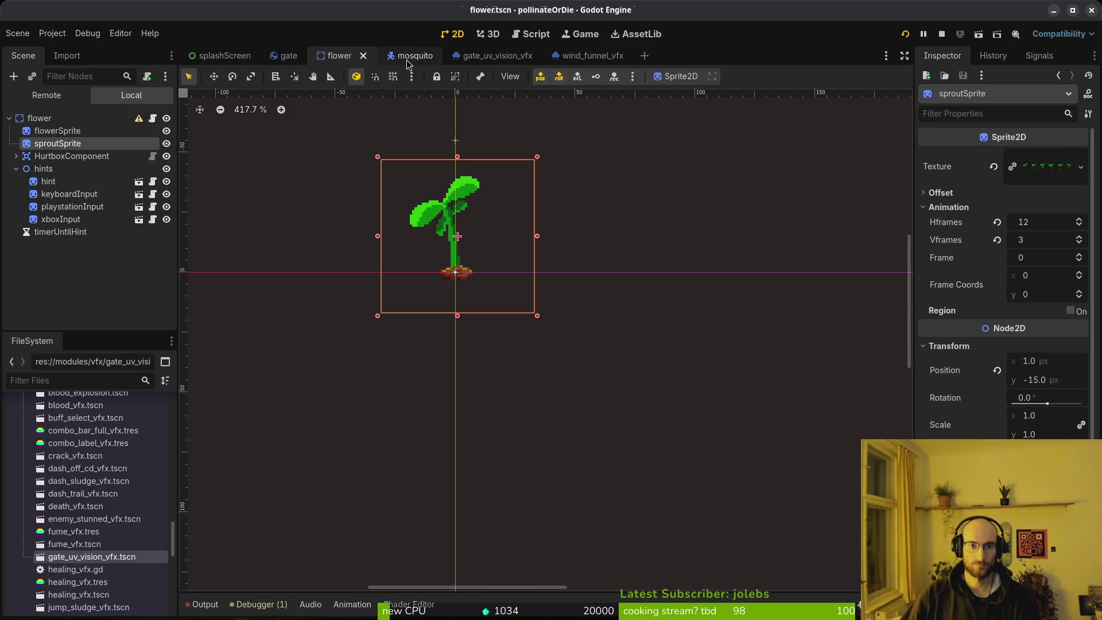
middle_click(352, 60)
middle_click(304, 61)
key(ctrl+shift+t)
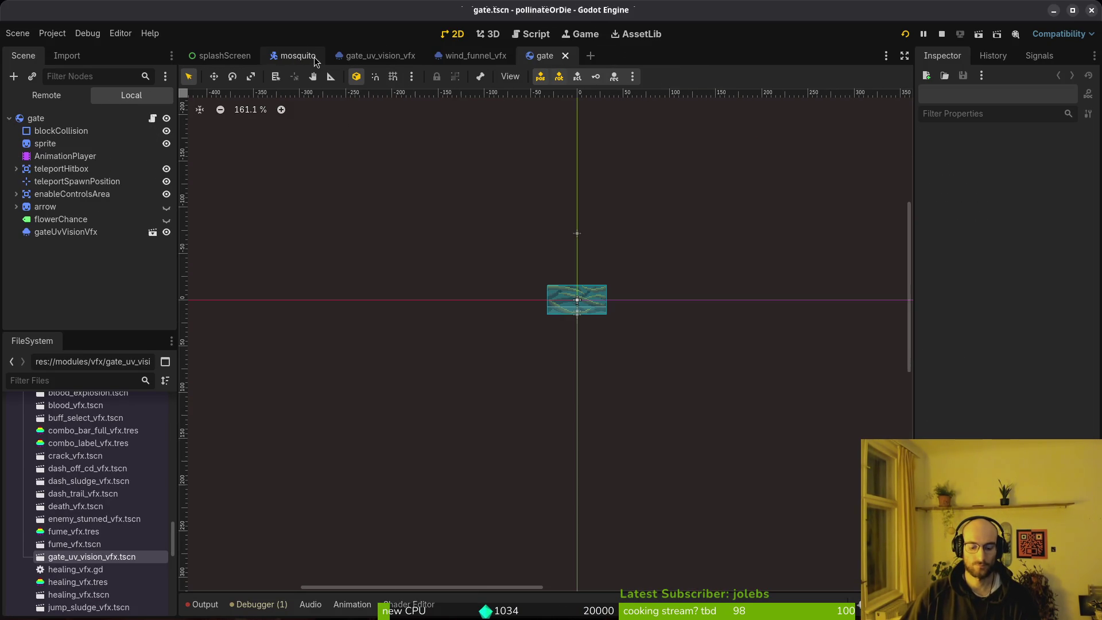
middle_click(357, 57)
key(ctrl+shift+t)
middle_click(297, 57)
middle_click(220, 57)
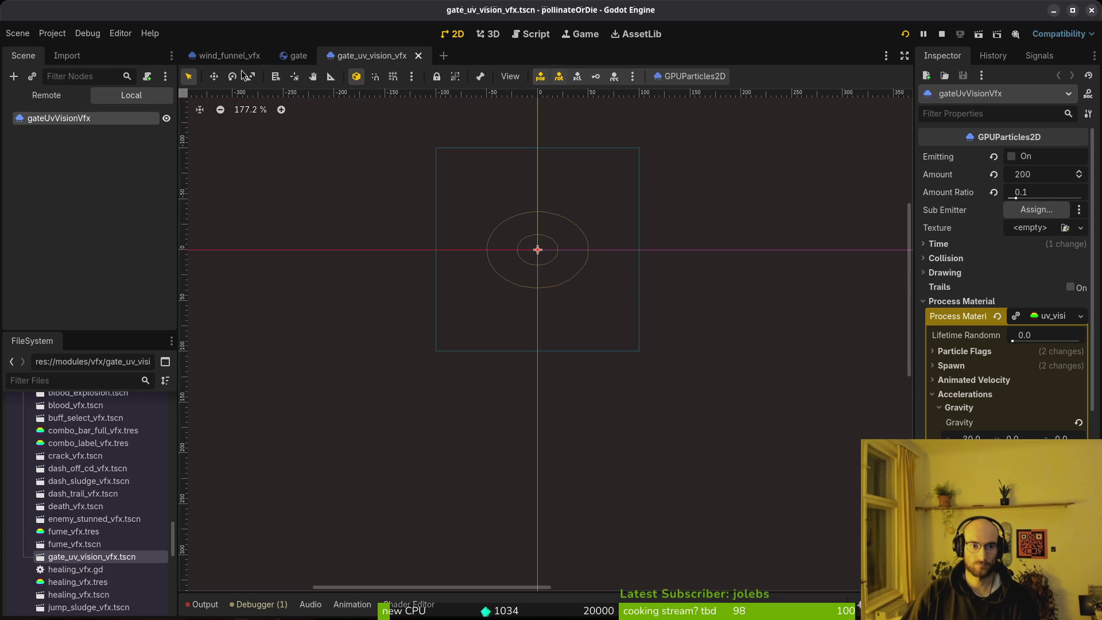
click(299, 58)
key(alt+Tab)
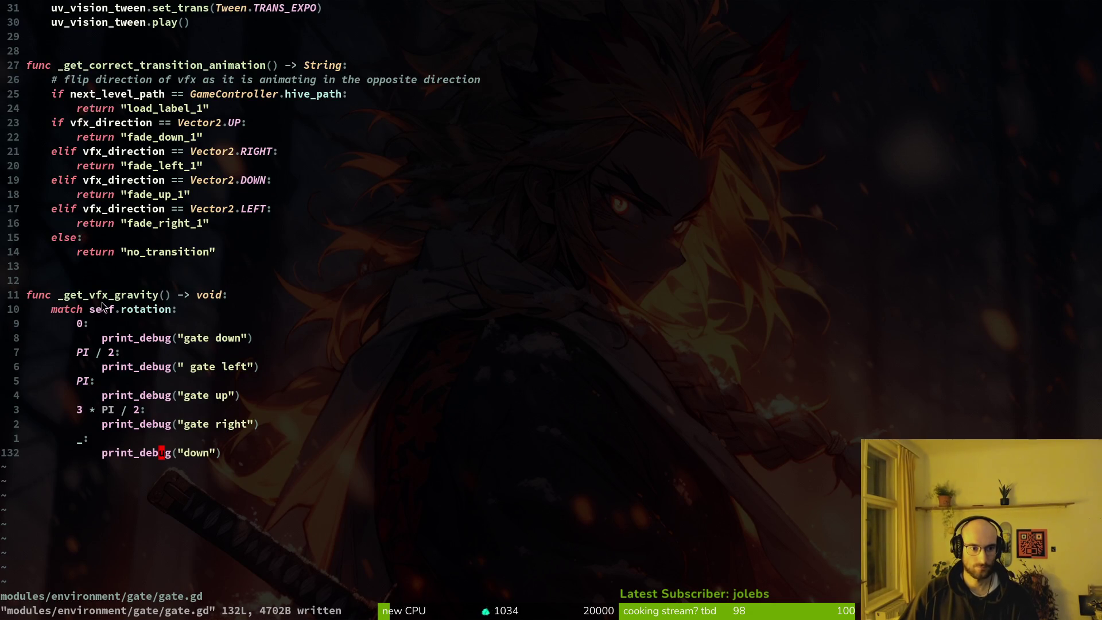
Step: Rename the _trigger_wind_funnel_tween function header to _trigger_wind_funnel_vfx and save
scroll(108, 294, up, 7)
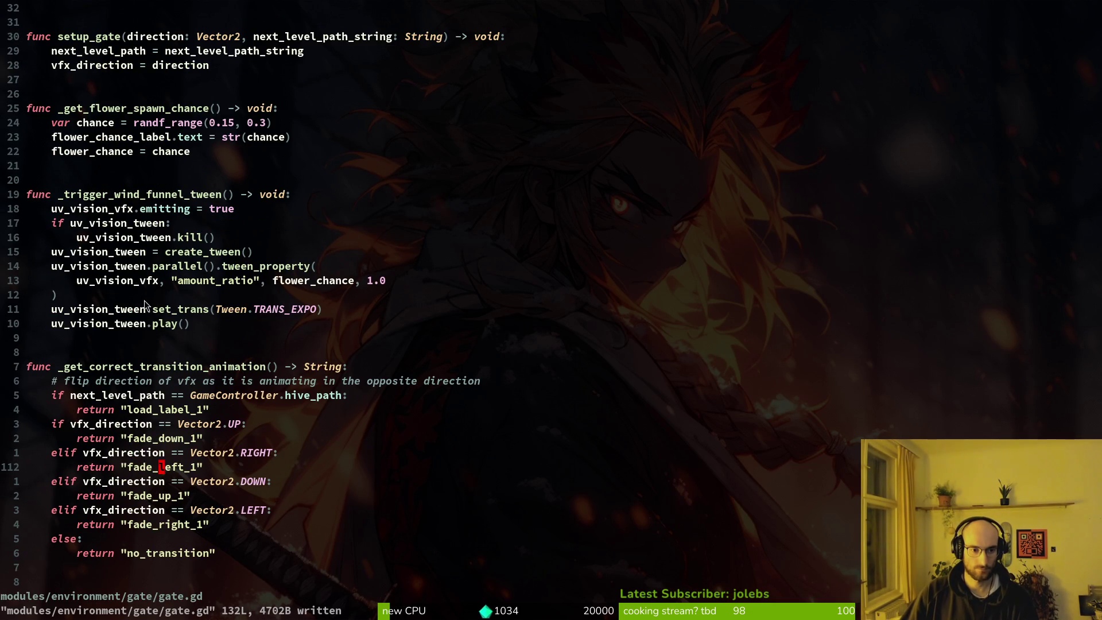
scroll(155, 305, up, 5)
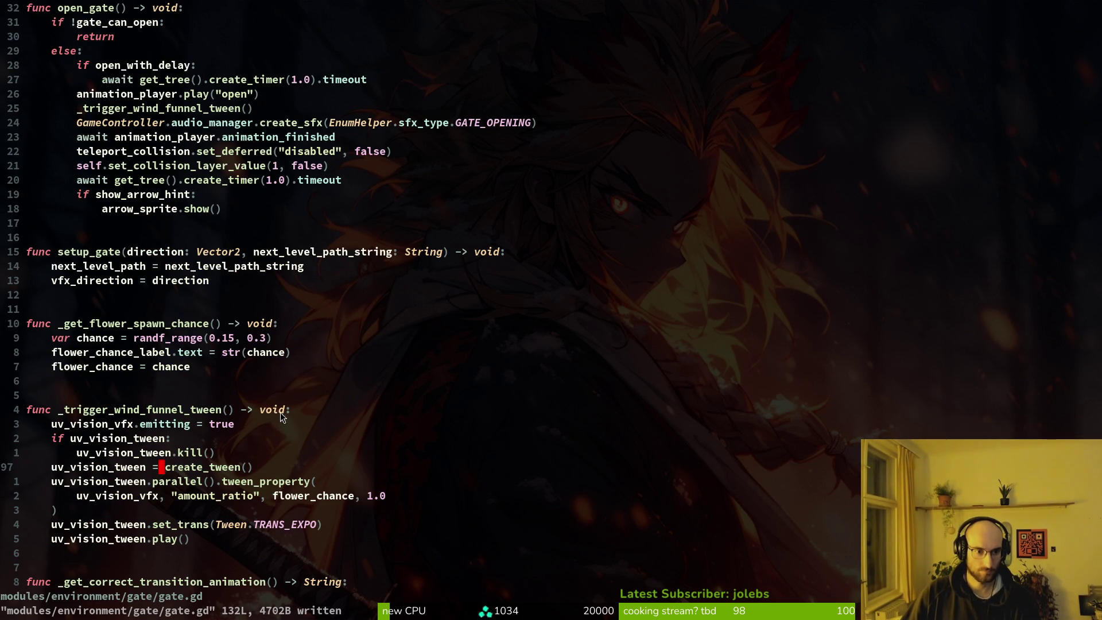
click(309, 409)
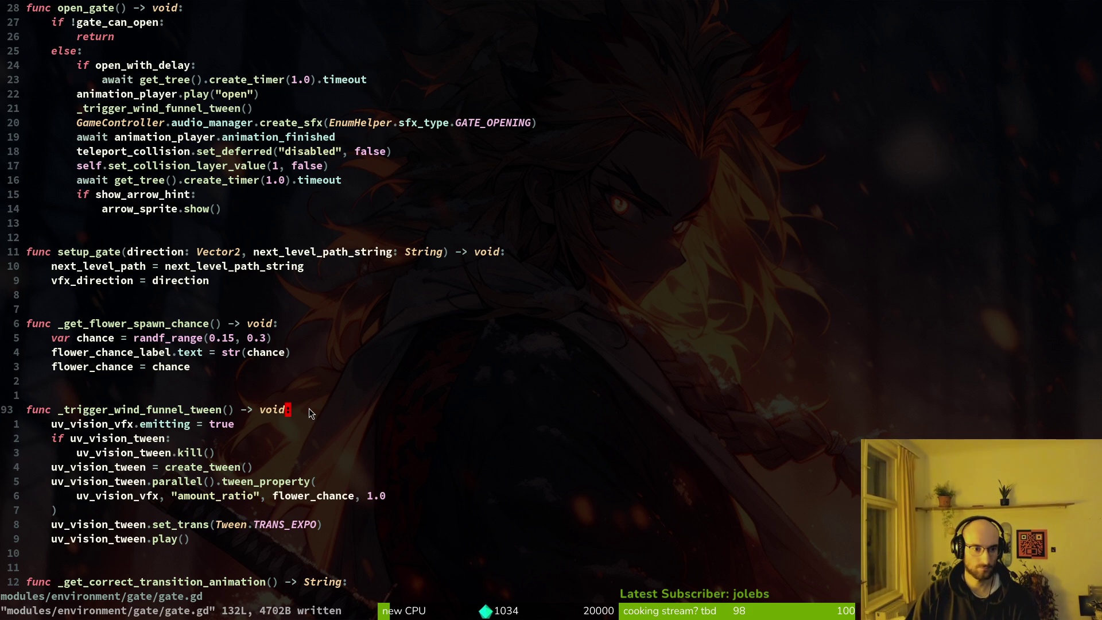
key(F)
key(parenleft)
key(a)
key(BackSpace)
key(BackSpace)
key(BackSpace)
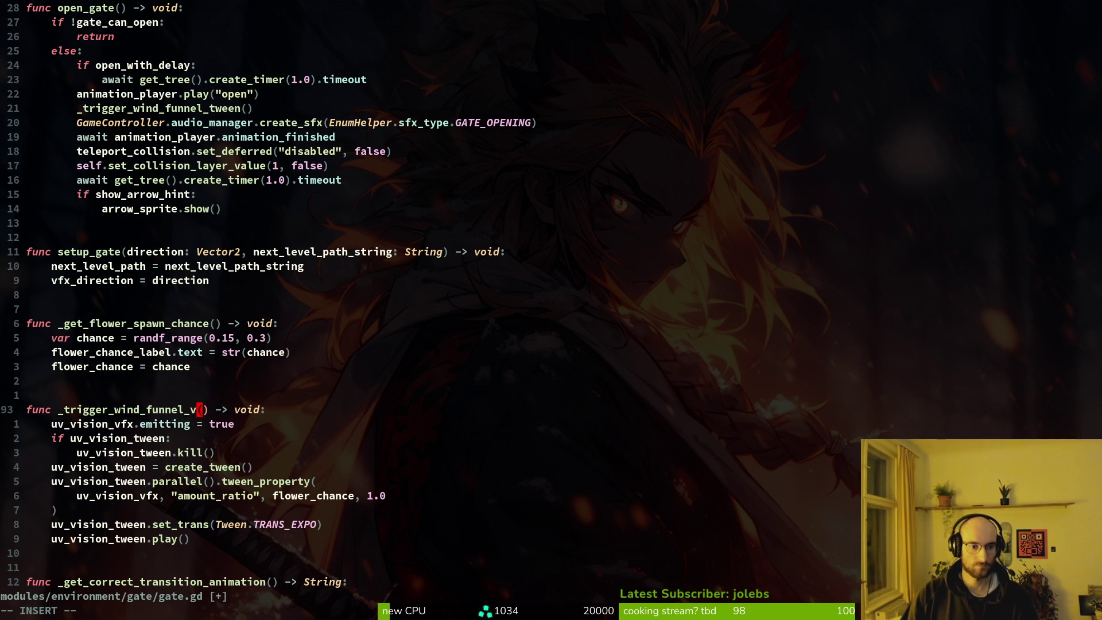
text(fx)
key(Escape)
text(:w)
key(Return)
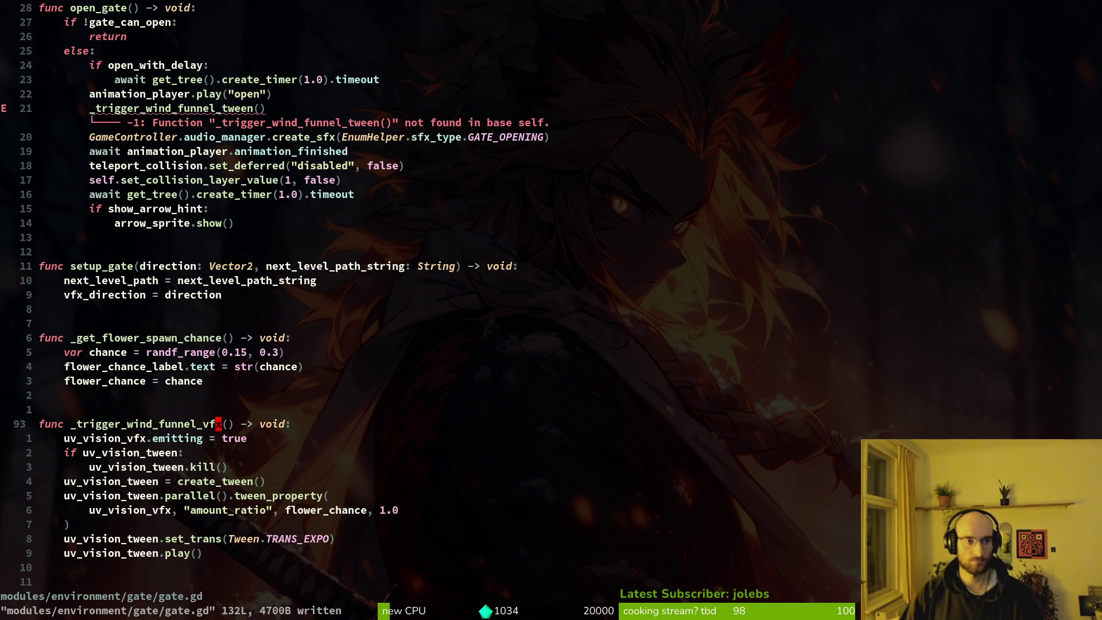
Step: Update the call in open_gate to _trigger_wind_funnel_vfx
key(ctrl+d)
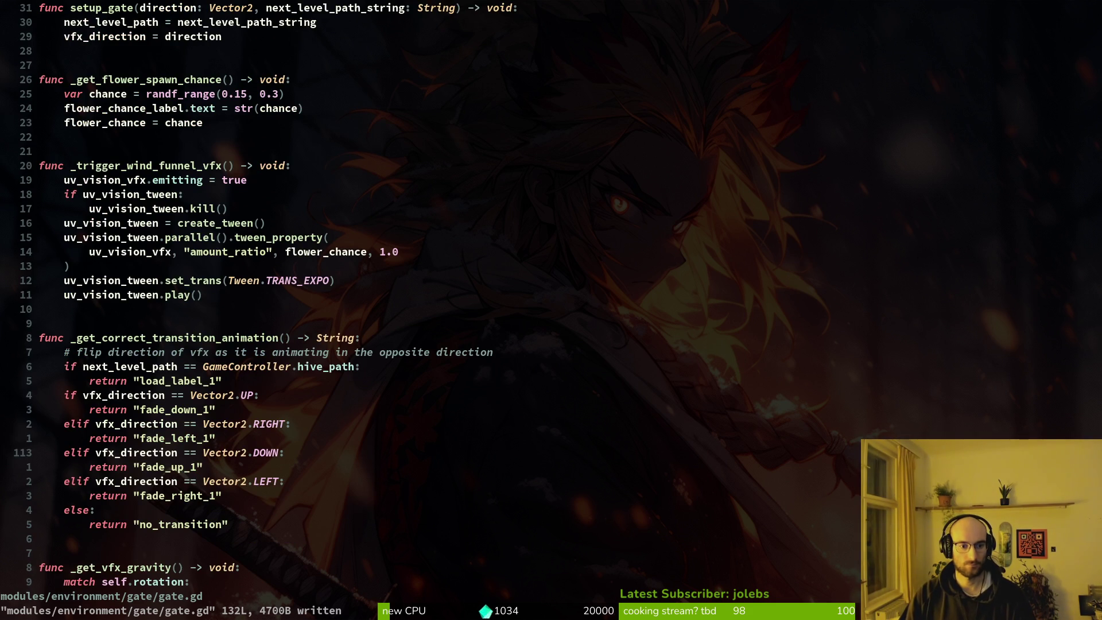
key(braceleft)
key(braceleft)
key(braceleft)
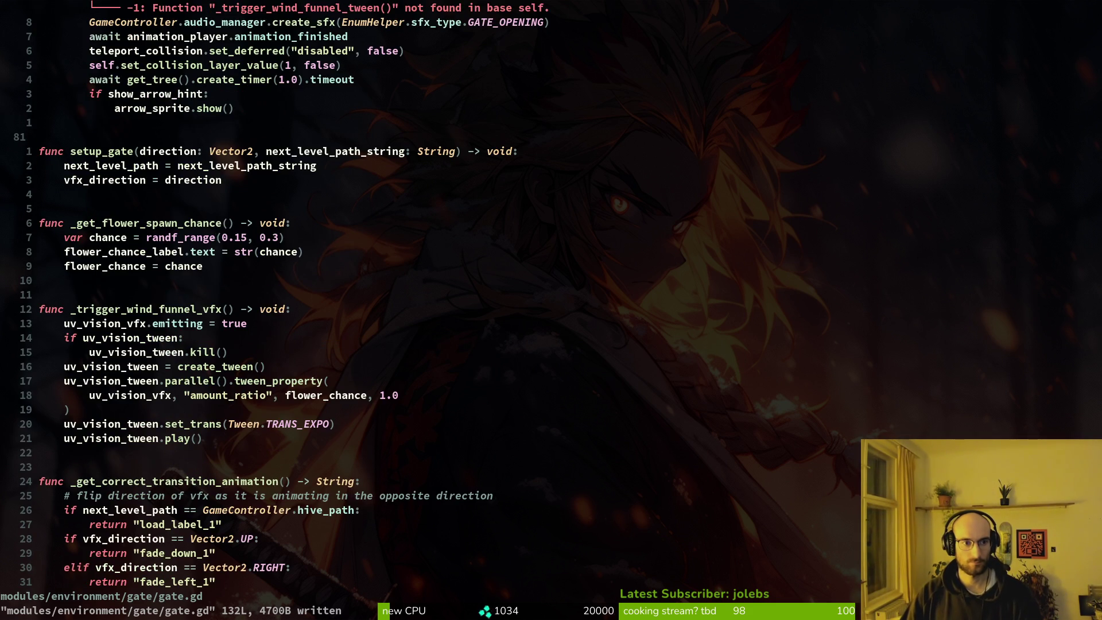
key(ctrl+o)
key(j)
key(j)
text(ciwtrig)
key(Return)
key(Escape)
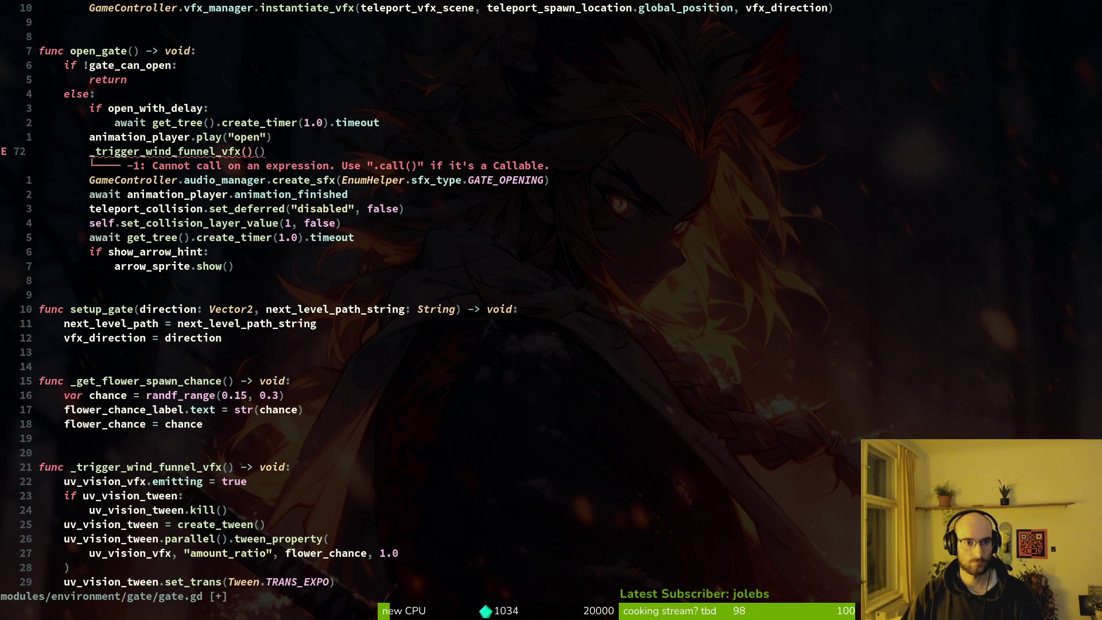
key(shift+g)
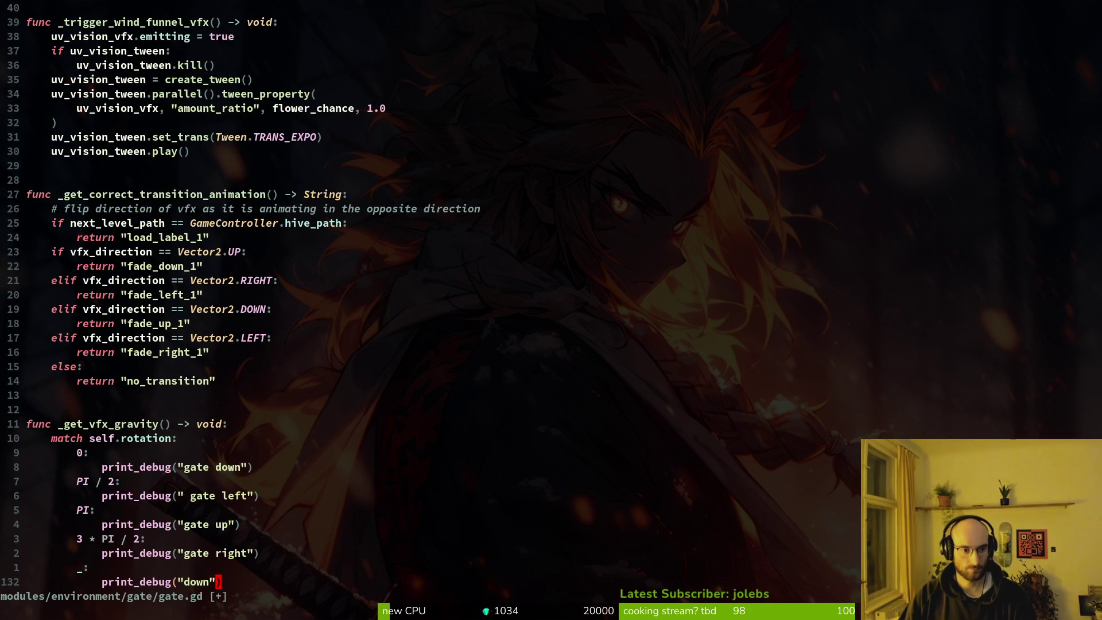
Step: Save gate.gd, begin a uv_vision_vfx line under the 'gate down' print, and test-run the game
text(:w)
key(Return)
key(k)
key(k)
key(k)
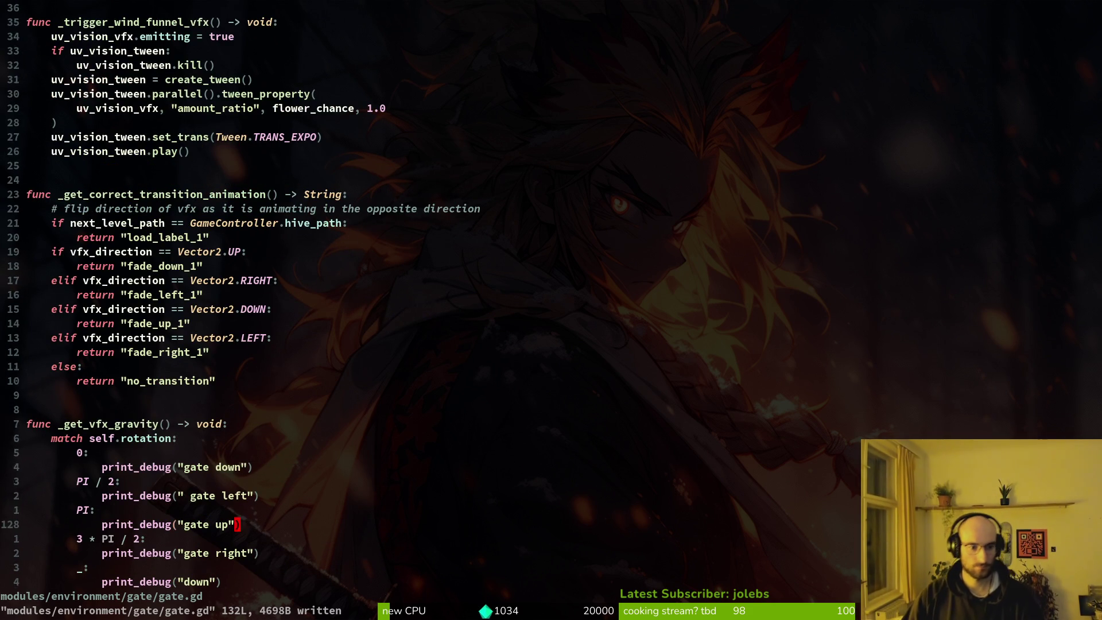
text(o)
text(win)
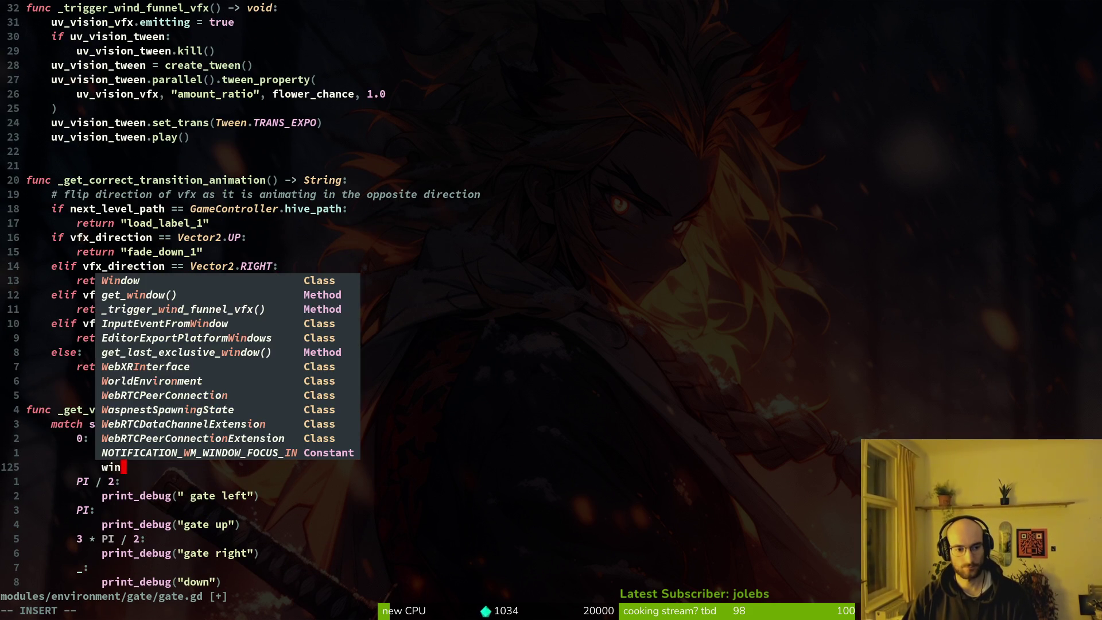
key(BackSpace)
key(BackSpace)
key(BackSpace)
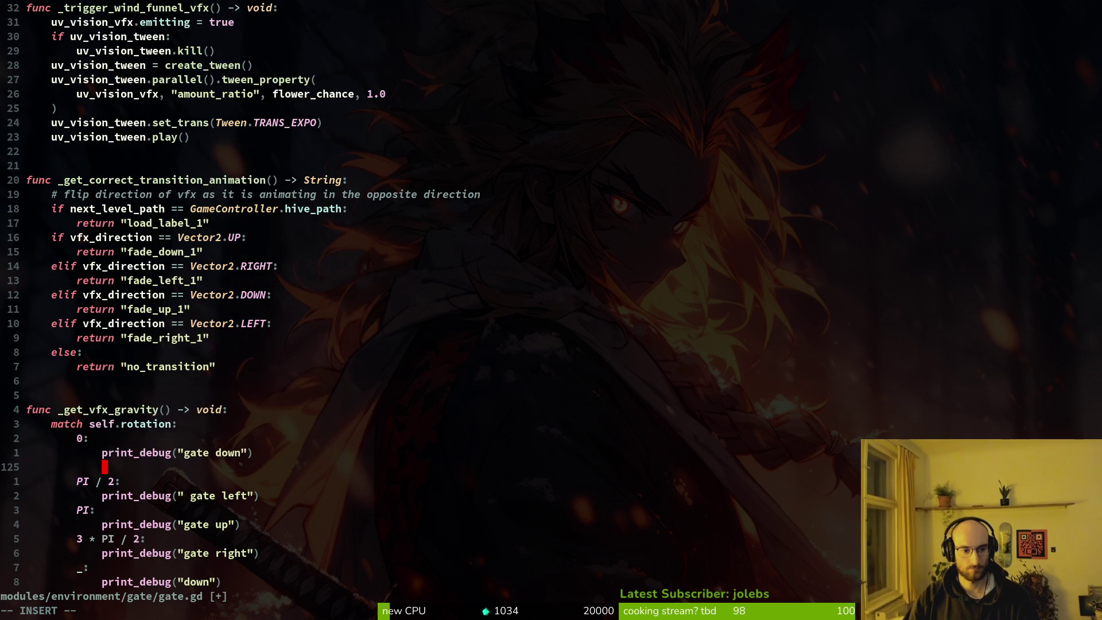
text(uvv)
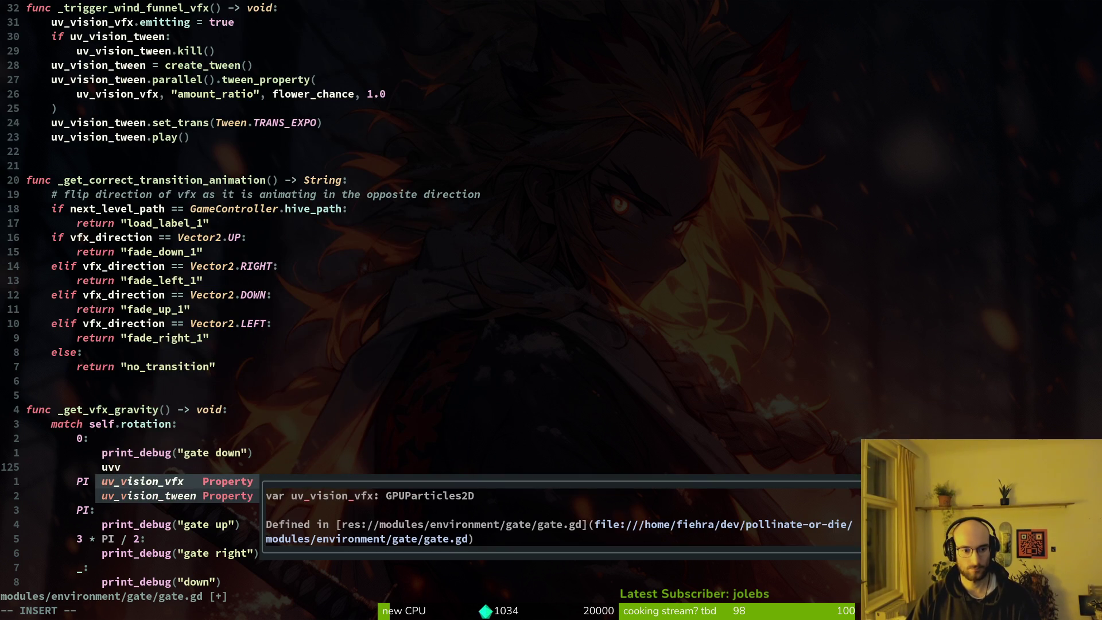
key(Tab)
text(.)
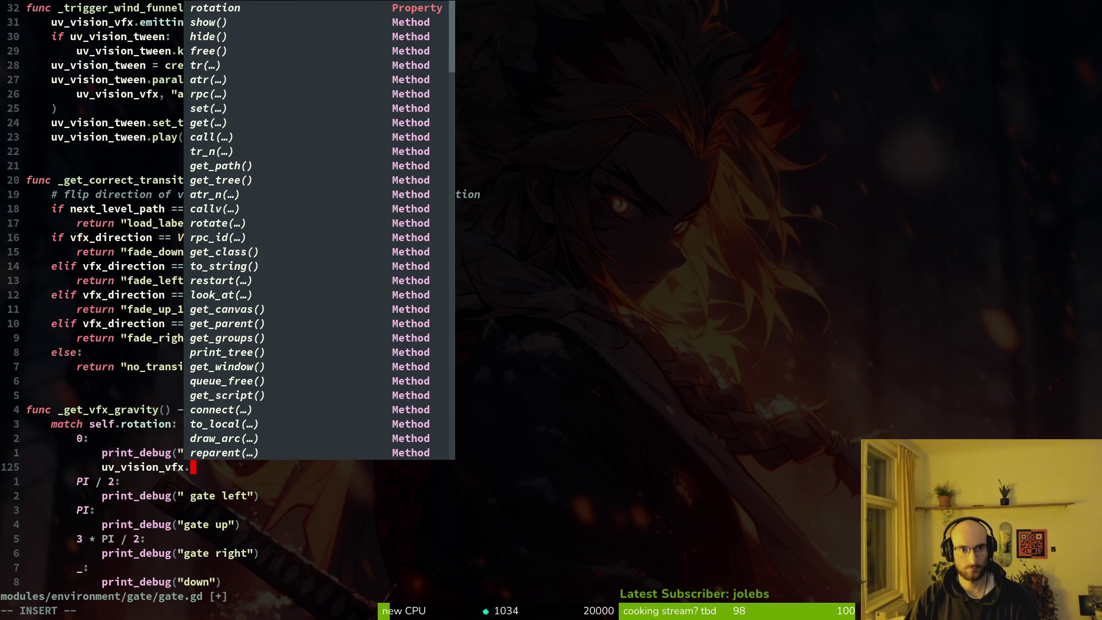
text(gra)
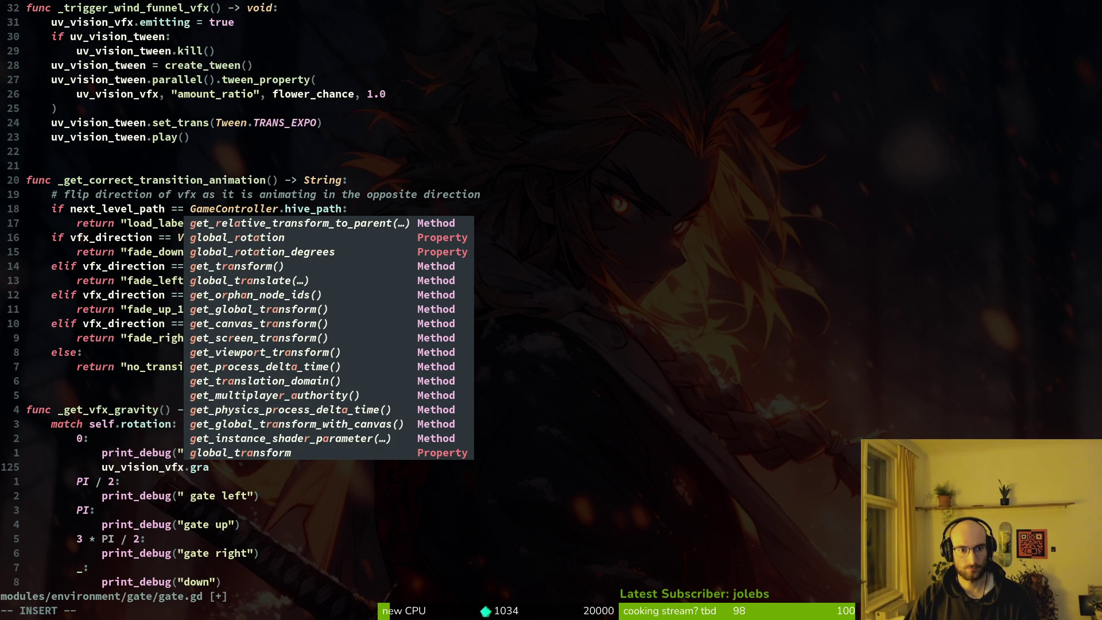
key(BackSpace)
key(BackSpace)
key(BackSpace)
key(F5)
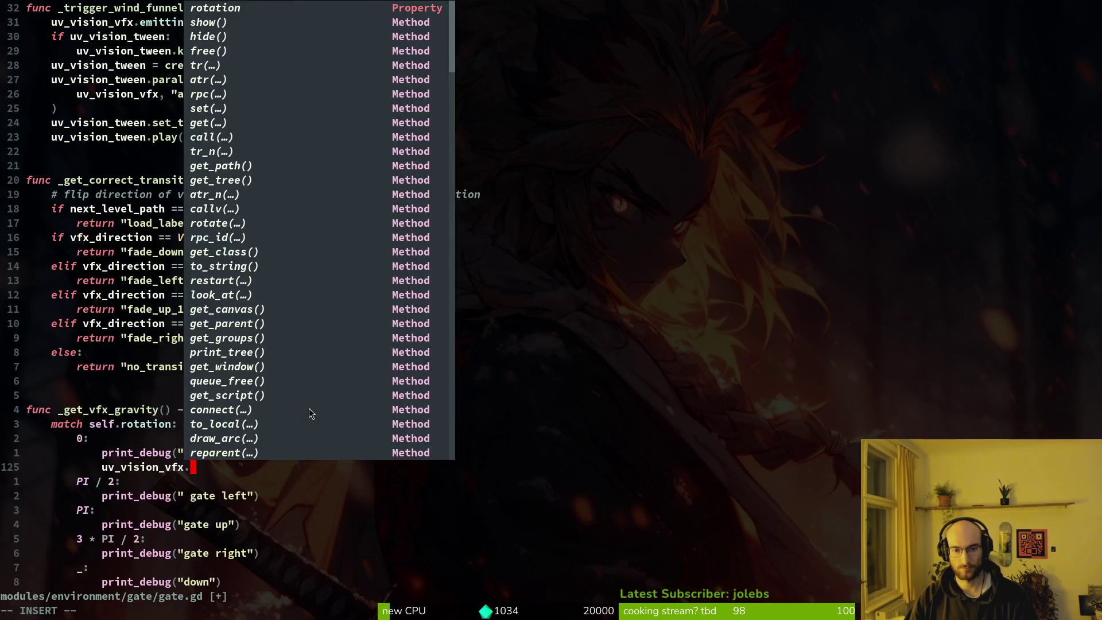
key(F8)
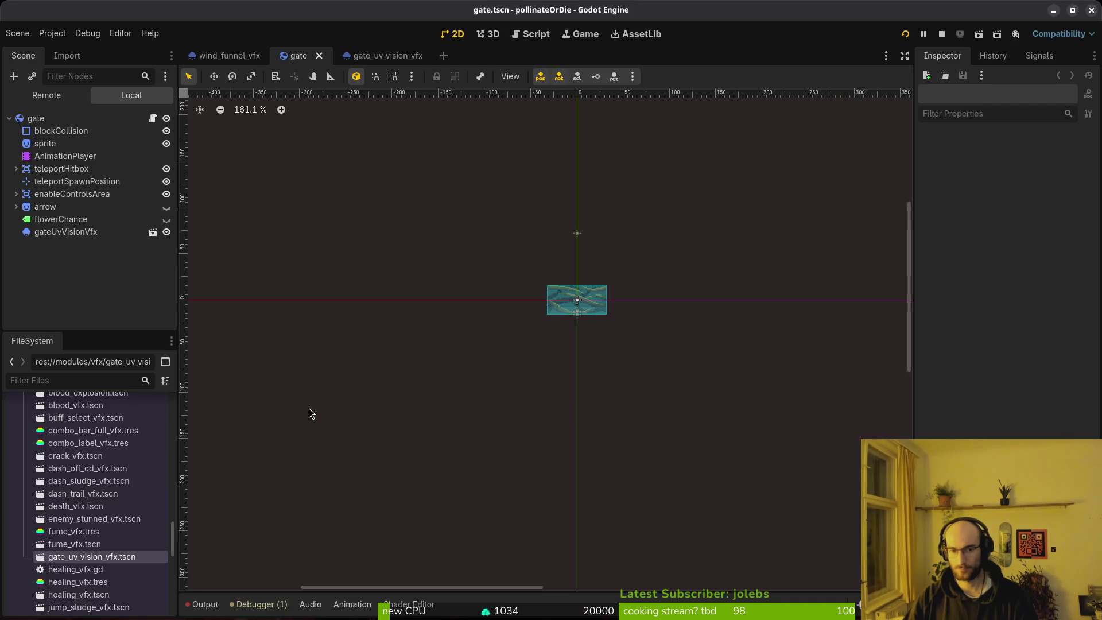
Step: Open the gate_uv_vision_vfx scene and extend the script line to uv_vision_vfx.process_material
click(375, 55)
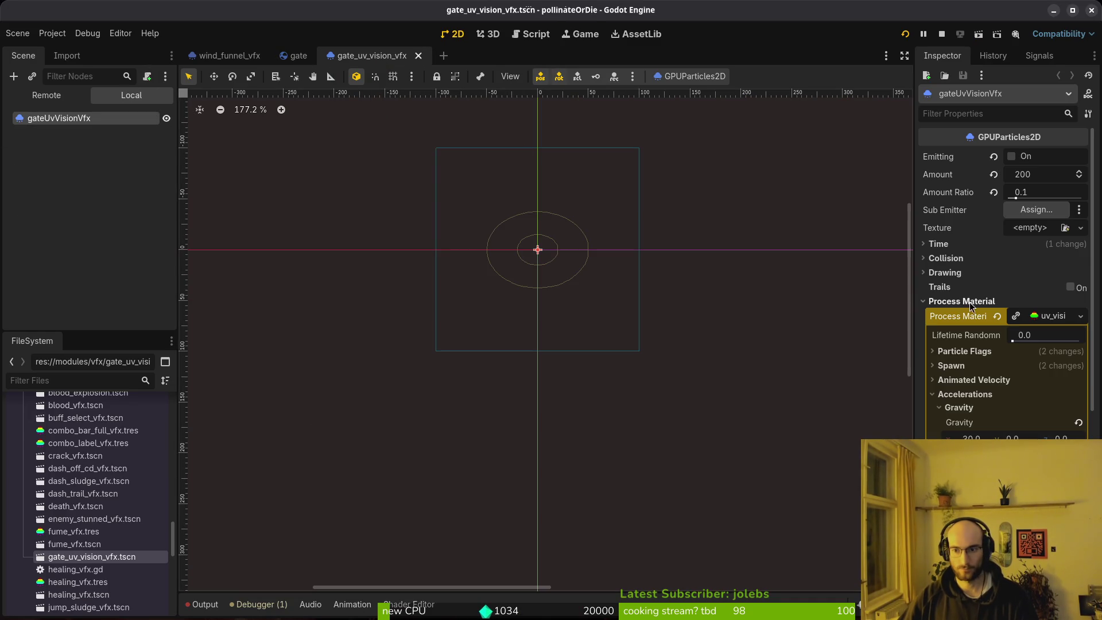
click(1015, 312)
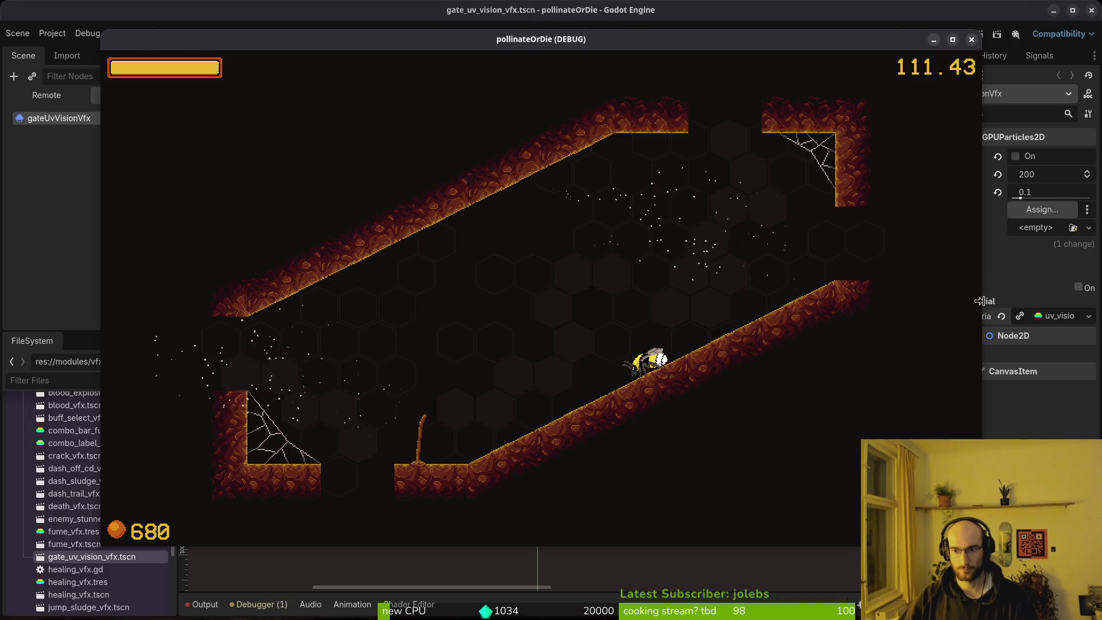
key(alt+Tab)
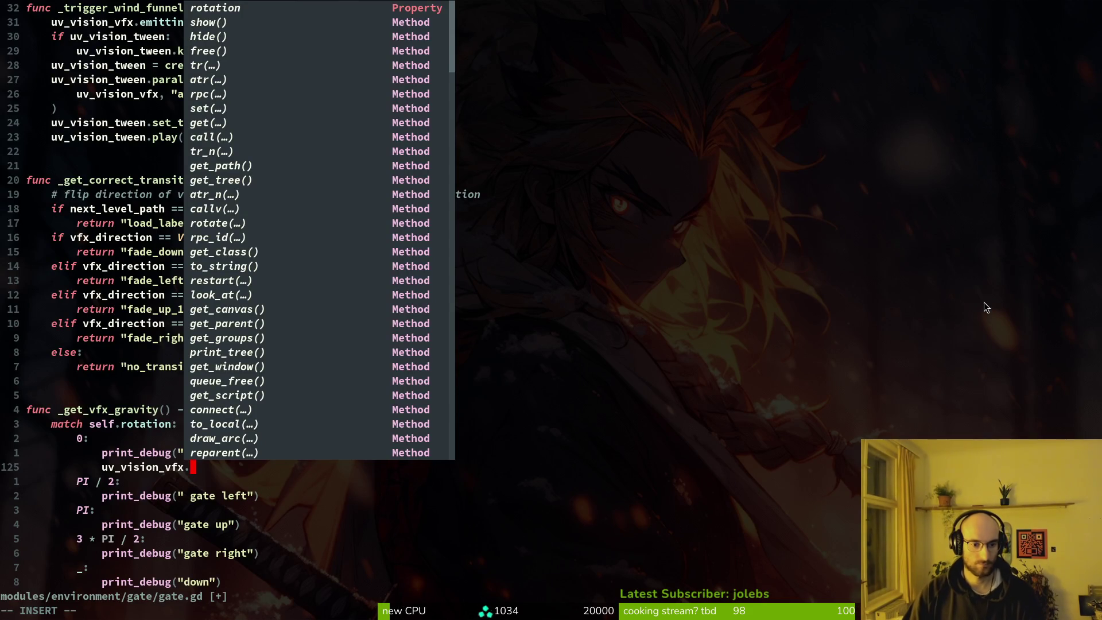
text(procesma)
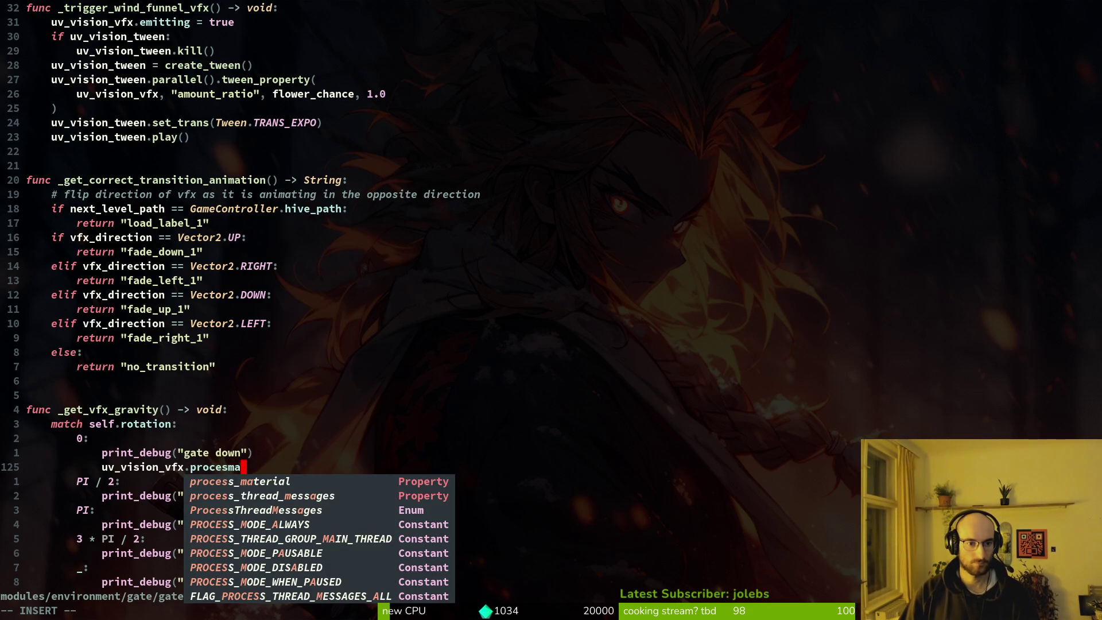
key(Return)
text(.gra)
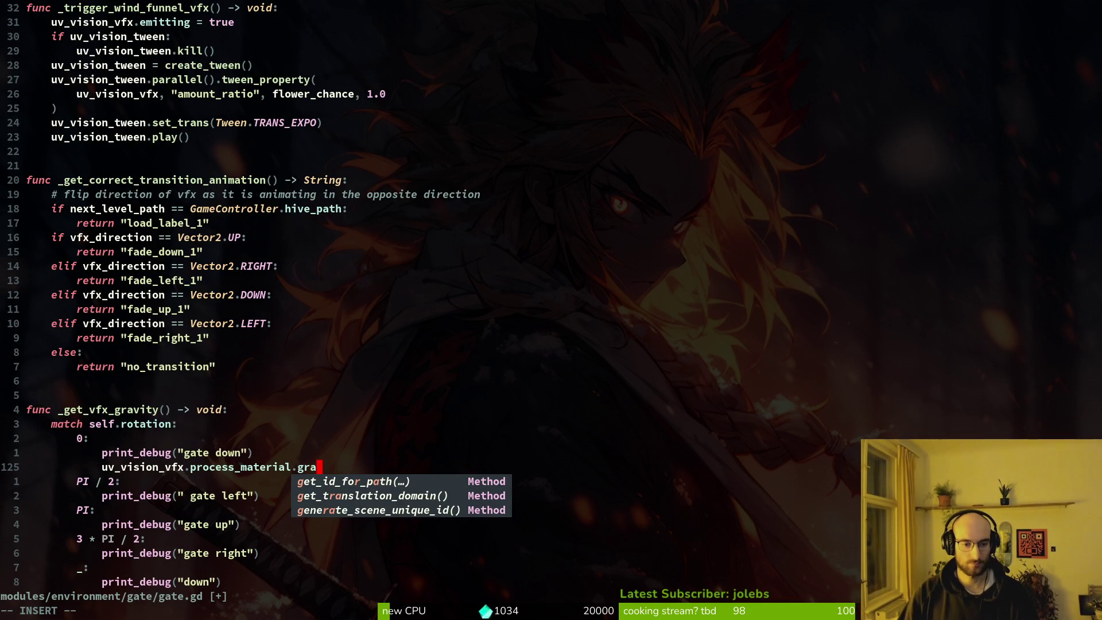
key(BackSpace)
key(BackSpace)
key(BackSpace)
Step: Expand Process Material > Accelerations > Gravity in the Inspector to view its vector values
key(alt+Tab)
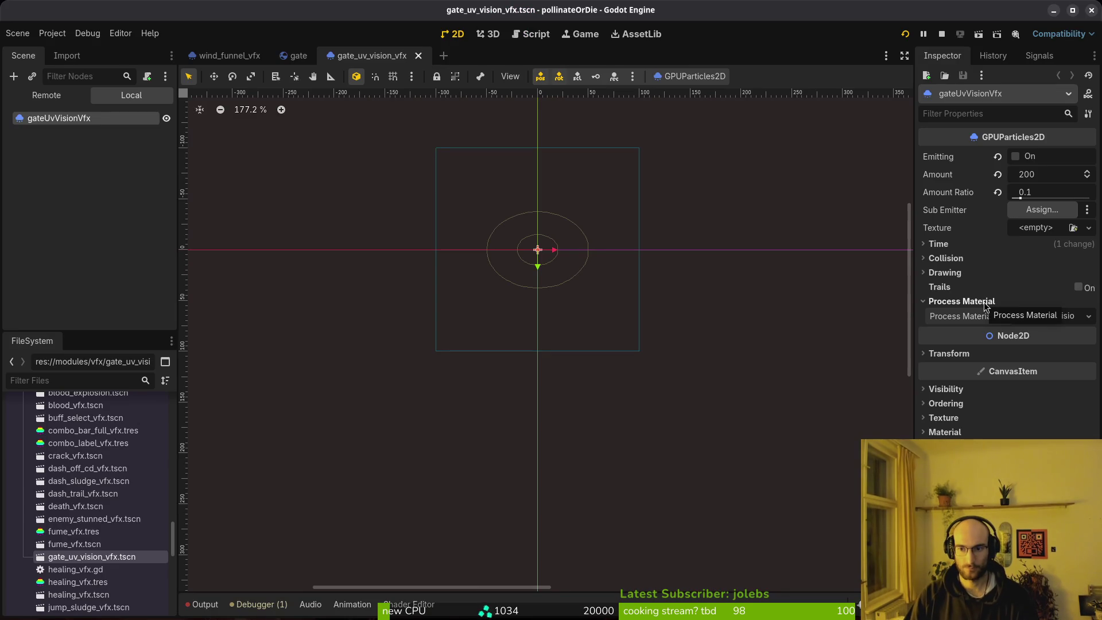
click(1061, 318)
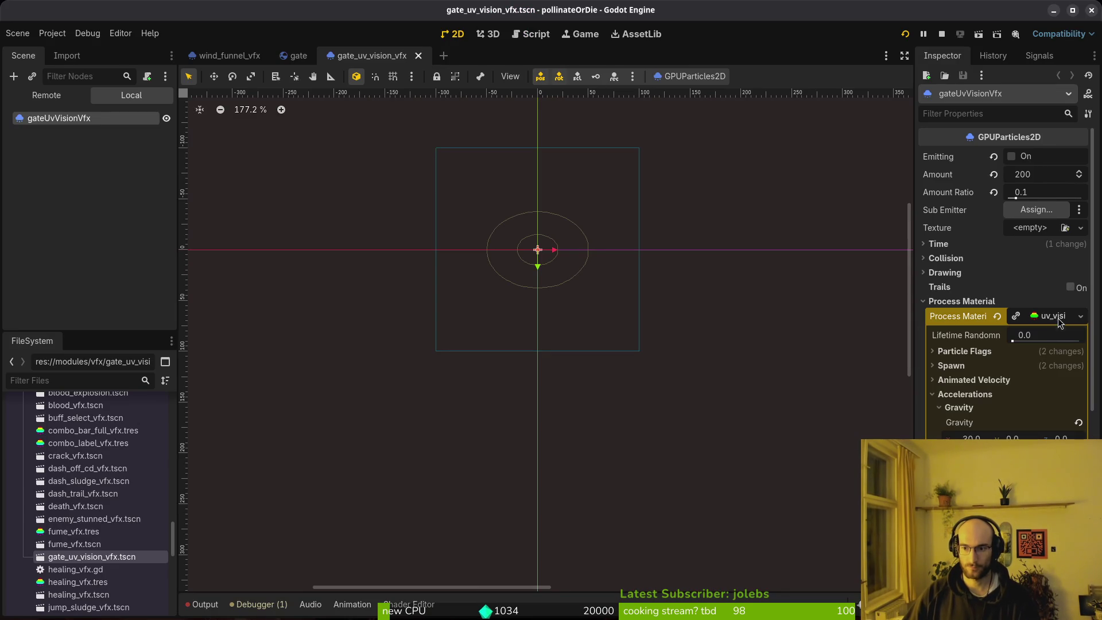
click(969, 401)
click(954, 408)
click(970, 395)
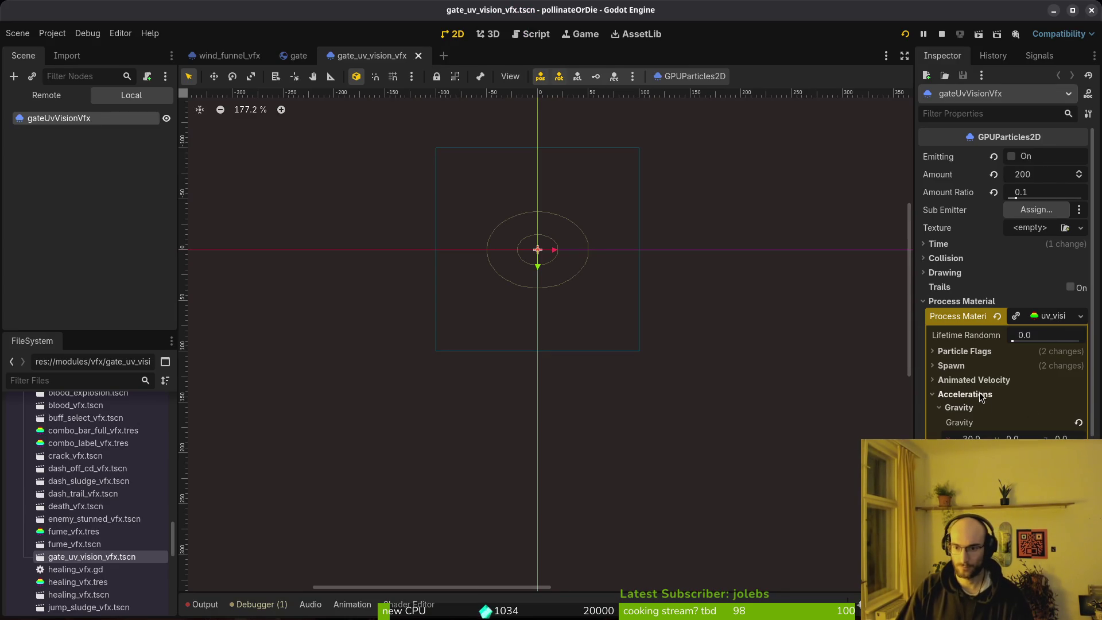
click(959, 407)
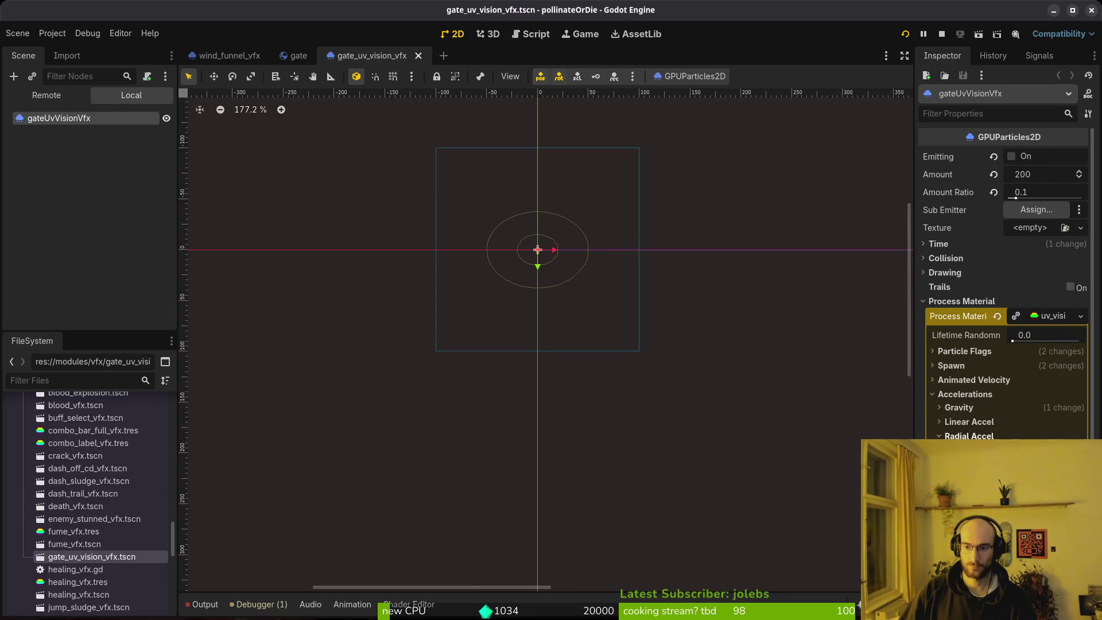
click(959, 407)
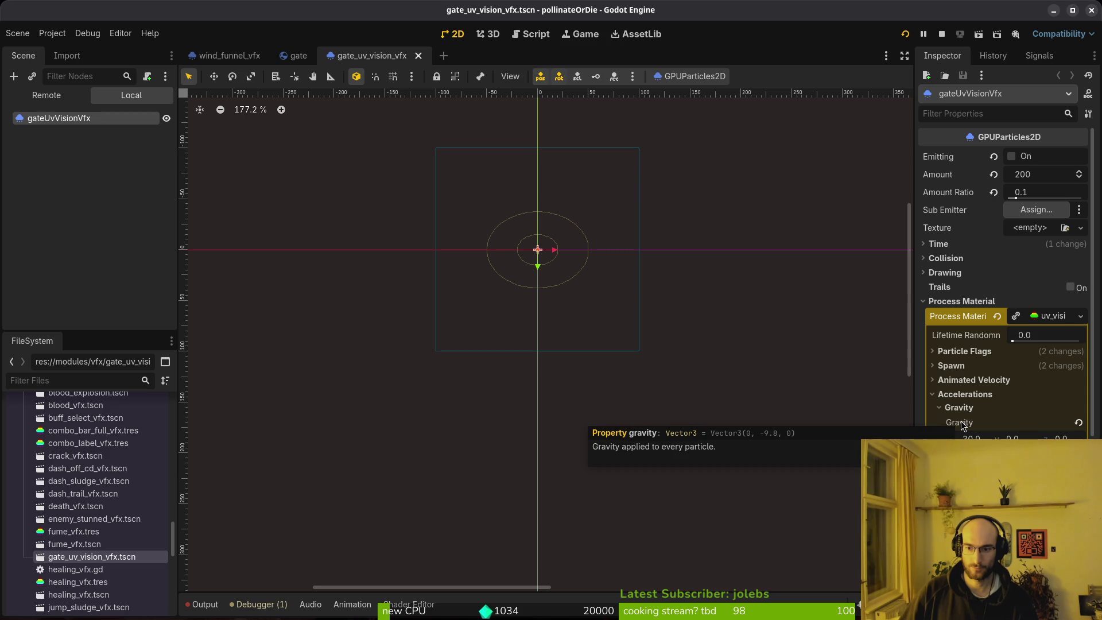
key(alt+Tab)
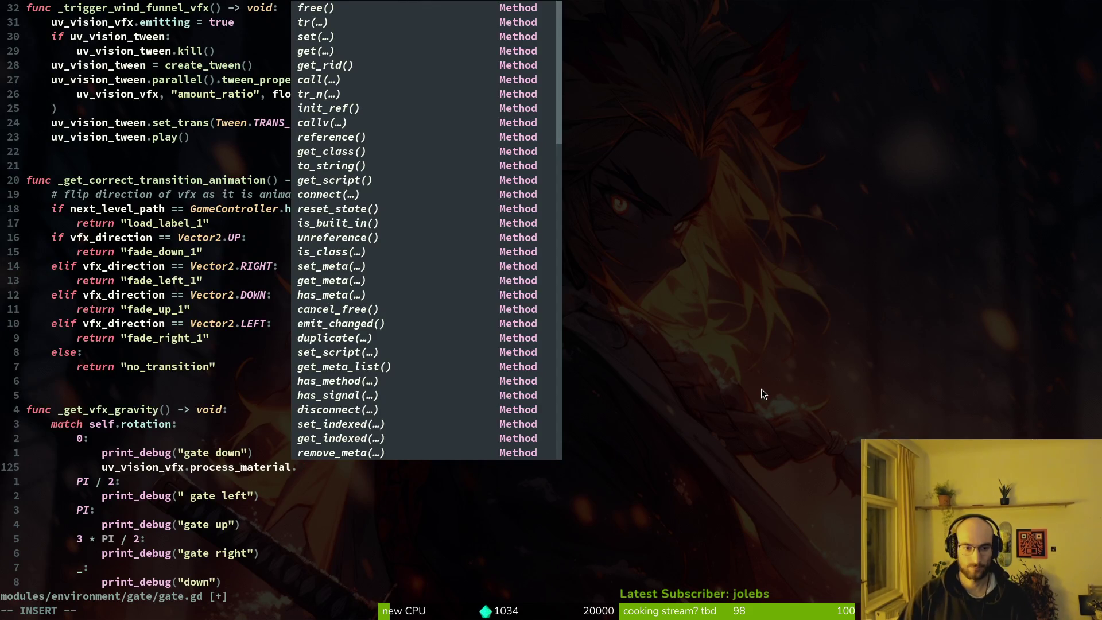
text(setpa)
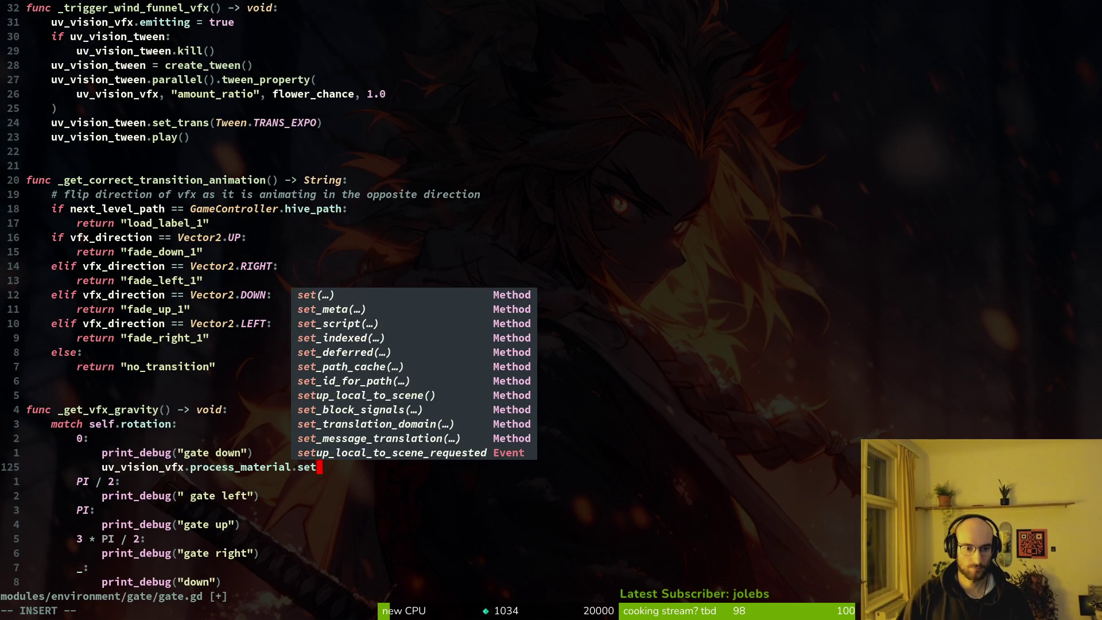
key(BackSpace)
key(BackSpace)
key(BackSpace)
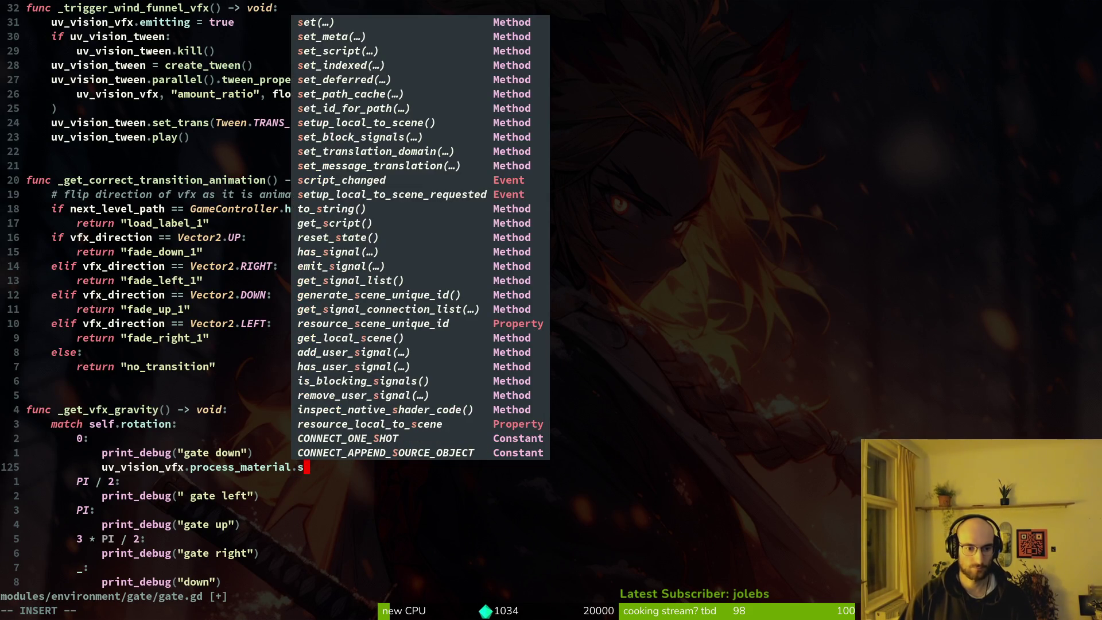
text(etsh)
key(BackSpace)
key(BackSpace)
key(BackSpace)
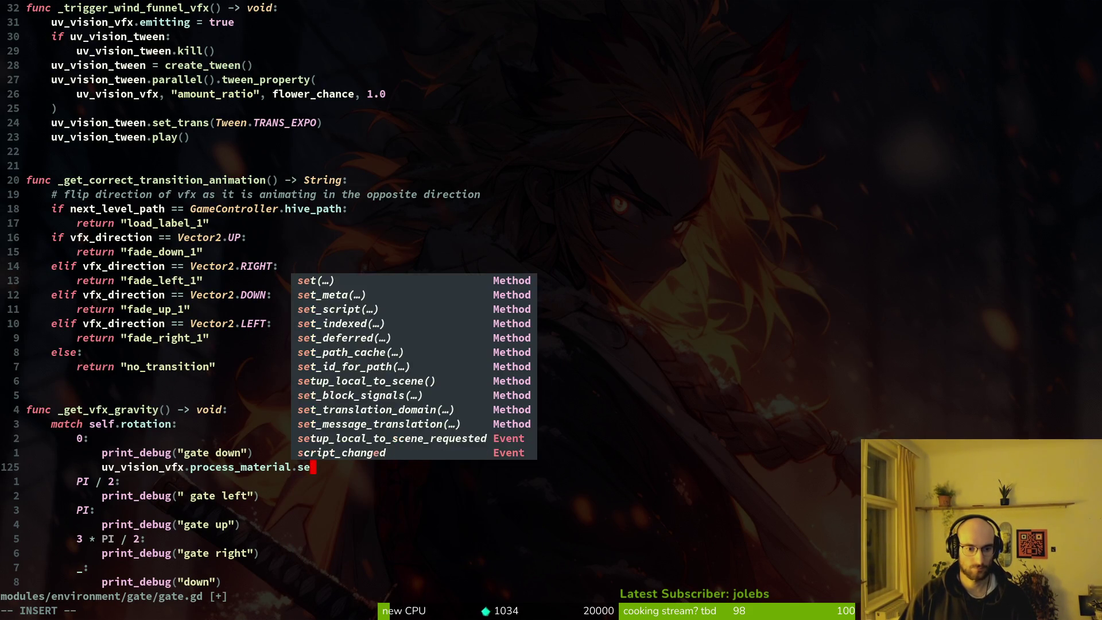
text(para)
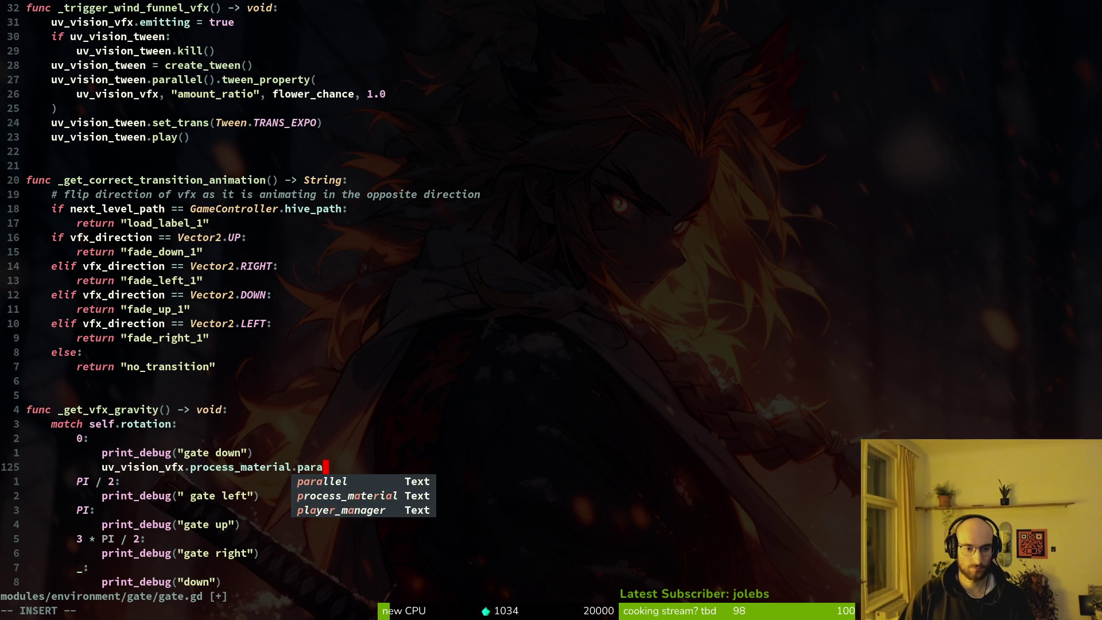
key(BackSpace)
key(BackSpace)
key(BackSpace)
key(BackSpace)
text(set)
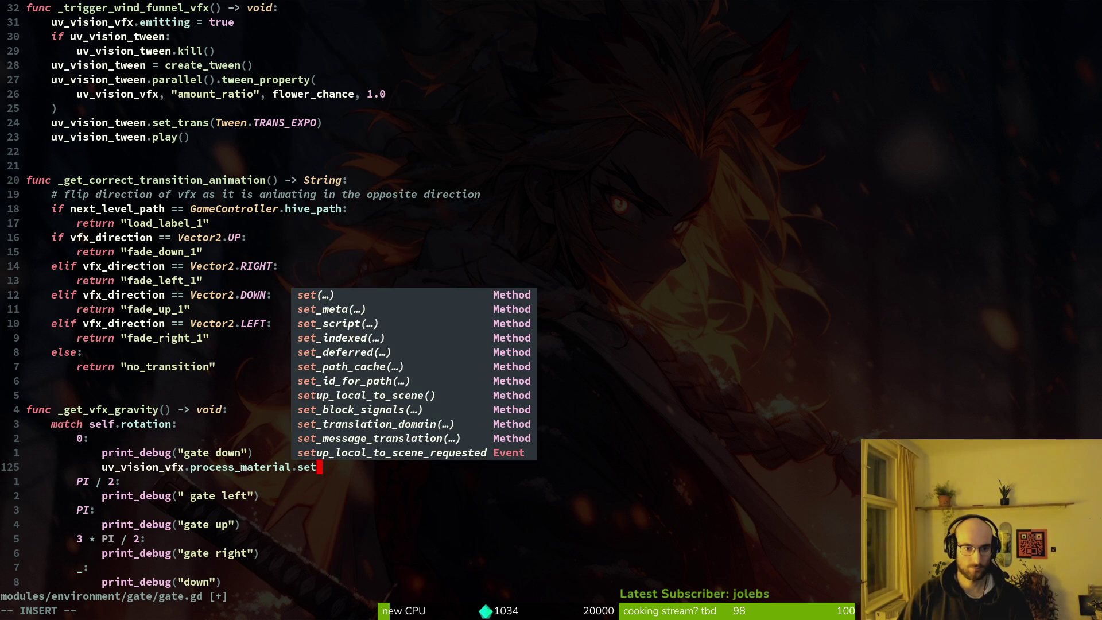
key(BackSpace)
key(BackSpace)
key(BackSpace)
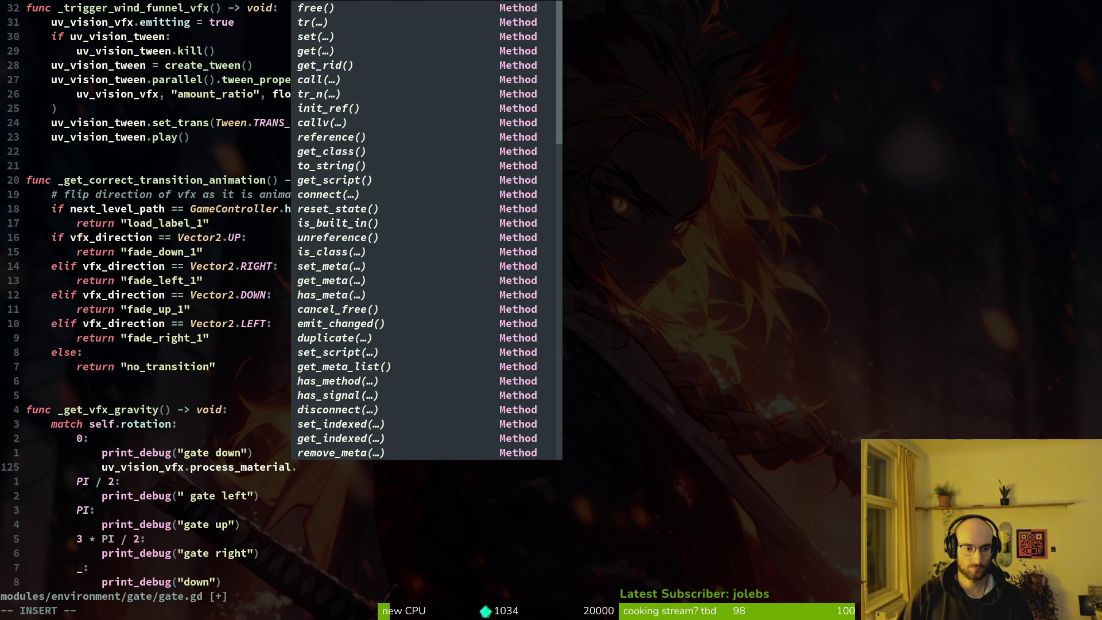
key(Escape)
key(space)
key(s)
key(w)
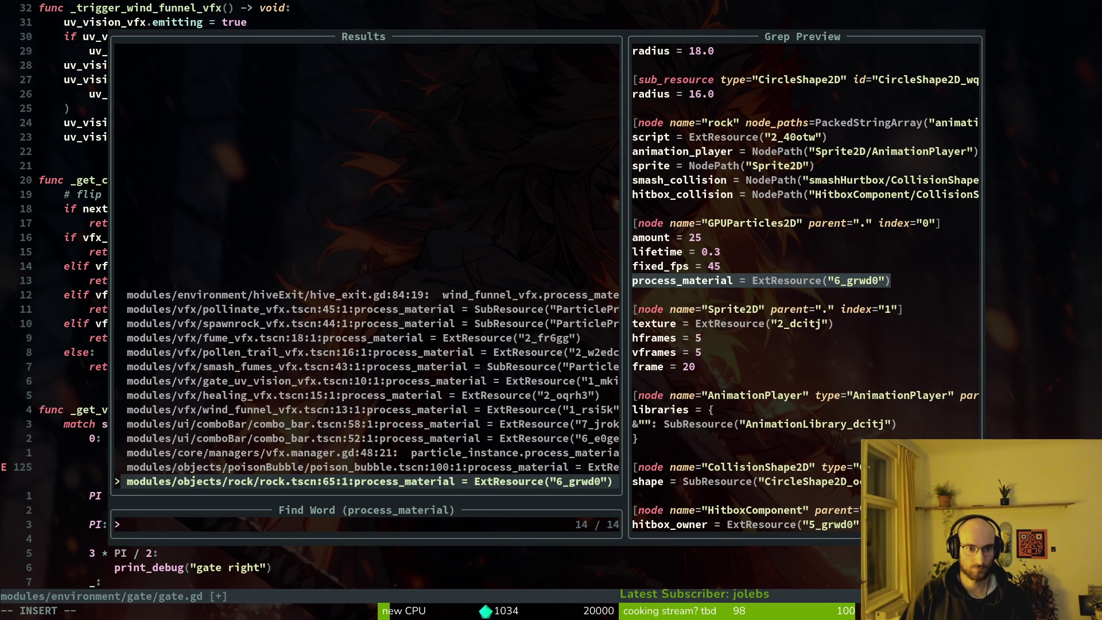
Step: Add a process_material gravity line of Vector2.DOWN times 30 and save gate.gd
key(Down)
key(Escape)
key(Escape)
key(a)
key(Escape)
text(Agravity = Ve)
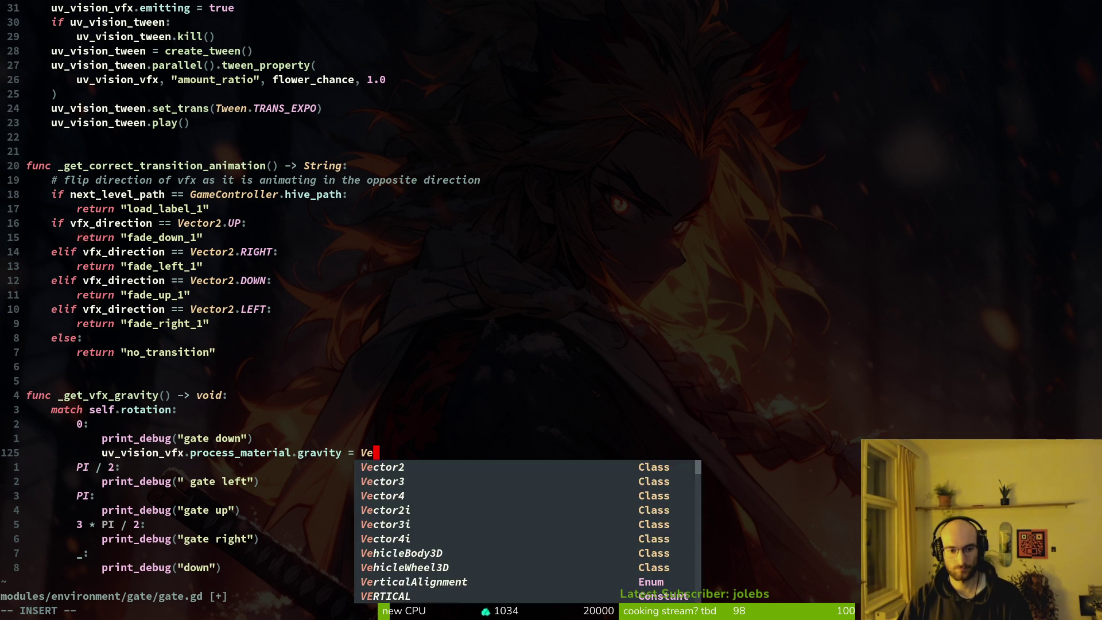
key(Tab)
key(Return)
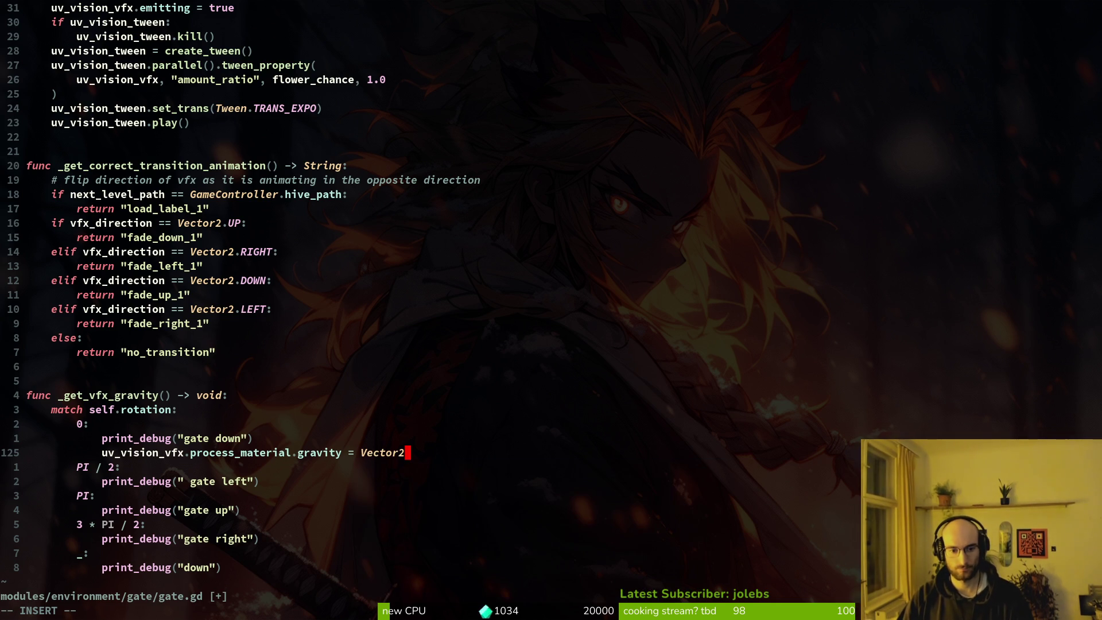
text(.)
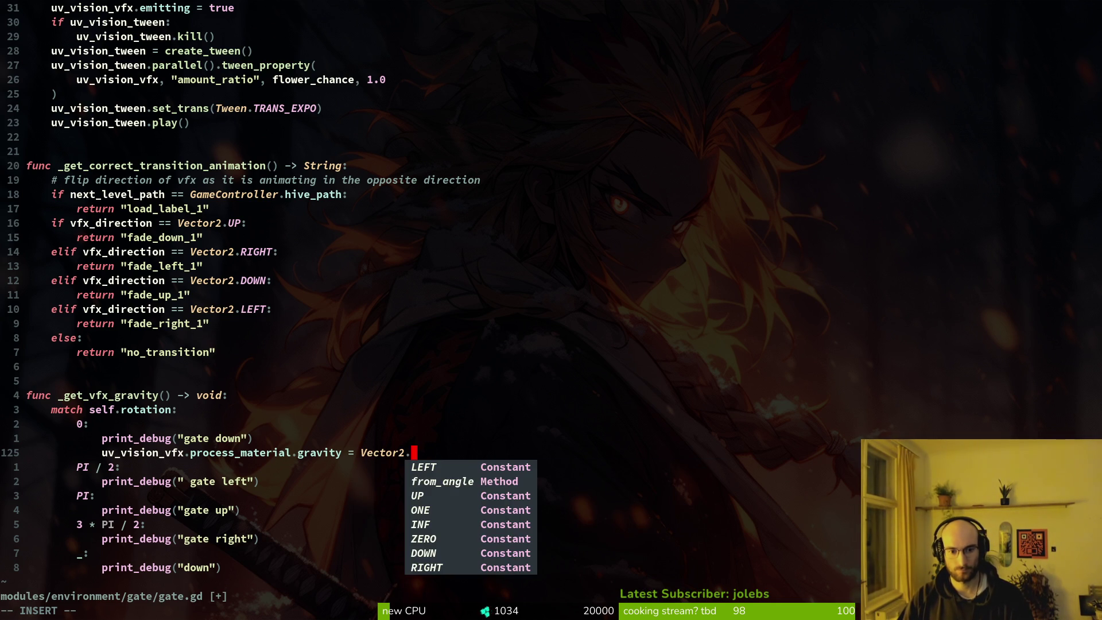
text(dw)
key(Return)
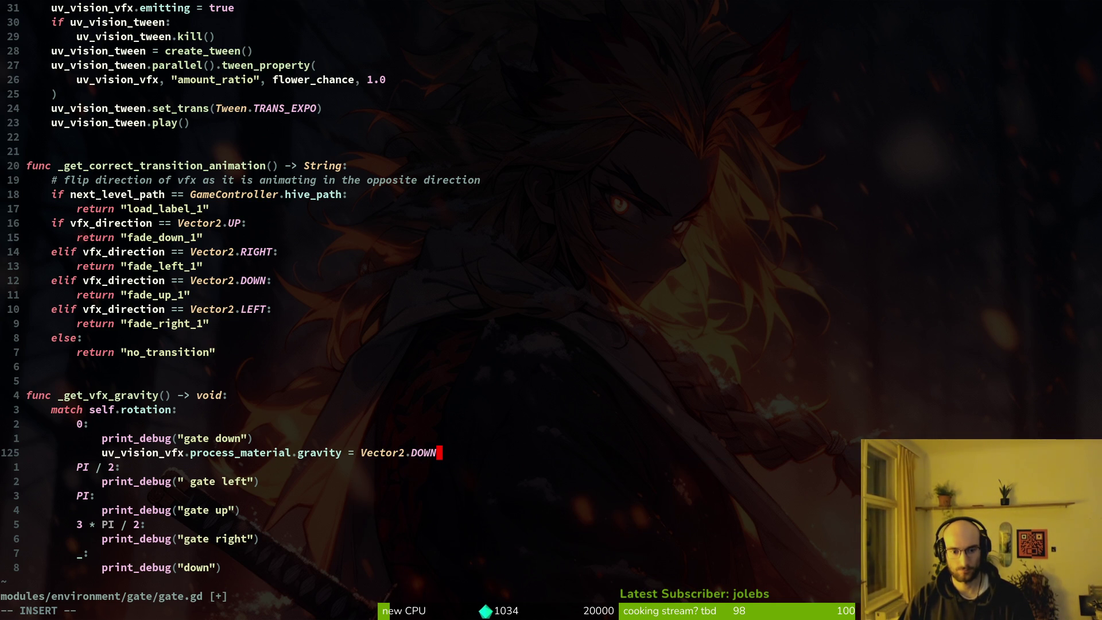
text(0)
key(Escape)
text(:w)
key(Return)
Step: Paste the gravity line under the gate left, gate up, gate right and down prints
key(y)
key(y)
key(j)
key(j)
key(p)
key(j)
key(j)
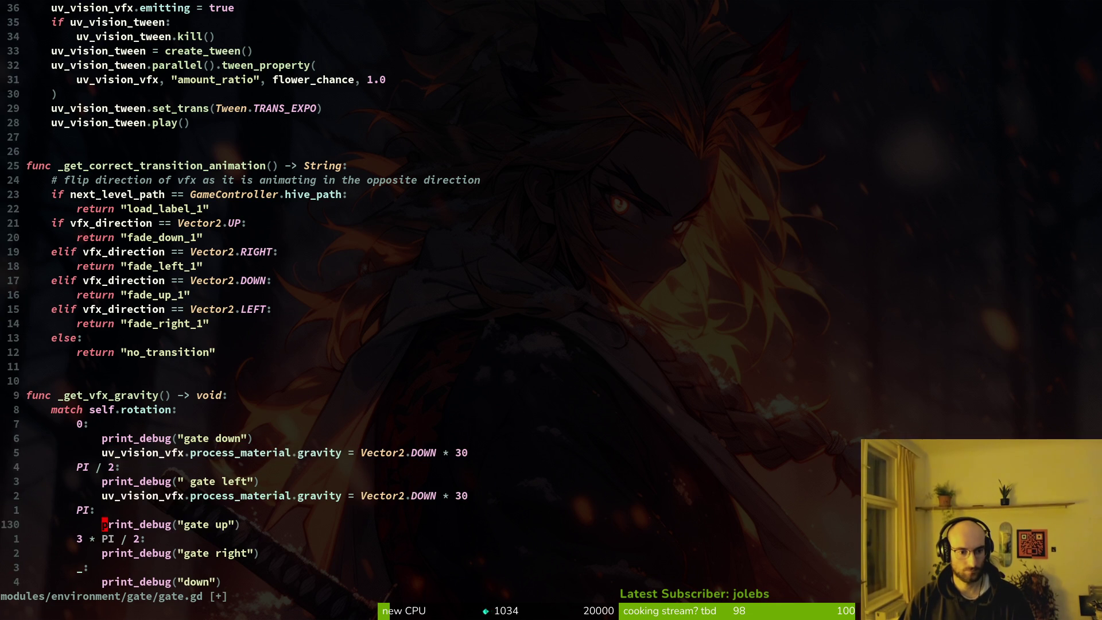
key(p)
key(j)
key(j)
key(p)
key(j)
key(j)
key(p)
key(k)
key(k)
key(k)
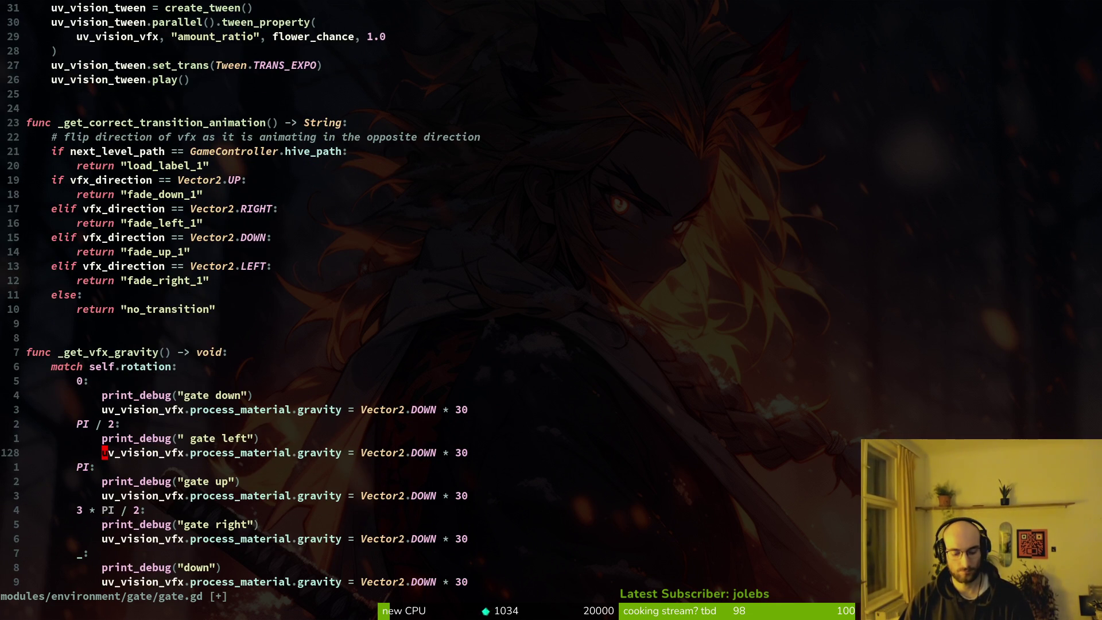
Step: Change the gate left, gate up and gate right gravities to RIGHT, UP and LEFT, saving gate.gd
text(cwRIGHT)
key(Escape)
text(:w)
key(Return)
key(j)
key(j)
key(j)
text(ciw)
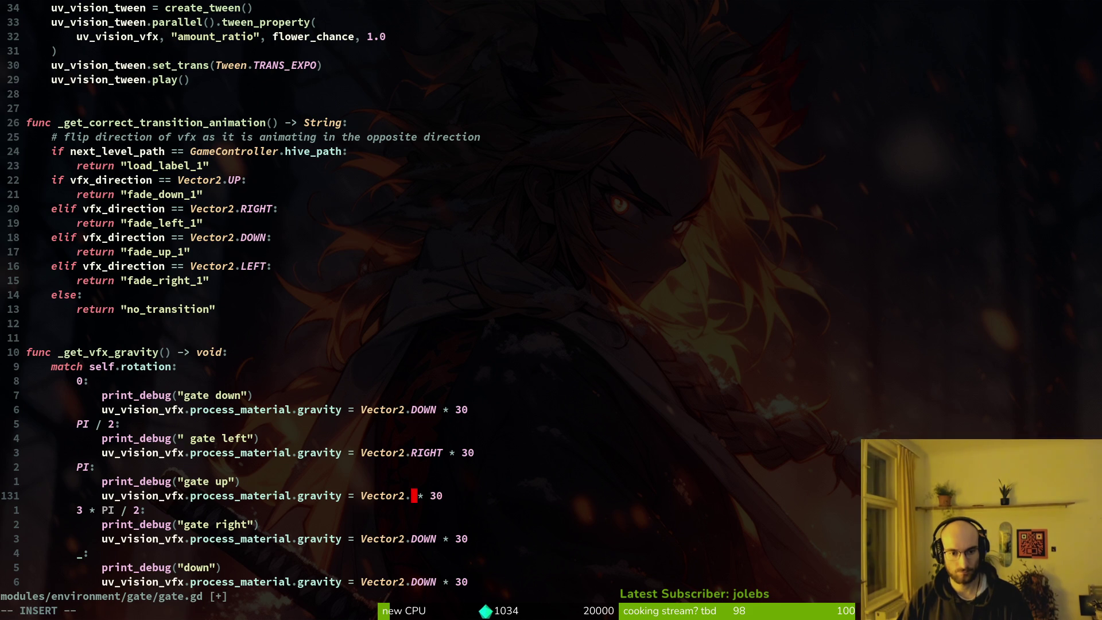
text(UP)
key(Escape)
text(:w)
key(Return)
text(jjciwLEFT)
key(Escape)
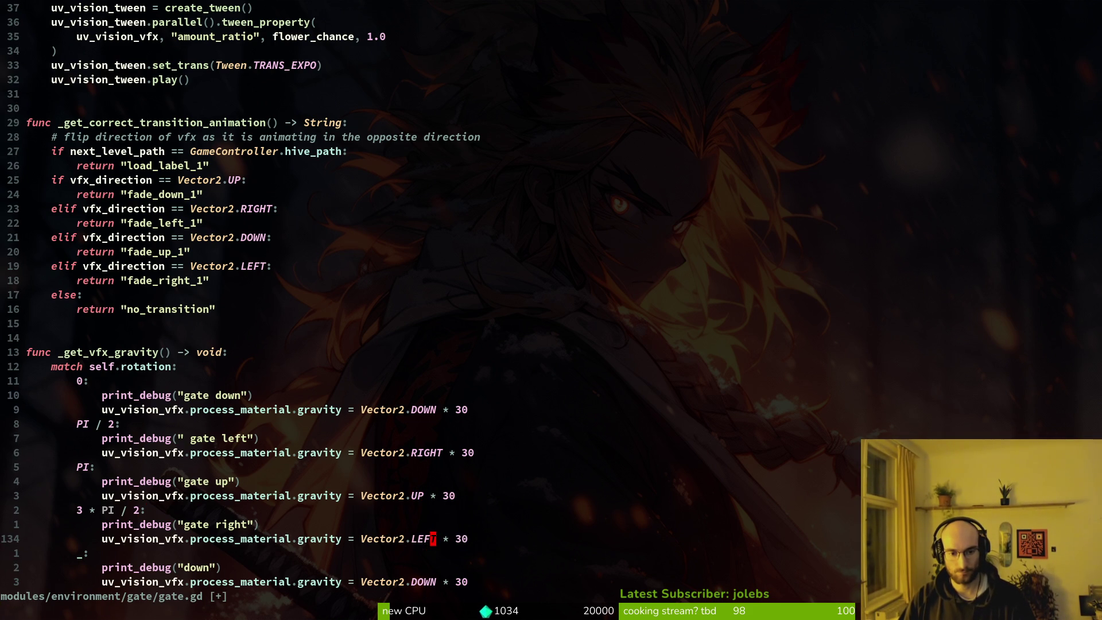
text(:w)
key(Return)
key(j)
key(j)
key(j)
key(alt+Tab)
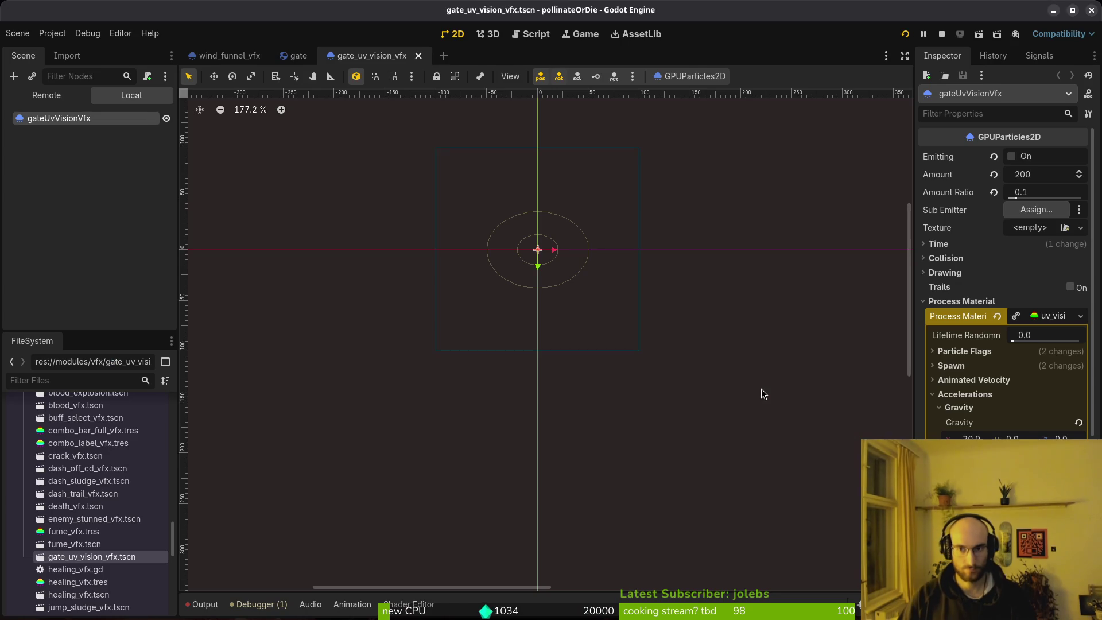
key(alt+Tab)
scroll(761, 393, up, 3)
key(alt+Tab)
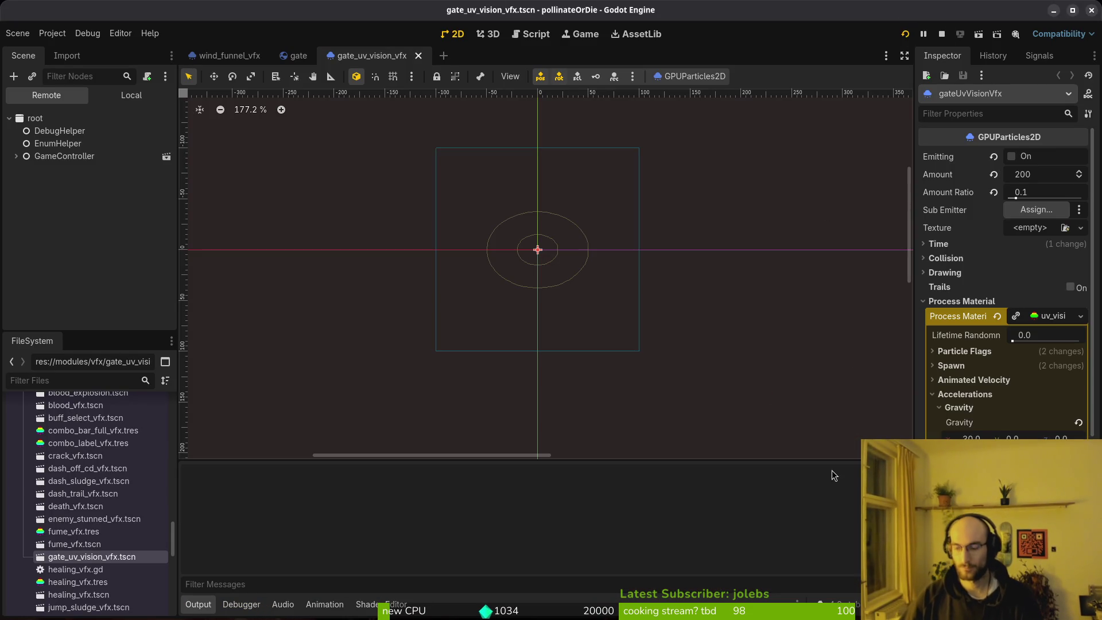
key(Up)
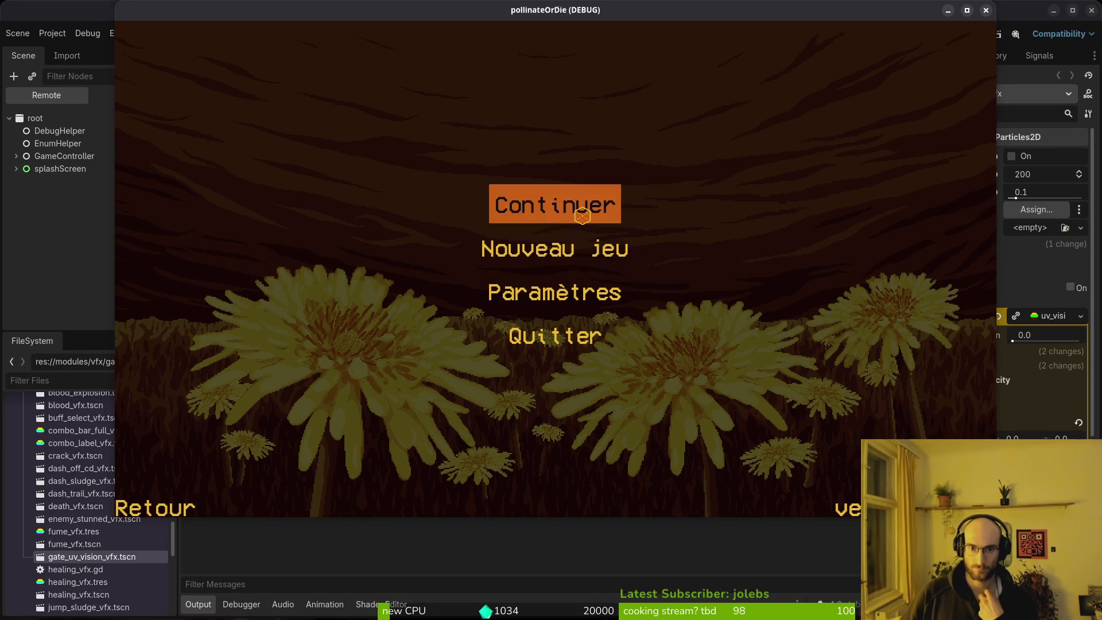
key(Return)
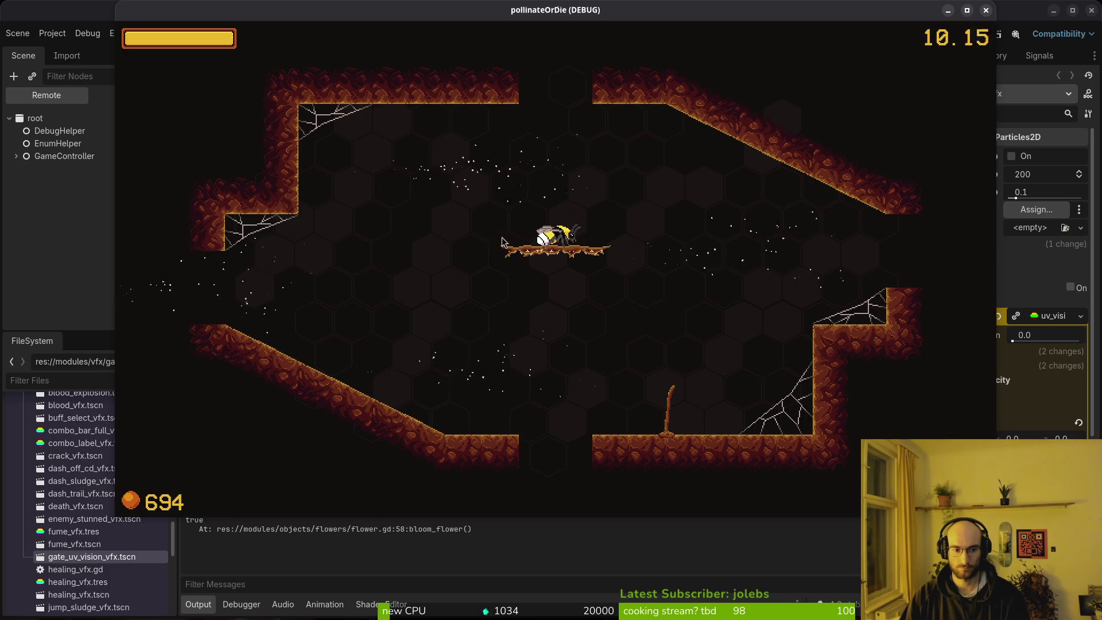
key(F8)
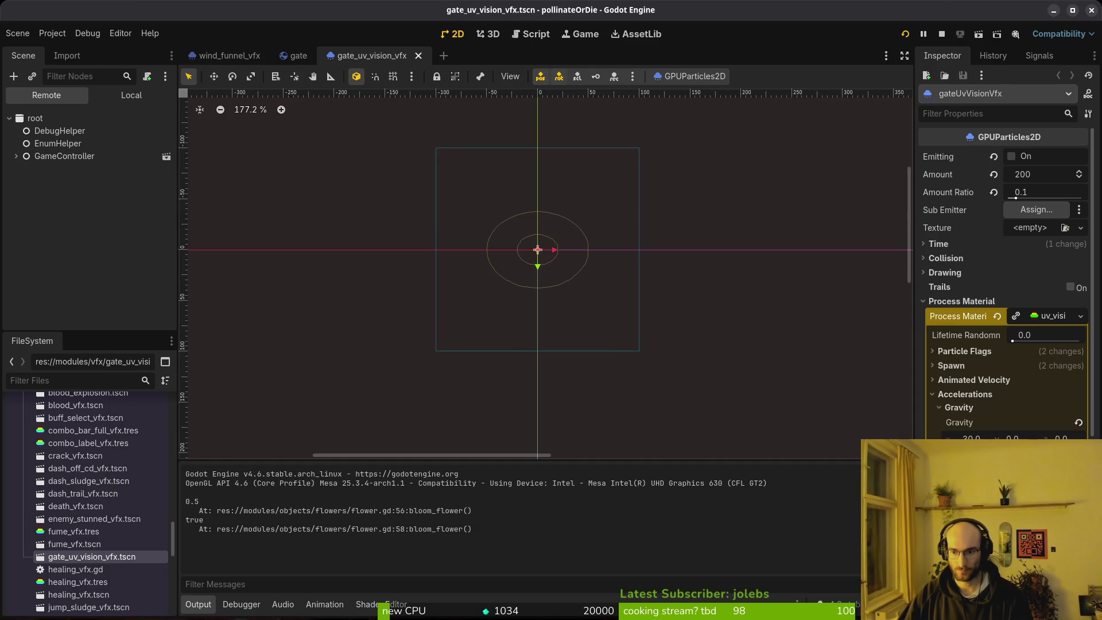
Step: Set the particle material's gravity y to 30, turn Emitting on, and save the scene
click(1012, 438)
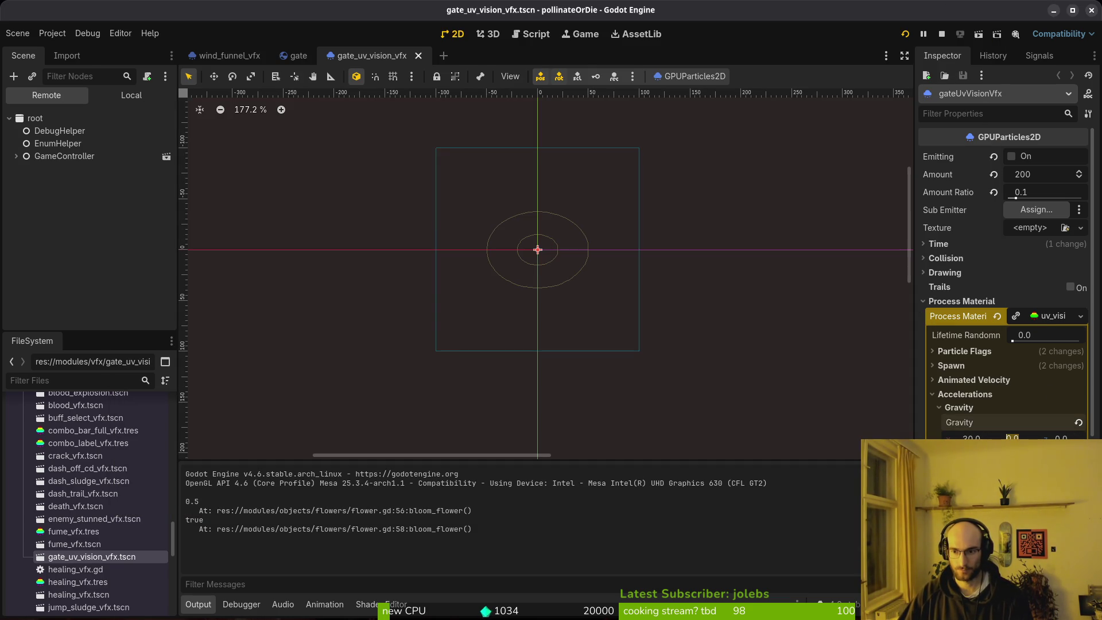
text(30)
key(Return)
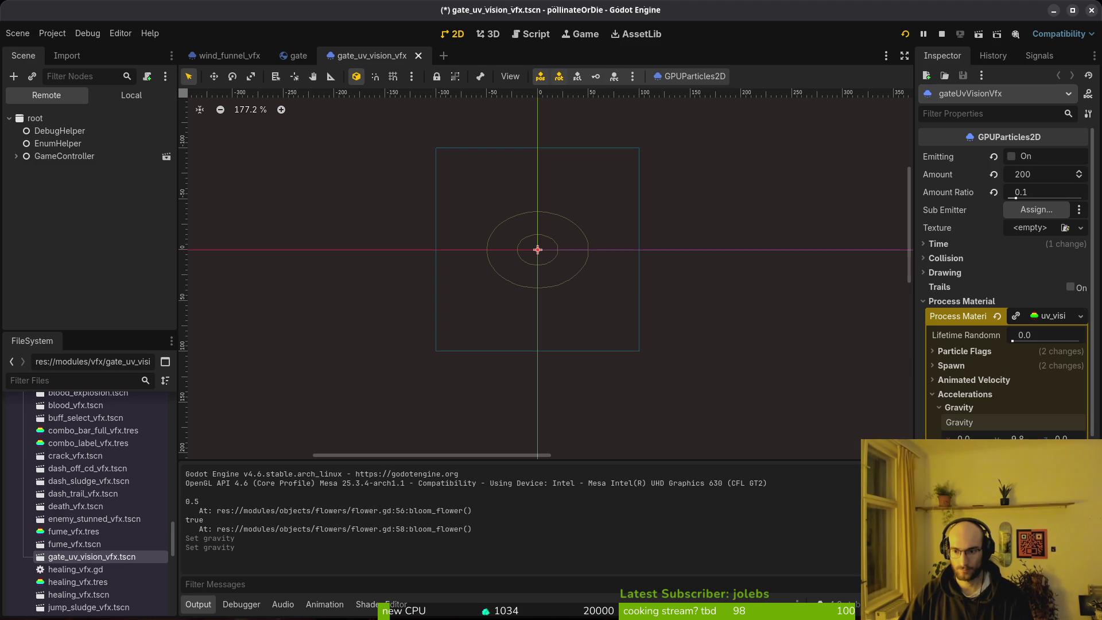
key(ctrl+s)
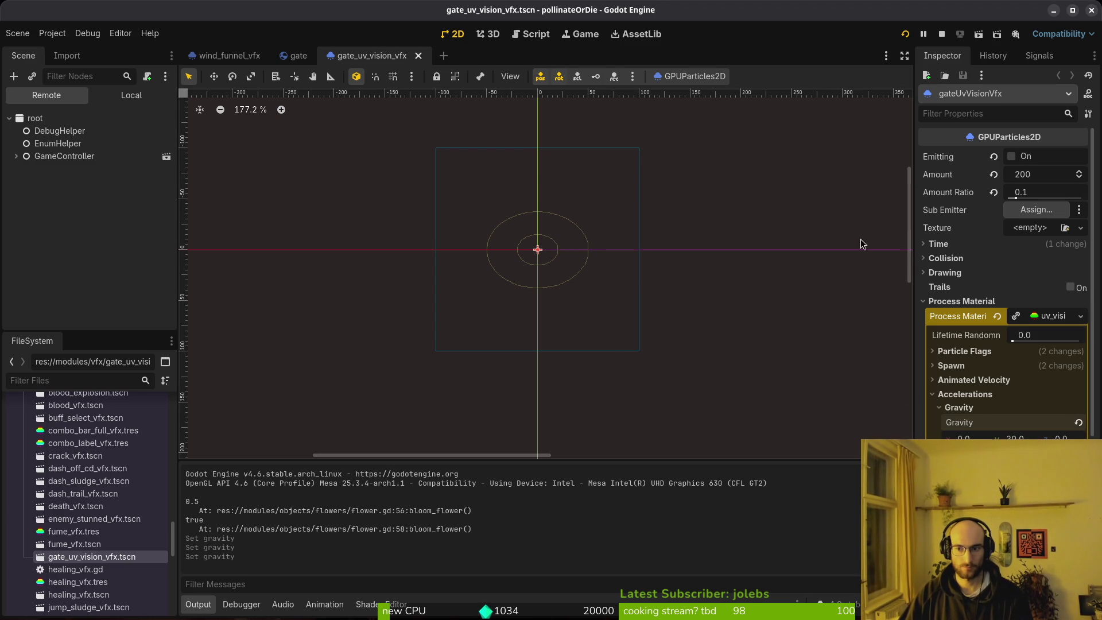
click(1011, 157)
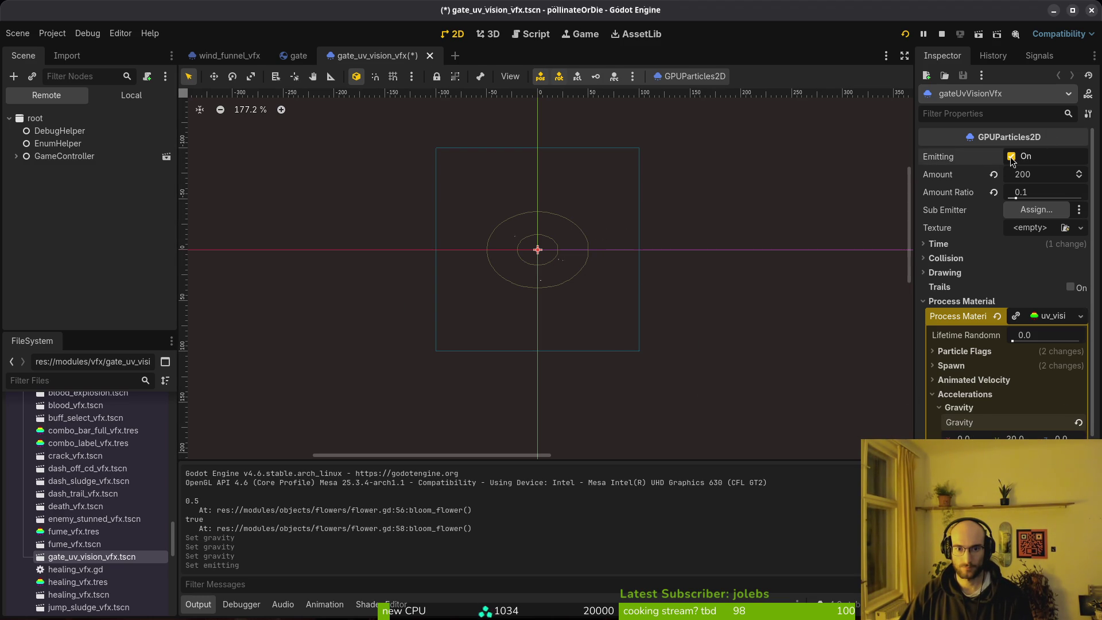
click(1011, 157)
key(ctrl+s)
click(1025, 156)
key(ctrl+s)
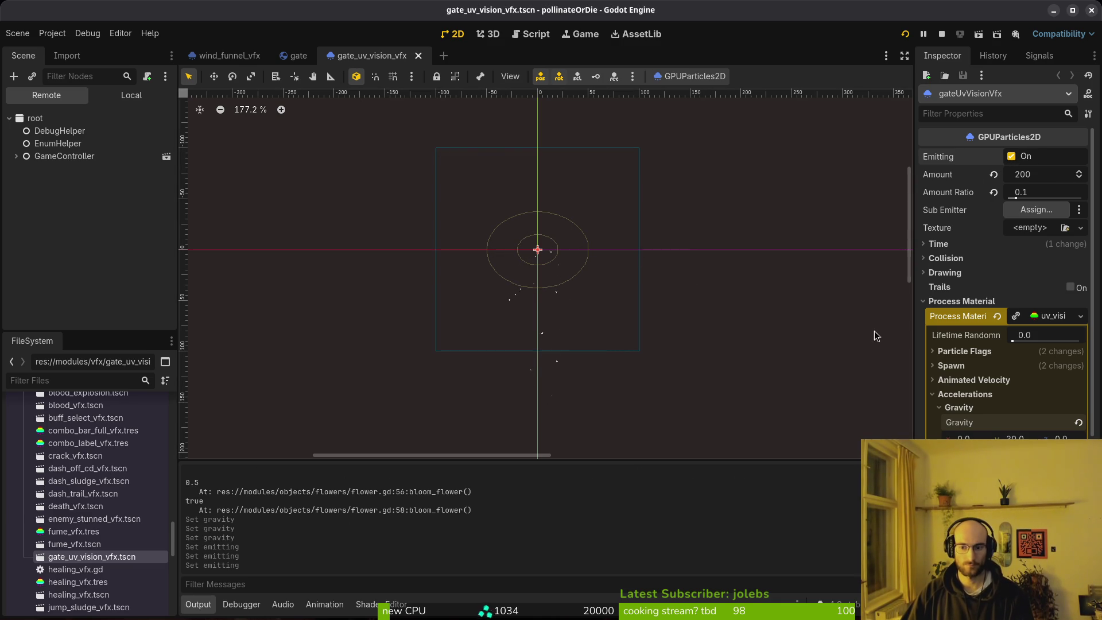
click(968, 395)
Step: Run the game to watch the particles, then return to _get_vfx_gravity in gate.gd
key(alt+Tab)
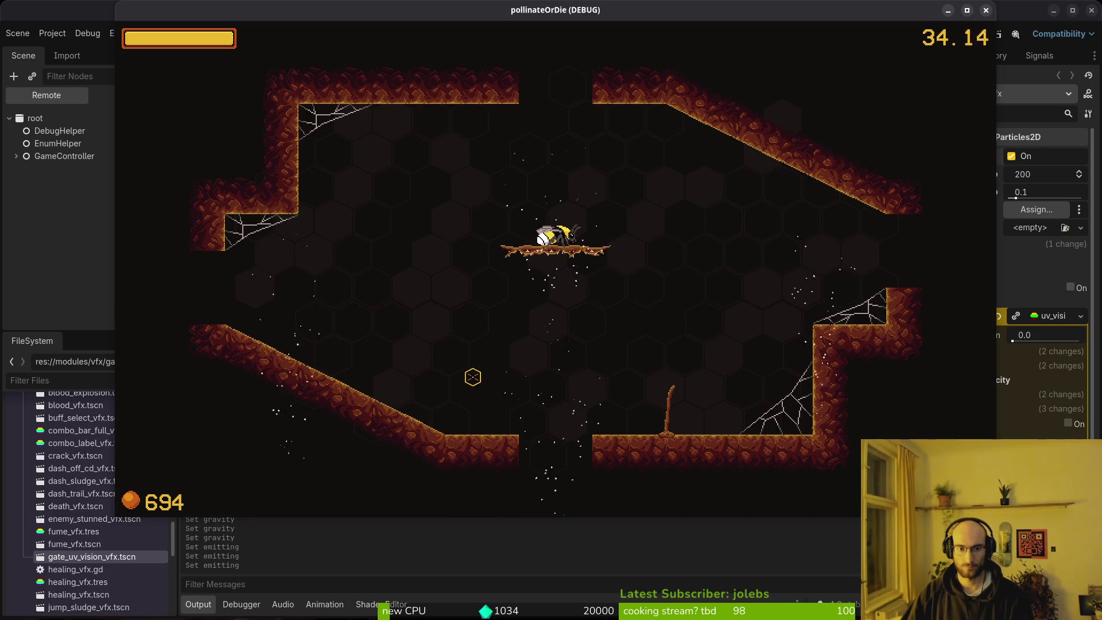
key(alt+Tab)
key(alt+Tab)
key(alt+Tab)
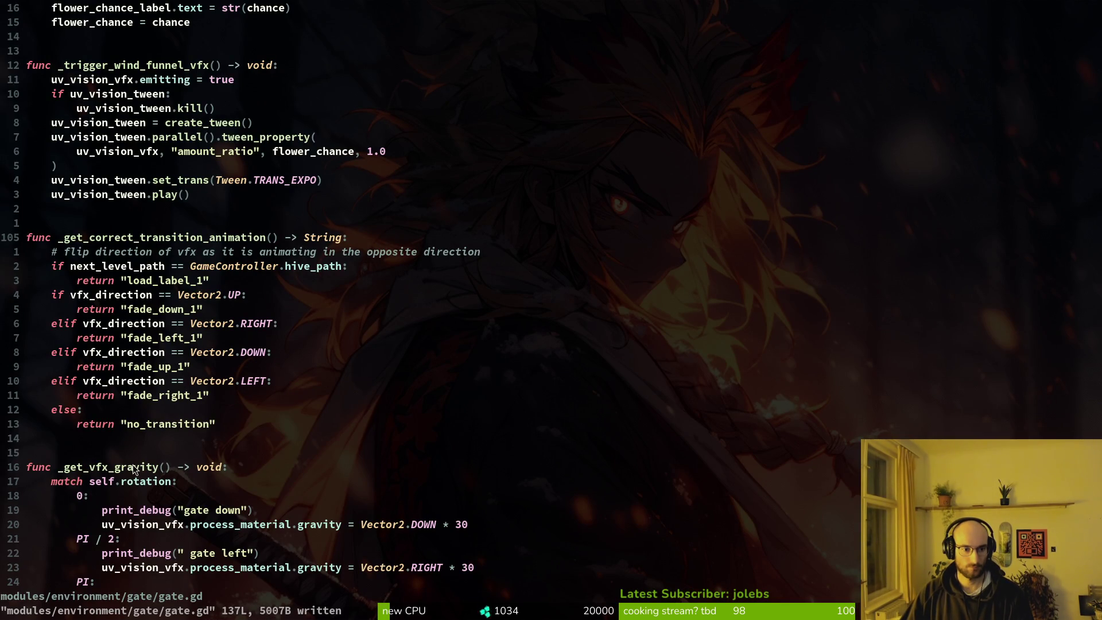
click(60, 467)
key(v)
key(c)
key(Escape)
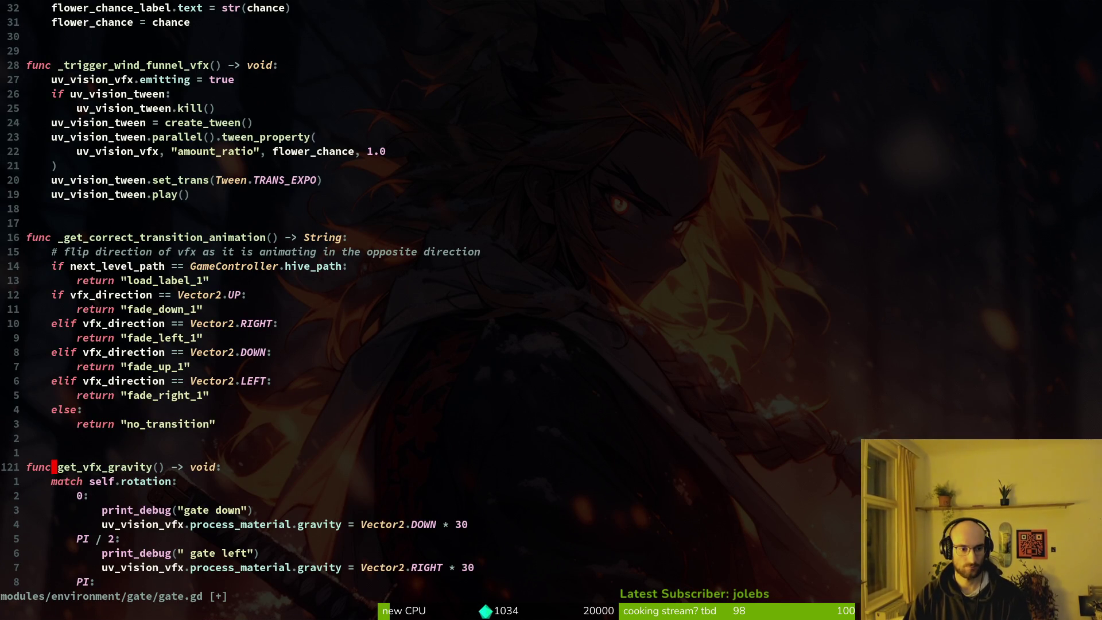
Step: Undo the accidental underscore deletion and search the project for _get_vfx_gravity
key(u)
key(v)
key(e)
key(Escape)
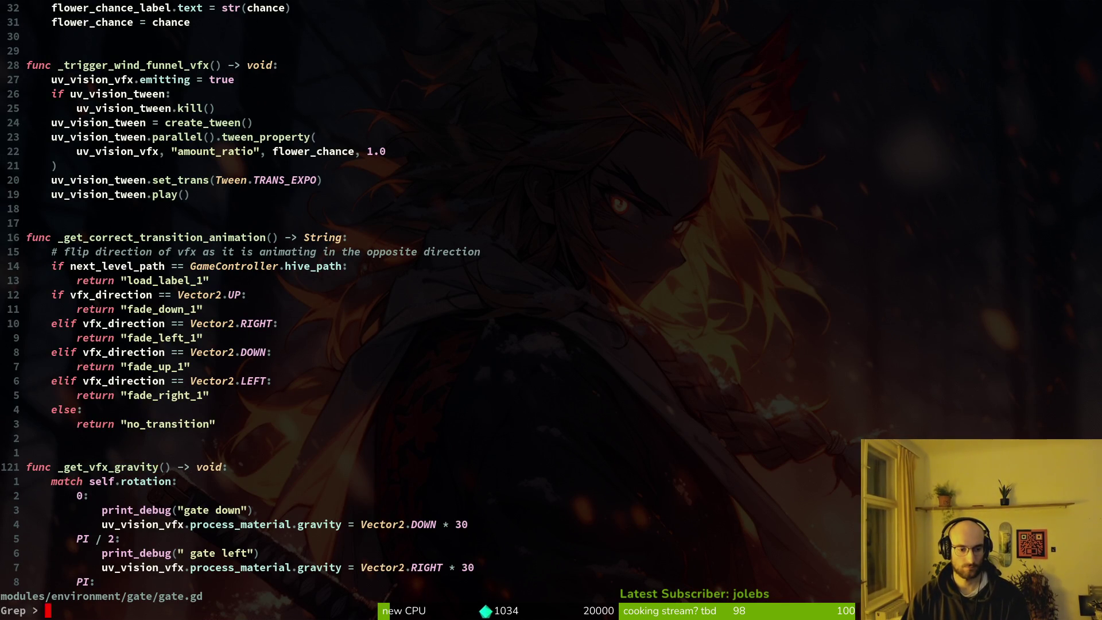
key(space)
key(s)
key(w)
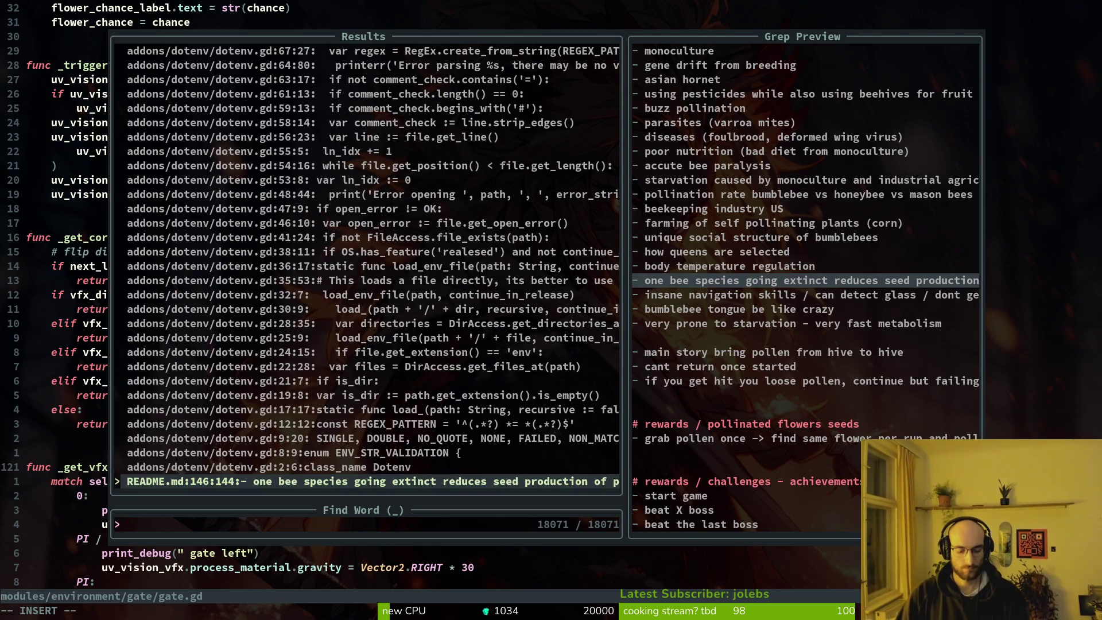
key(Escape)
key(b)
key(space)
key(s)
key(w)
key(Escape)
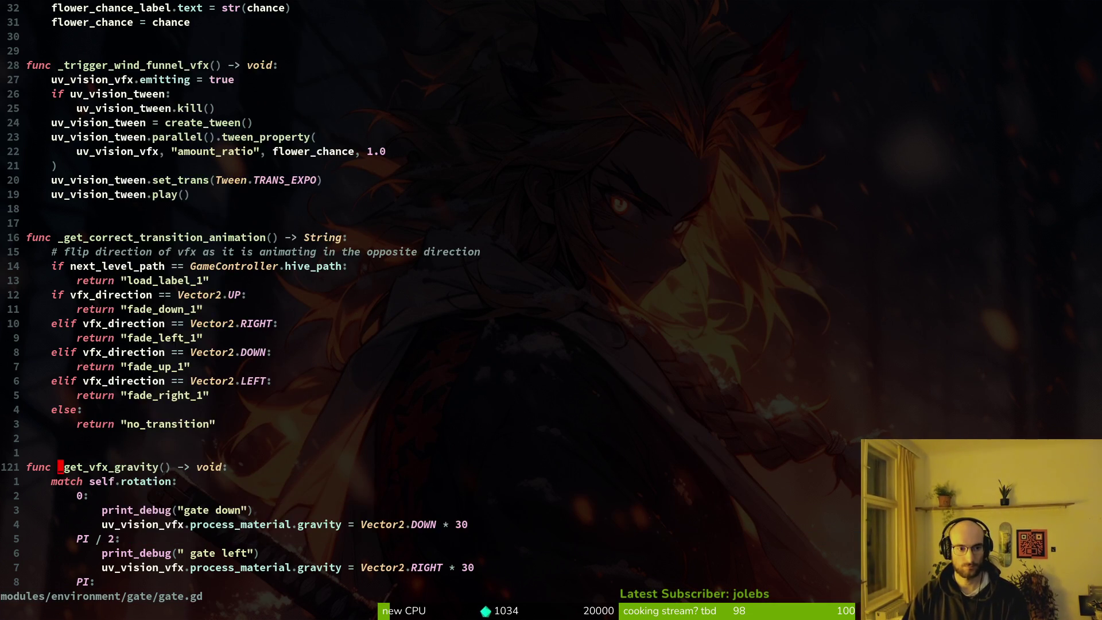
Step: Move to _trigger_wind_funnel_vfx and clear a stray new line there
key(2)
key(0)
key(k)
key(j)
key(j)
key(j)
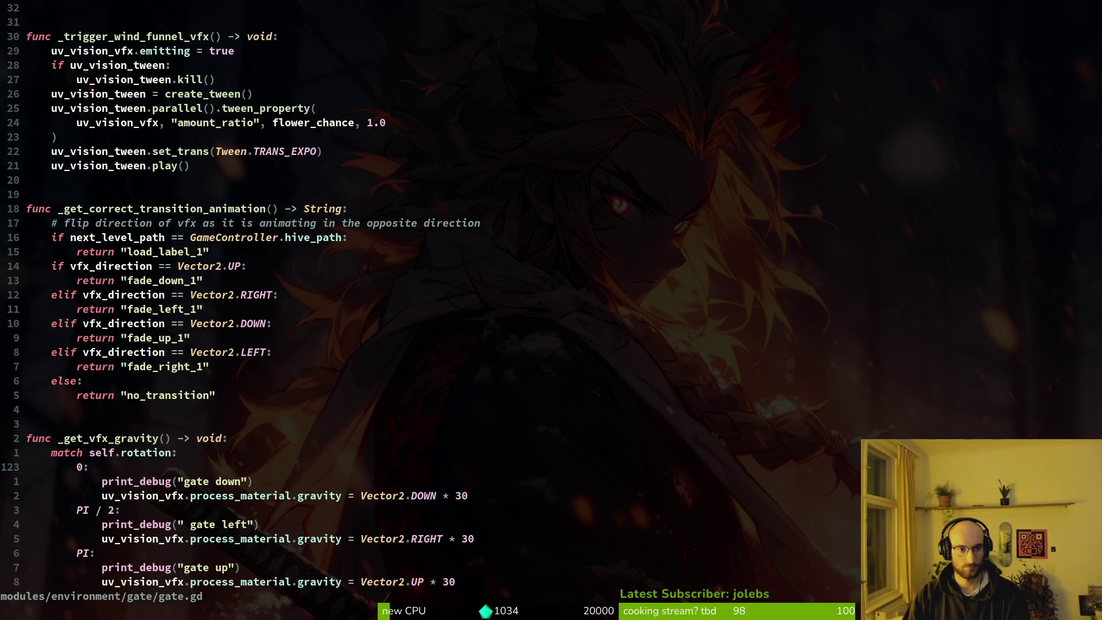
key(k)
key(k)
key(k)
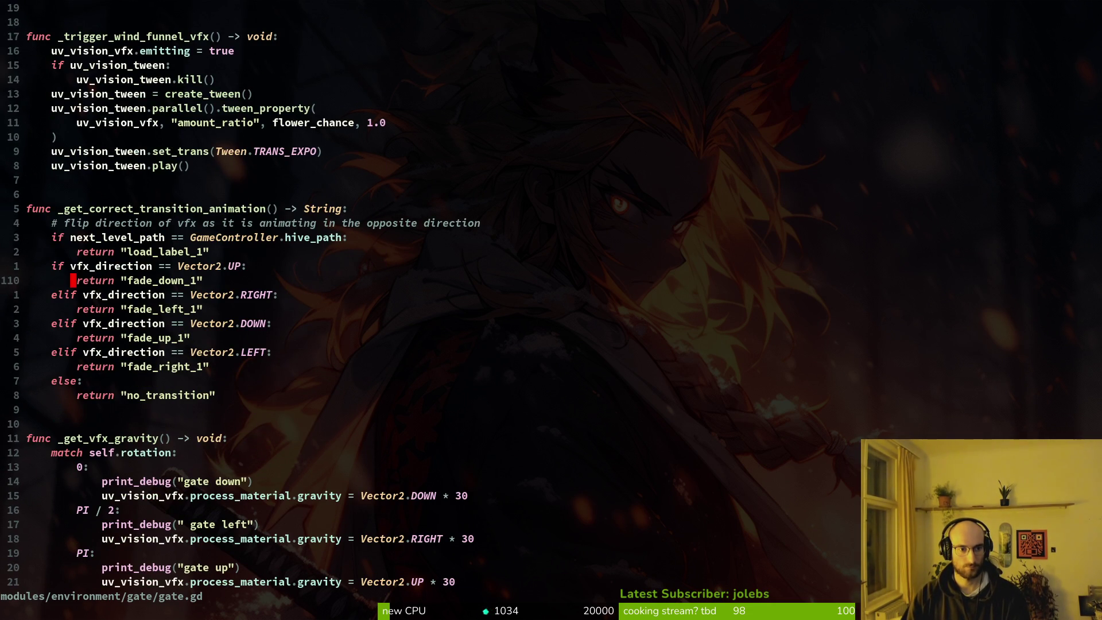
key(k)
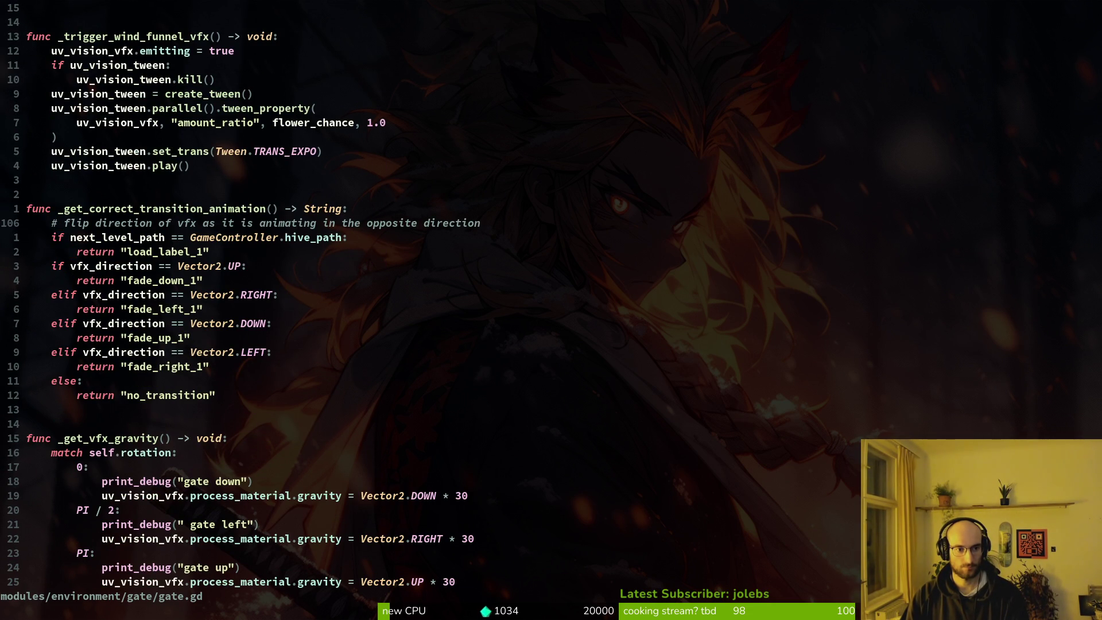
key(k)
key(k)
key(k)
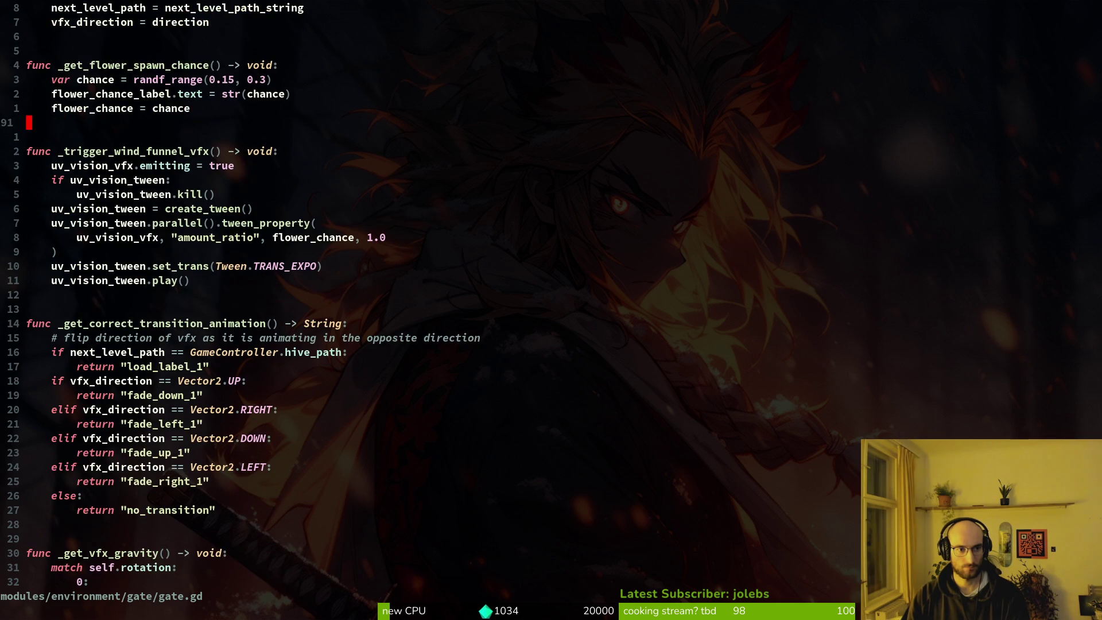
key(j)
key(o)
key(Escape)
key(d)
key(d)
key(j)
Step: Insert a _get_vfx_gravity() call above uv_vision_vfx.emitting, save gate.gd, and rerun the game
key(shift+o)
text(_get)
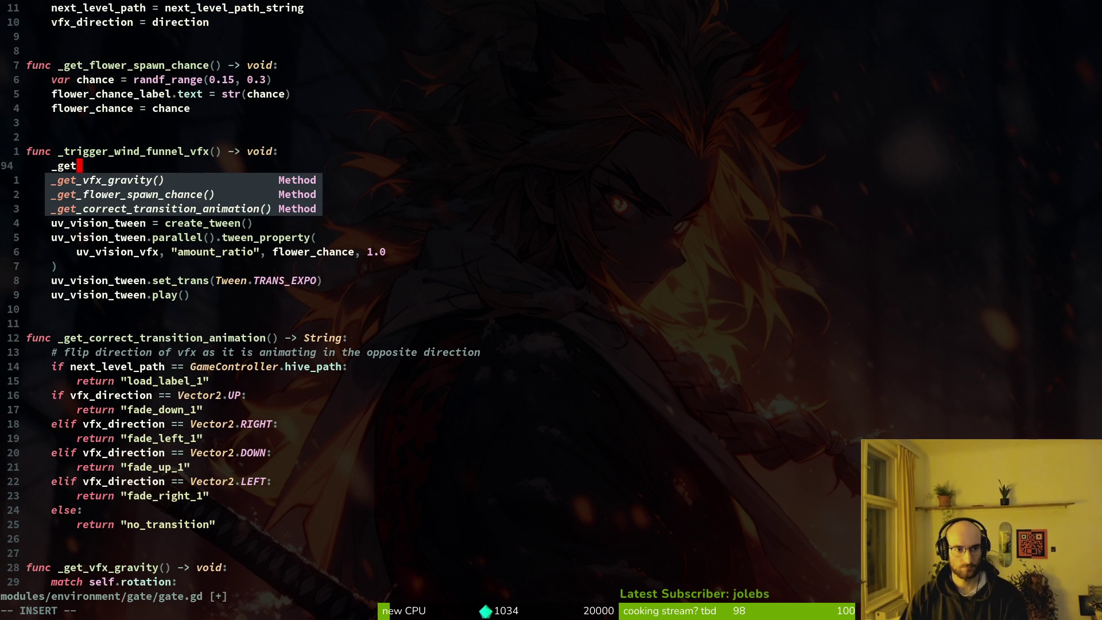
key(Tab)
key(Escape)
text(:w)
key(Return)
key(alt+Tab)
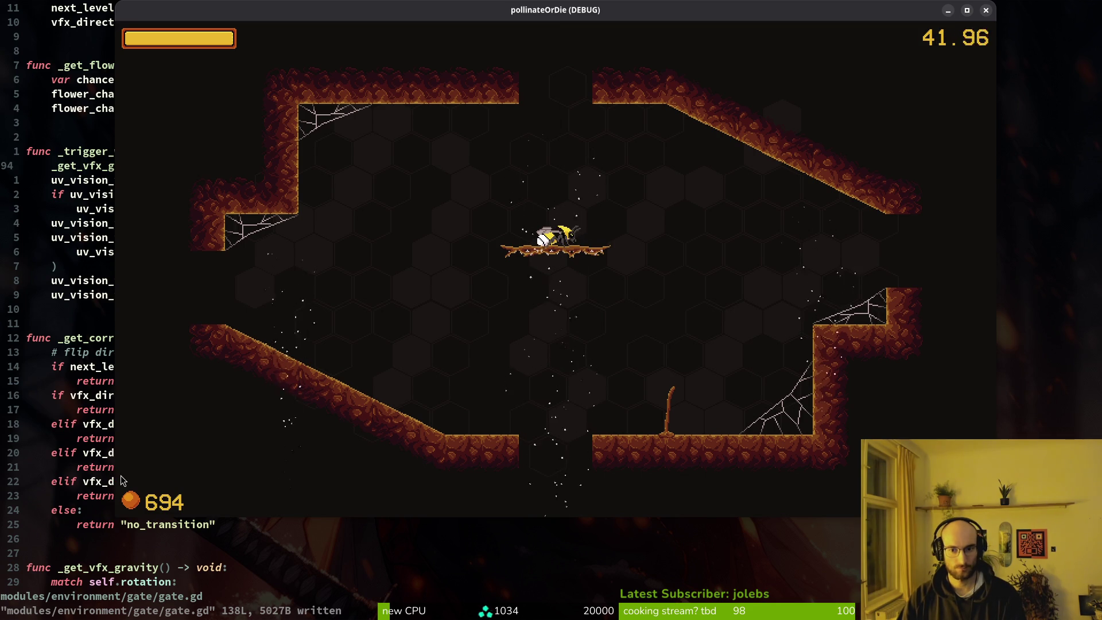
key(F5)
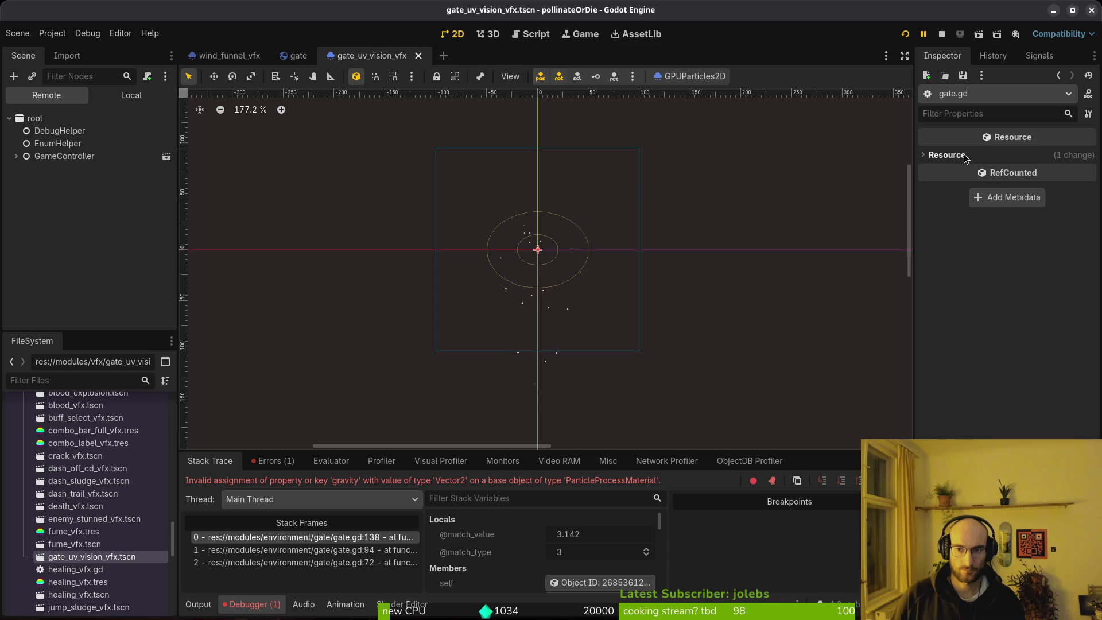
Step: Show the local particle node's Accelerations and confirm Gravity expects a Vector3
click(129, 95)
click(70, 122)
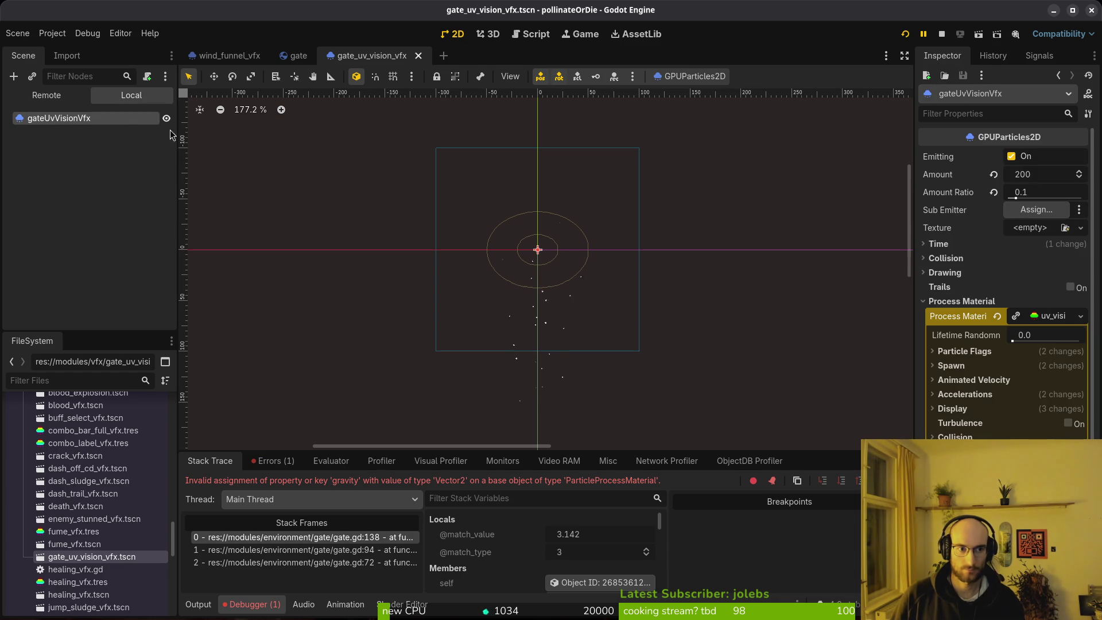
click(964, 395)
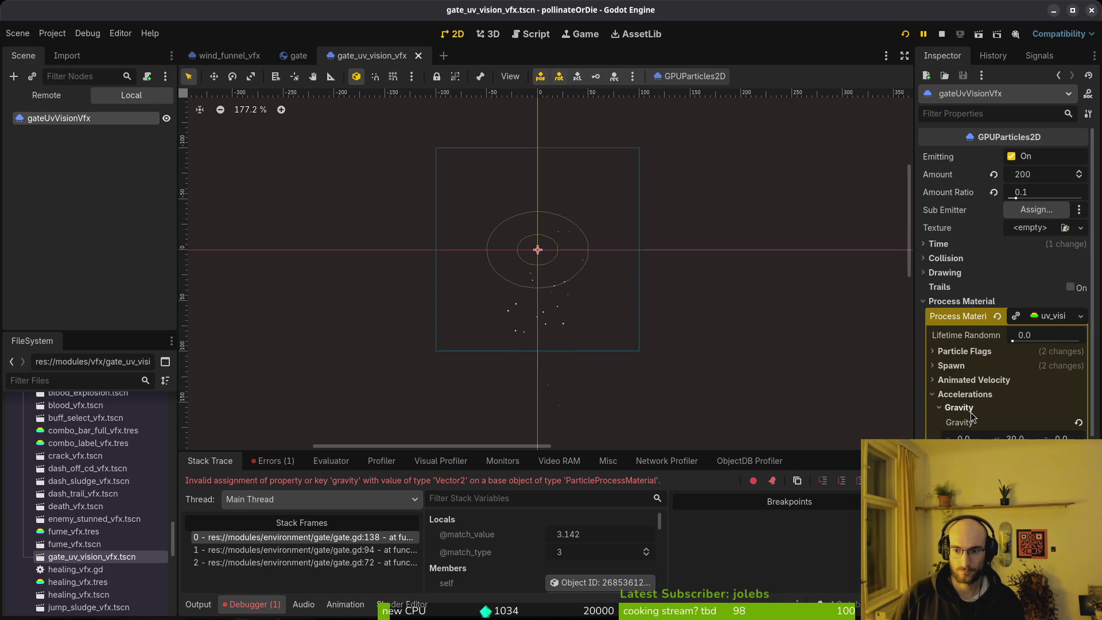
mouse_move(969, 425)
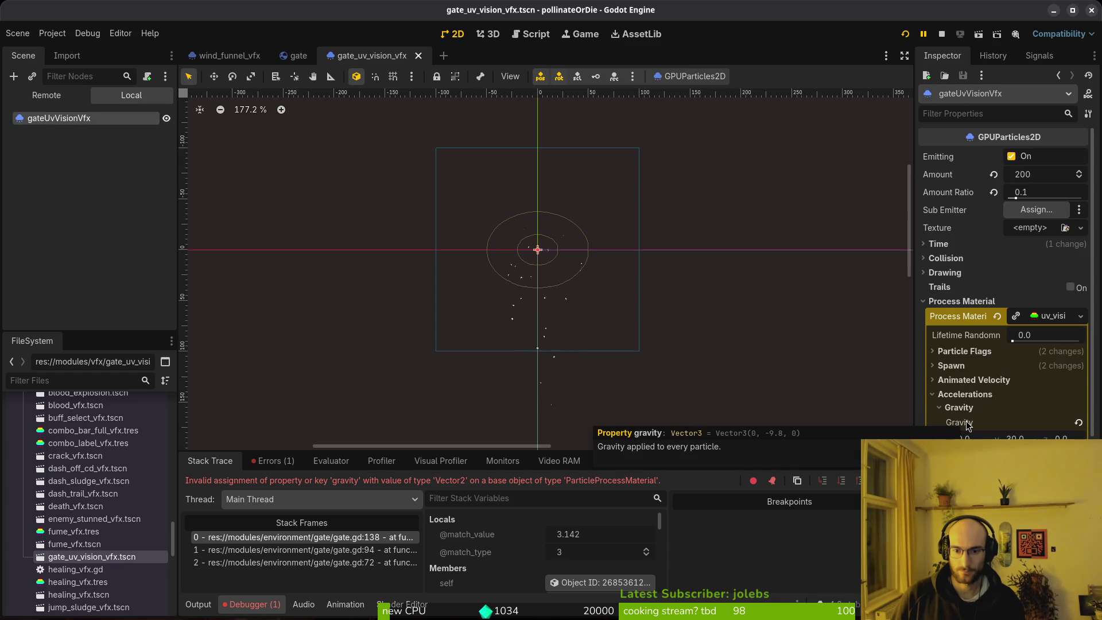
key(alt+Tab)
key(alt+Tab)
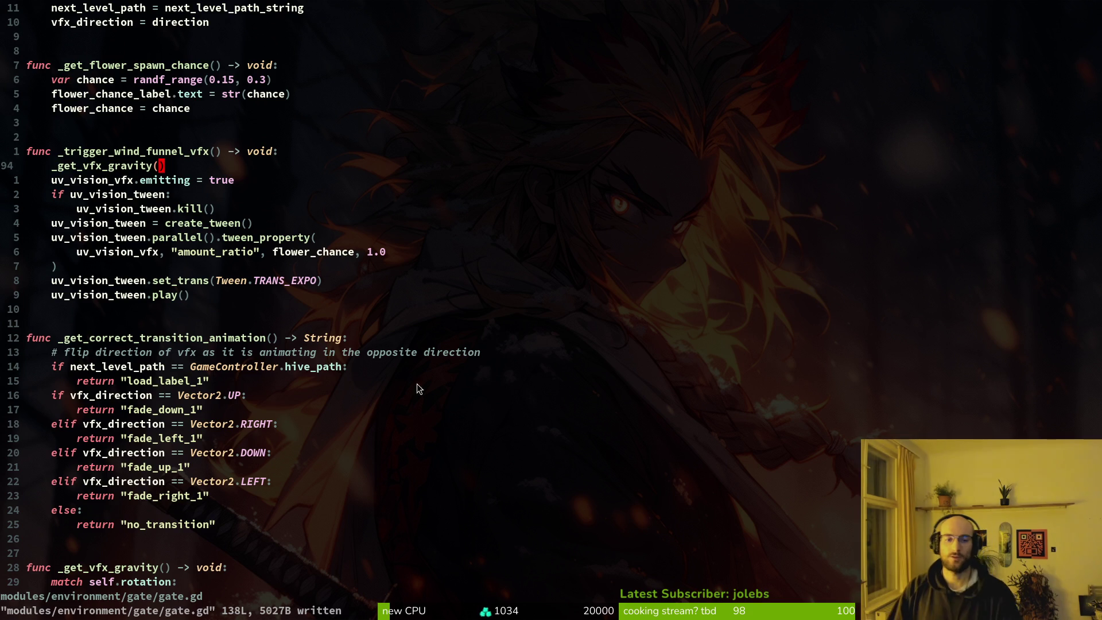
Step: Change the gate down gravity line to Vector3 and yank the Vector3 word
scroll(215, 388, down, 9)
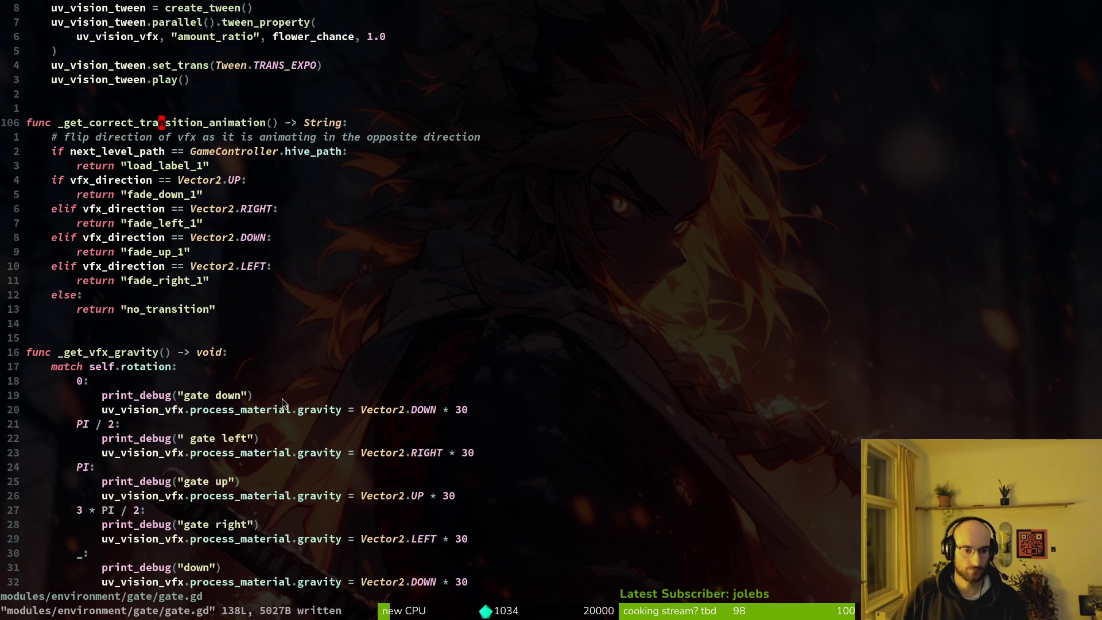
click(390, 243)
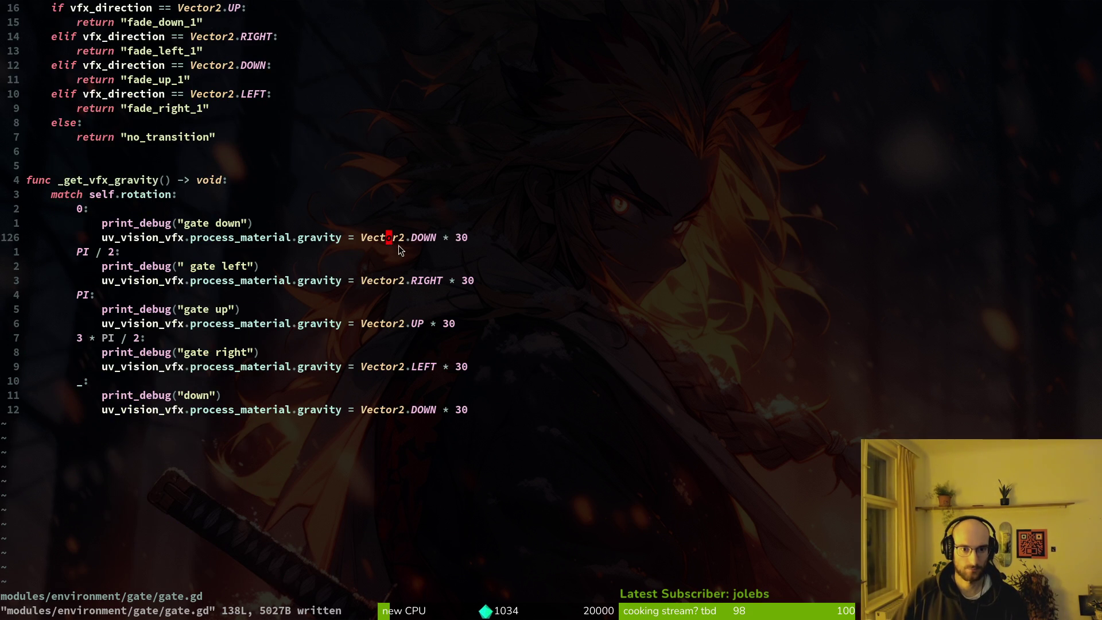
text(cwVec)
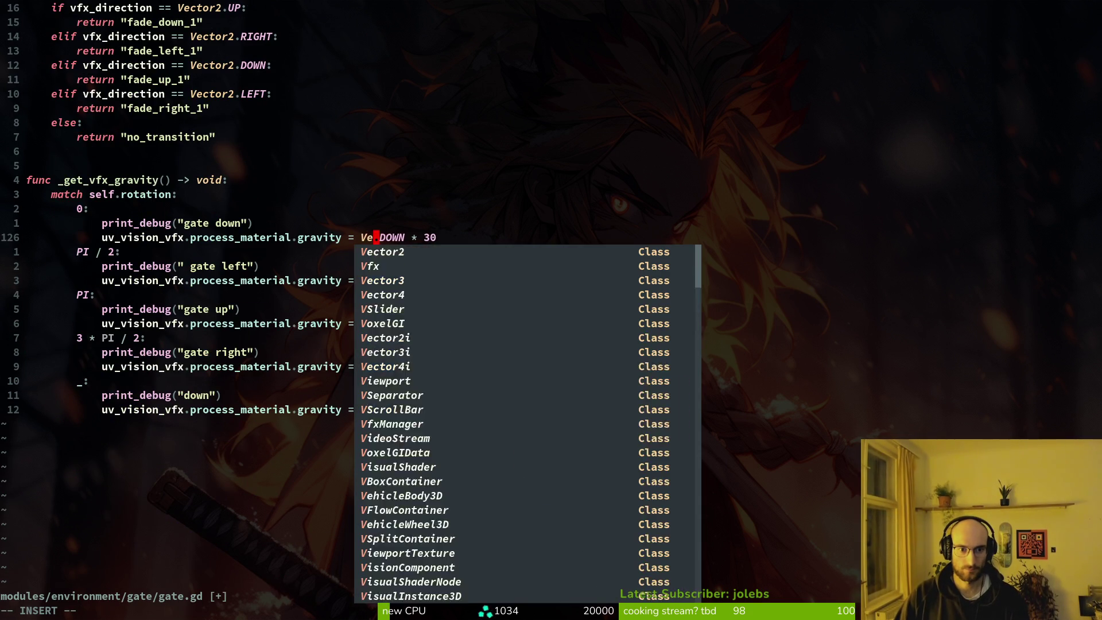
text(3)
key(Return)
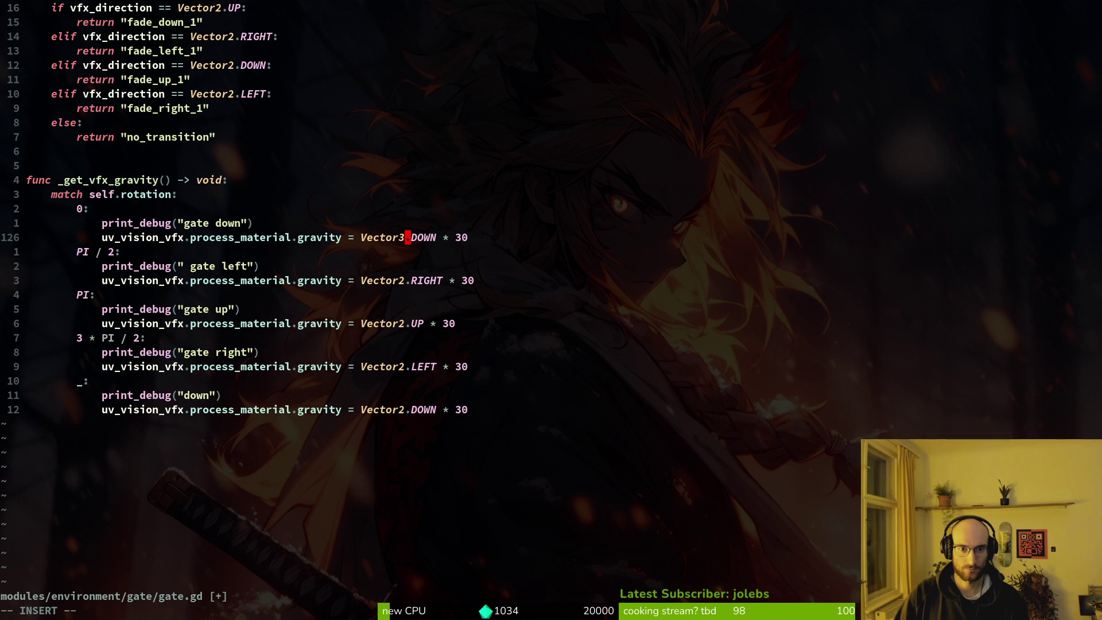
key(Escape)
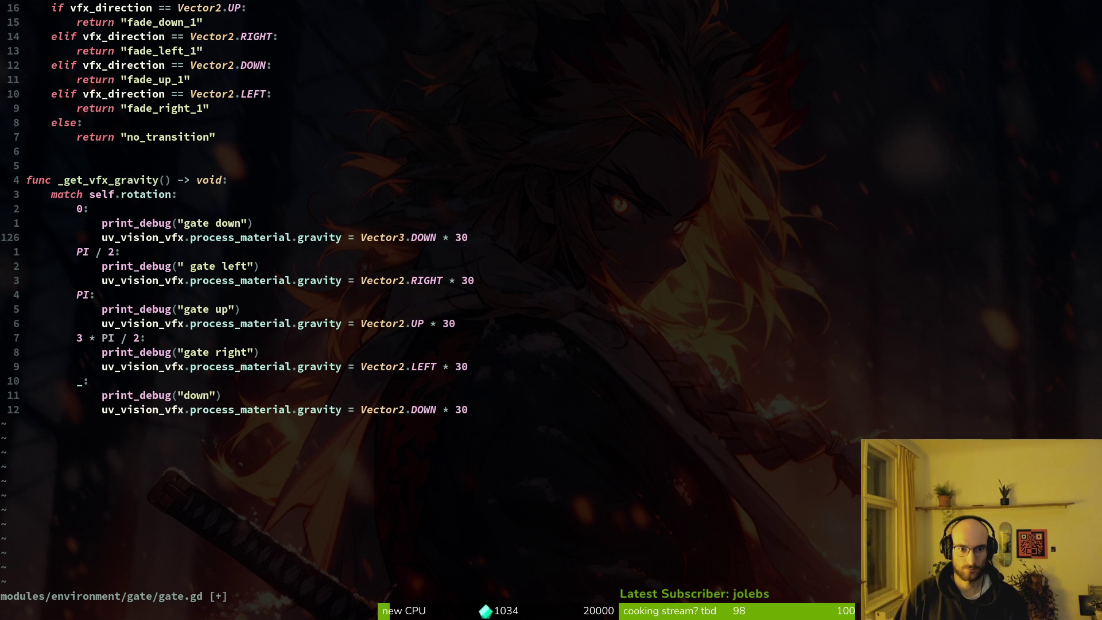
key(j)
key(j)
key(k)
key(k)
key(v)
key(b)
key(y)
Step: Replace Vector2 with Vector3 on the gate left, gate up, gate right and default gravity lines
key(j)
key(j)
key(v)
key(e)
key(p)
key(j)
key(j)
key(j)
key(v)
key(b)
key(p)
key(j)
key(j)
key(j)
key(v)
key(b)
key(d)
key(P)
key(j)
key(j)
key(j)
key(v)
key(l)
key(p)
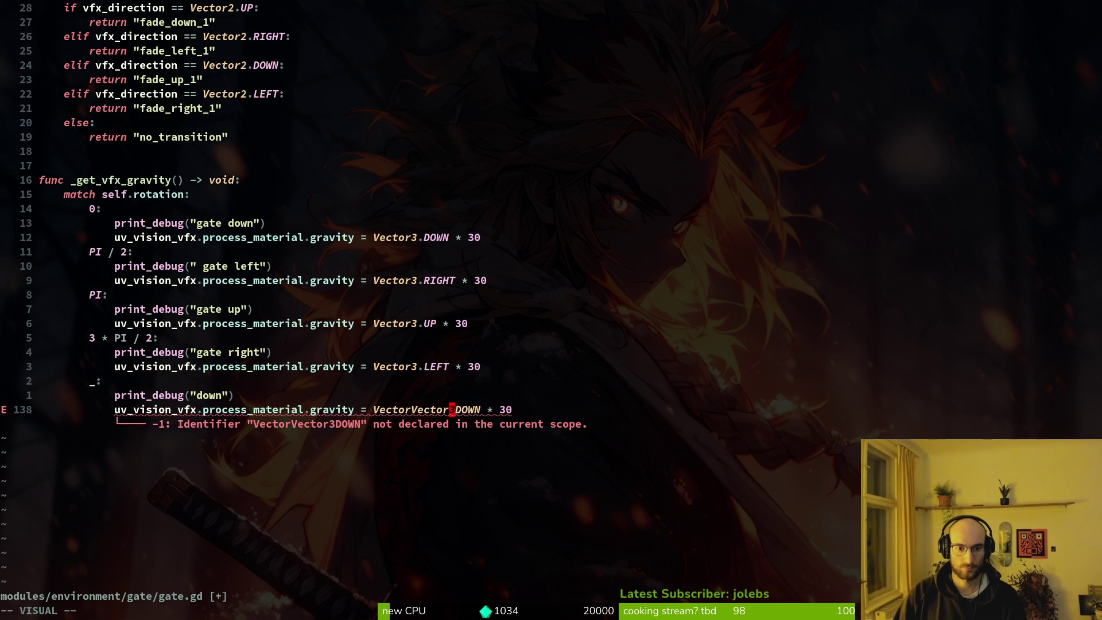
text(ur3ldeh:w)
Step: Repair the default gravity as Vector3.DOWN, save gate.gd, and review Vector3 direction constants
key(Return)
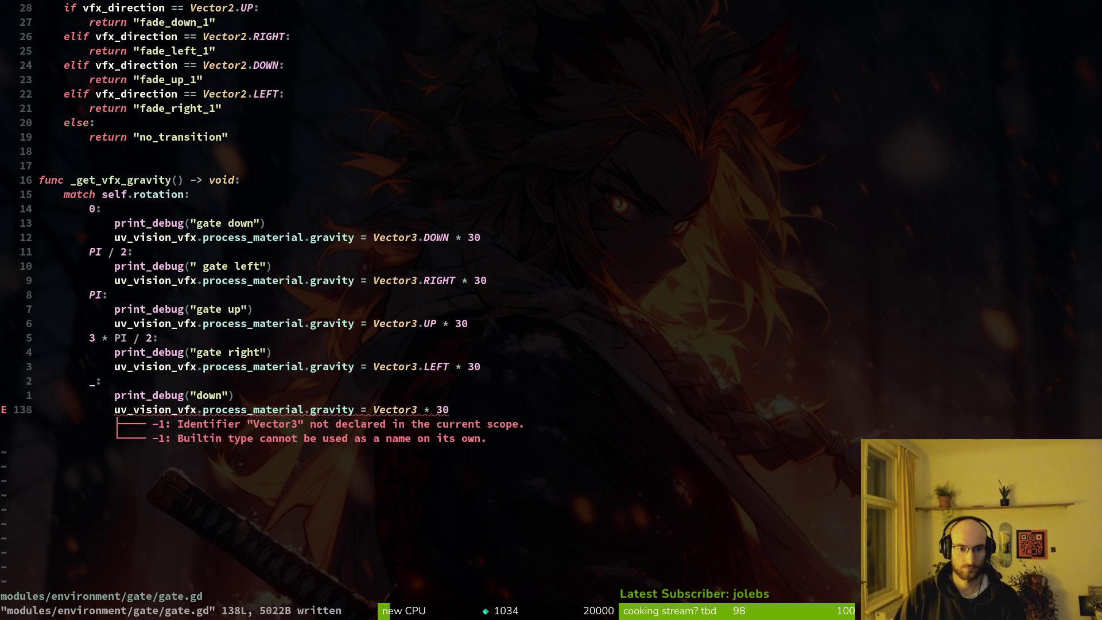
text(a.)
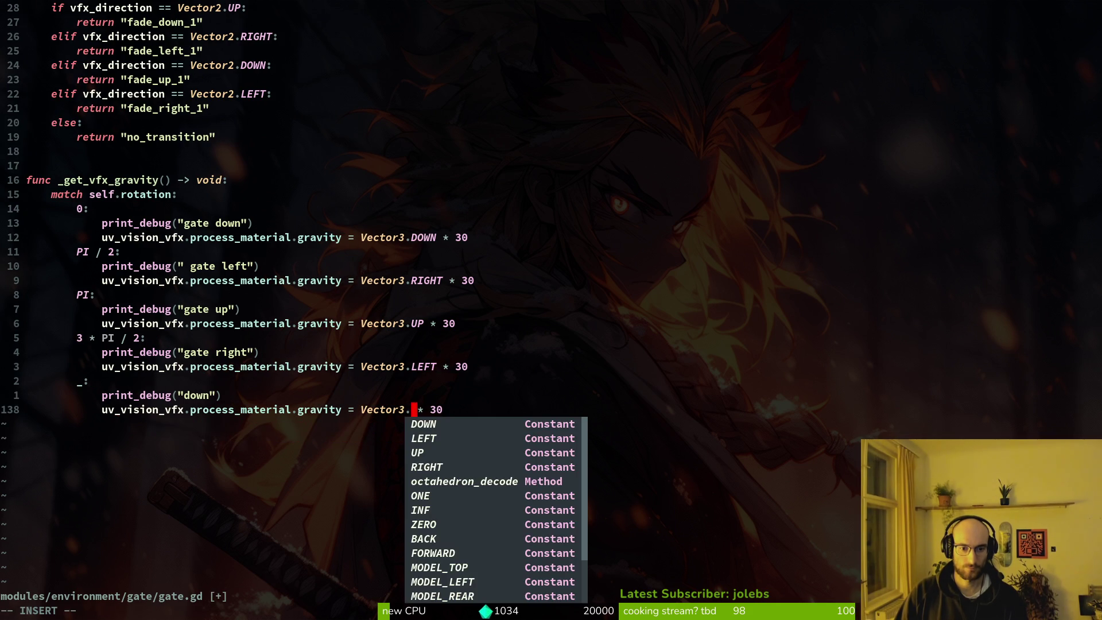
text(DOWN)
key(Escape)
text(:w)
key(Return)
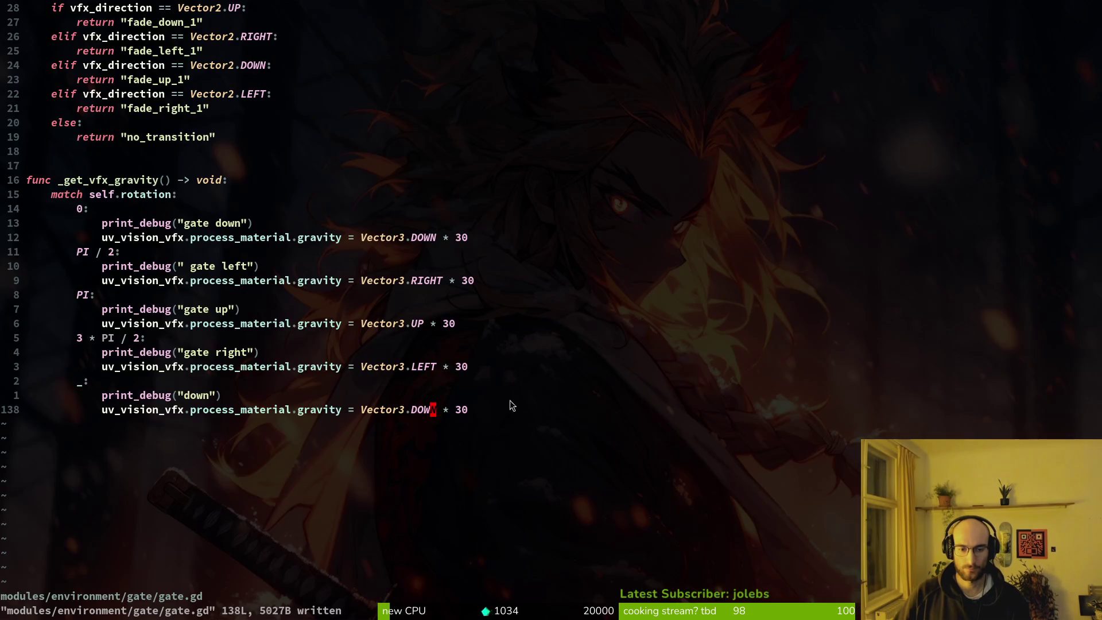
text(ciw)
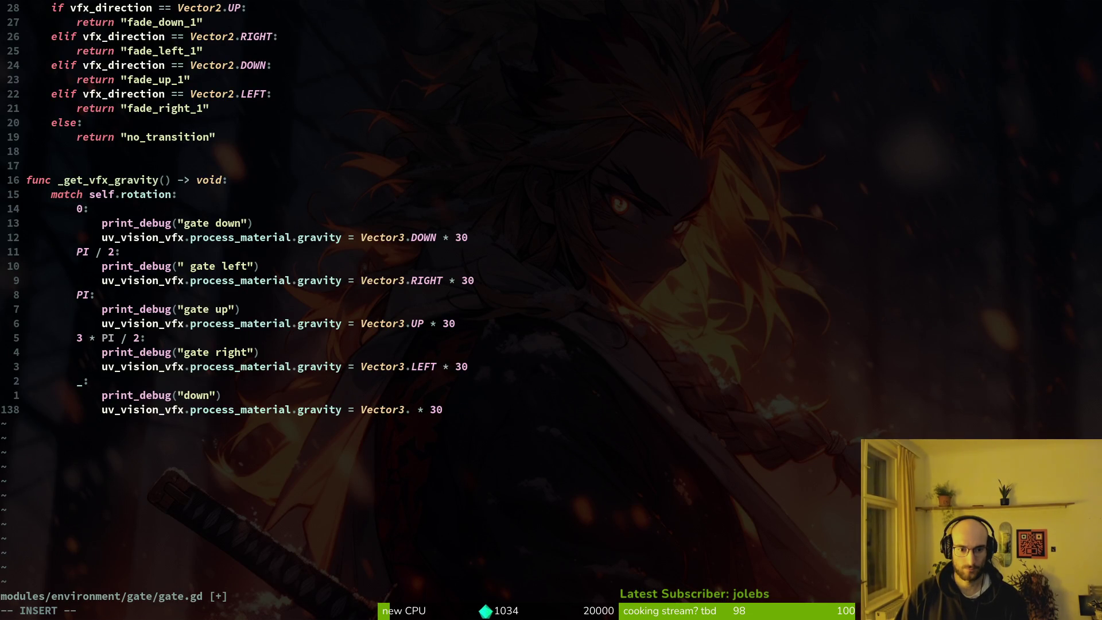
key(ctrl+space)
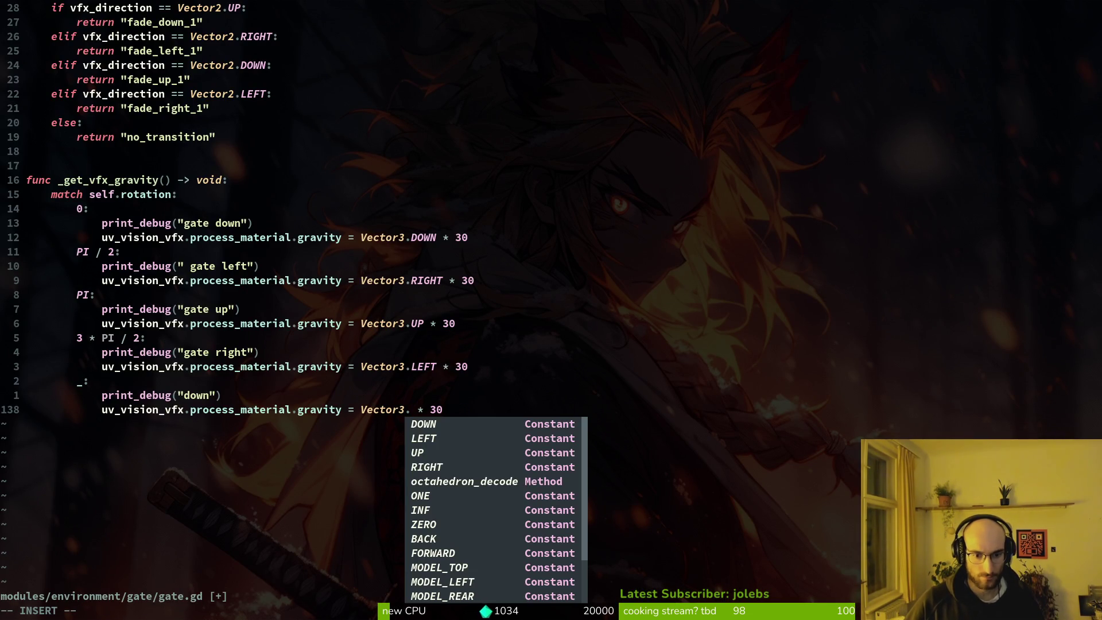
key(Escape)
key(u)
key(alt+Tab)
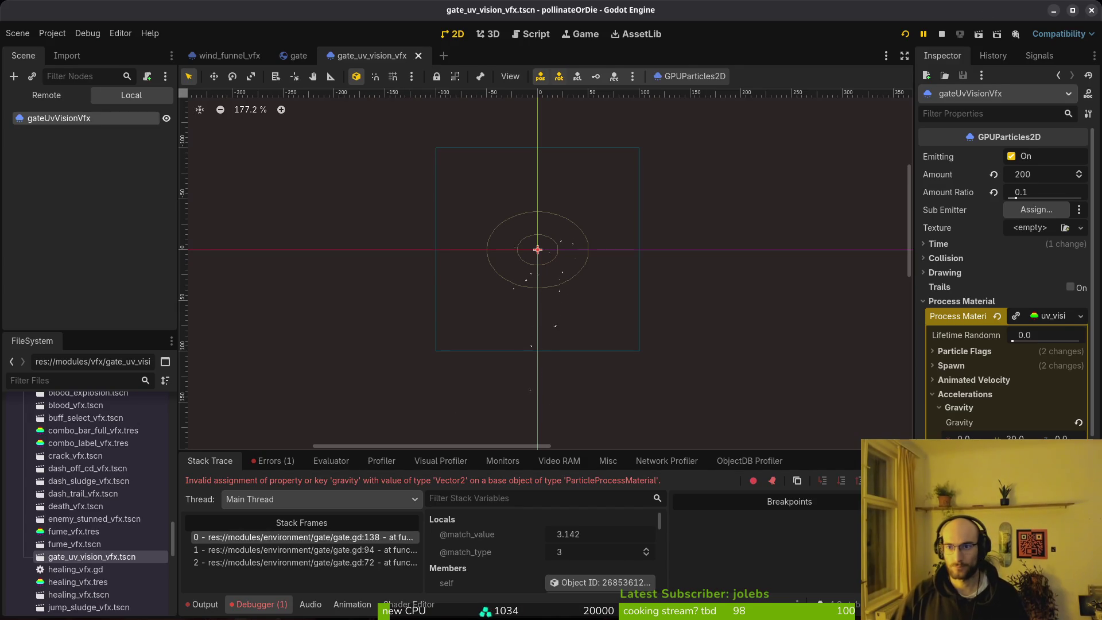
Step: Run the game and fly the bee past the gate particles to test the effect
click(907, 36)
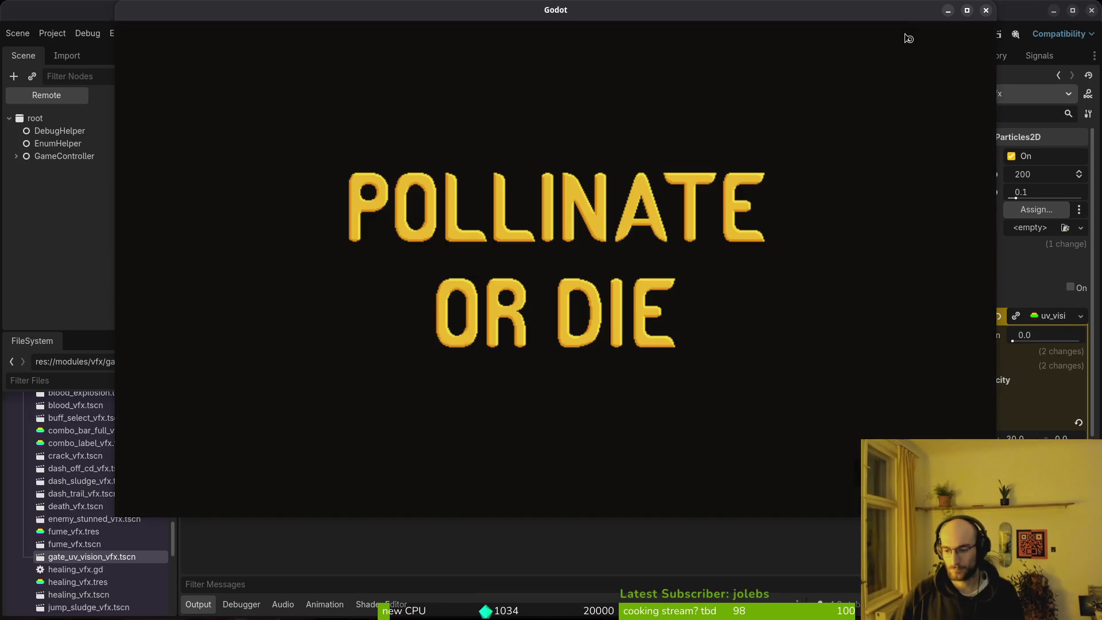
key(Return)
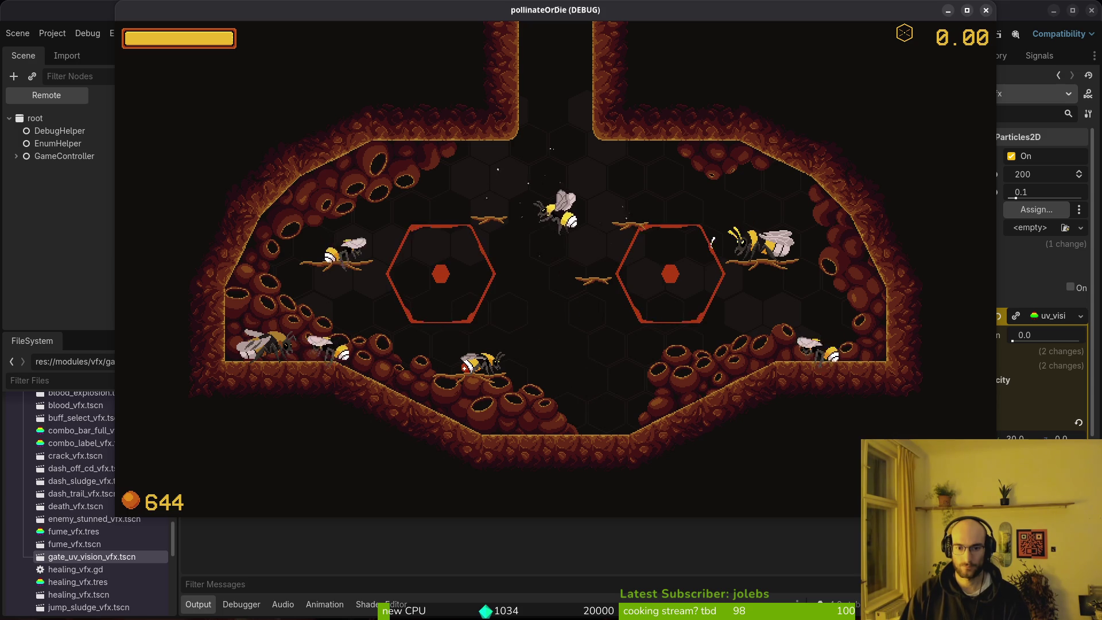
key(w)
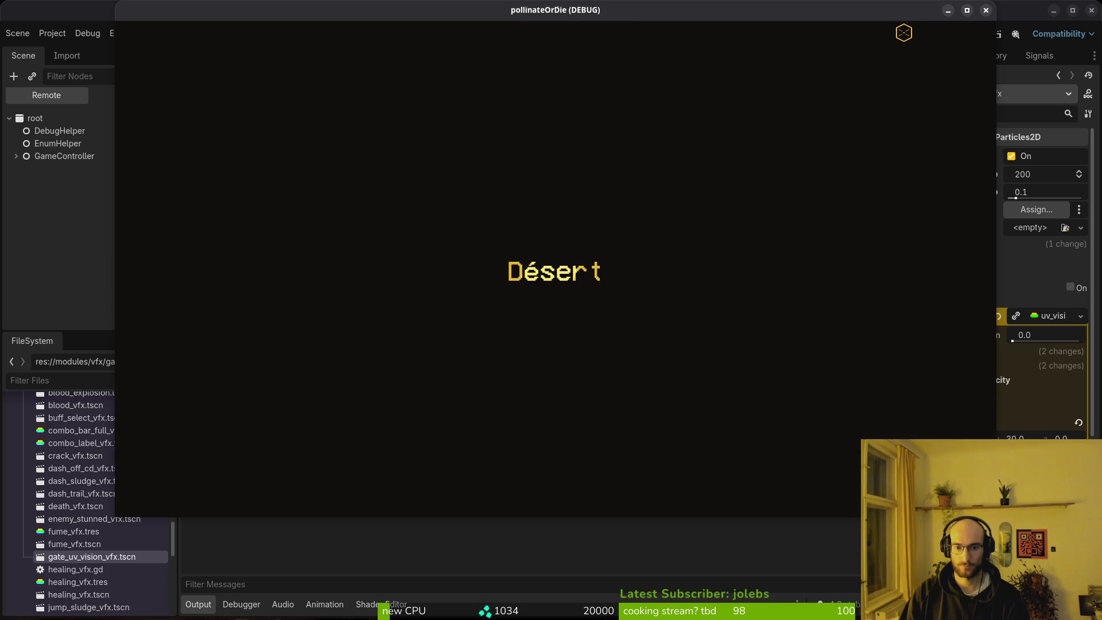
key(s)
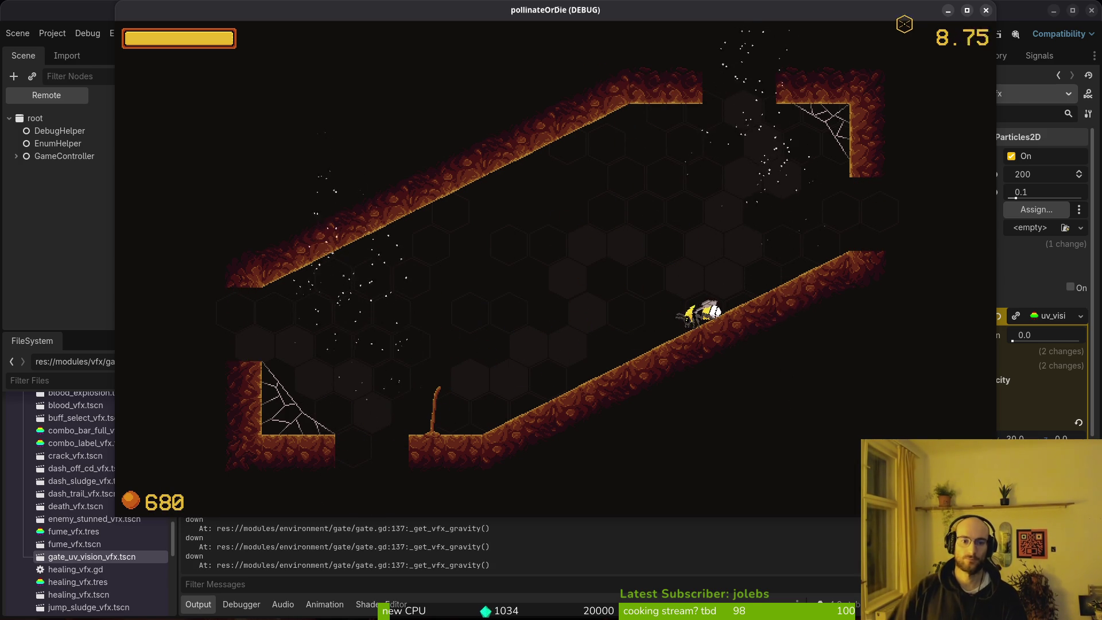
key(F8)
Step: Make the gate particles' Process Material unique and Local to Scene, then save the scene
click(1046, 319)
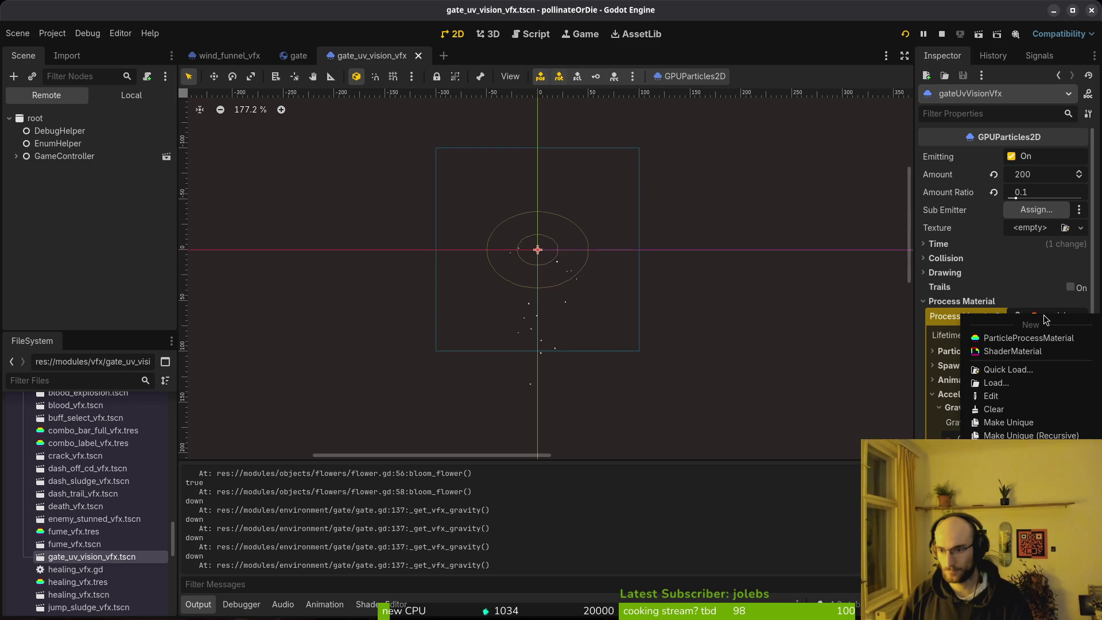
click(1027, 423)
click(961, 301)
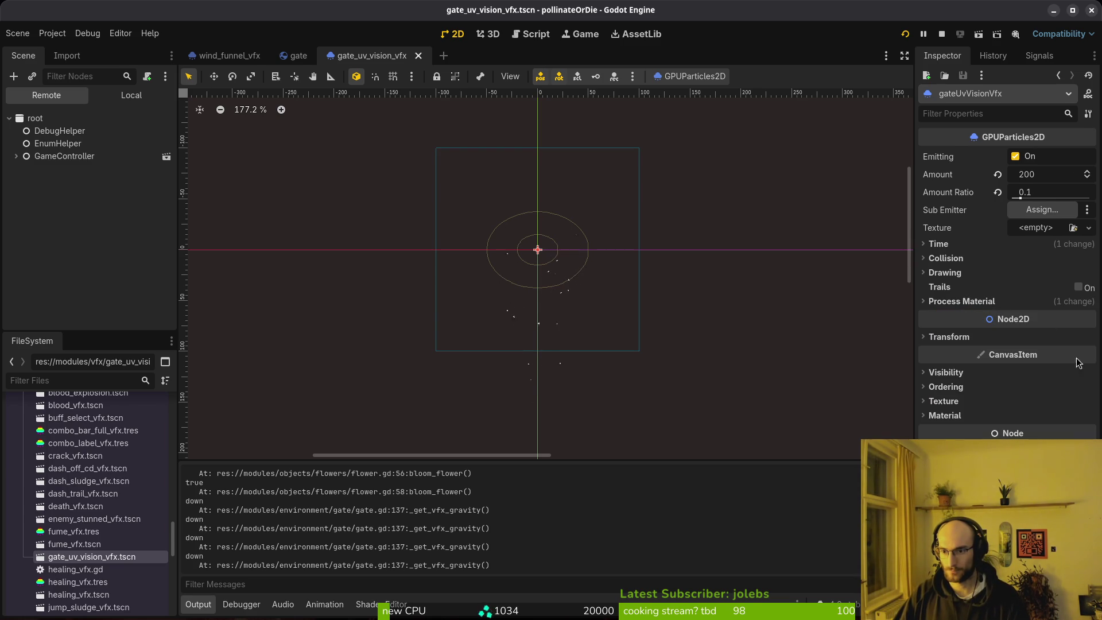
click(966, 419)
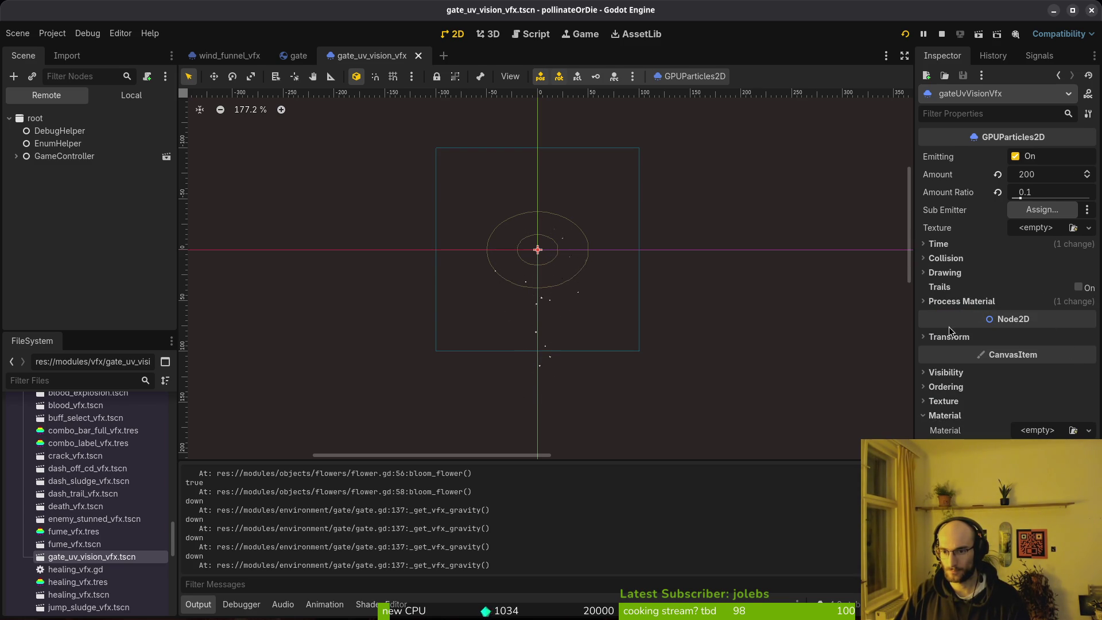
click(962, 302)
scroll(962, 310, down, 5)
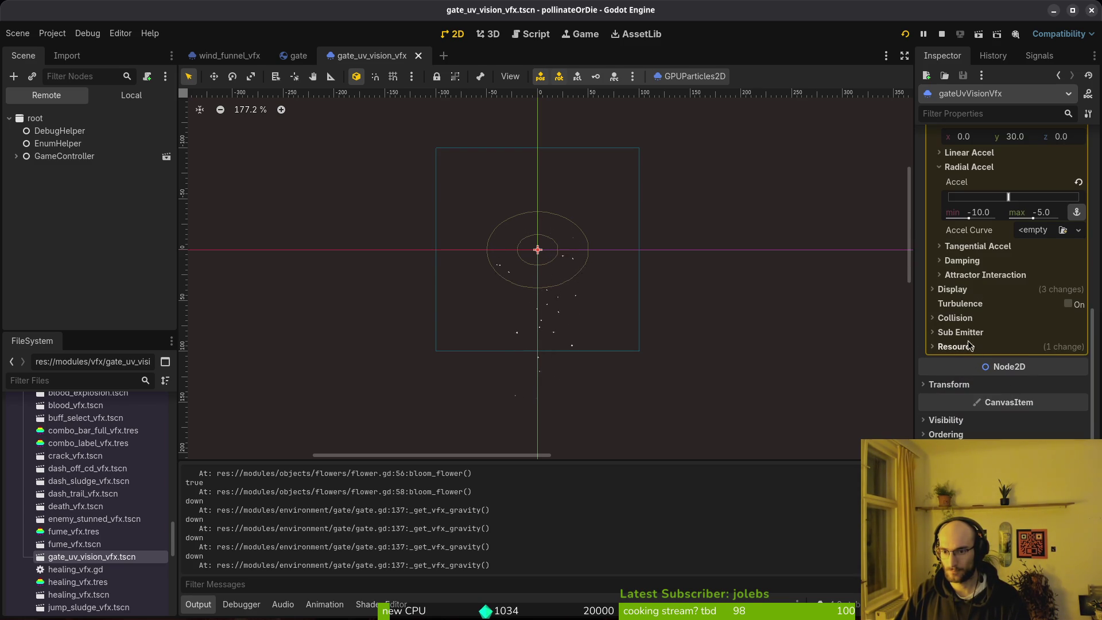
click(1019, 361)
key(ctrl+s)
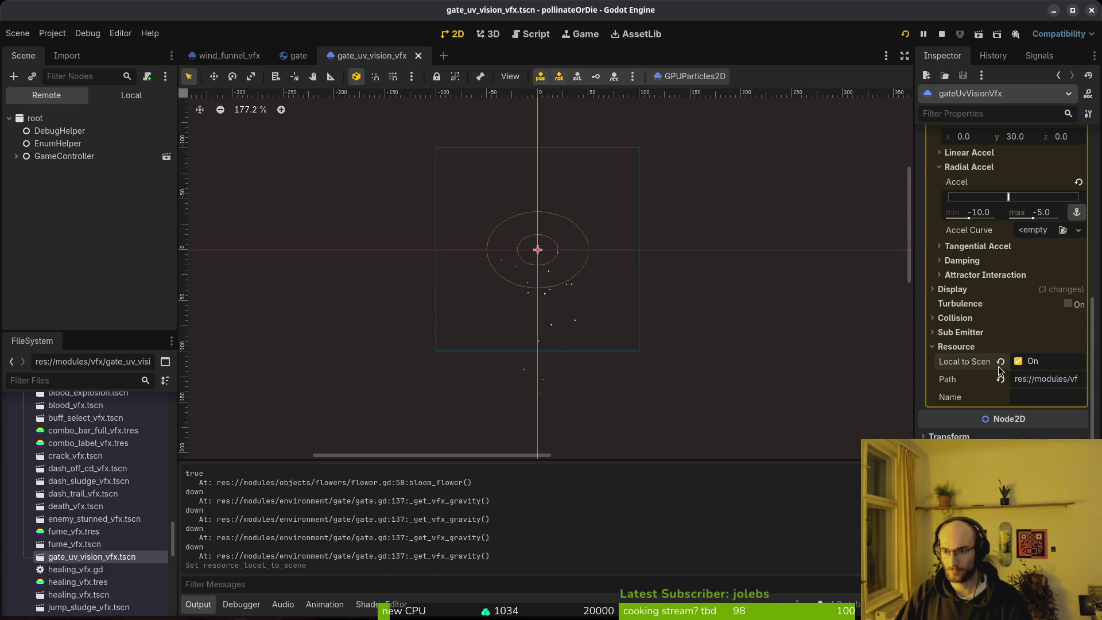
Step: Fly the bee through the gate again to check the particles without the gravity error
key(alt+Tab)
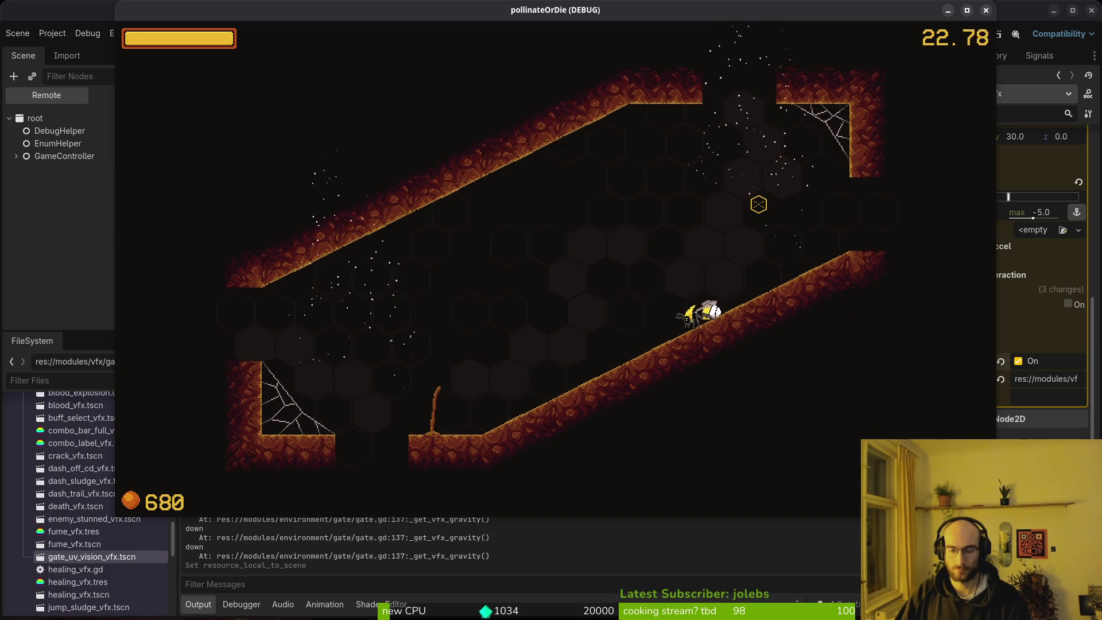
key(Left)
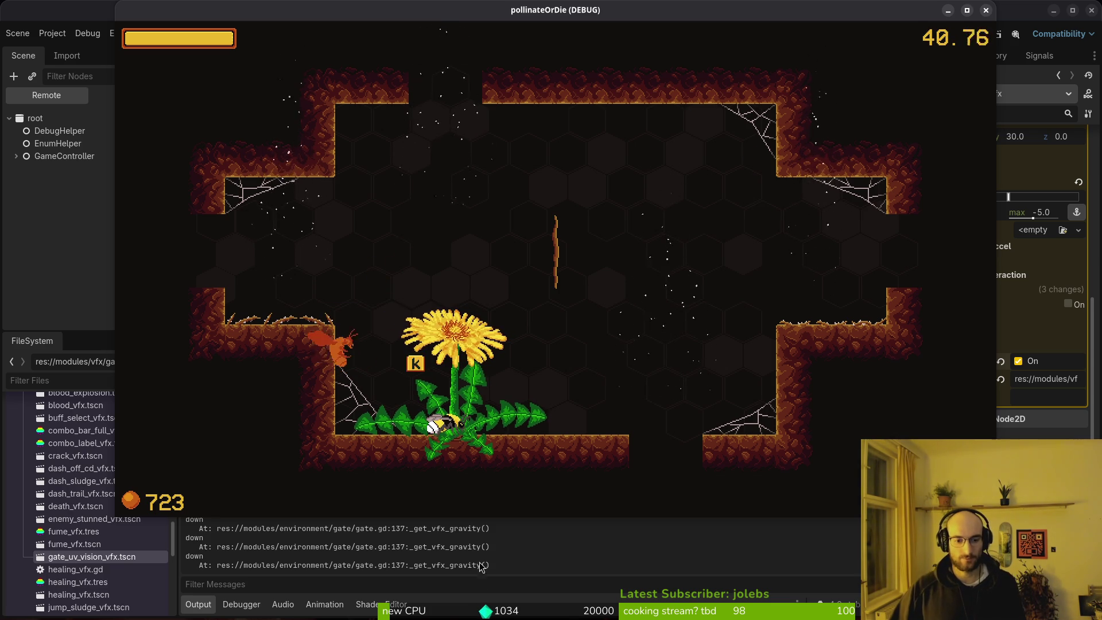
key(F8)
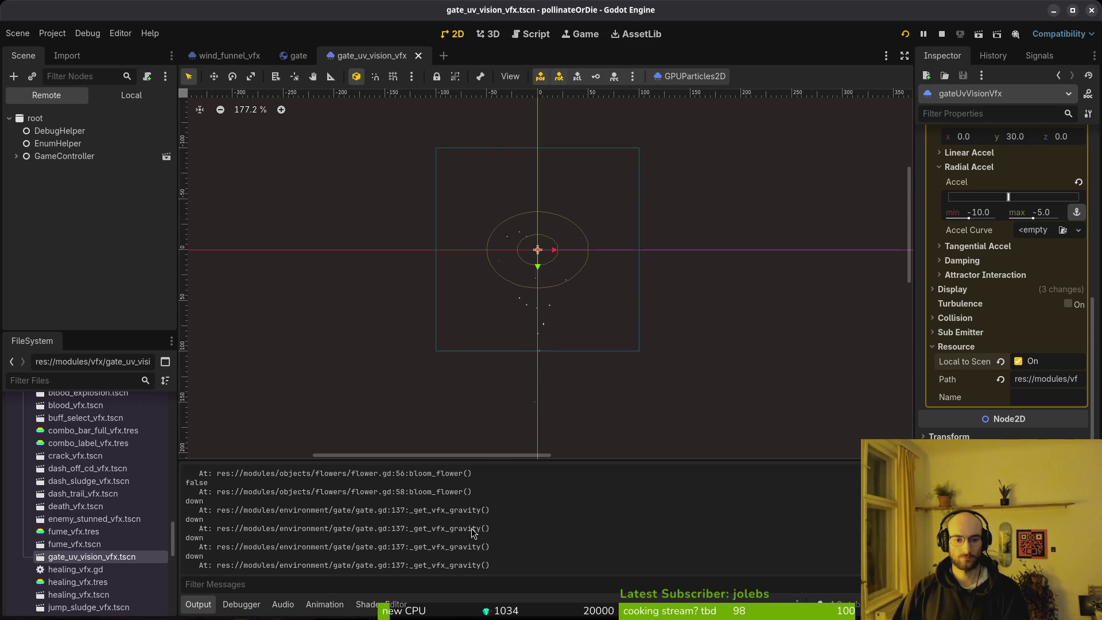
key(alt+Tab)
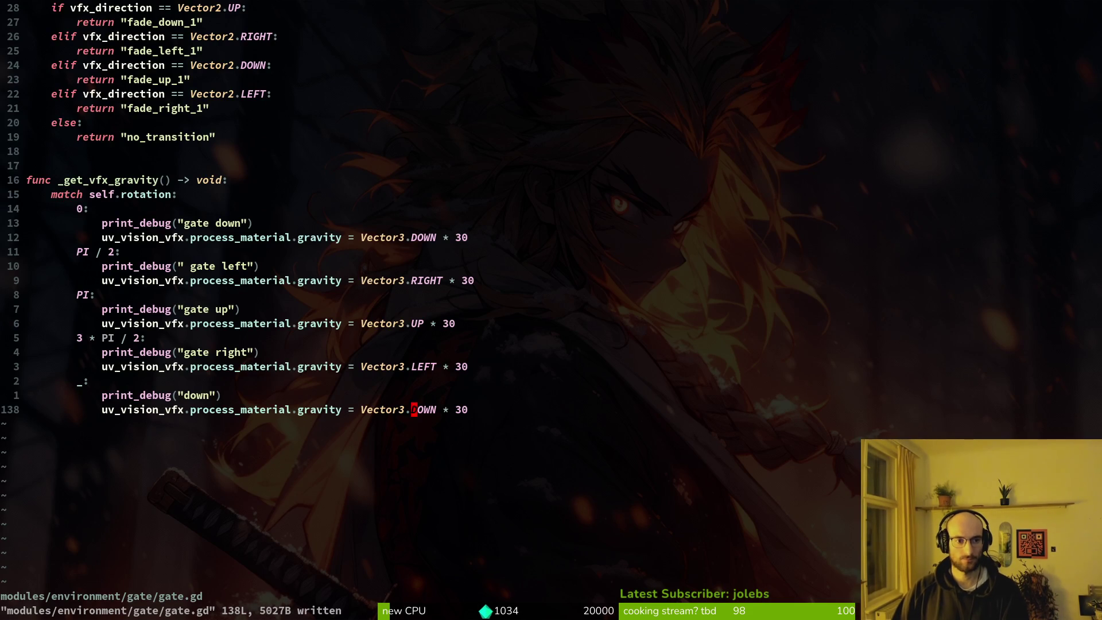
Step: Add print_debug(self.rotation) as the first line of _get_vfx_gravity and save gate.gd
click(173, 185)
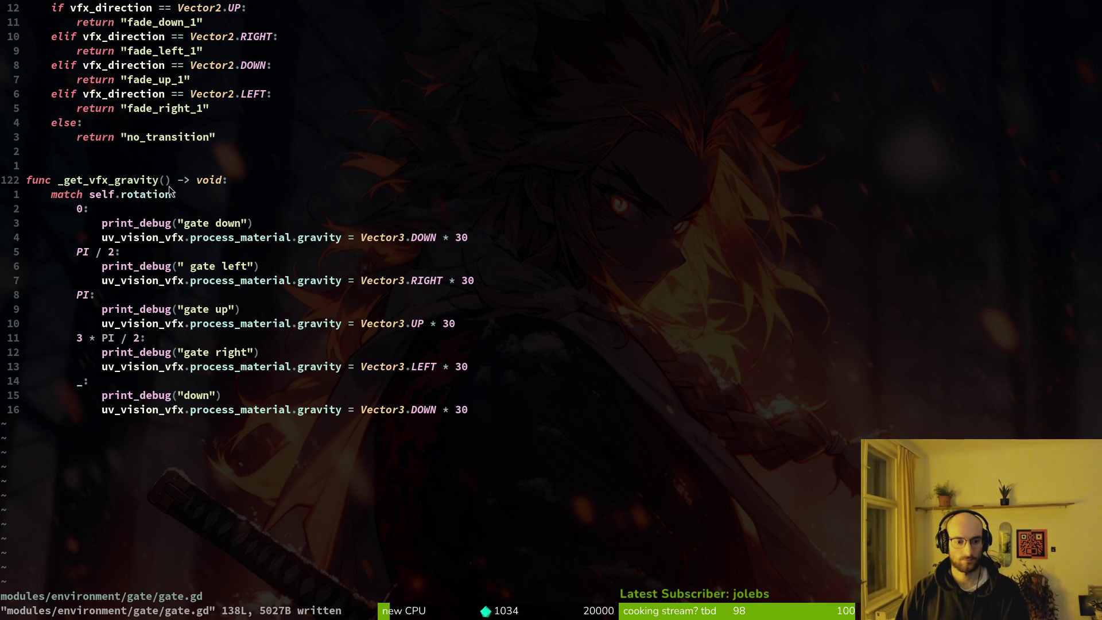
key(o)
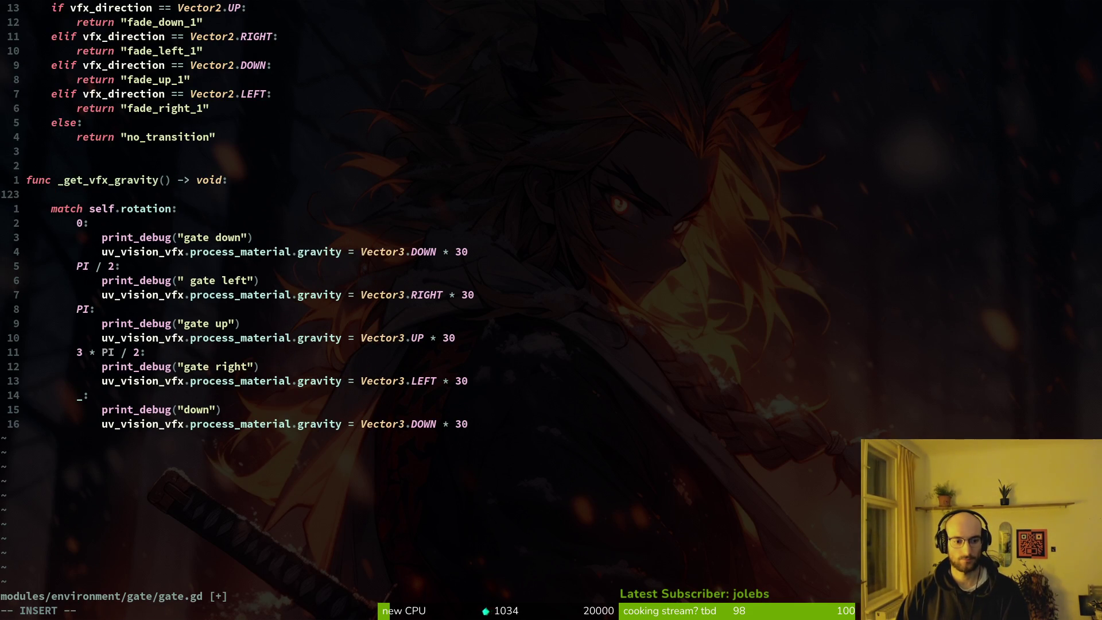
text(print_debug(self.ro)
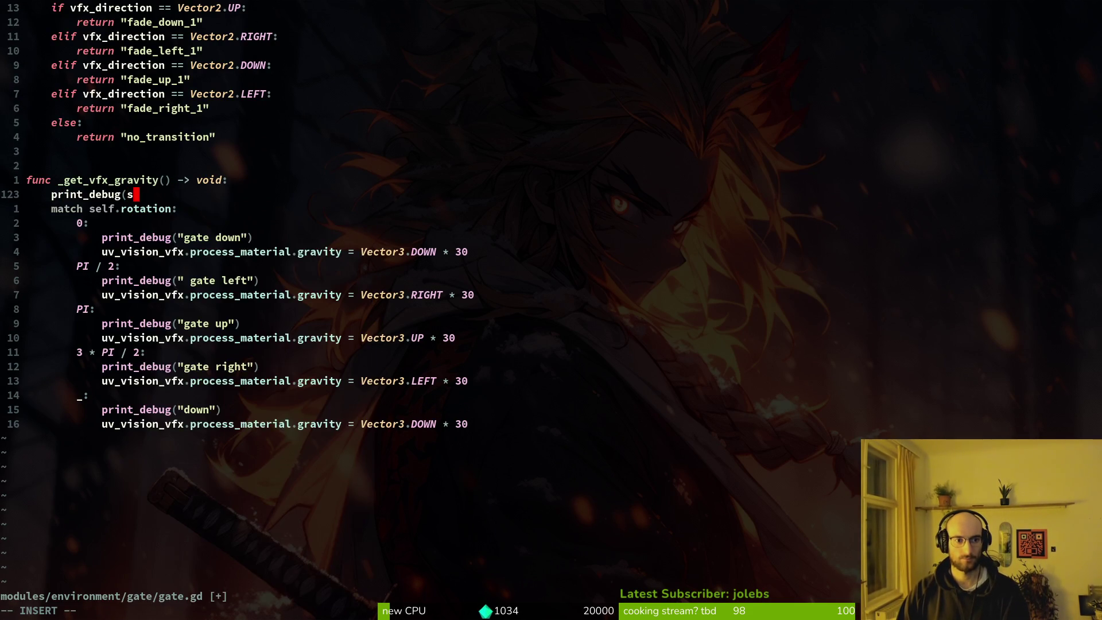
key(Tab)
text())
key(Escape)
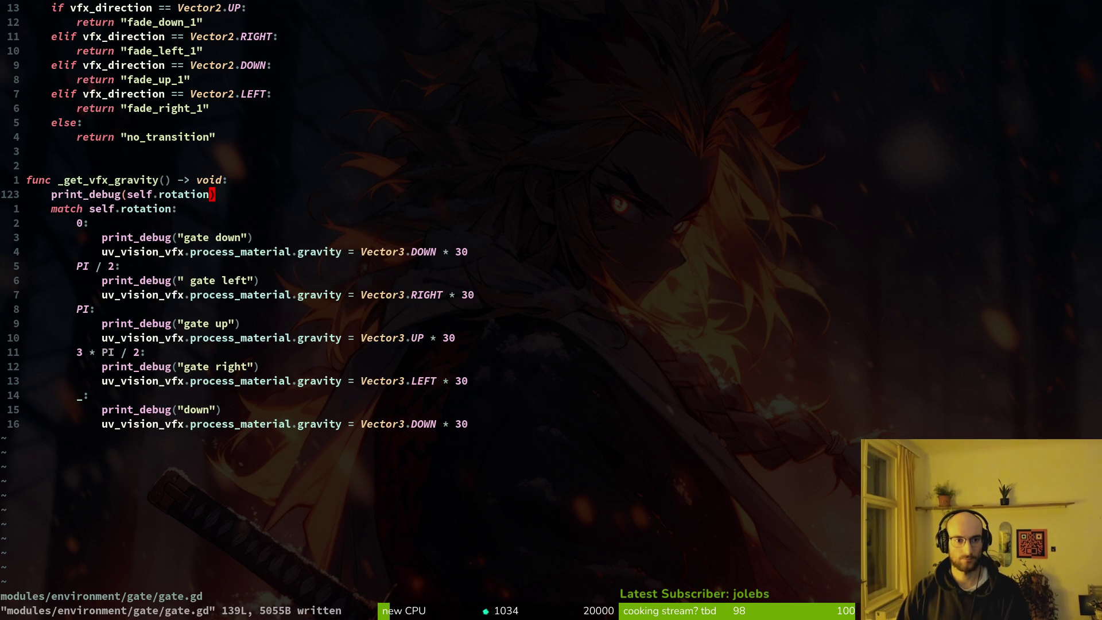
text(:w)
key(Return)
key(alt+Tab)
key(alt+Tab)
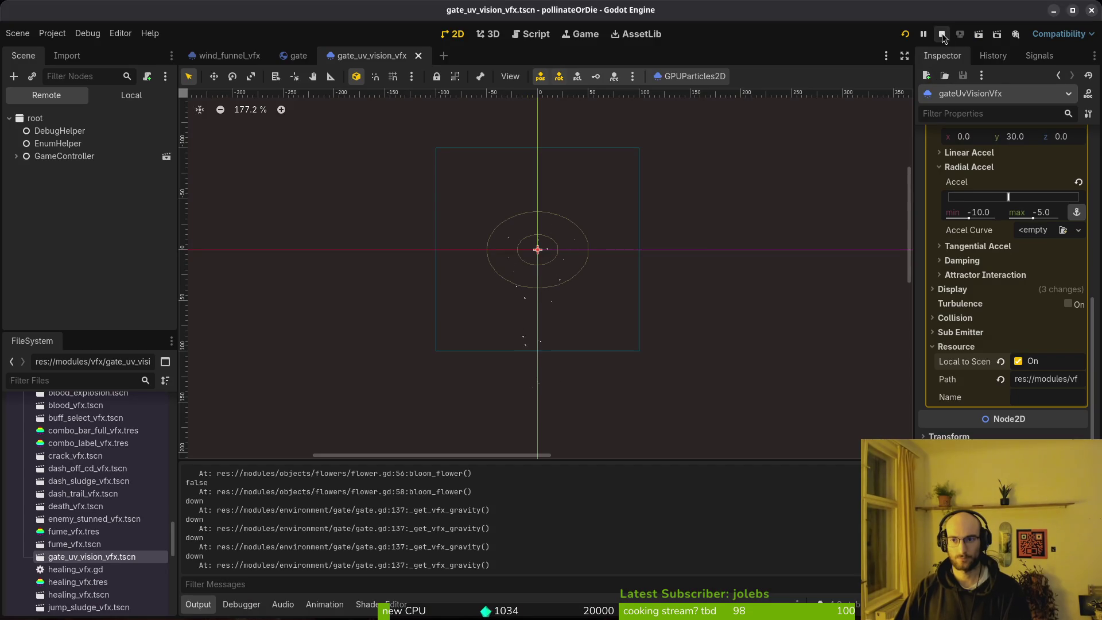
Step: Rerun the game to log the gate rotations, then stop it
key(F5)
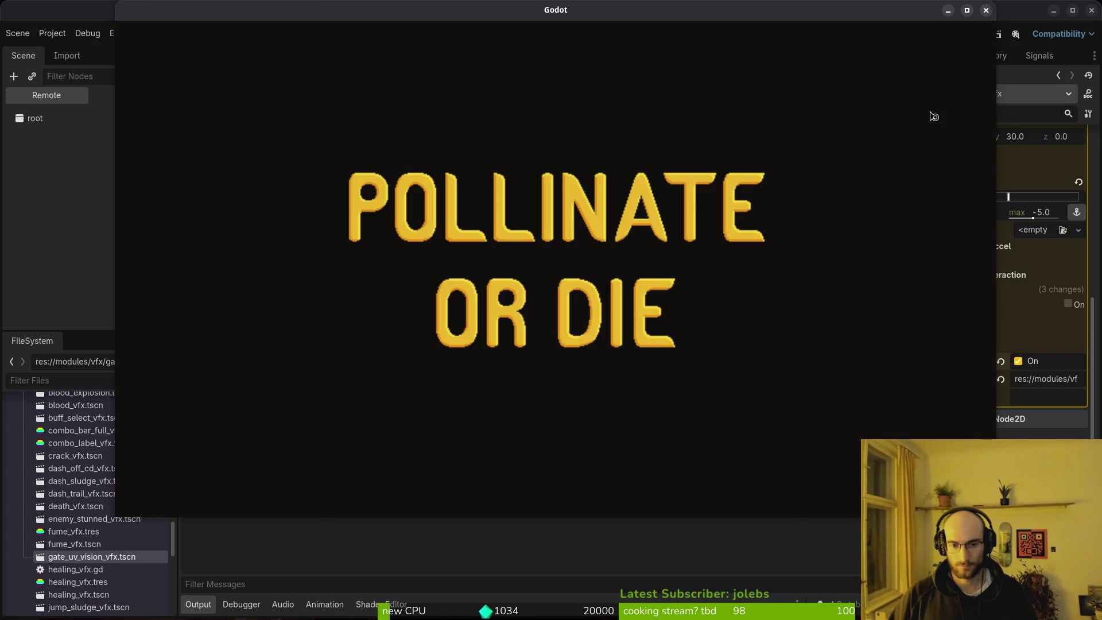
key(Return)
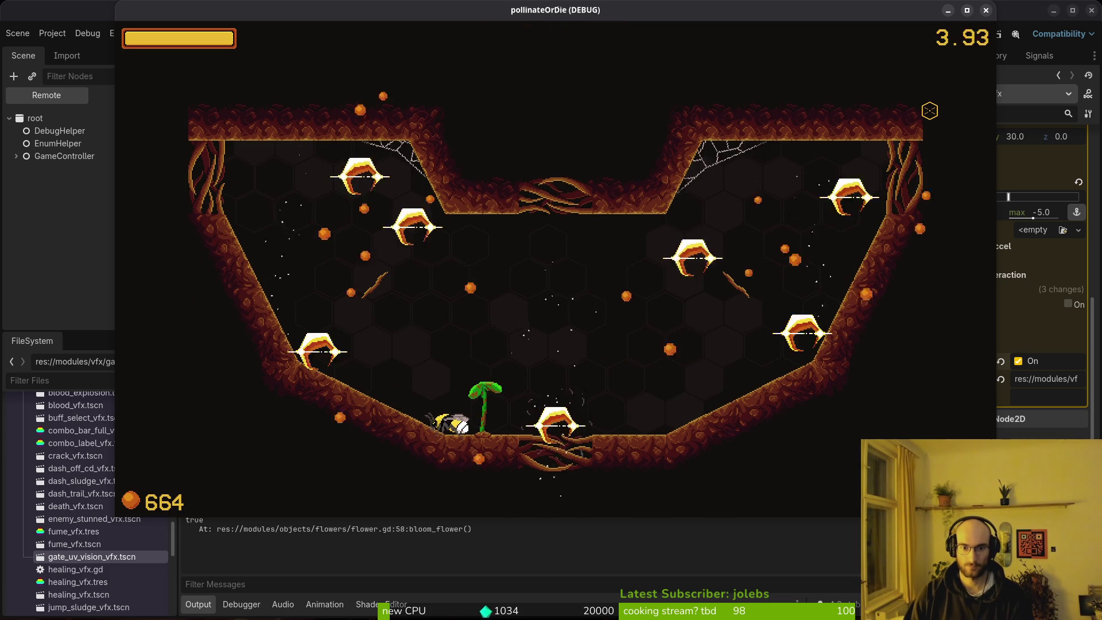
key(alt+Tab)
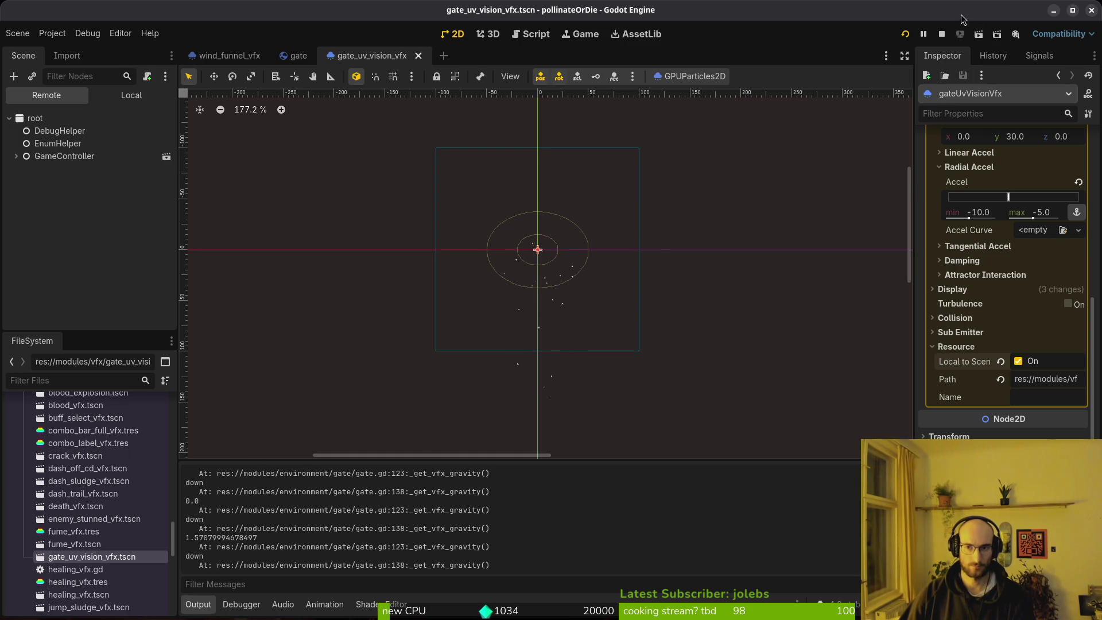
click(940, 38)
Step: Review the printed rotation values in Godot's Output panel
key(alt+Tab)
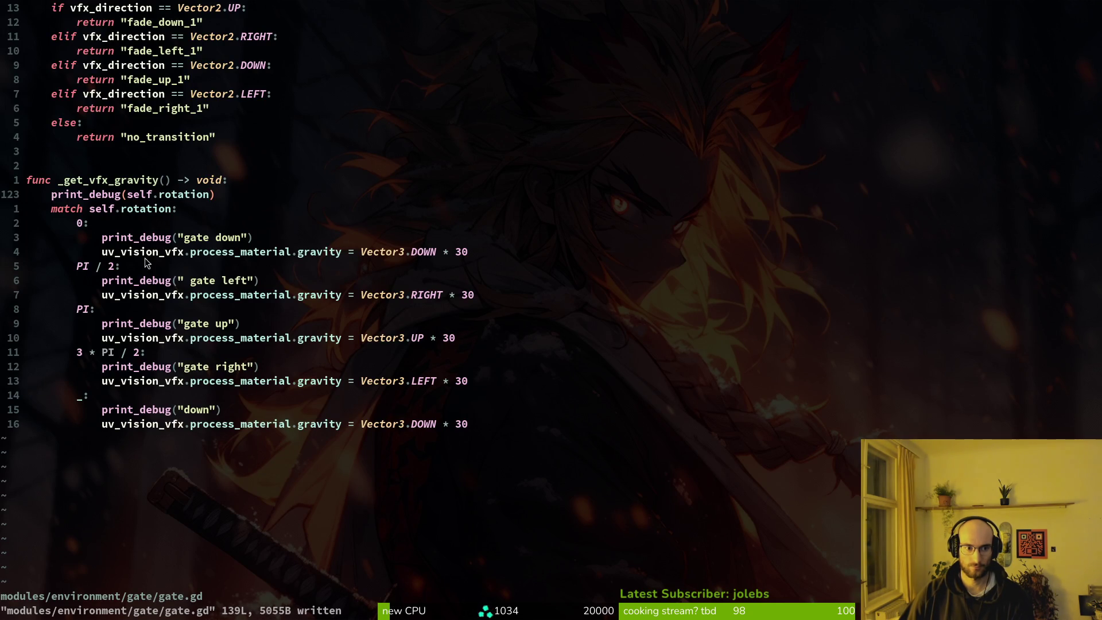
click(79, 224)
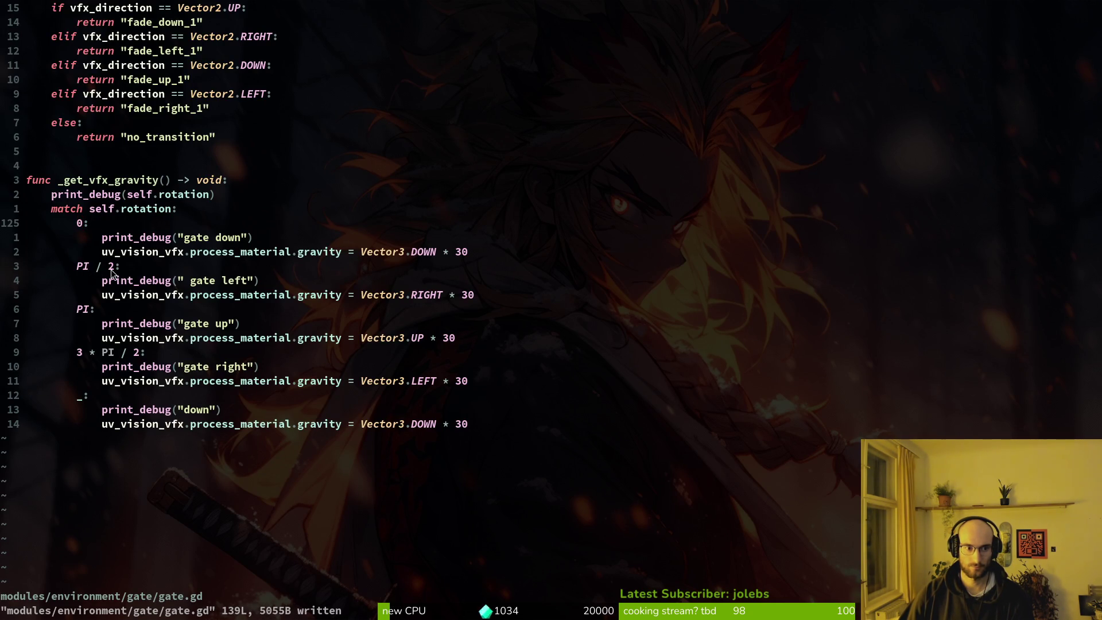
key(alt+Tab)
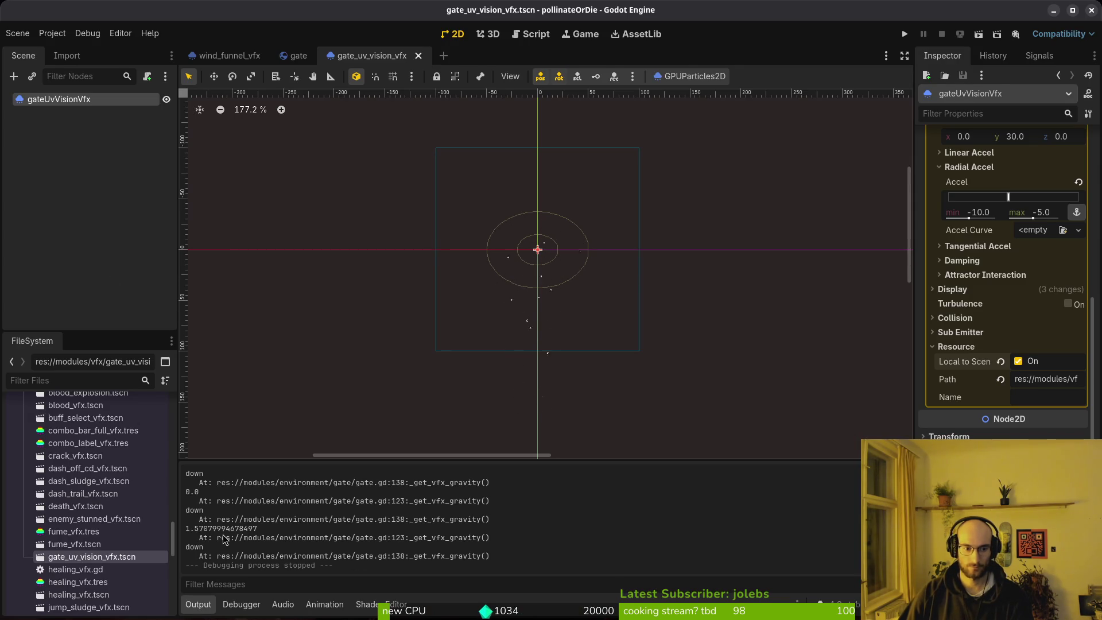
scroll(230, 529, up, 2)
scroll(234, 512, up, 2)
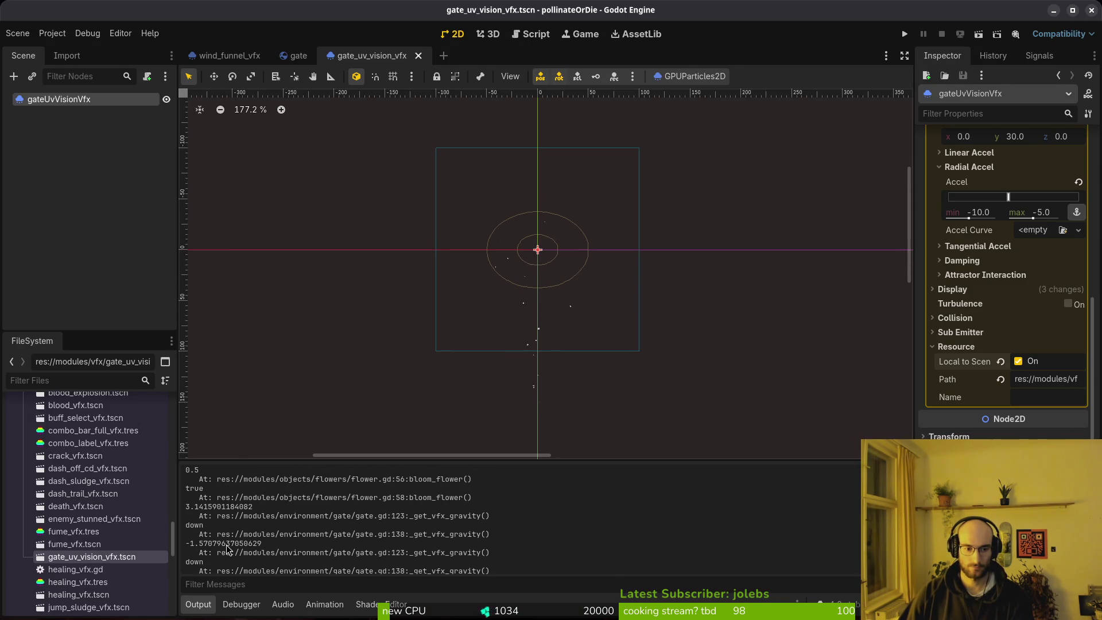
key(alt+Tab)
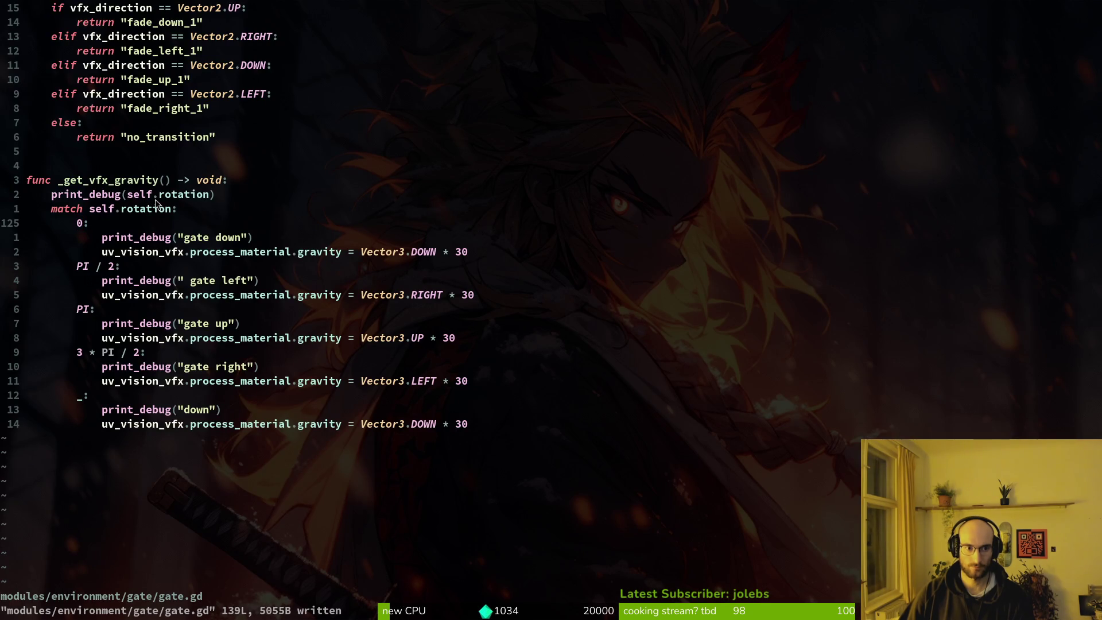
Step: Change the _get_vfx_gravity match line to match on abs(self.rotation) and save gate.gd
click(90, 212)
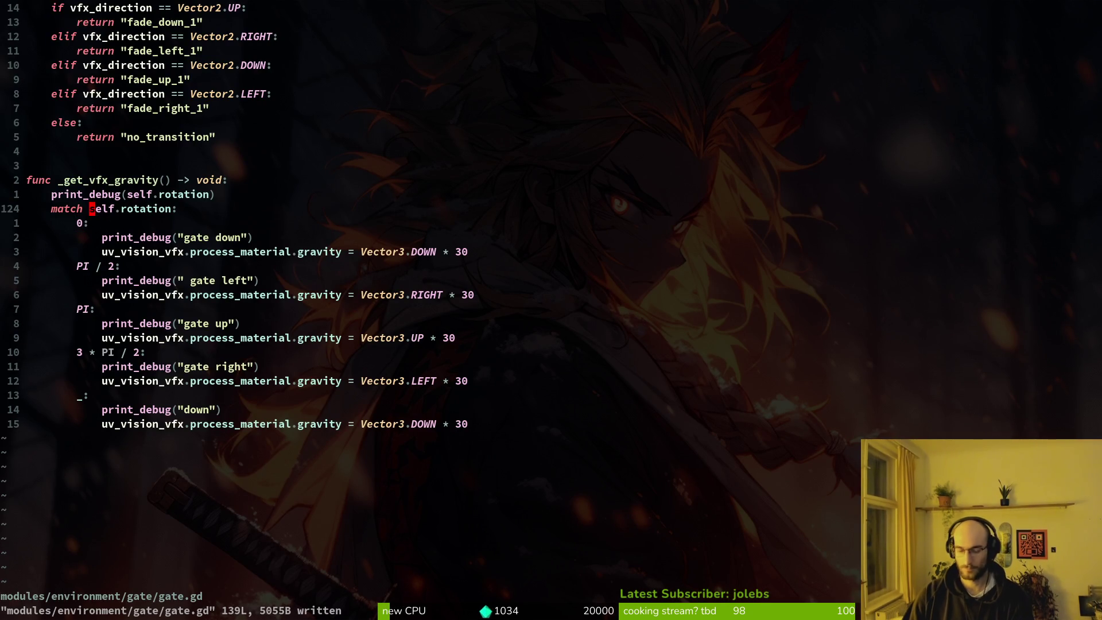
text(iabs()
key(Escape)
key(w)
key(w)
key(w)
text($i))
key(Escape)
text(:w)
key(Return)
Step: Check Godot's output again, then return to gate.gd
key(alt+Tab)
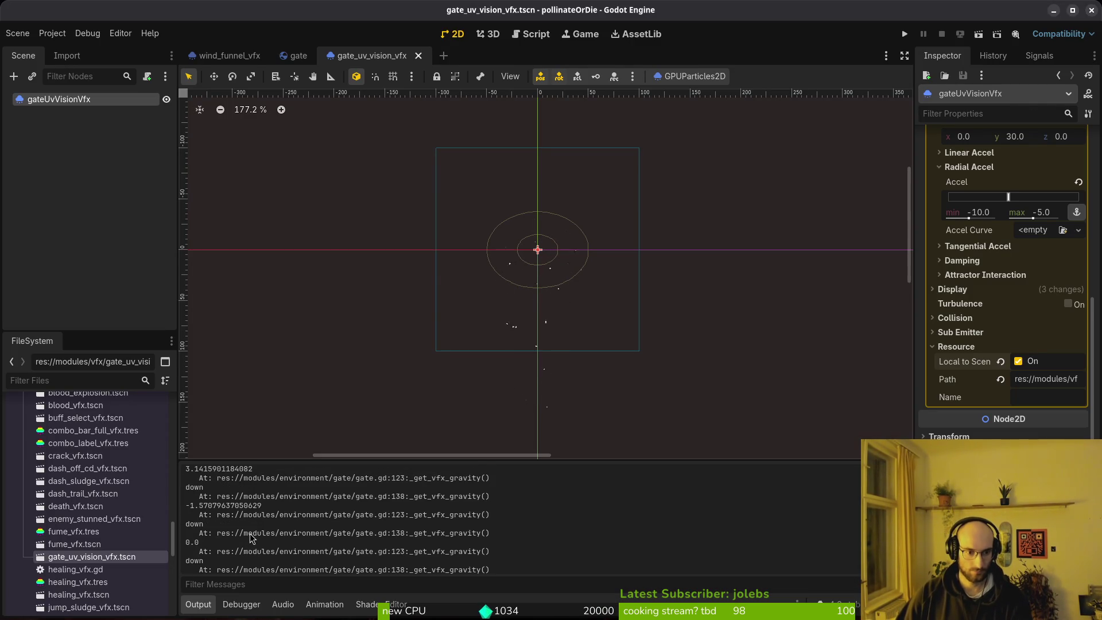
scroll(231, 550, up, 3)
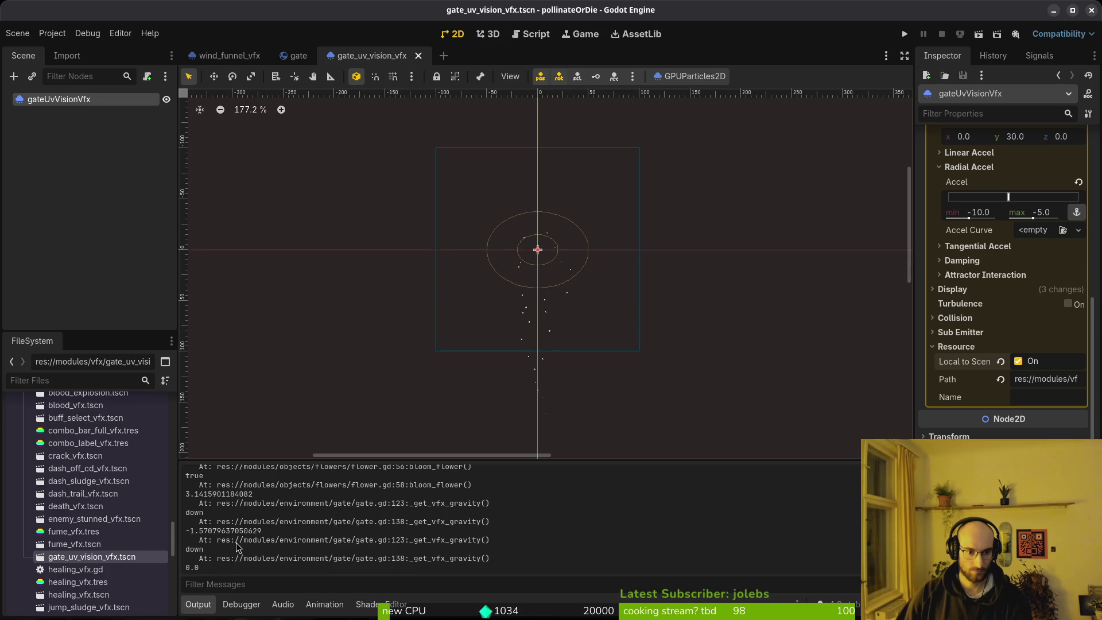
key(alt+Tab)
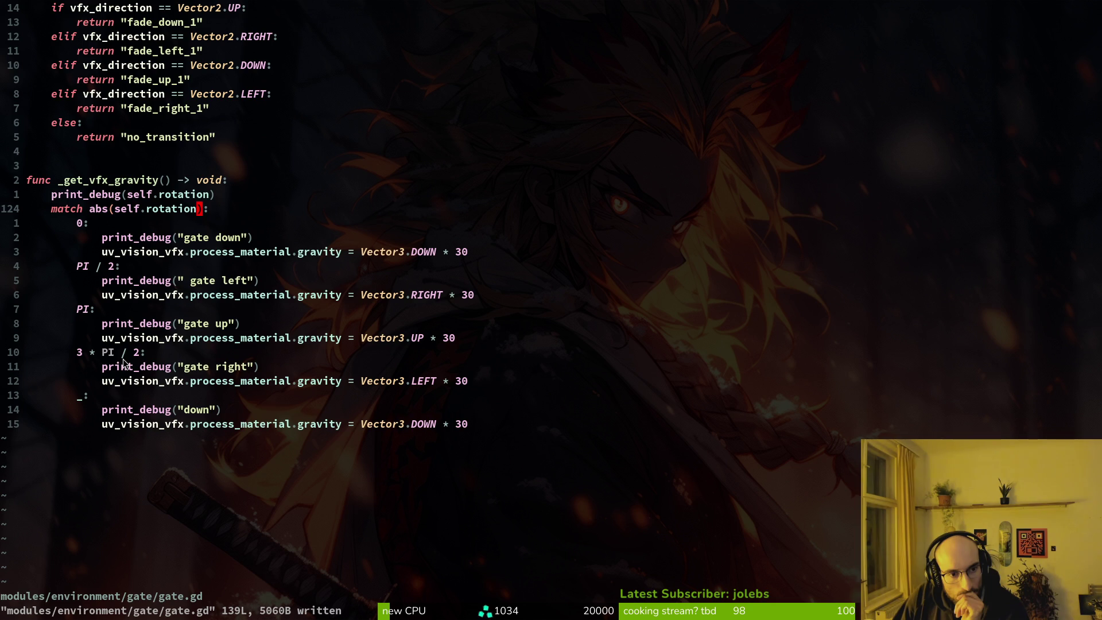
Step: Open a blank line under the Vector2.UP check in _get_correct_transition_animation
scroll(154, 266, up, 7)
scroll(154, 265, up, 20)
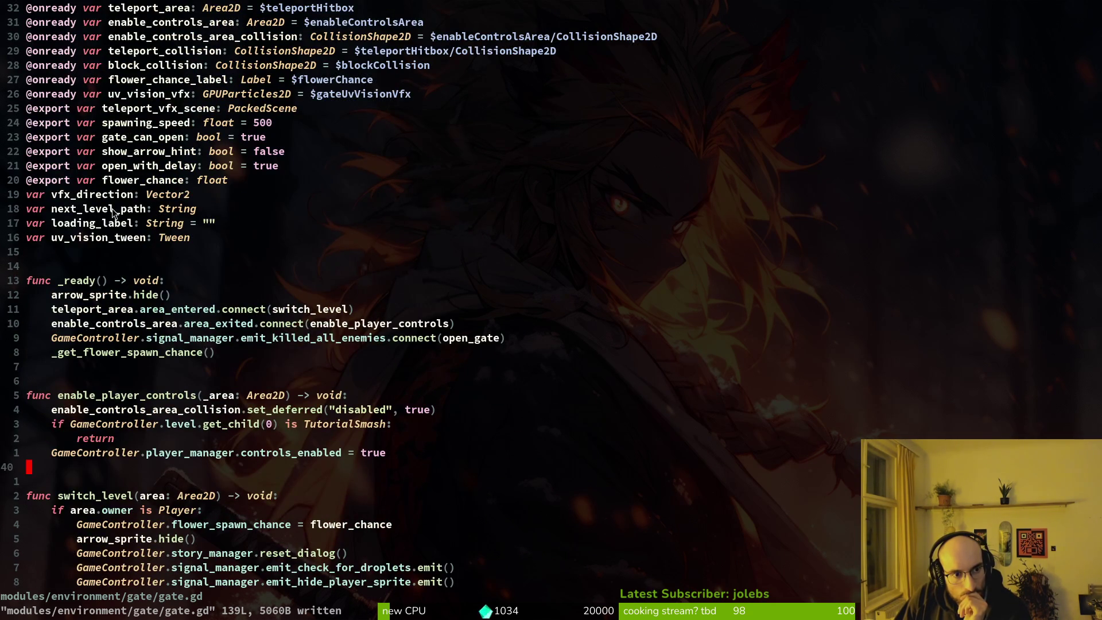
scroll(437, 329, down, 20)
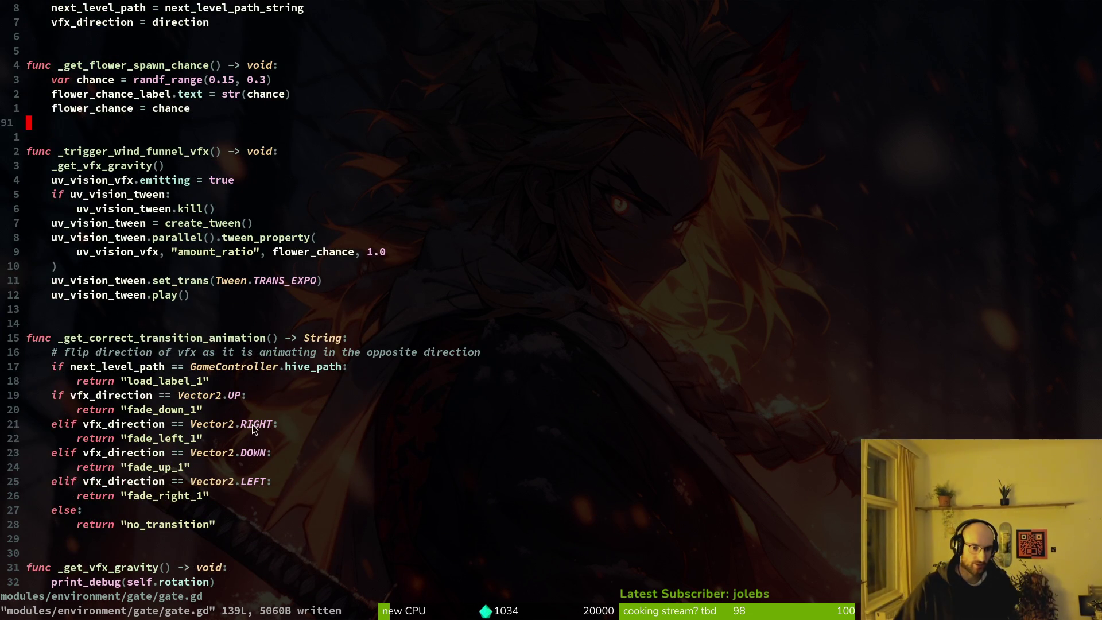
scroll(253, 425, down, 2)
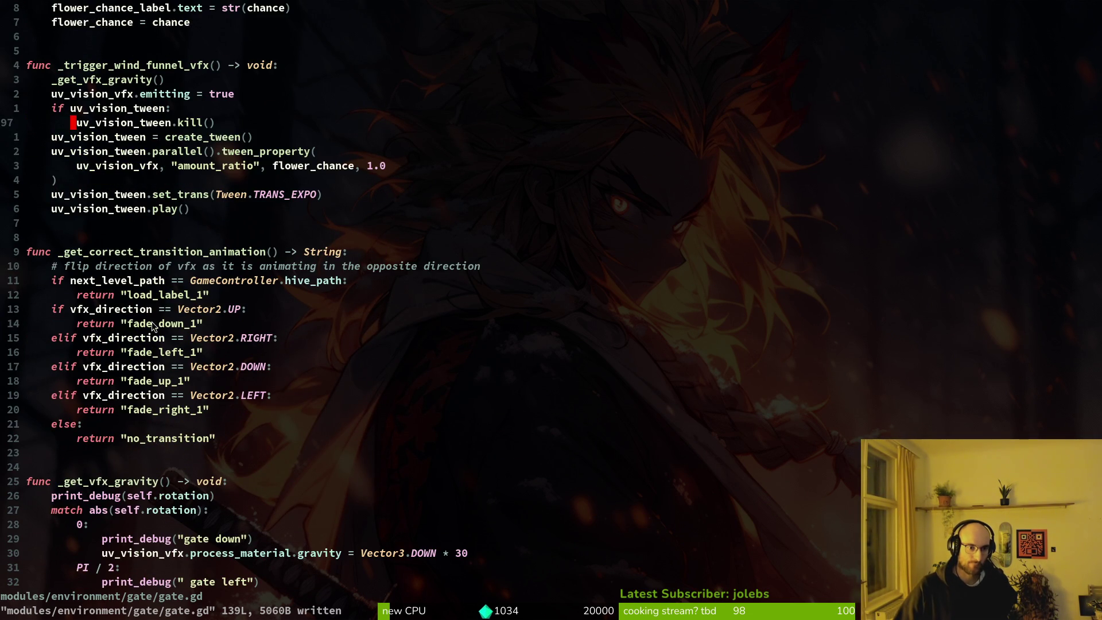
click(117, 339)
key(k)
key(k)
key(k)
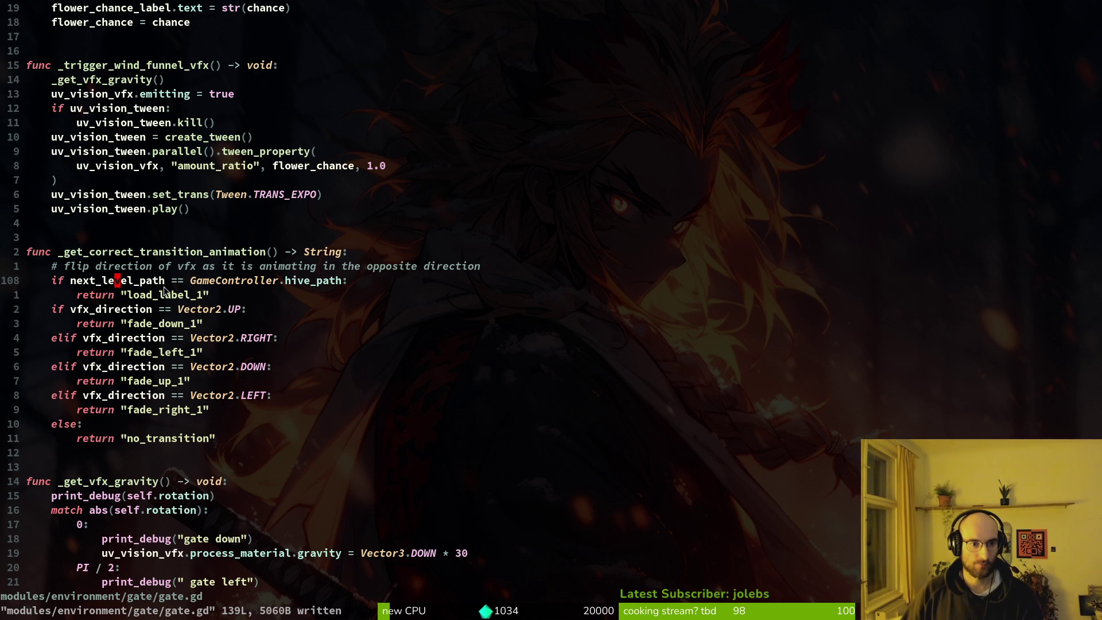
click(94, 311)
key(o)
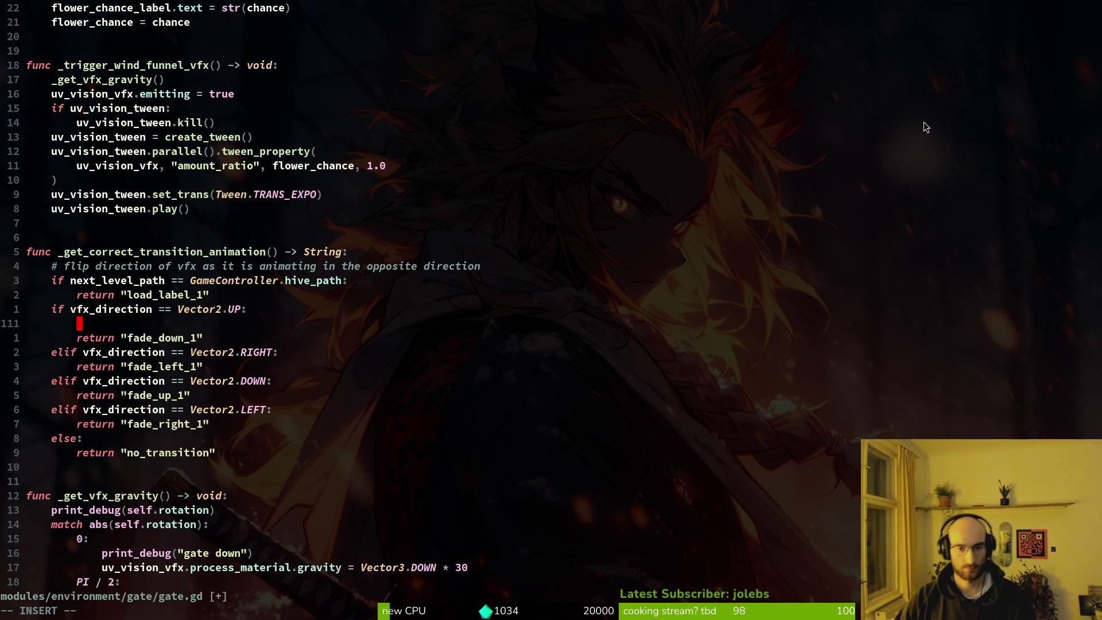
key(Escape)
Step: Paste the Vector3.DOWN * 30 gravity line into the UP branch, remove the blank line, and save
key(ctrl+d)
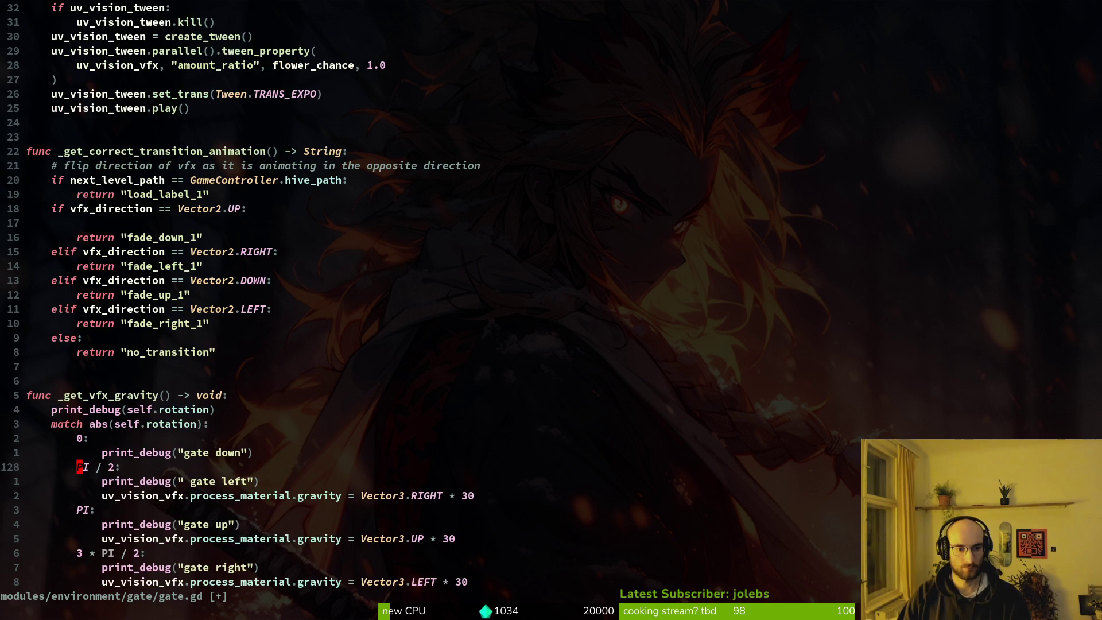
text(:w)
key(Return)
key(ctrl+o)
key(j)
key(j)
key(j)
key(p)
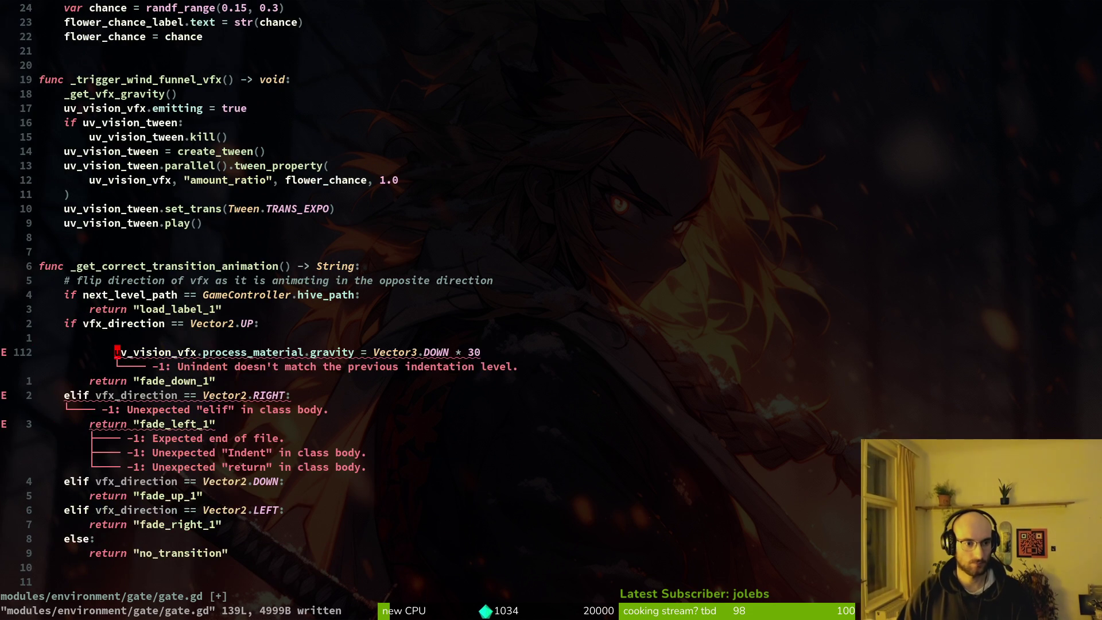
key(k)
key(d)
key(d)
text(:w)
key(Return)
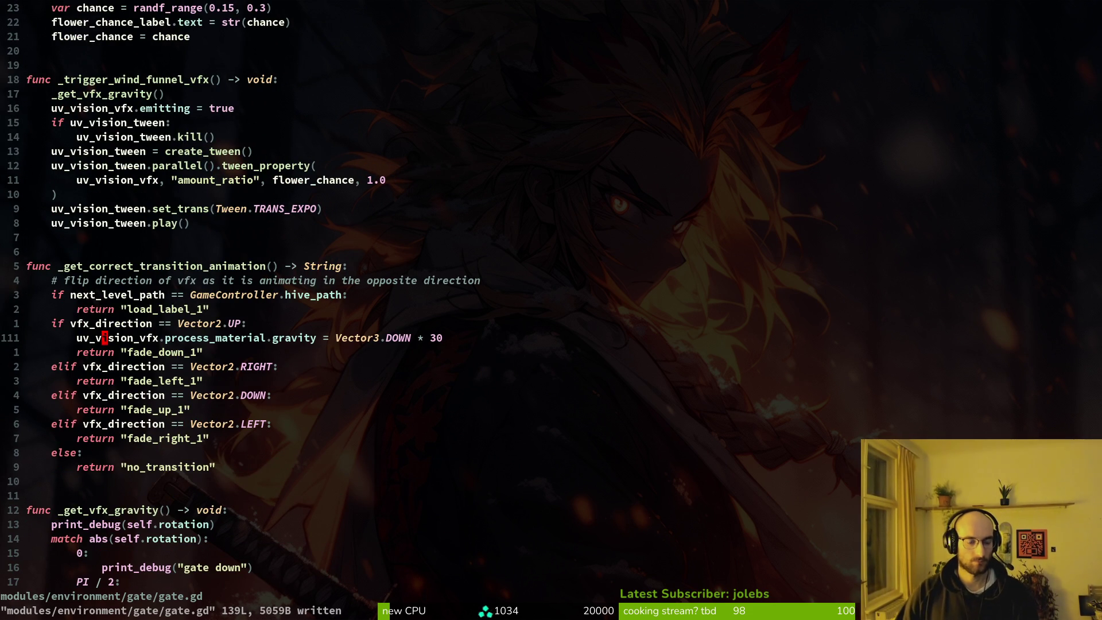
key(alt+Tab)
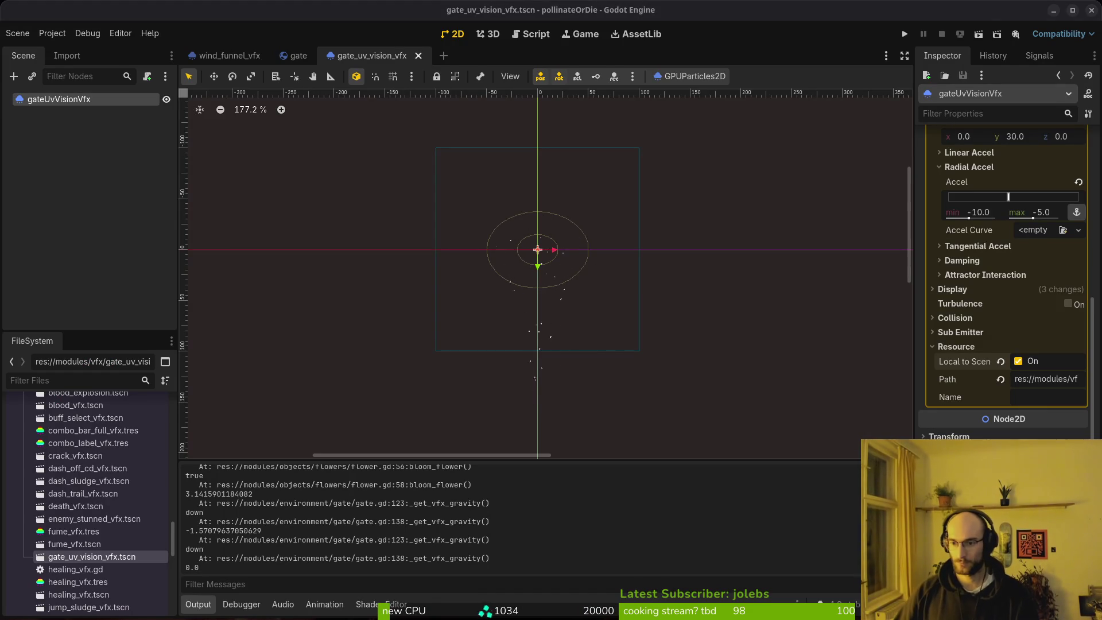
Step: Collapse Resource and inspect the Process Material's Gravity settings, then return to gate.gd
click(955, 347)
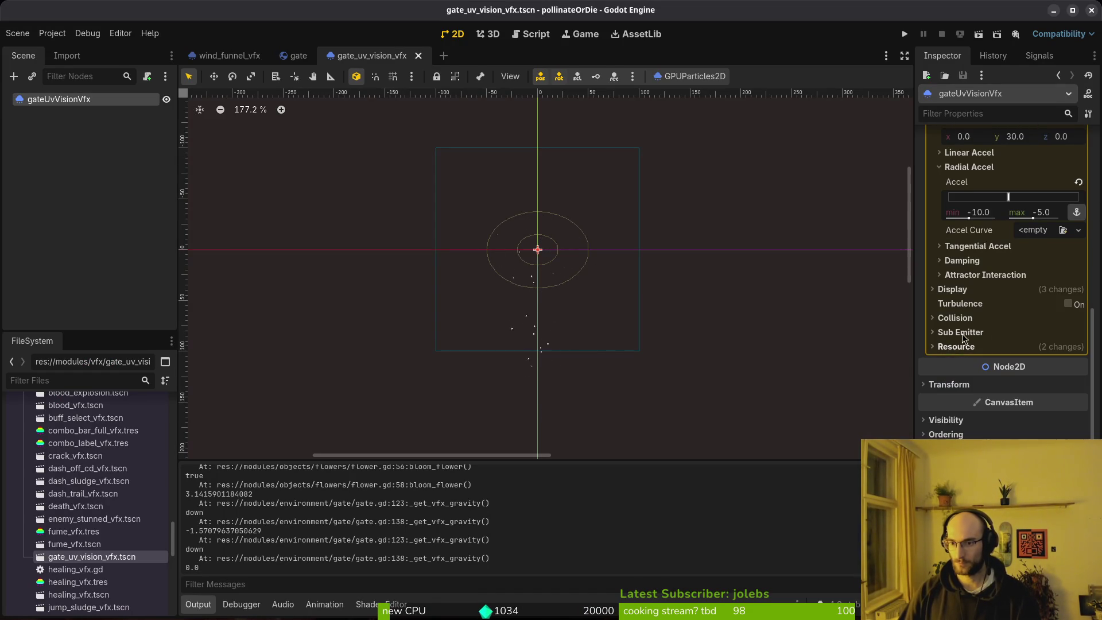
scroll(976, 249, up, 10)
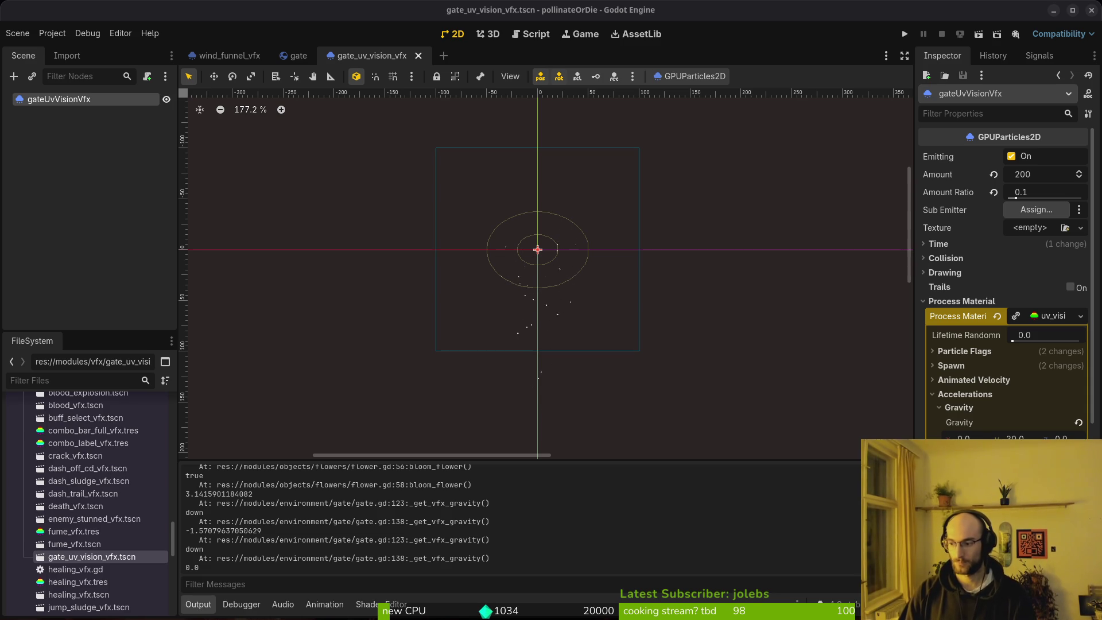
key(alt+Tab)
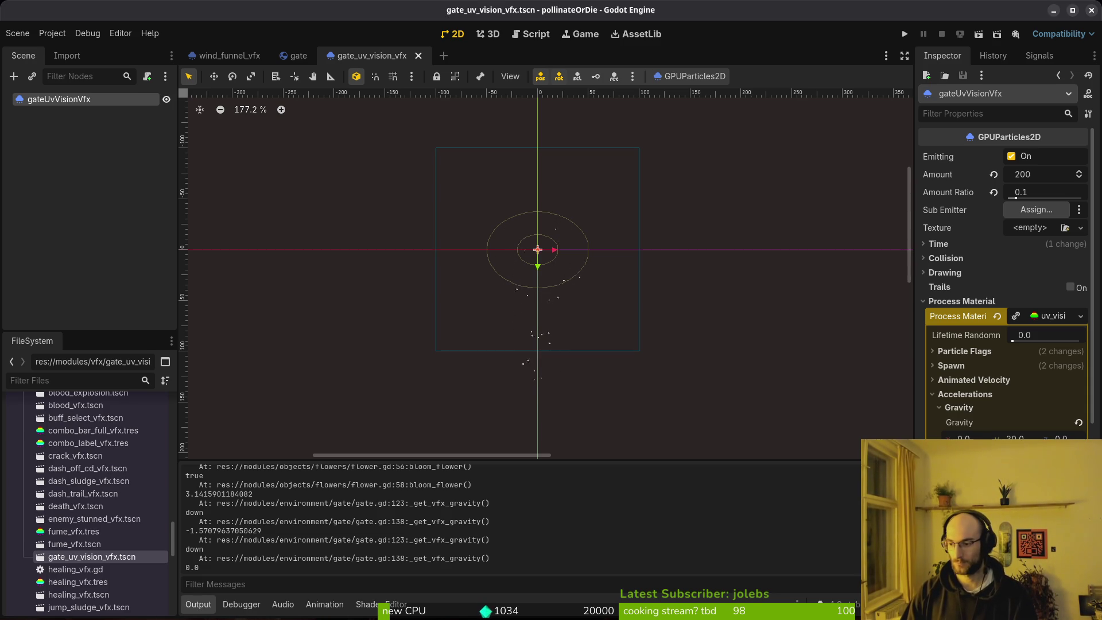
key(alt+Tab)
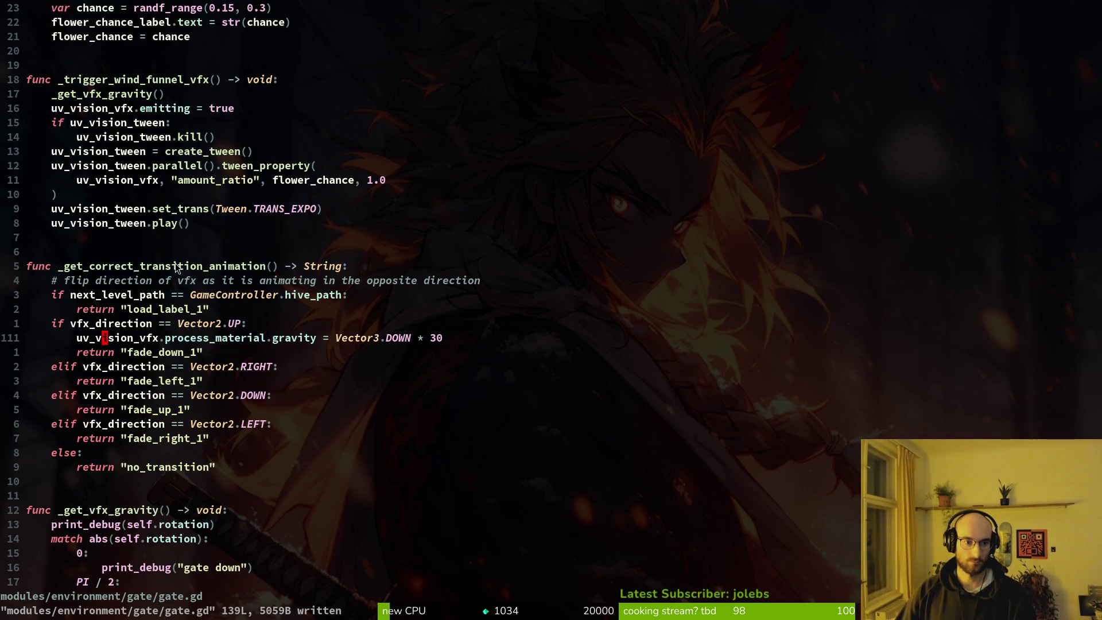
scroll(236, 342, down, 5)
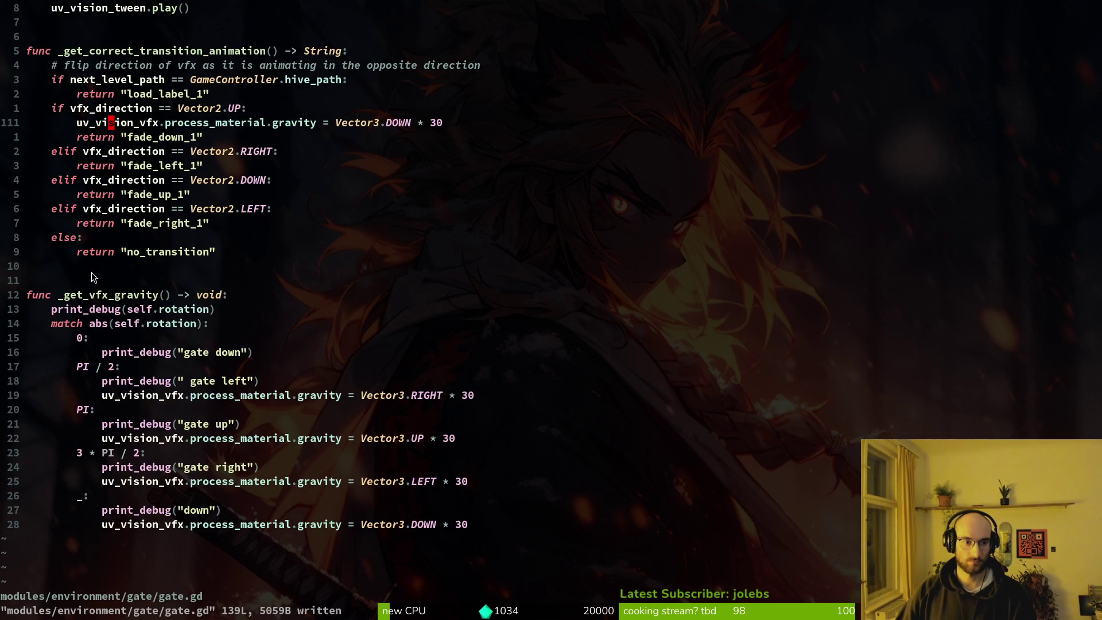
drag(92, 272, 404, 577)
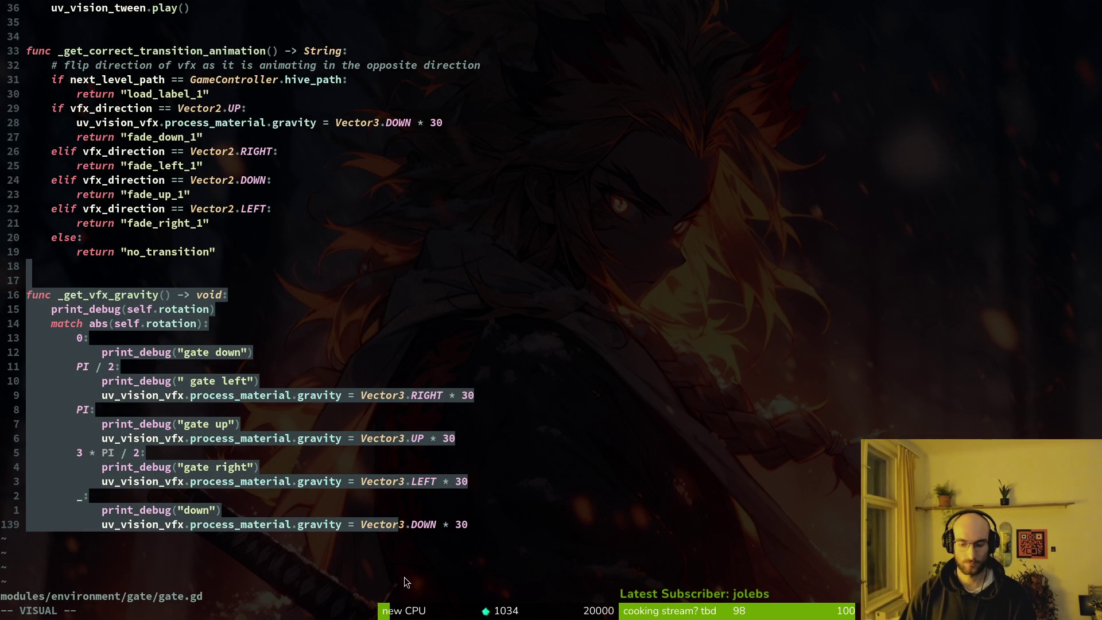
text(:m+1)
key(Return)
key(shift+v)
key(shift+g)
key(y)
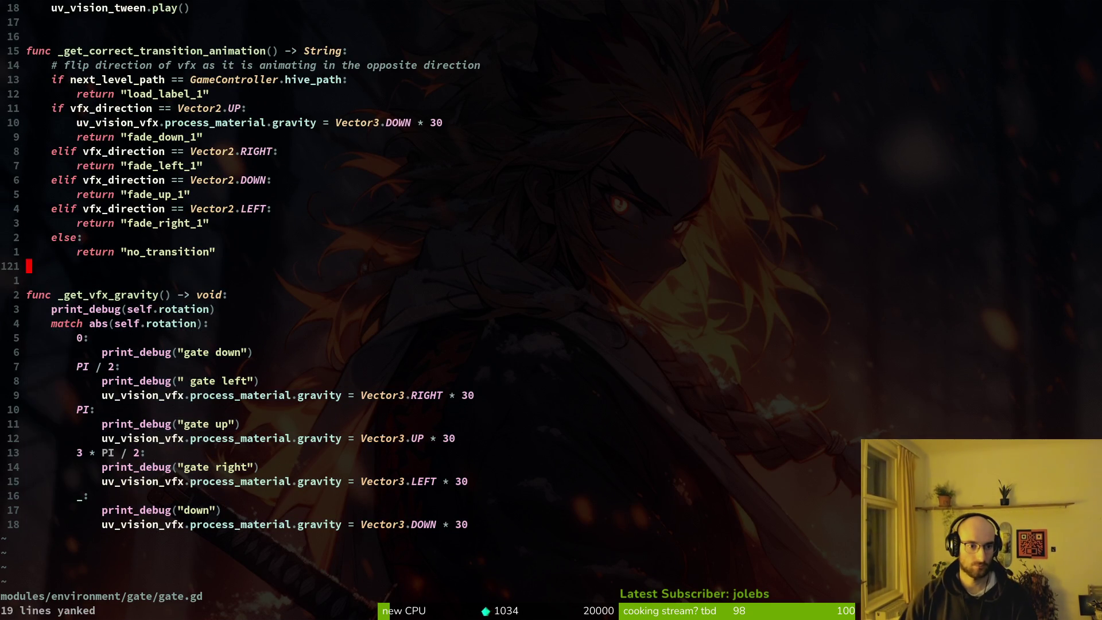
click(225, 295)
scroll(168, 253, up, 5)
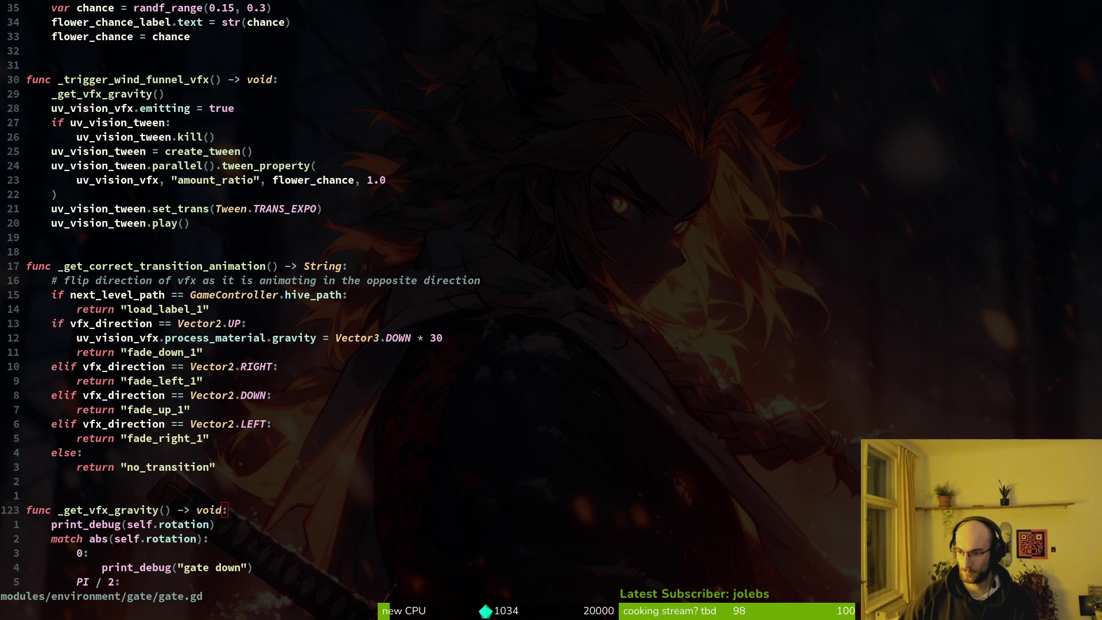
click(181, 381)
key(Return)
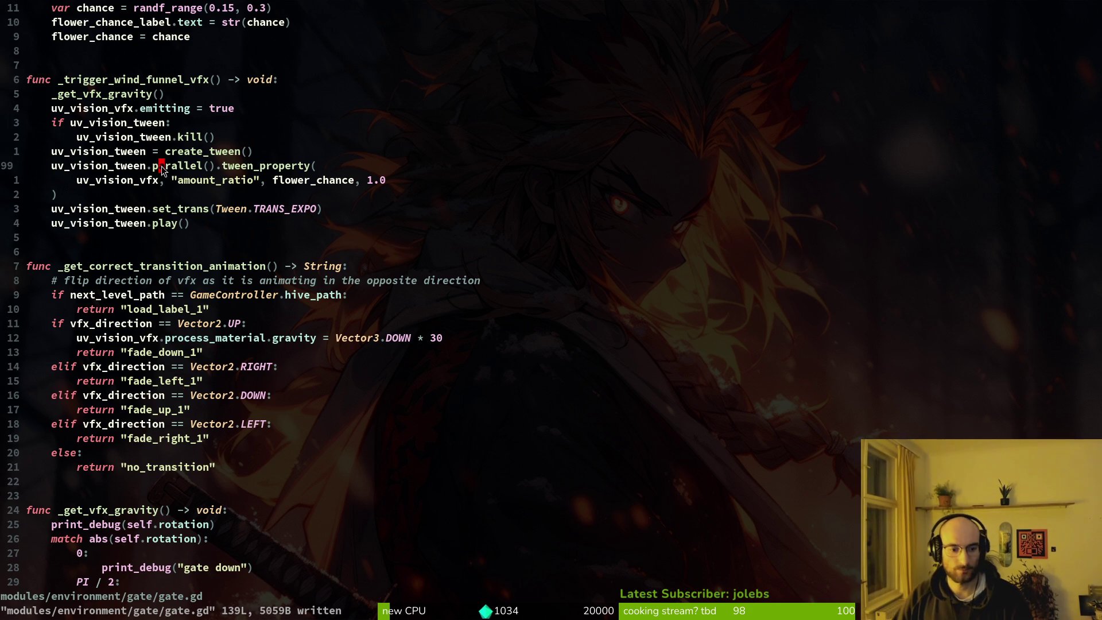
Step: Insert and then remove a blank line above the _get_flower_spawn_chance call in _ready
scroll(230, 223, up, 16)
scroll(230, 223, up, 13)
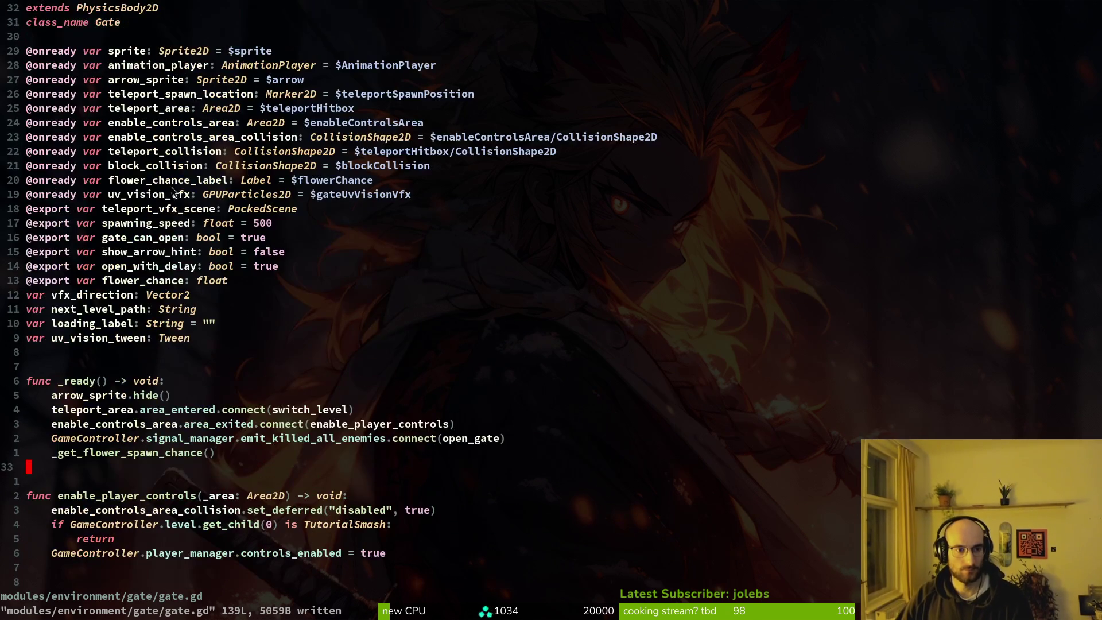
key(k)
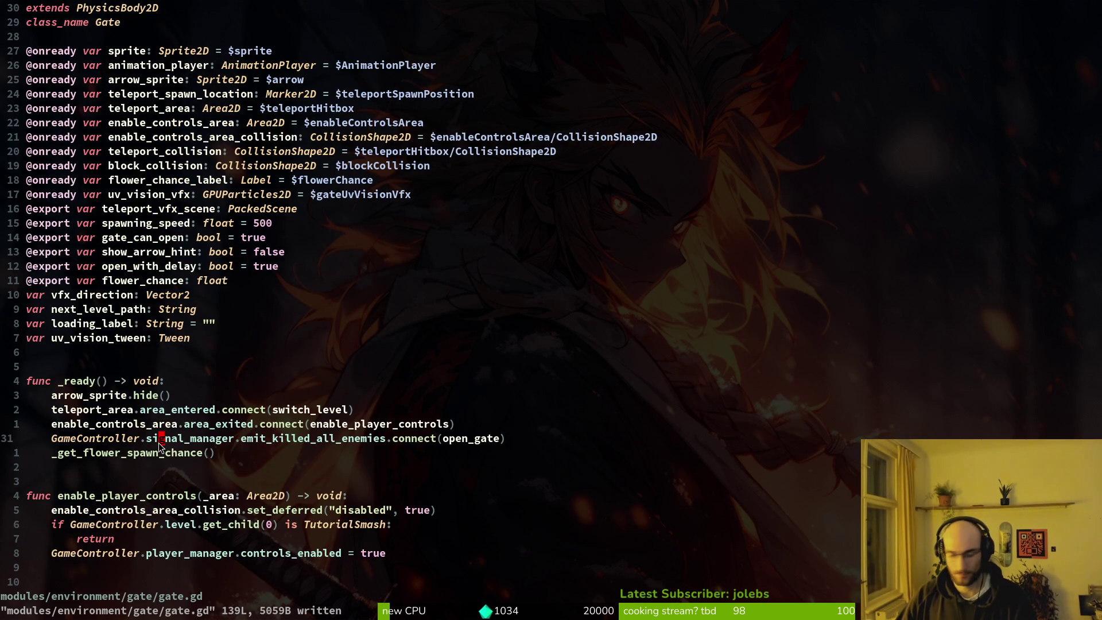
key(O)
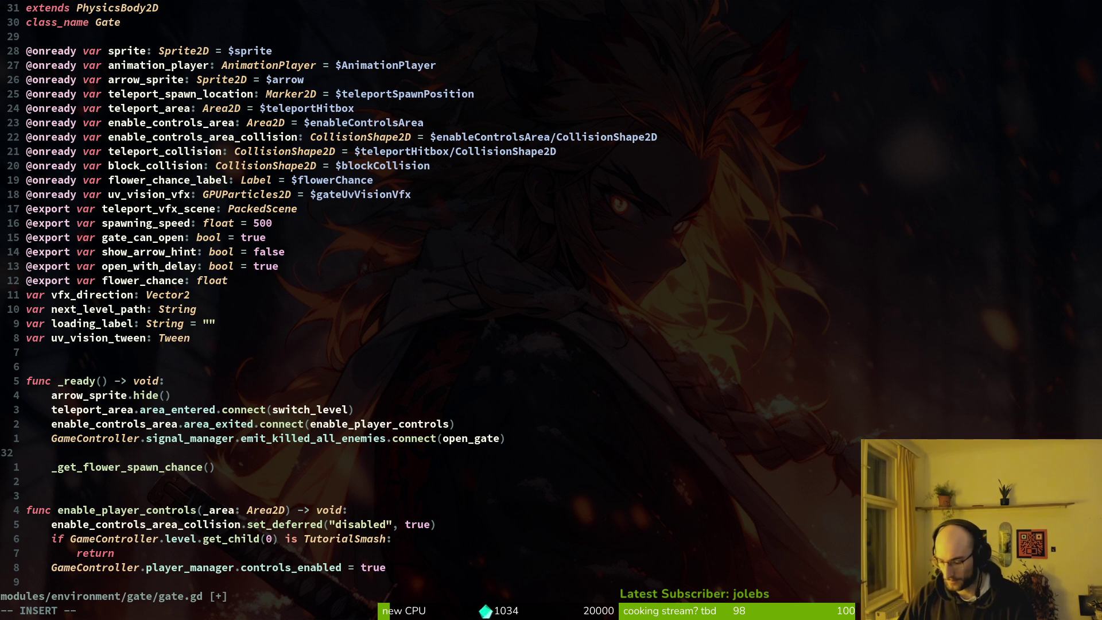
key(Escape)
key(d)
key(d)
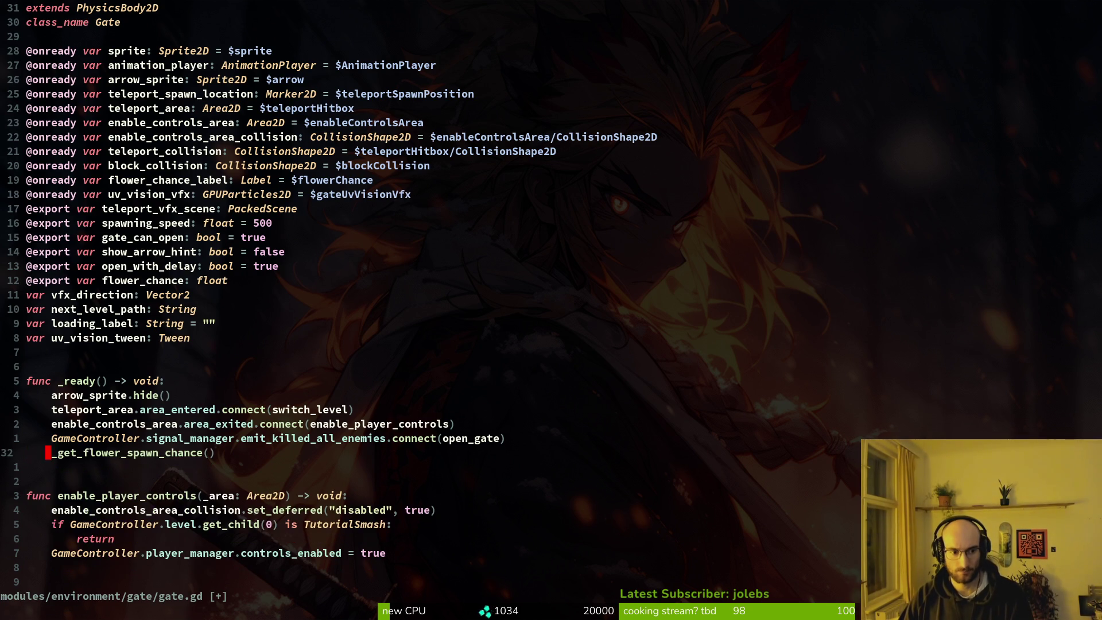
Step: Add 'var mat: ParticleProcessMaterial = uv_vision_vfx.process_material' after the rotation print in _get_vfx_gravity
key(ctrl+d)
key(j)
key(ctrl+d)
key(j)
key(j)
key(j)
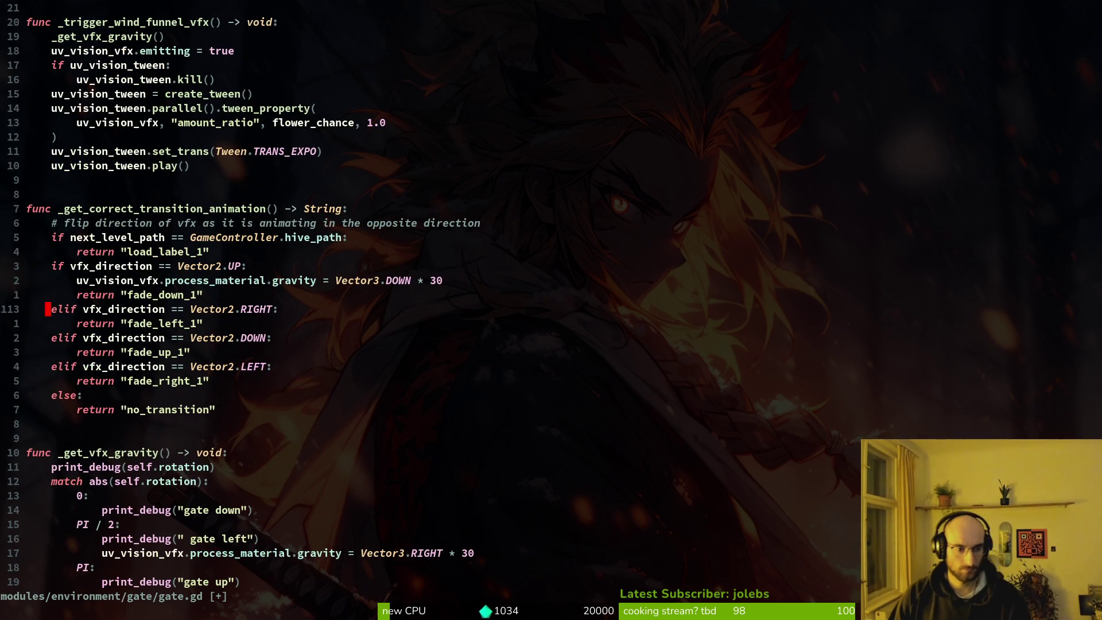
text(o)
text(var mat)
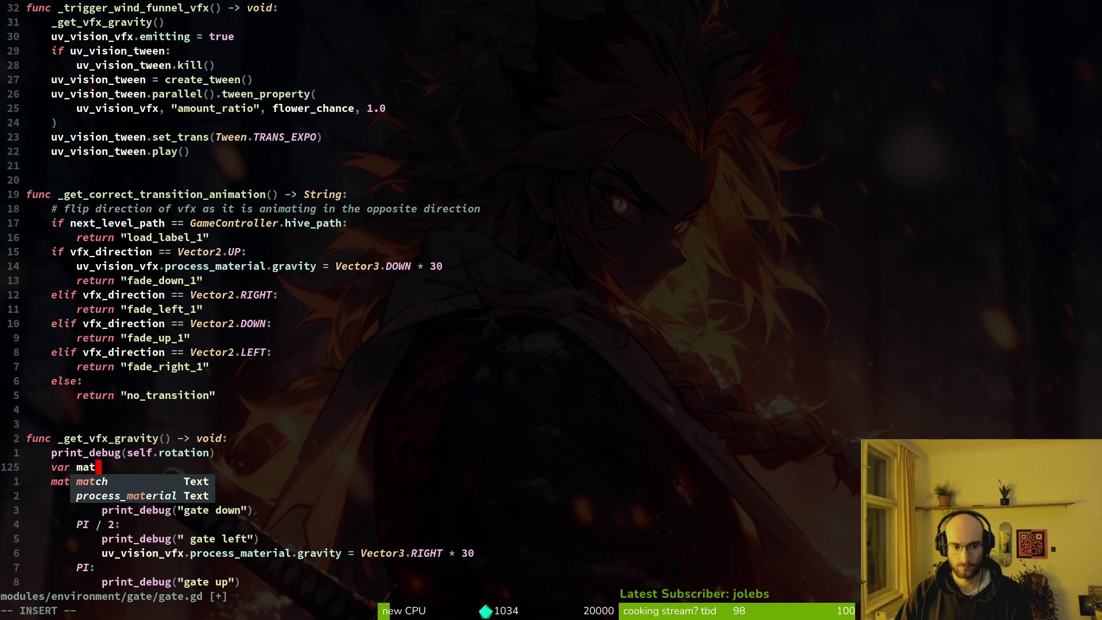
text( -)
key(BackSpace)
key(BackSpace)
text(: Proce)
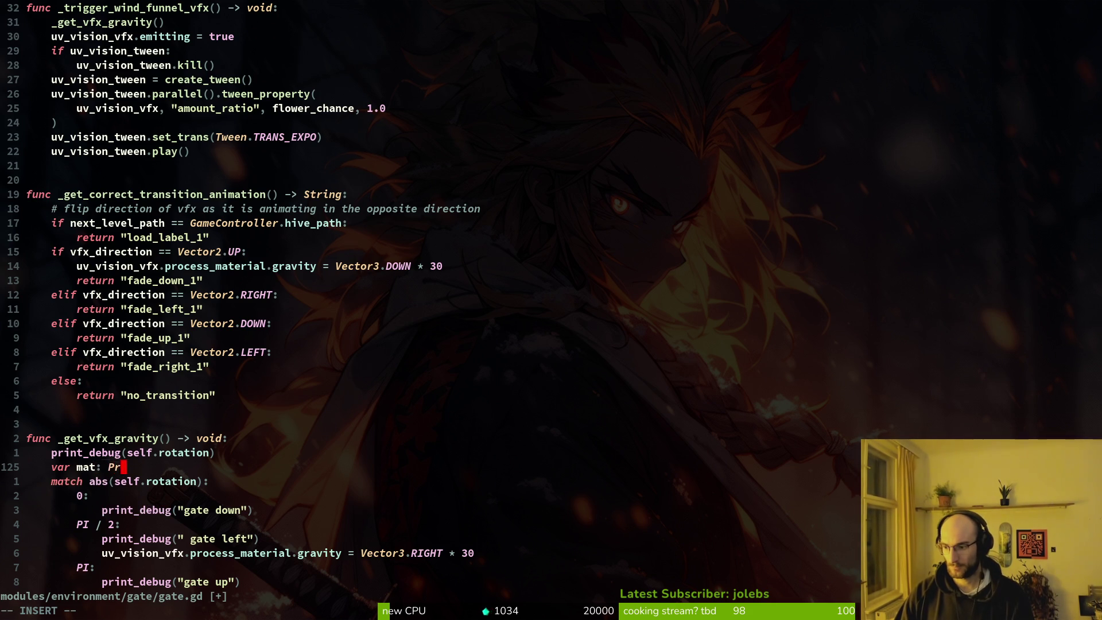
key(Tab)
key(Tab)
key(Tab)
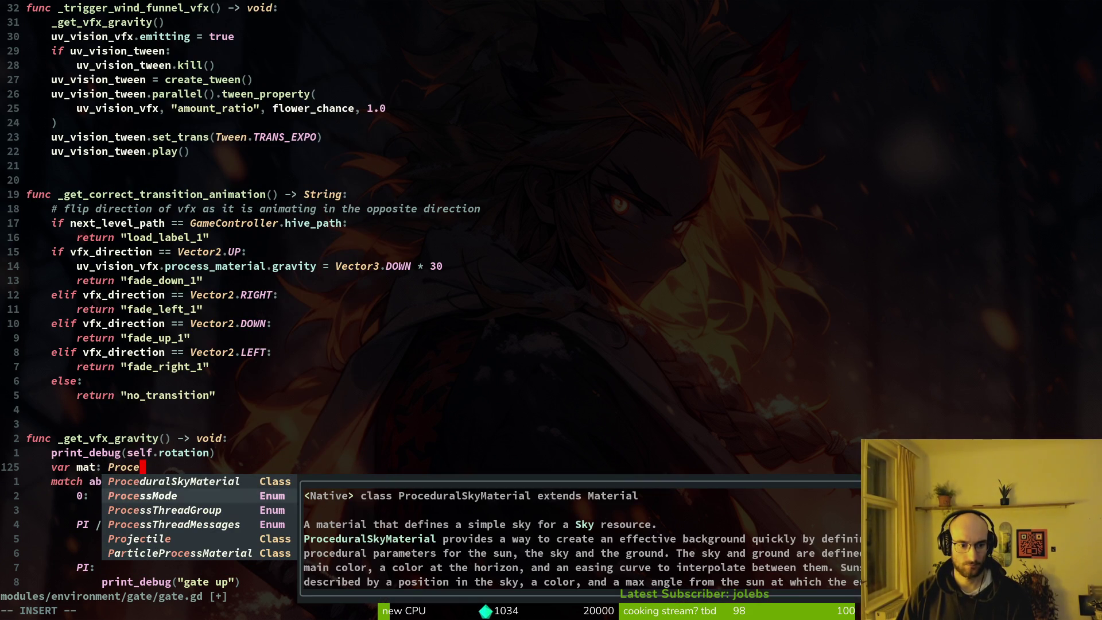
key(Return)
text(= )
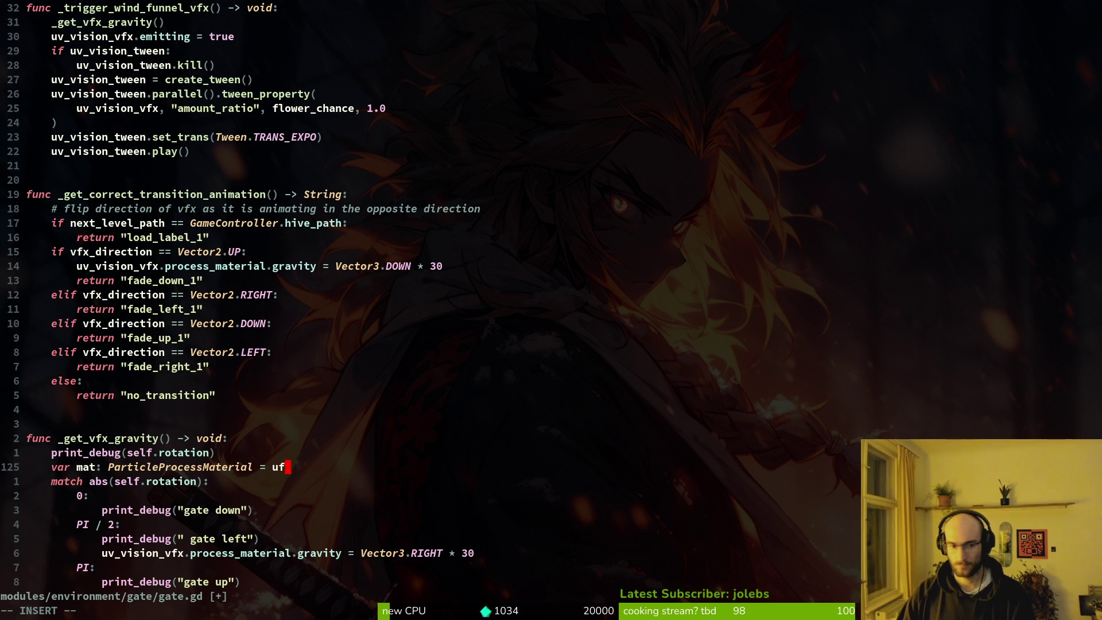
text(uv_vision_vfx.pr)
key(Tab)
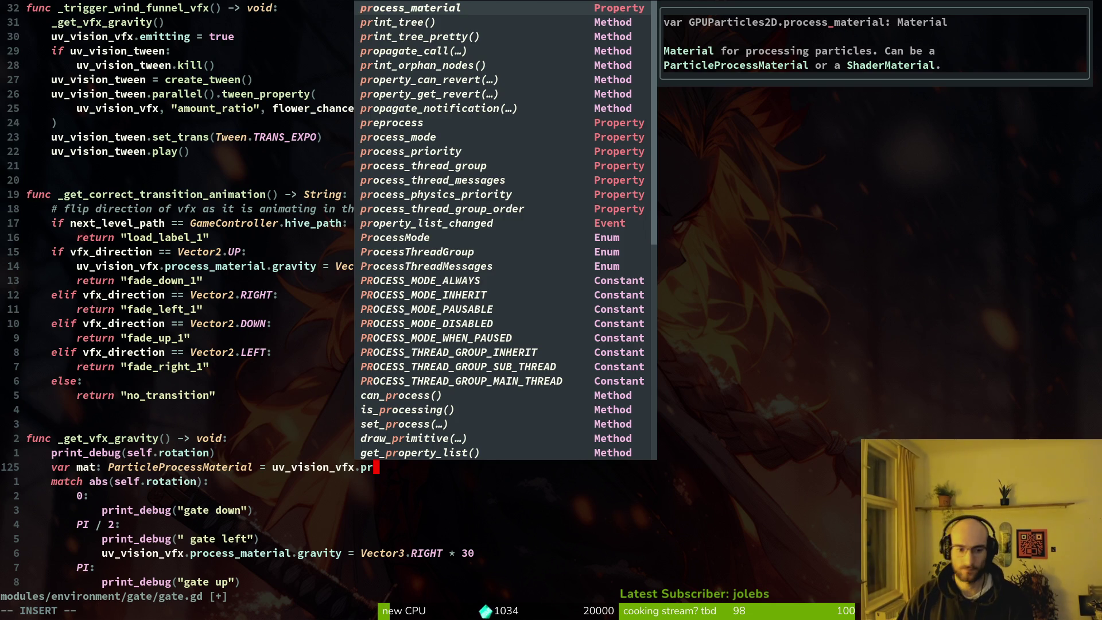
key(BackSpace)
key(BackSpace)
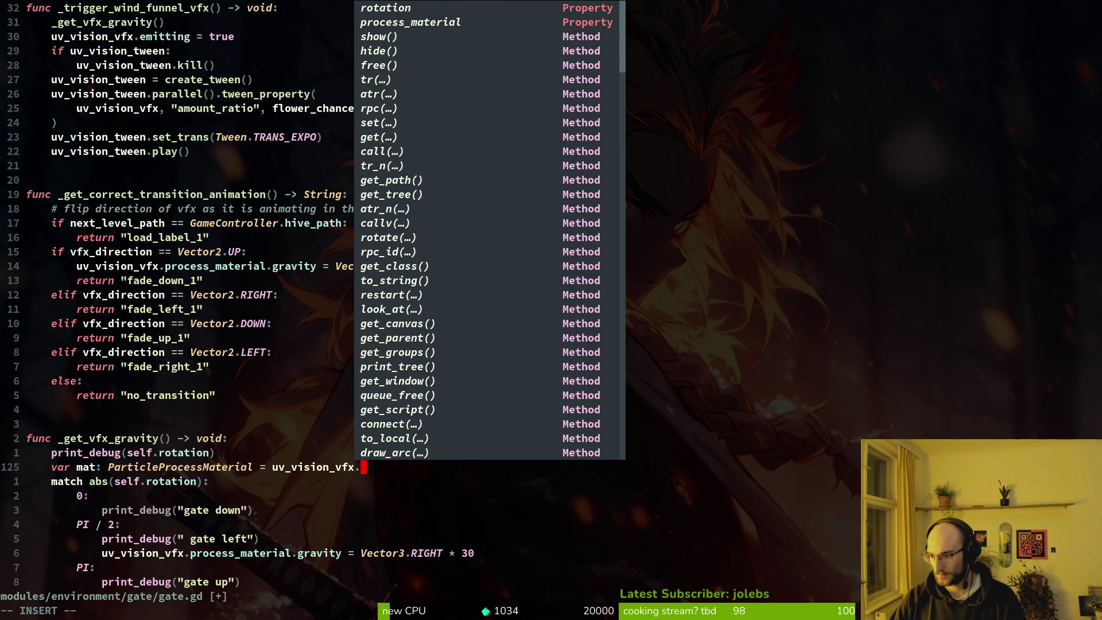
text(process_material)
key(Escape)
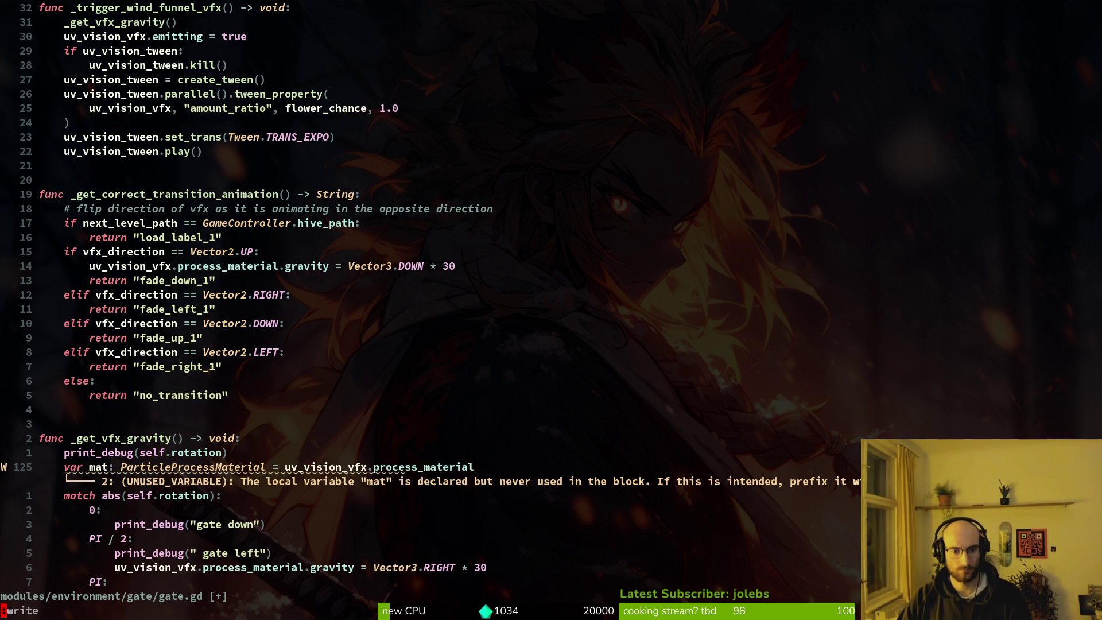
Step: Add 'if mat != null:' setting uv_vision_vfx.process_material = mat.duplicate(), and save gate.gd
key(o)
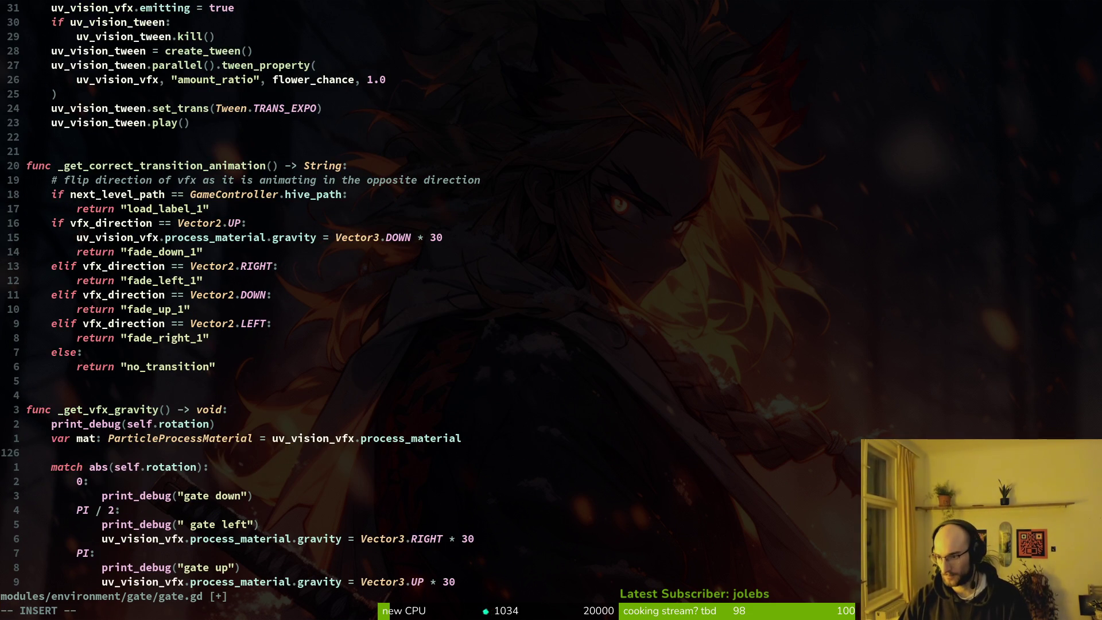
text(if mat != n)
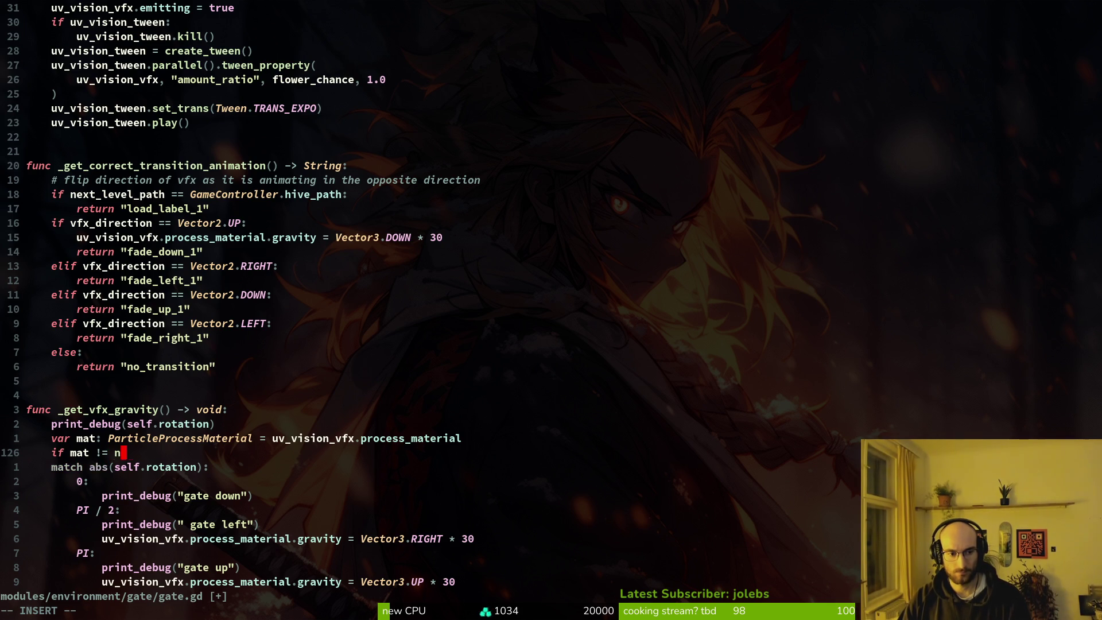
text(ull:)
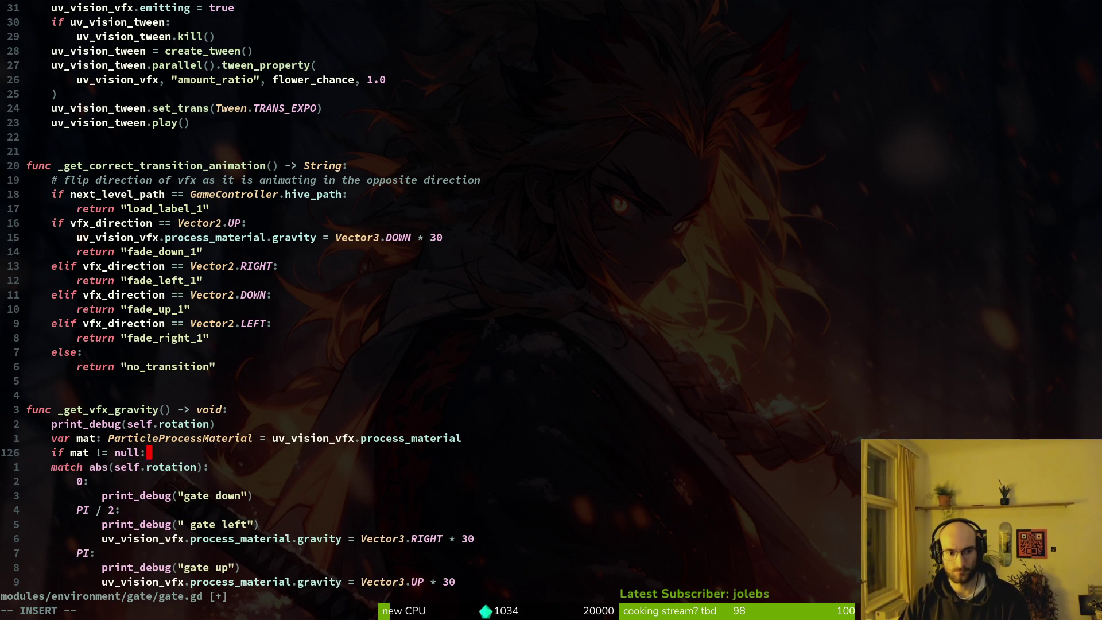
key(Return)
text(uv_vision_vfx.)
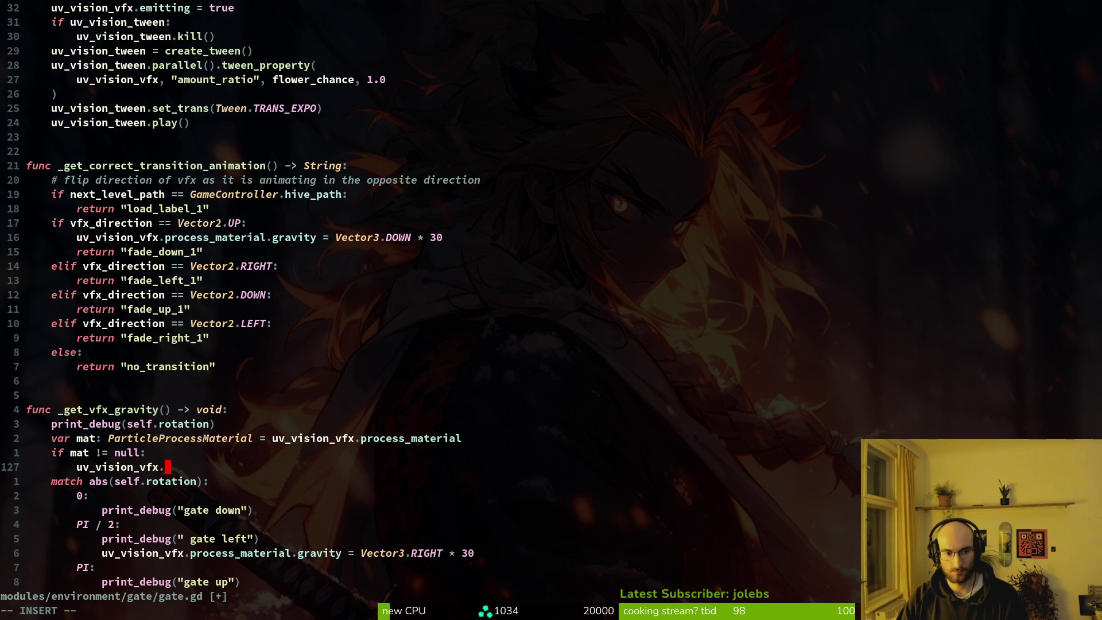
text(pro)
key(Tab)
text(= ma)
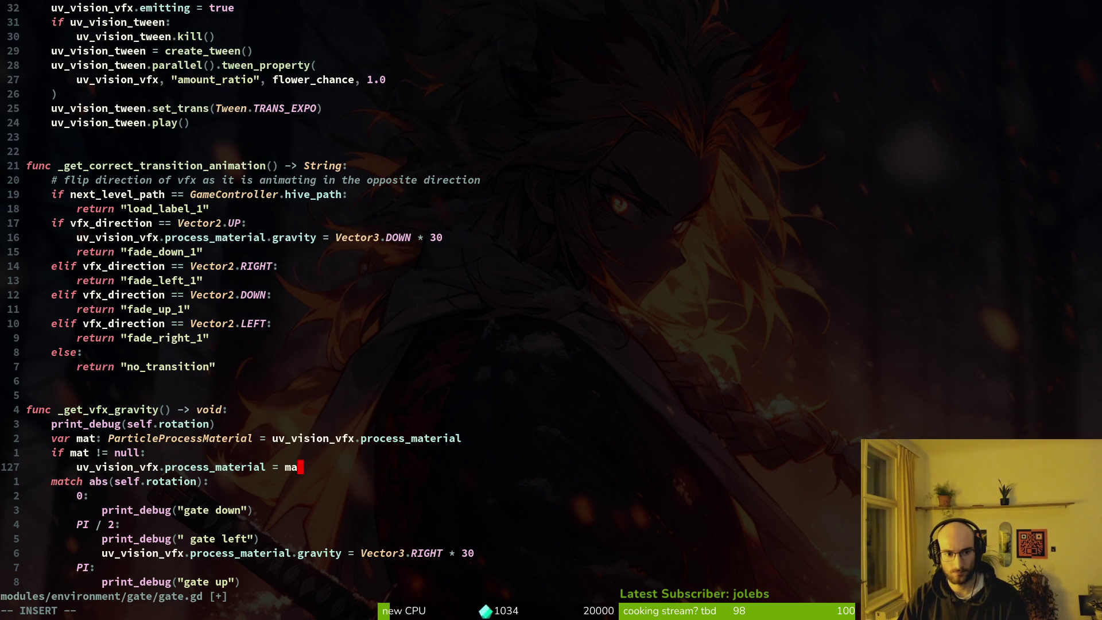
text(t.dupli)
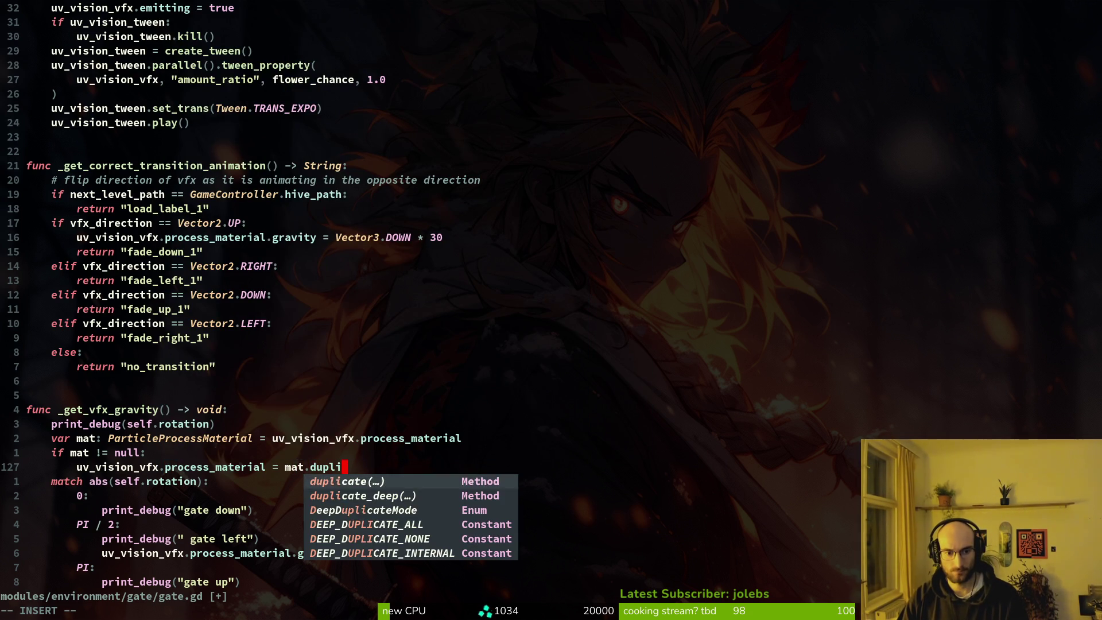
key(Tab)
key(Escape)
text(:w)
key(Return)
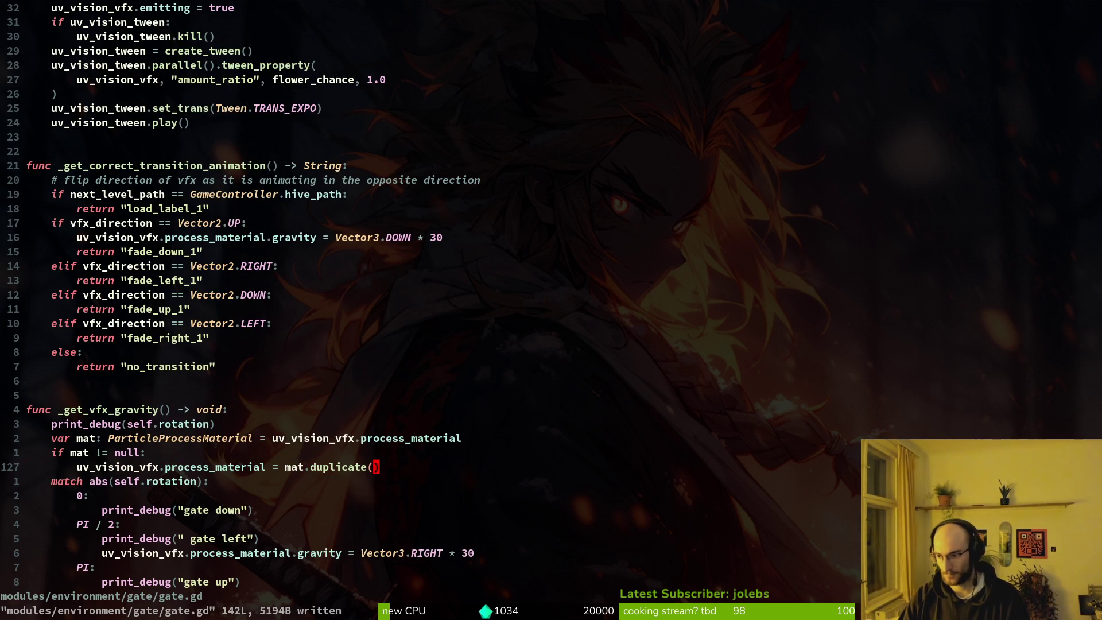
key(j)
key(j)
key(j)
key(j)
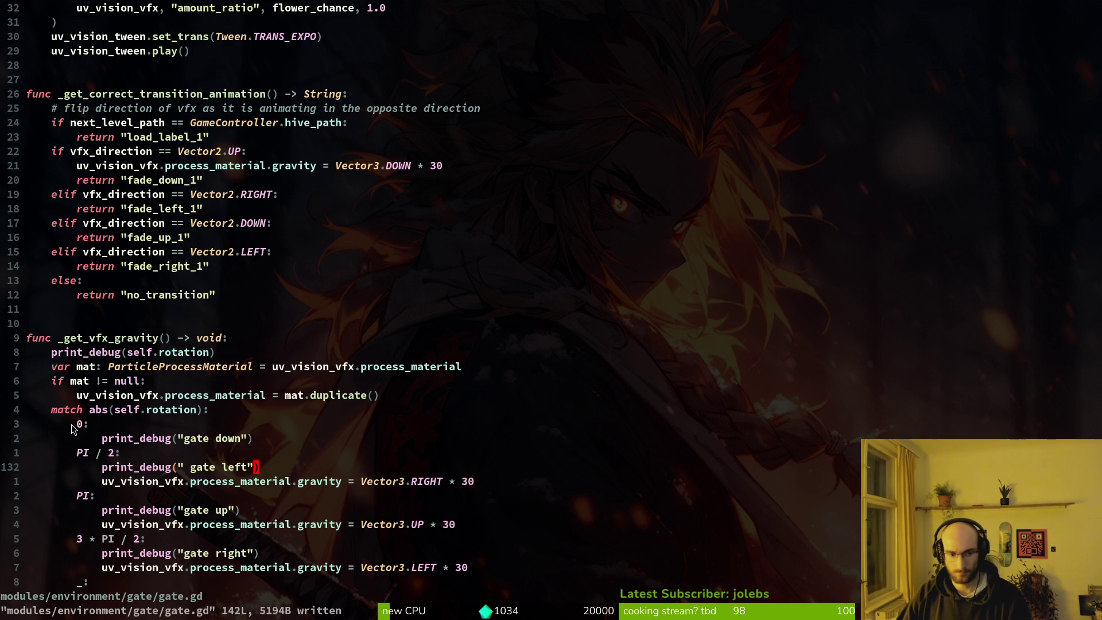
Step: Restore the three material-duplication lines, add blank lines below the debug print, and save gate.gd
key(u)
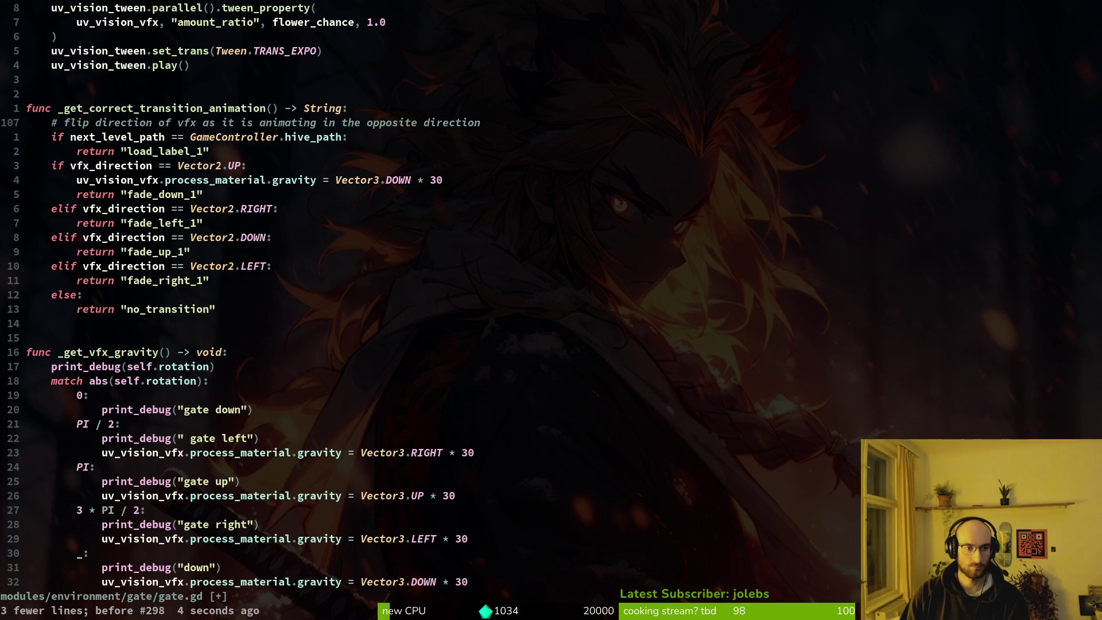
key(j)
key(j)
key(j)
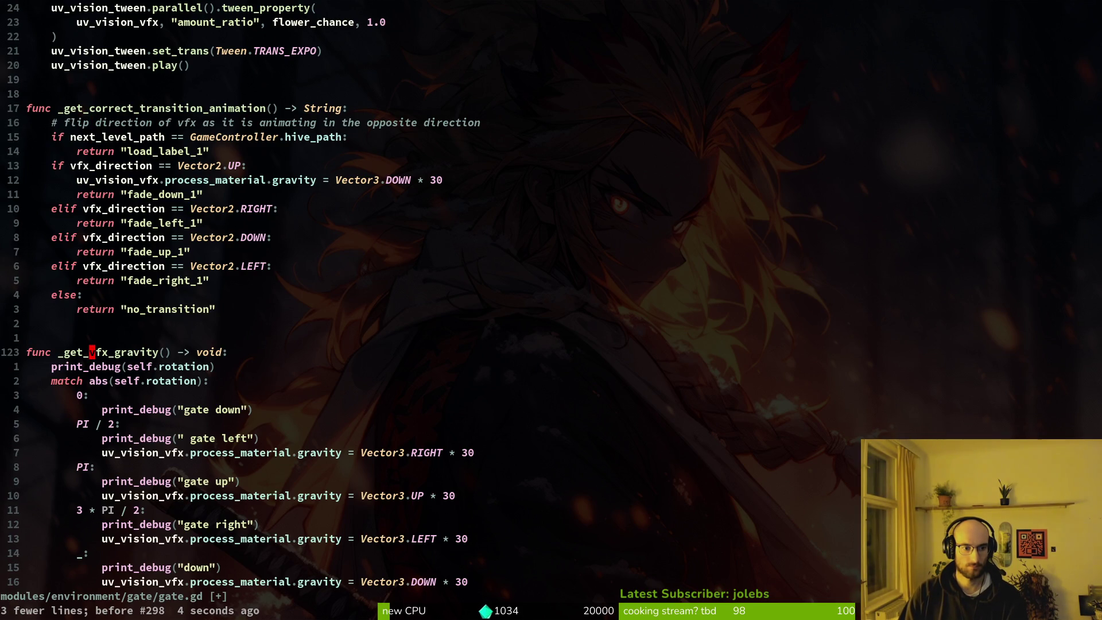
key(ctrl+r)
key(V)
key(ctrl+s)
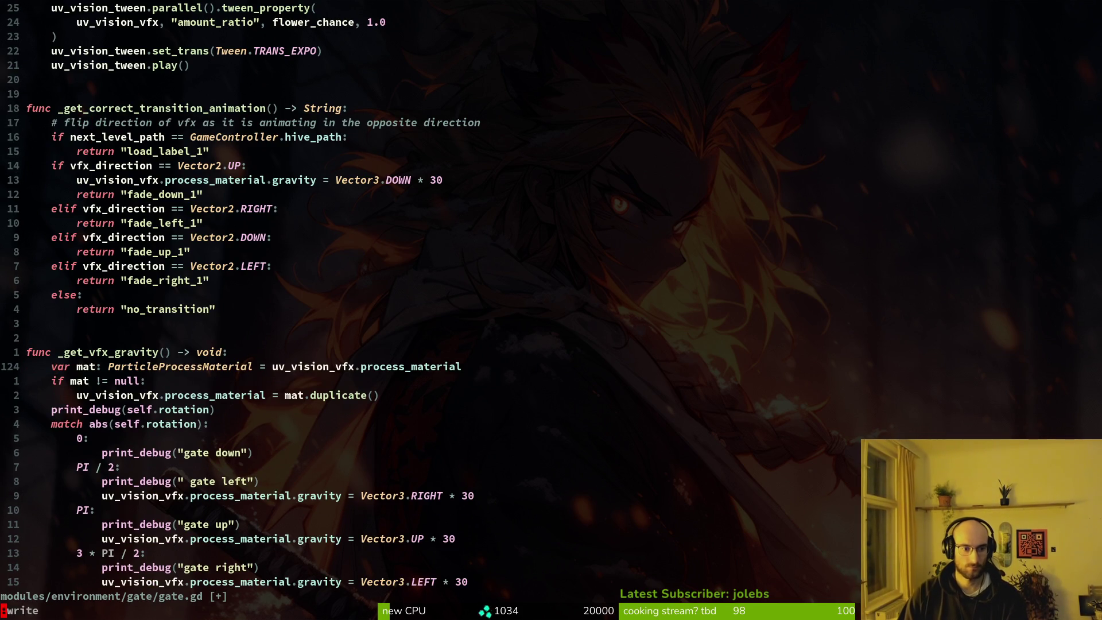
key(j)
key(j)
key(j)
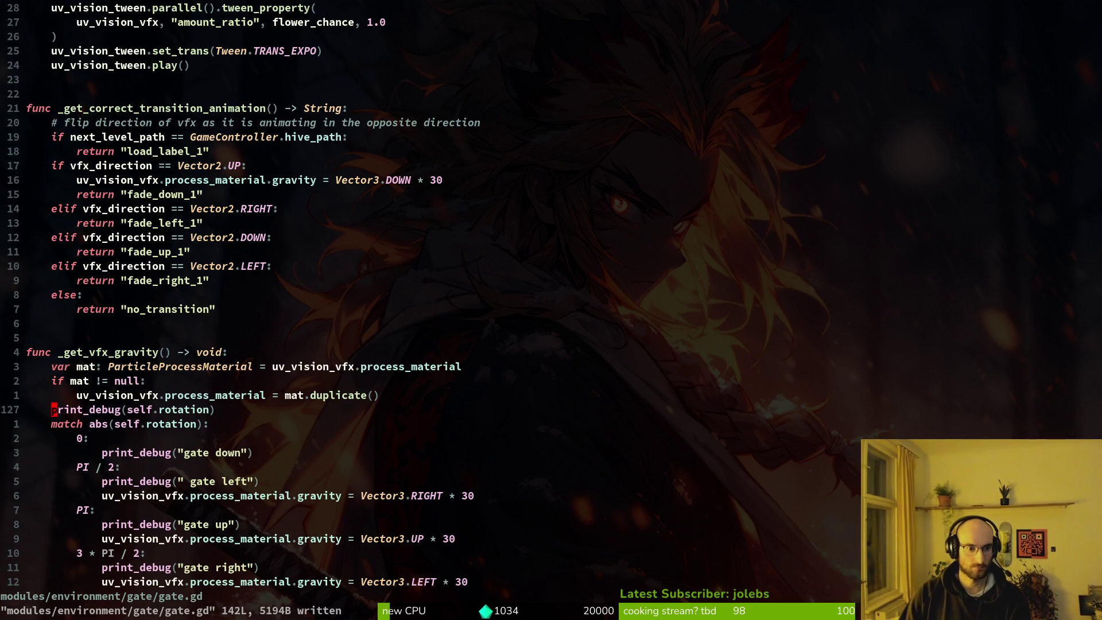
key(o)
key(Return)
key(Return)
key(Escape)
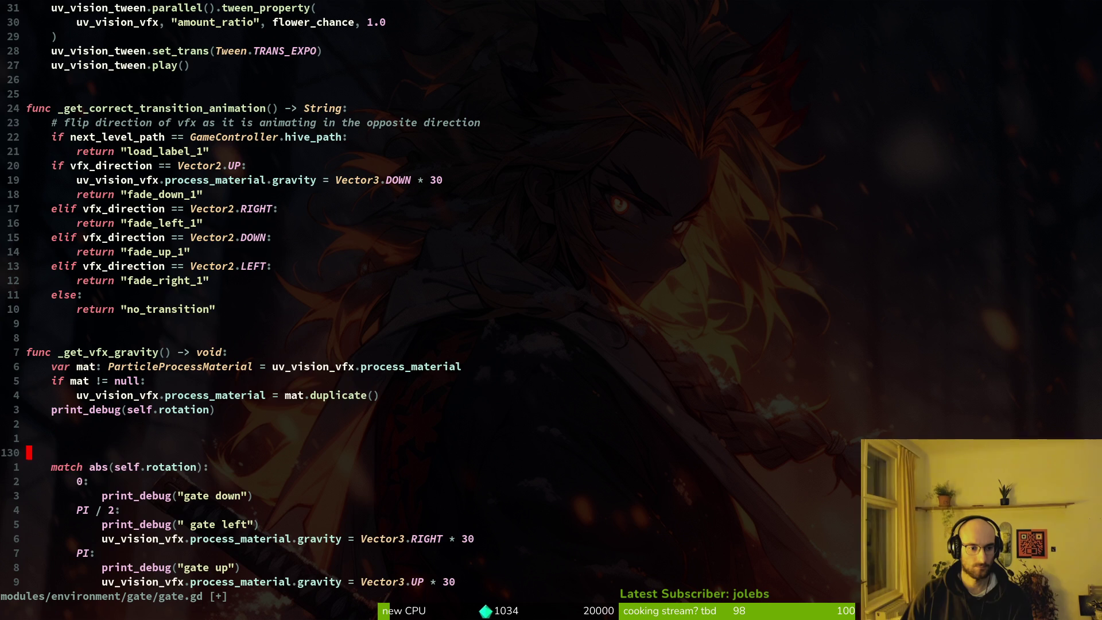
key(ctrl+s)
Step: Give _get_vfx_gravity a 'direction: Vector2' parameter
key(j)
key(k)
key(k)
key(k)
key(k)
key(k)
key(k)
text(a)
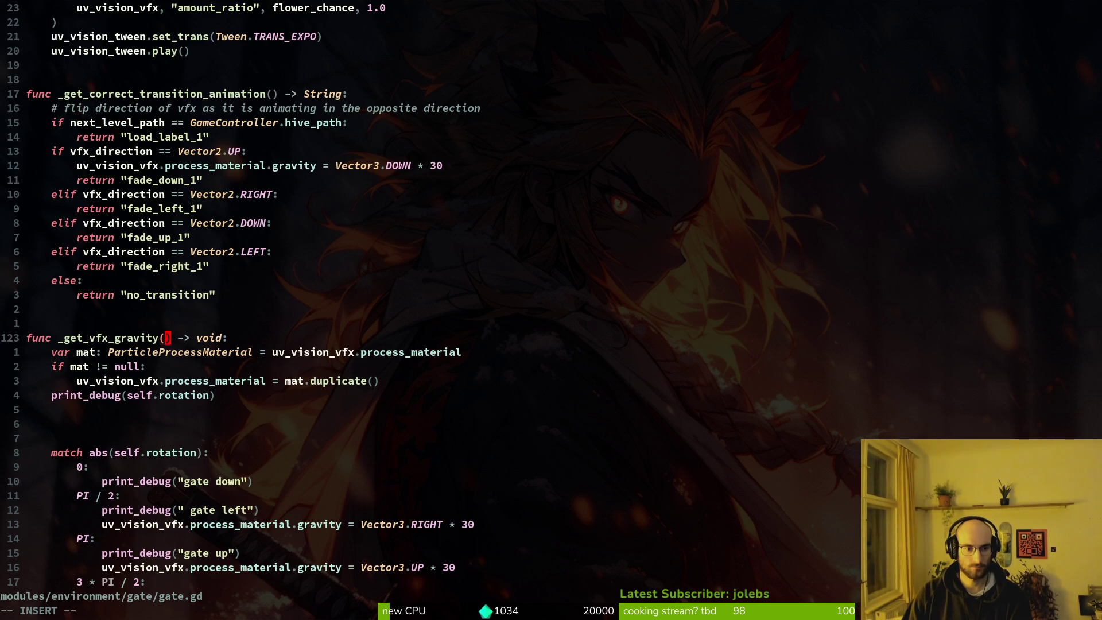
text(direction: )
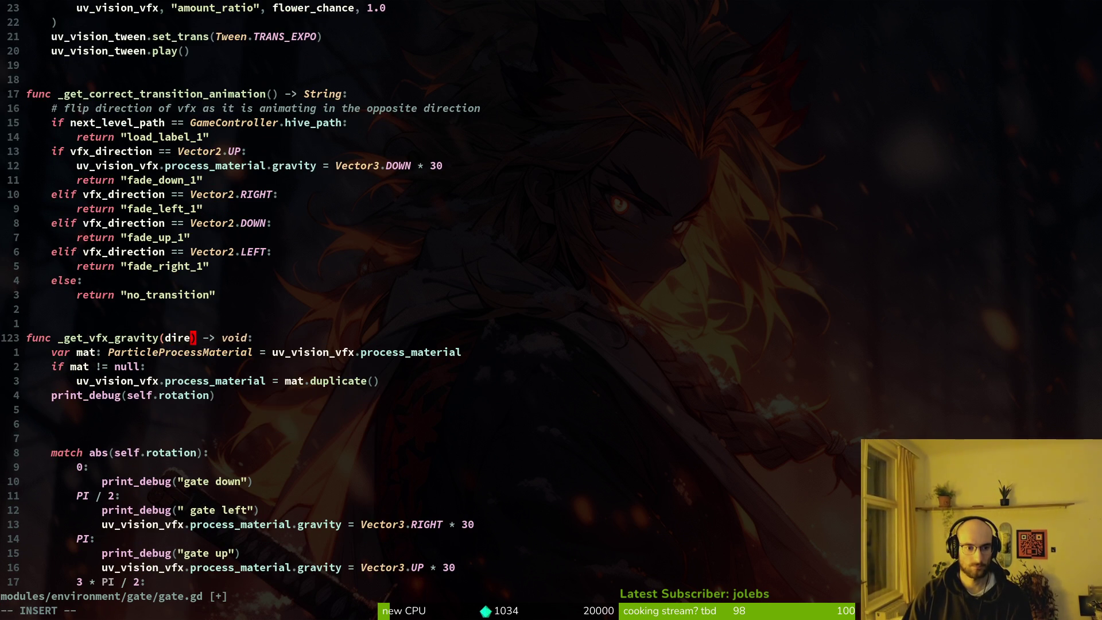
text(Vector3)
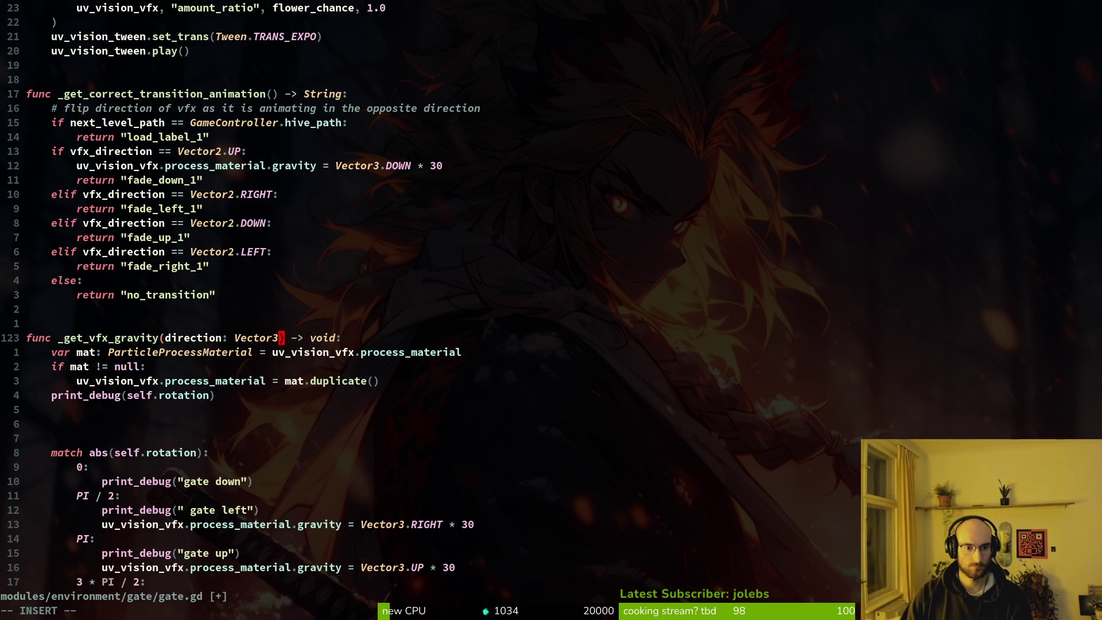
text(2)
key(Escape)
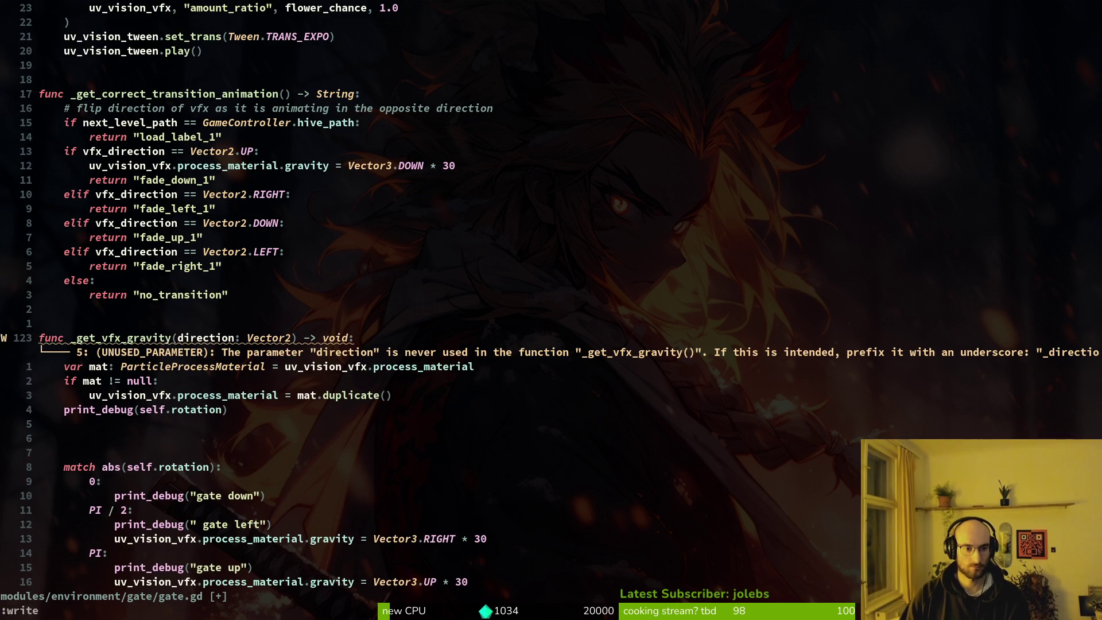
key(Return)
key(4)
Step: Change 'match abs(self.rotation)' to 'match direction'
key(j)
key(j)
key(j)
key(j)
key(c)
key(t)
key(colon)
key(BackSpace)
key(BackSpace)
key(BackSpace)
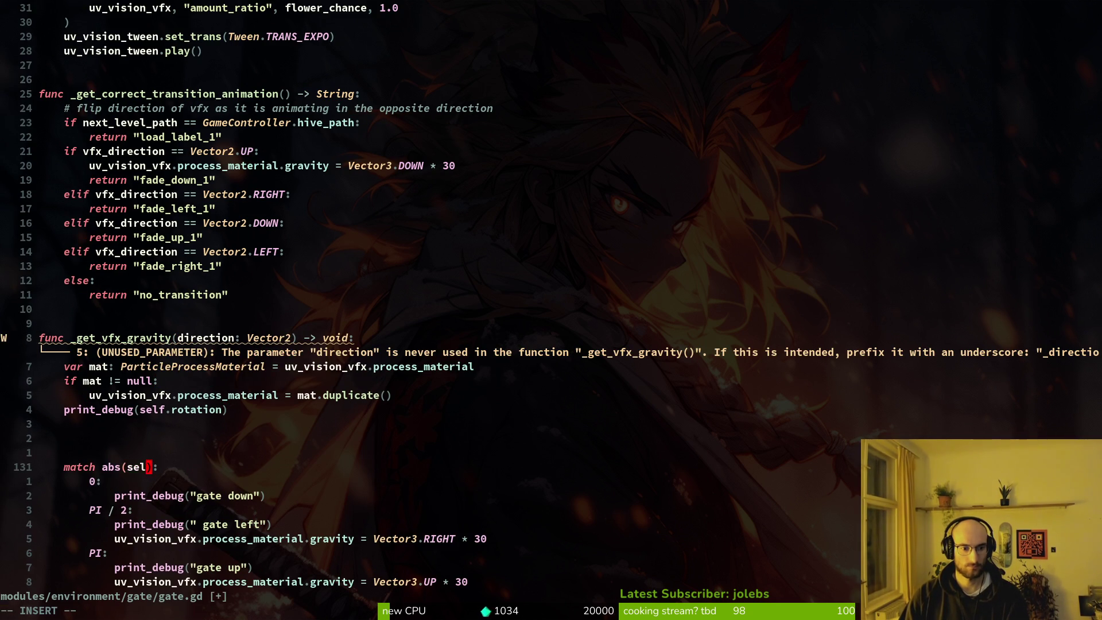
key(BackSpace)
text(dire)
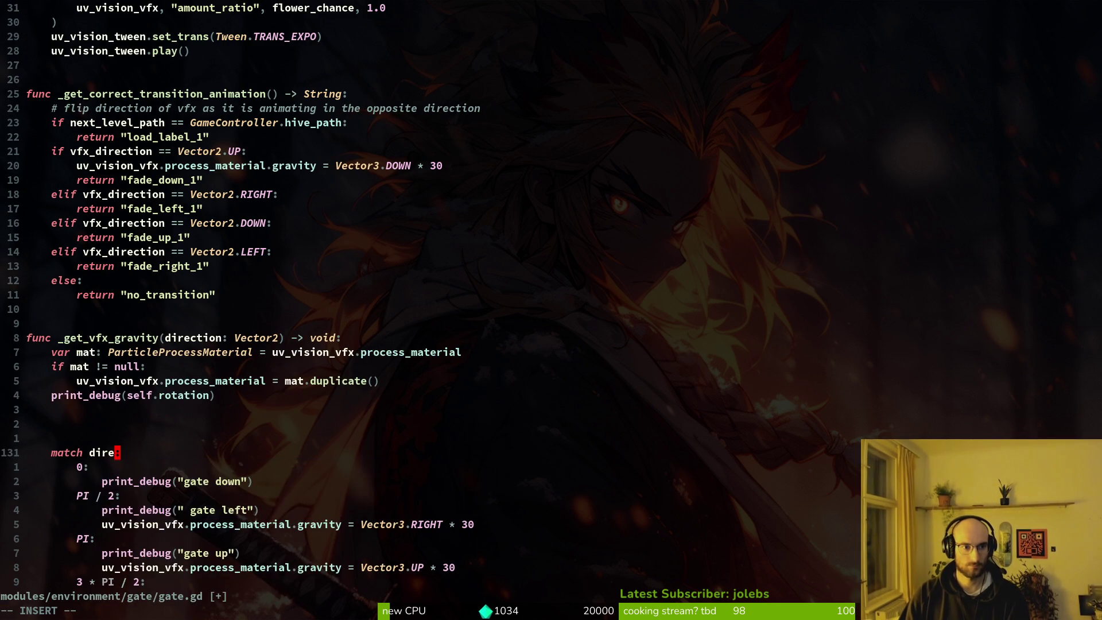
key(Tab)
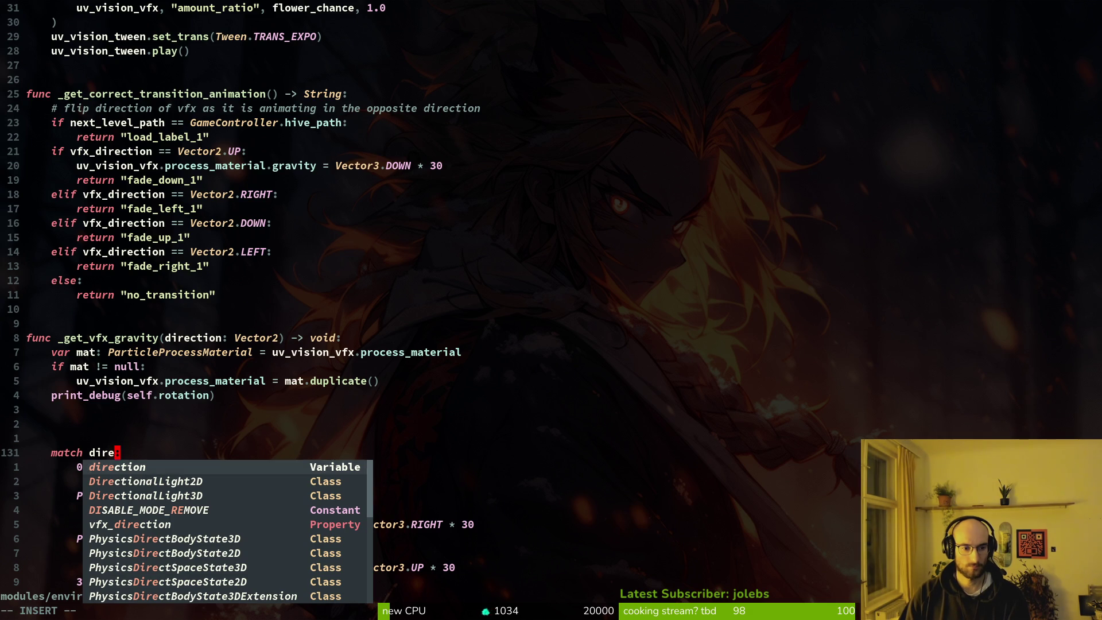
key(Escape)
key(Return)
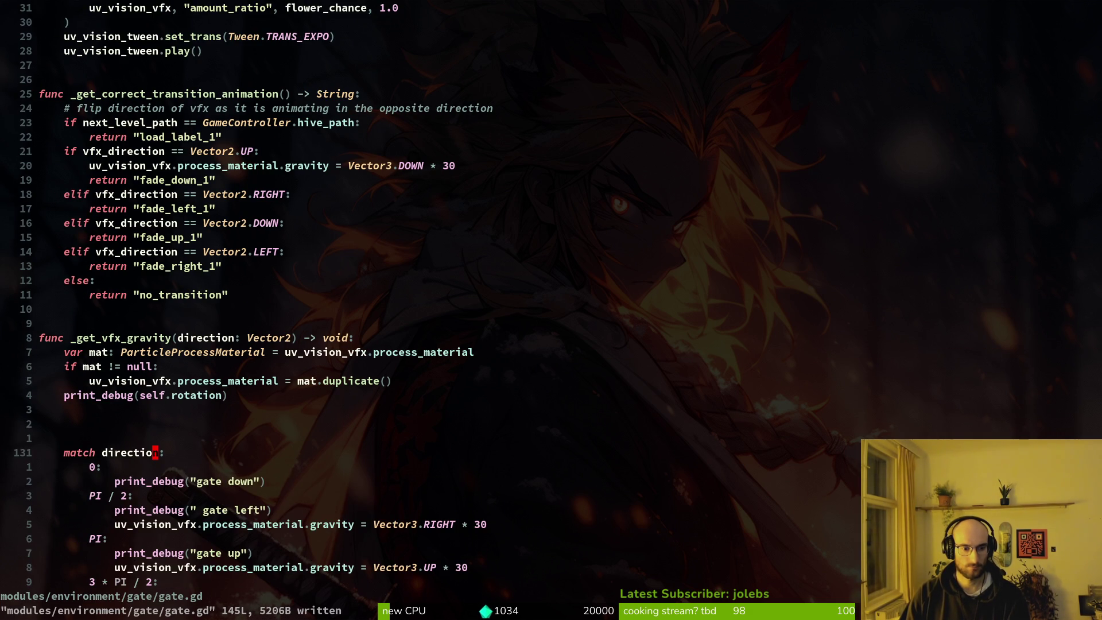
Step: Move the Vector3.RIGHT * 30 gravity line under the transitions' RIGHT branch, then select the material lines
key(j)
key(j)
key(j)
key(d)
key(d)
text(:w)
key(Return)
key(ctrl+u)
key(j)
key(j)
key(j)
key(k)
key(k)
key(k)
key(k)
key(p)
key(shift+v)
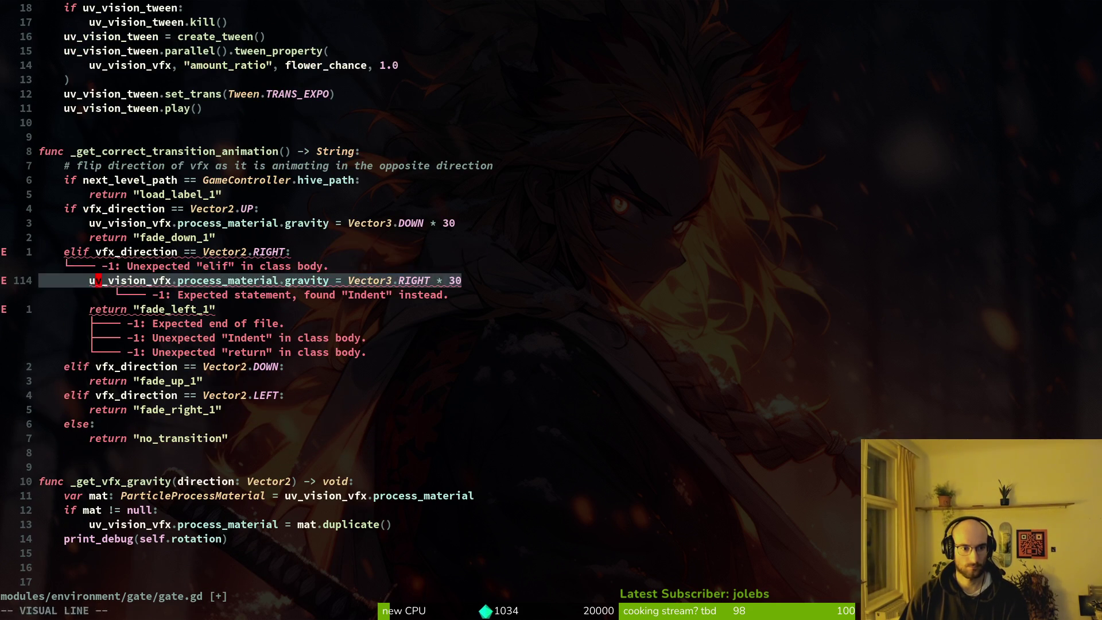
key(Escape)
text(:write)
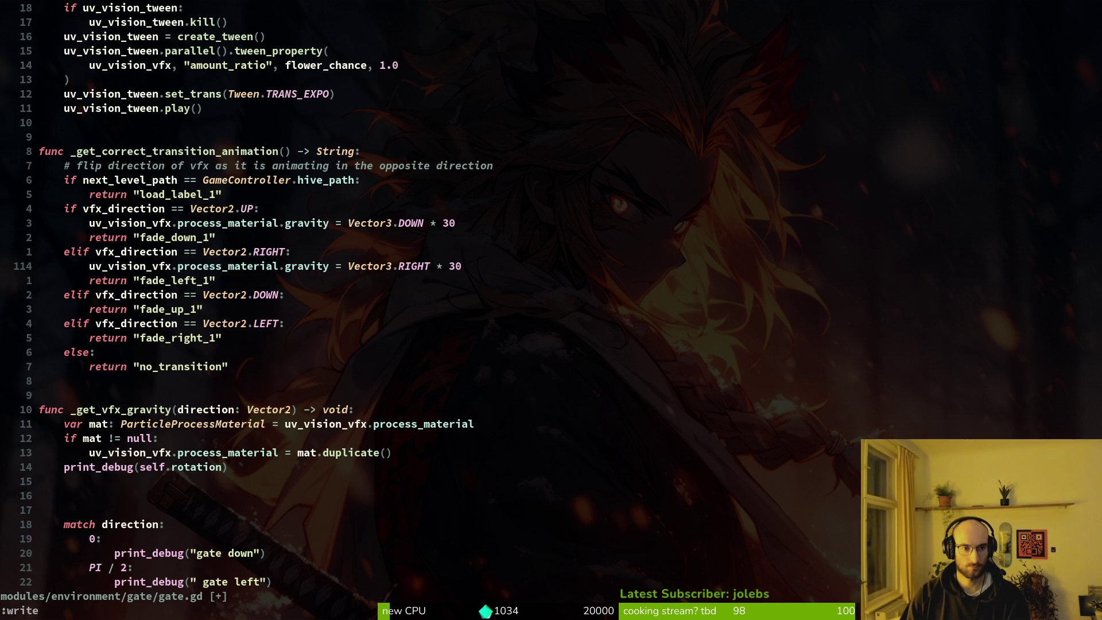
key(Return)
key(j)
key(j)
key(j)
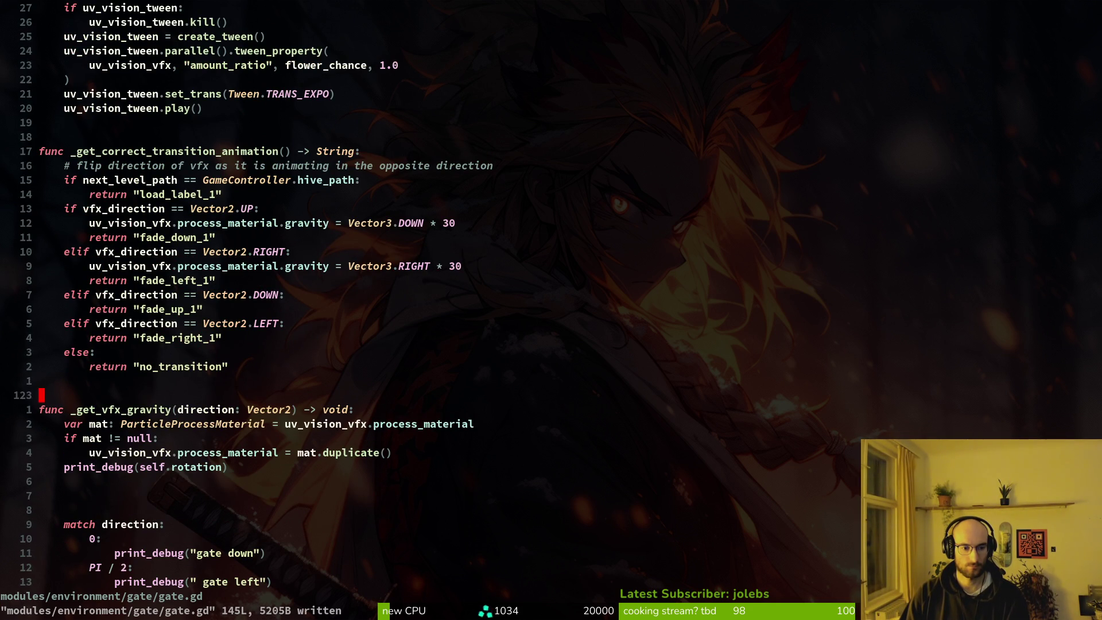
key(shift+v)
Step: Cut the material-duplication lines and add blank lines above the next_level_path and hive path checks
key(j)
key(j)
key(d)
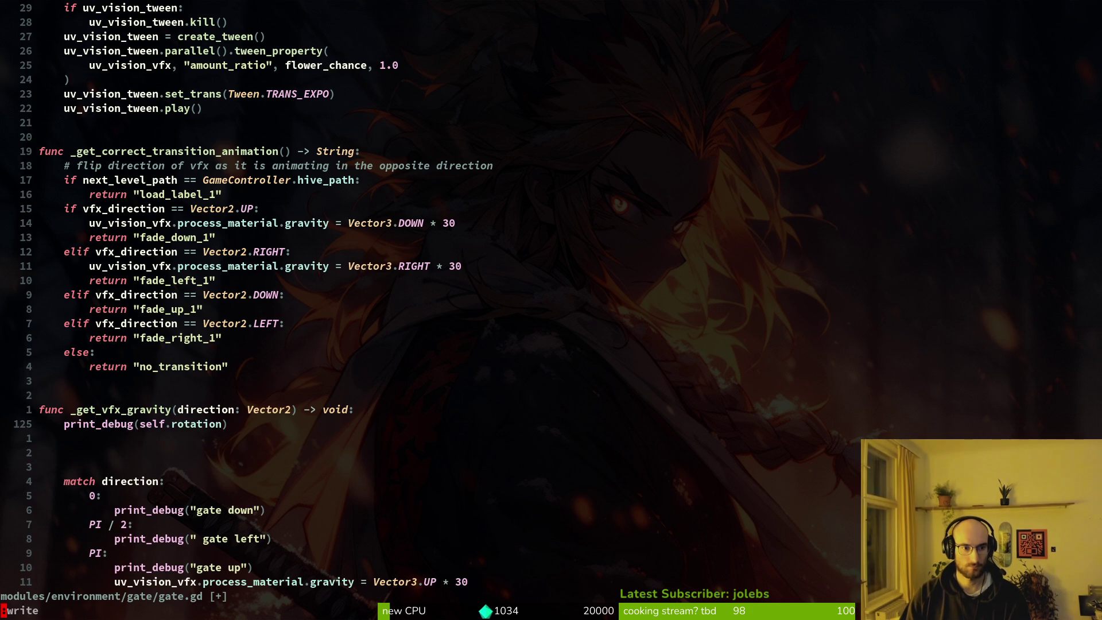
key(Return)
key(j)
key(1)
key(9)
key(k)
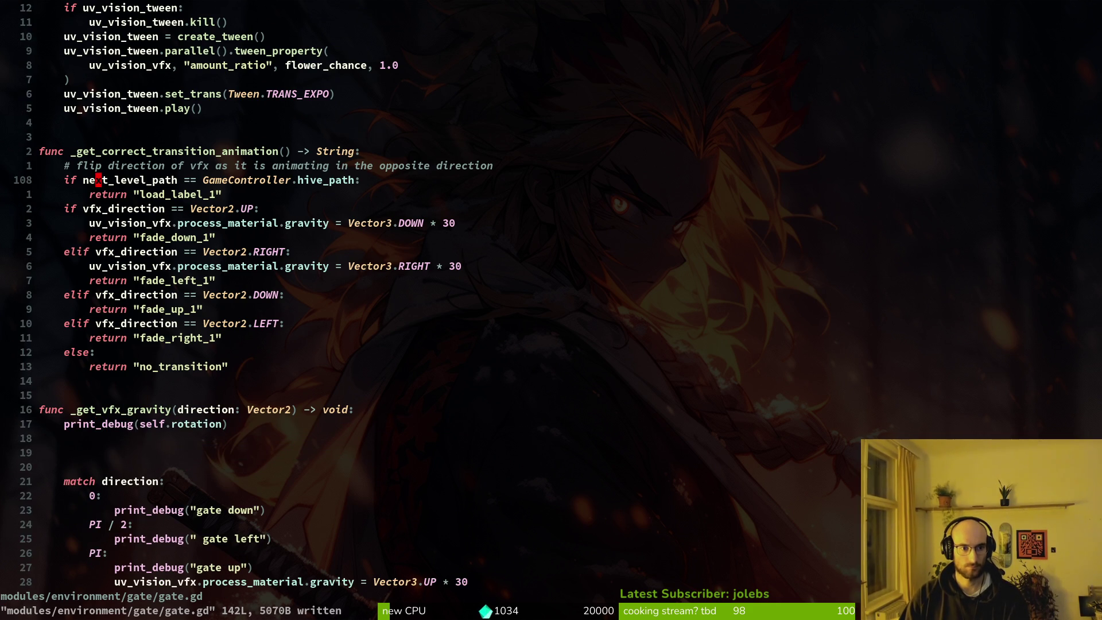
key(o)
key(Return)
key(Return)
key(Escape)
key(j)
Step: Paste the material-duplication lines into a gap below the load_label_1 return
key(j)
key(o)
key(Return)
key(Return)
key(Return)
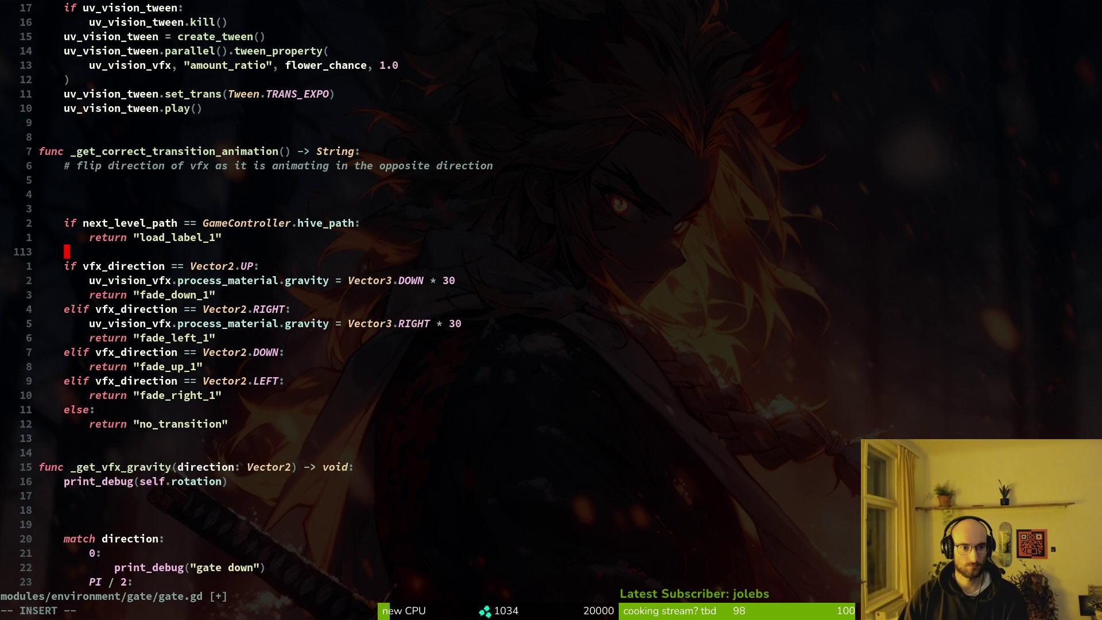
key(Escape)
key(Return)
key(k)
key(k)
key(k)
key(p)
key(j)
key(j)
key(j)
key(shift+v)
key(y)
key(j)
key(j)
key(j)
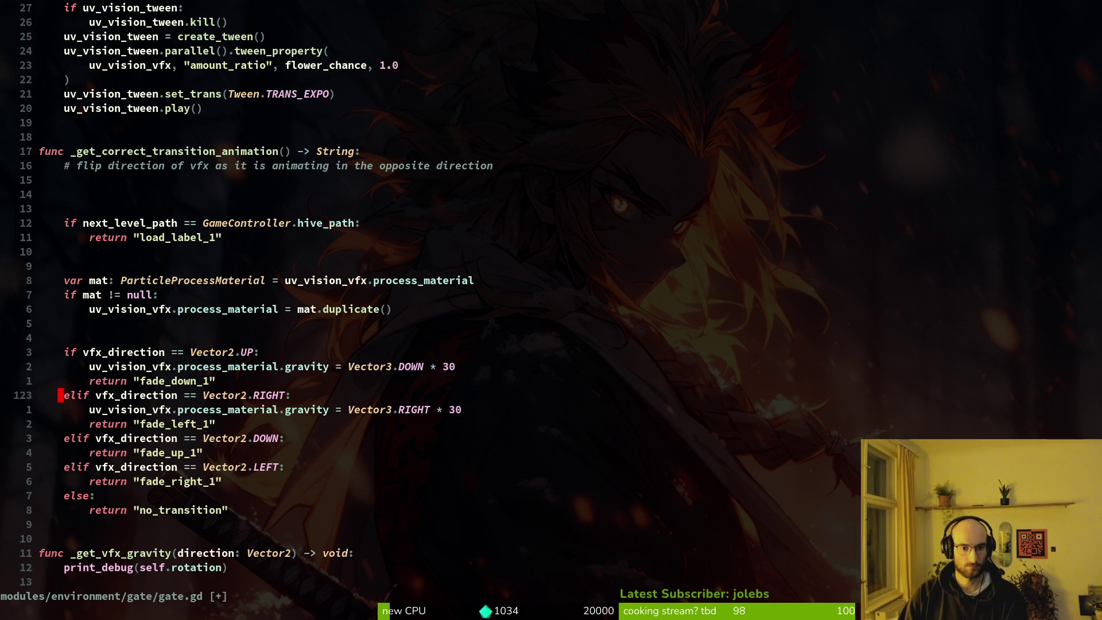
Step: Cut the UP gravity line from the match block and paste it by the elif DOWN branch
key(ctrl+d)
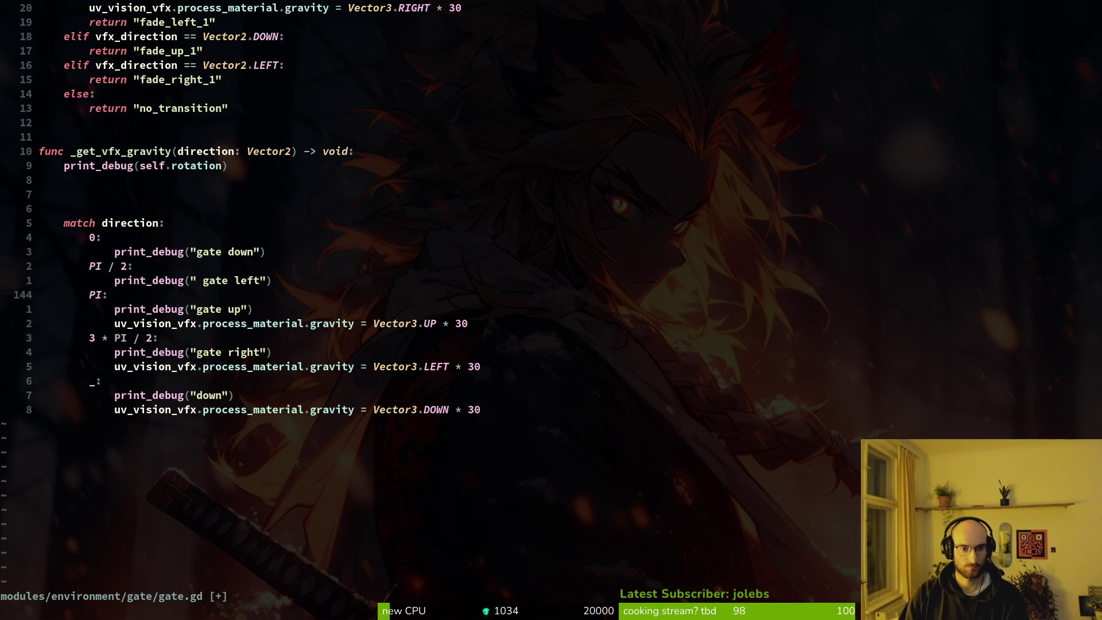
key(j)
key(j)
key(shift+v)
key(d)
key(ctrl+u)
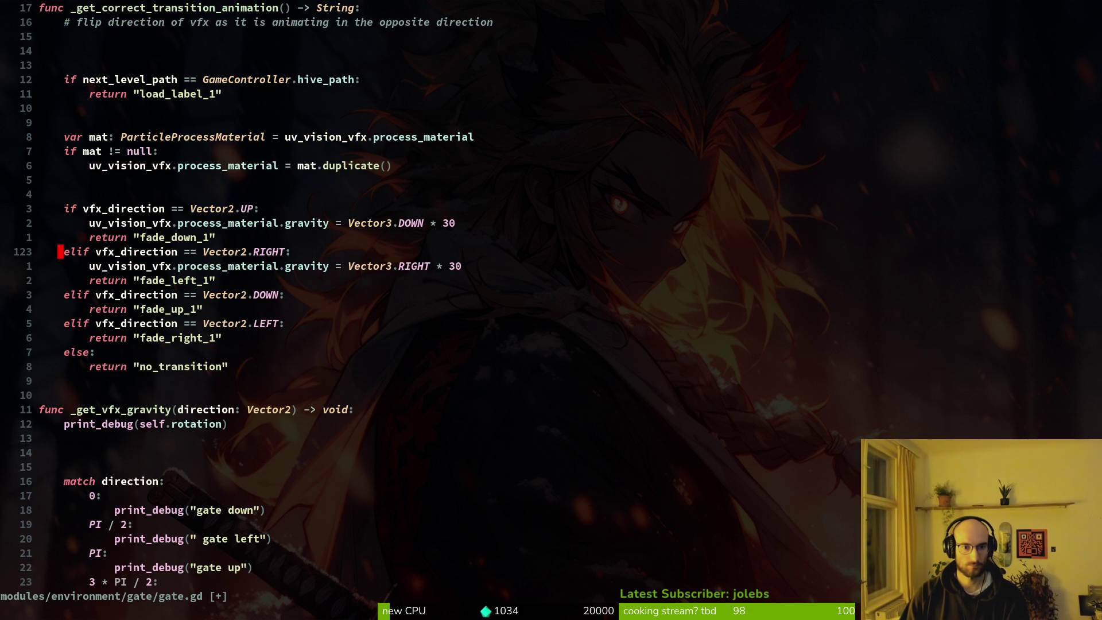
key(j)
key(j)
key(p)
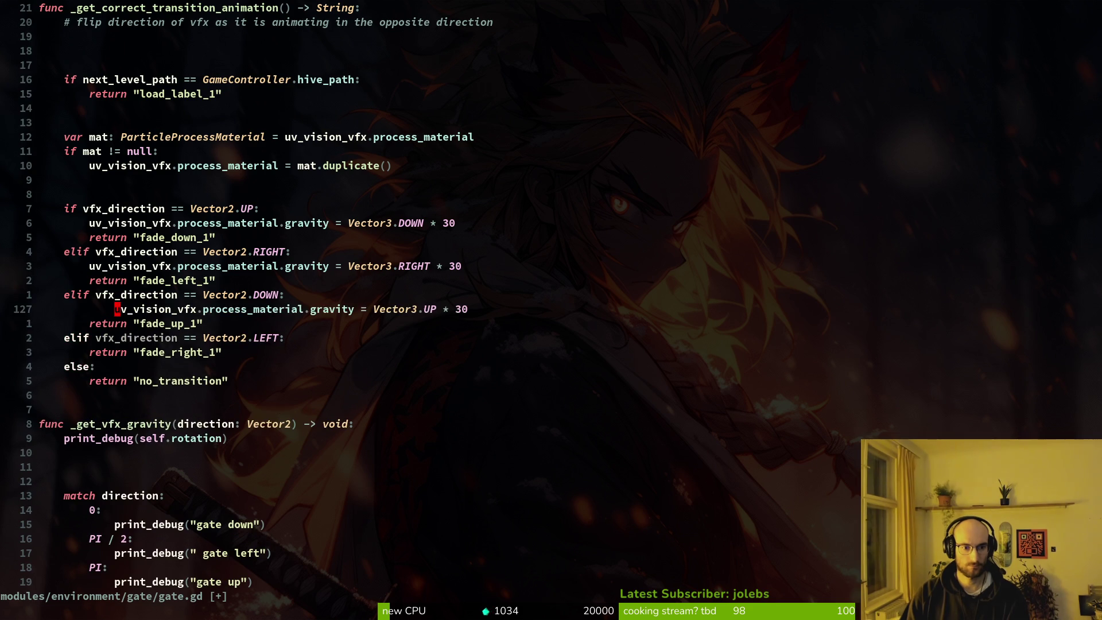
key(shift+v)
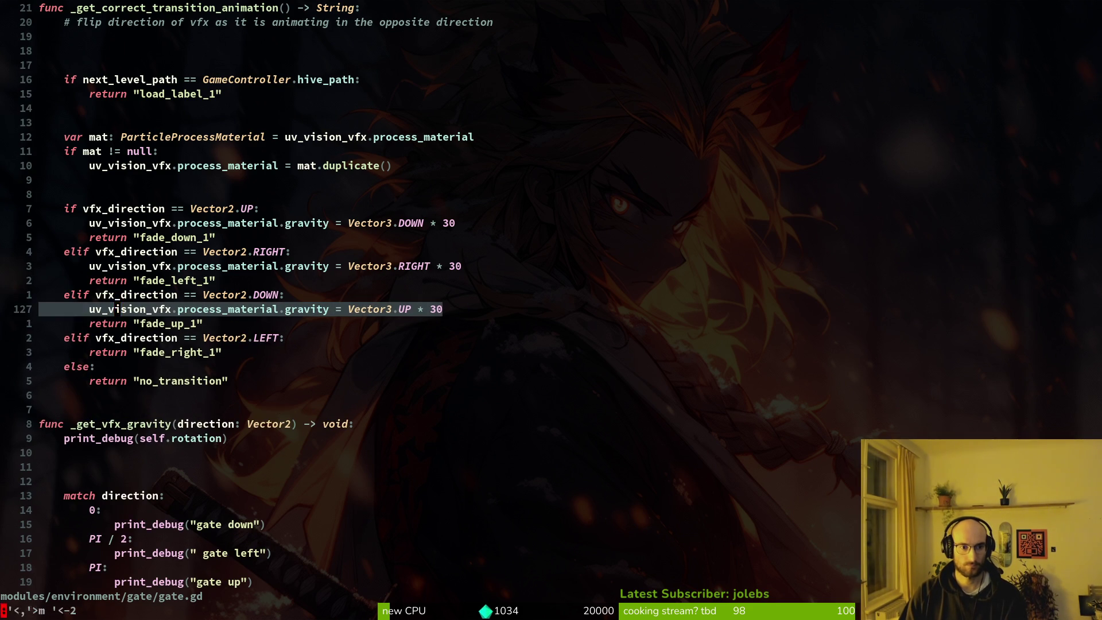
key(shift+k)
key(shift+j)
key(Escape)
Step: Rearrange the UP and DOWN gravity lines so each sits under its own branch, then save
key(k)
key(k)
key(k)
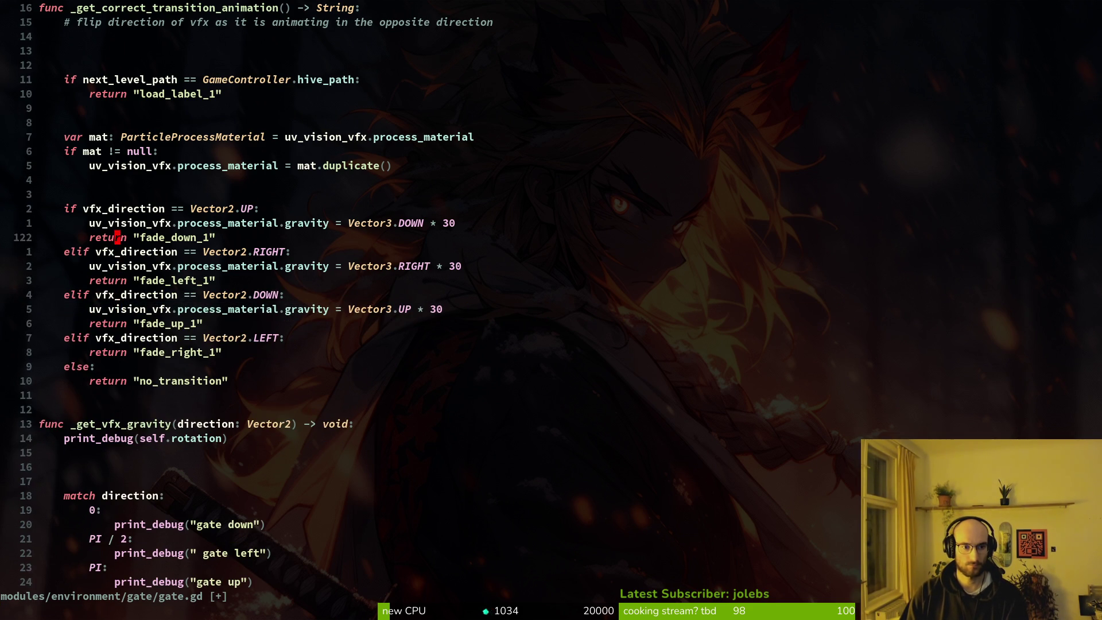
key(shift+v)
key(shift+j)
key(shift+j)
key(shift+j)
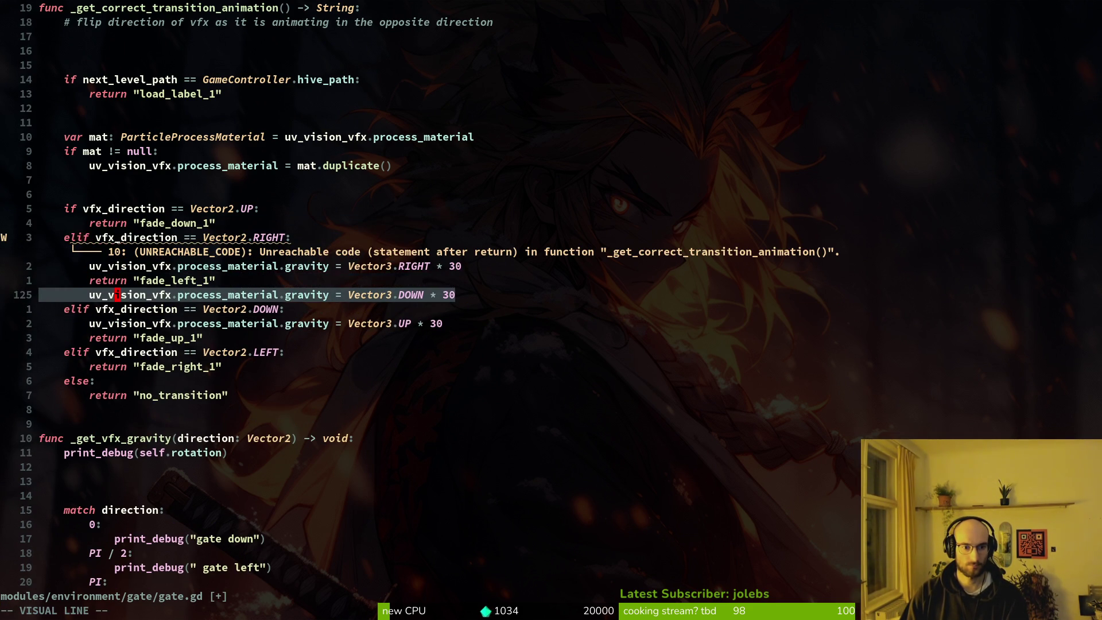
key(Escape)
key(j)
key(shift+v)
key(shift+k)
key(shift+k)
key(shift+k)
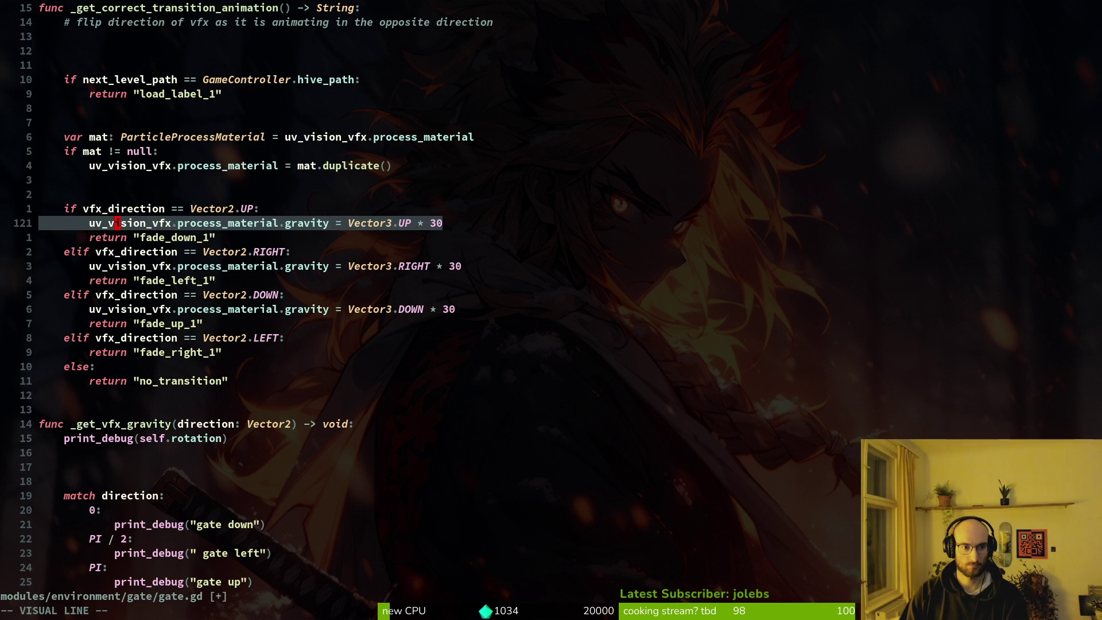
key(Escape)
text(:w)
key(Return)
key(j)
key(j)
key(j)
Step: Copy the DOWN gravity line into the LEFT branch as LEFT, placed above its return, and save
key(j)
key(j)
key(j)
key(y)
key(y)
key(j)
key(j)
key(j)
key(p)
key($)
key(b)
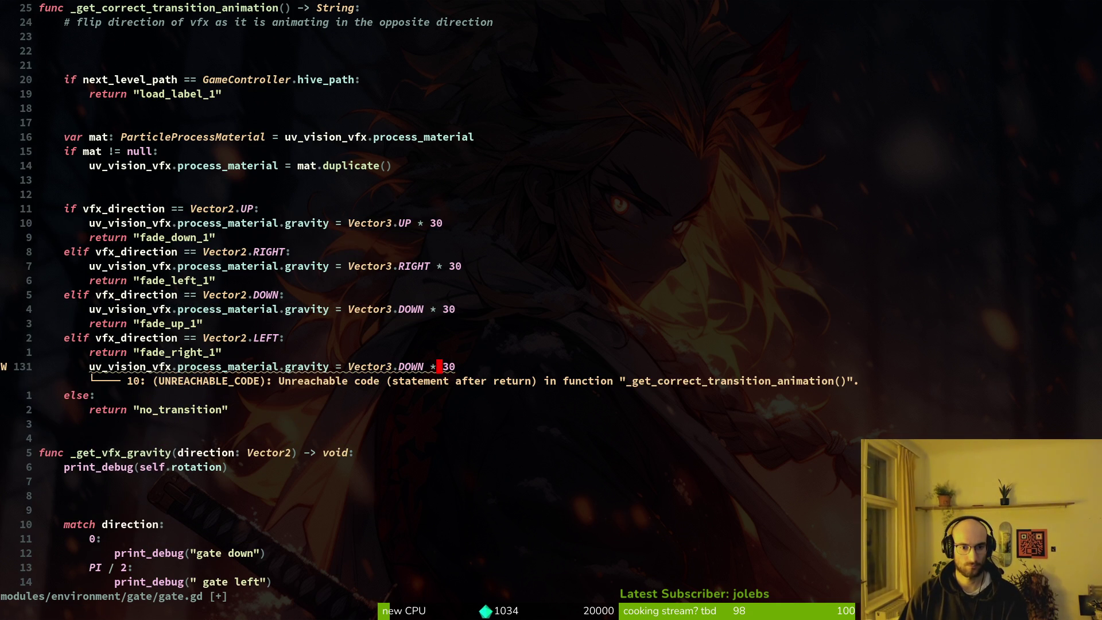
text(cw)
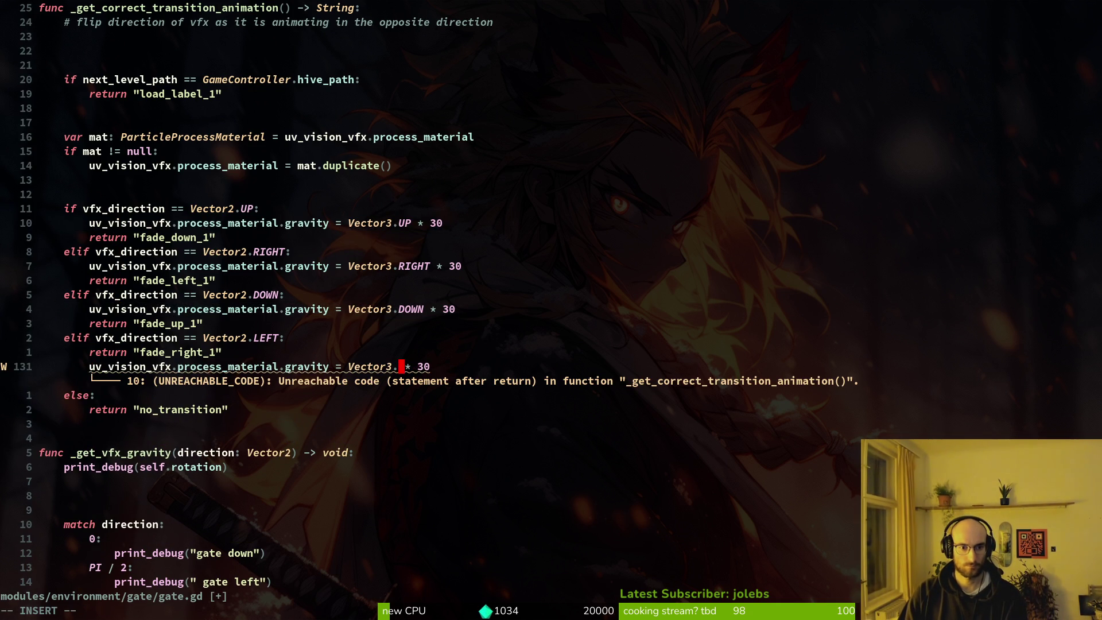
text(Let)
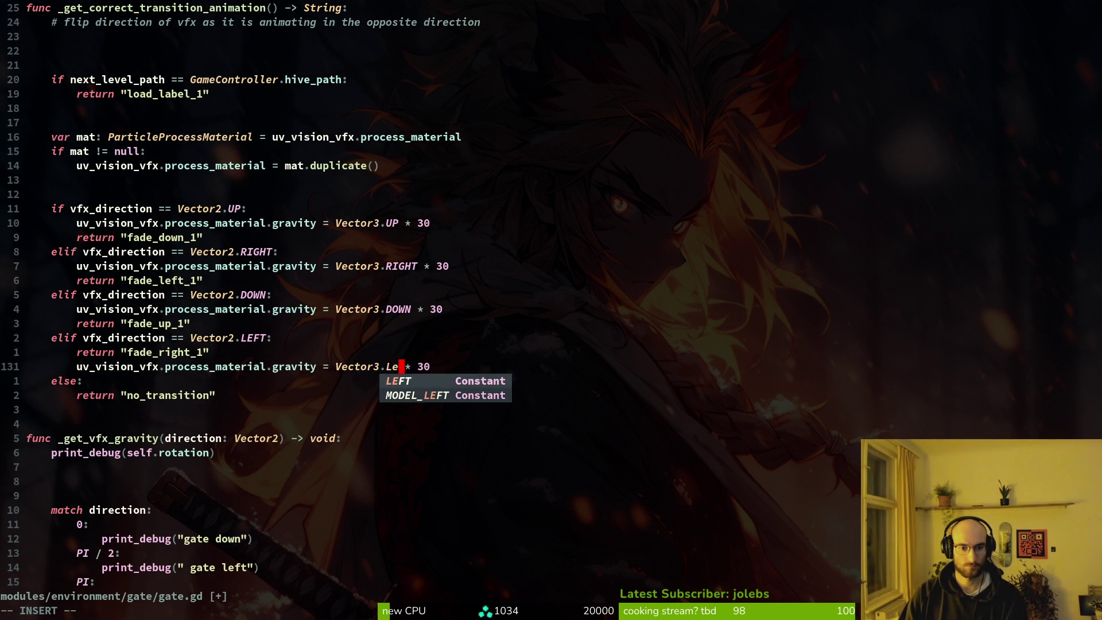
key(Return)
key(Escape)
key(Return)
key(shift+v)
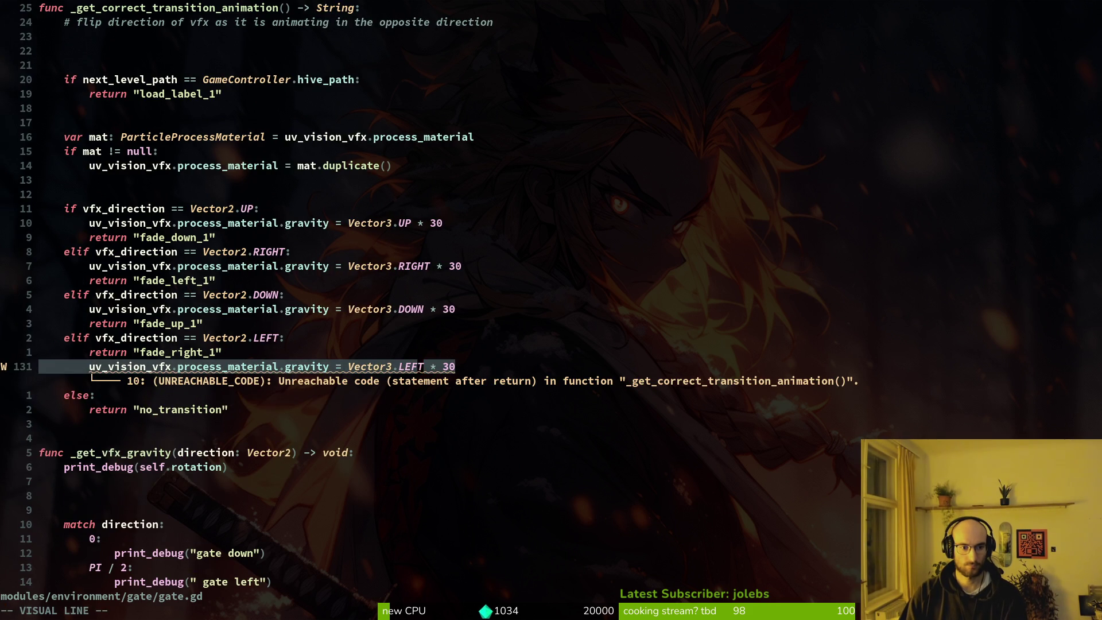
key(Escape)
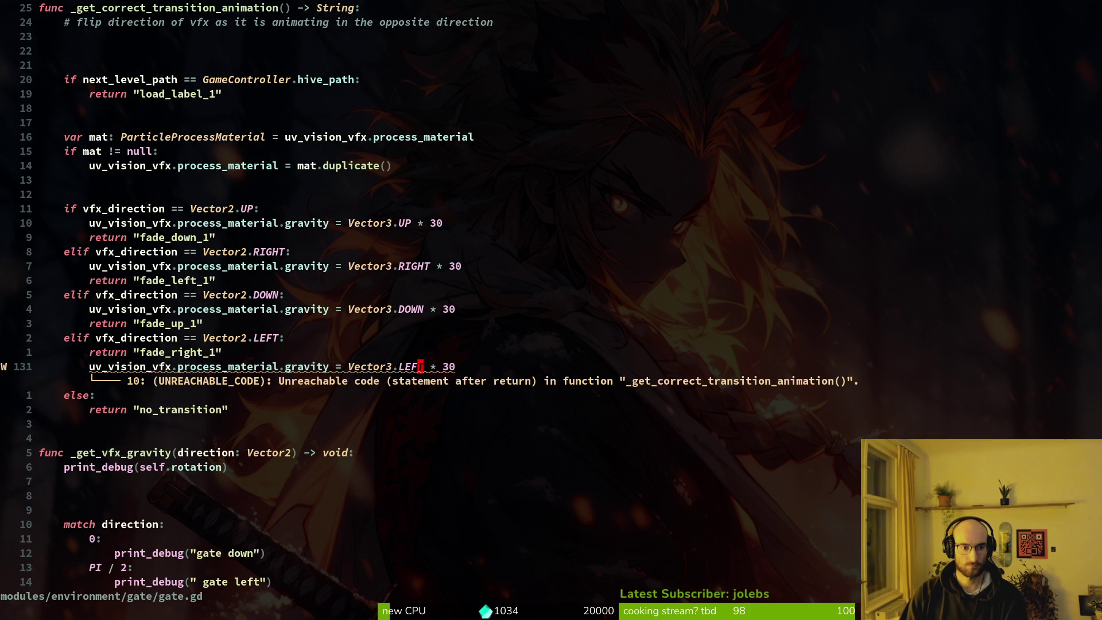
key(alt+k)
text(:write)
key(Return)
Step: Delete the whole _get_vfx_gravity function and save gate.gd
key(j)
key(j)
key(j)
key(V)
text(G)
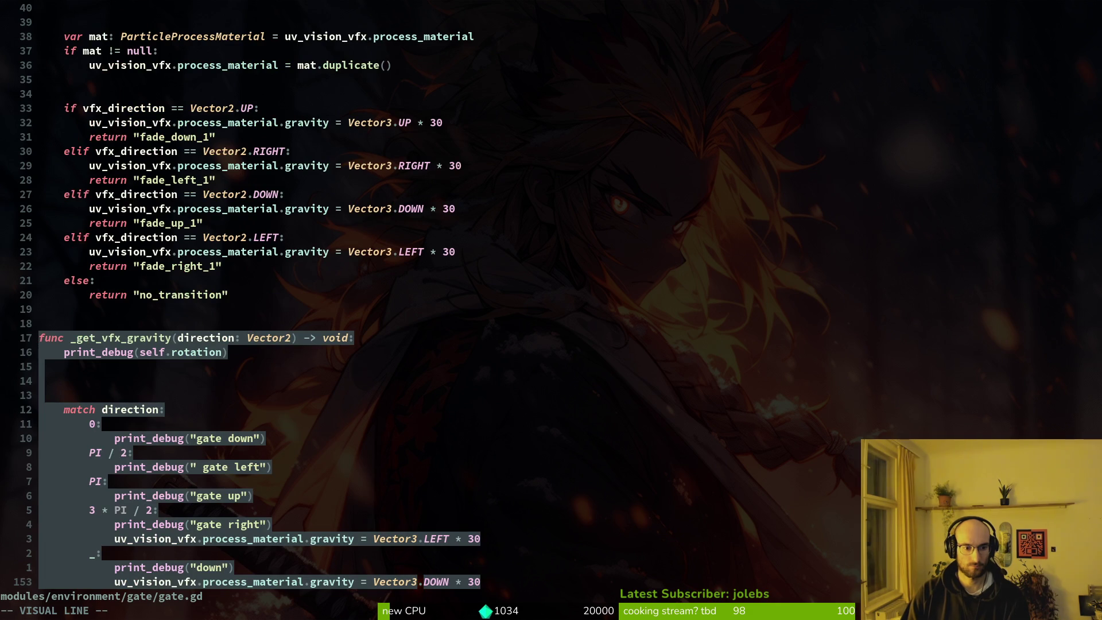
text(d:write)
key(Return)
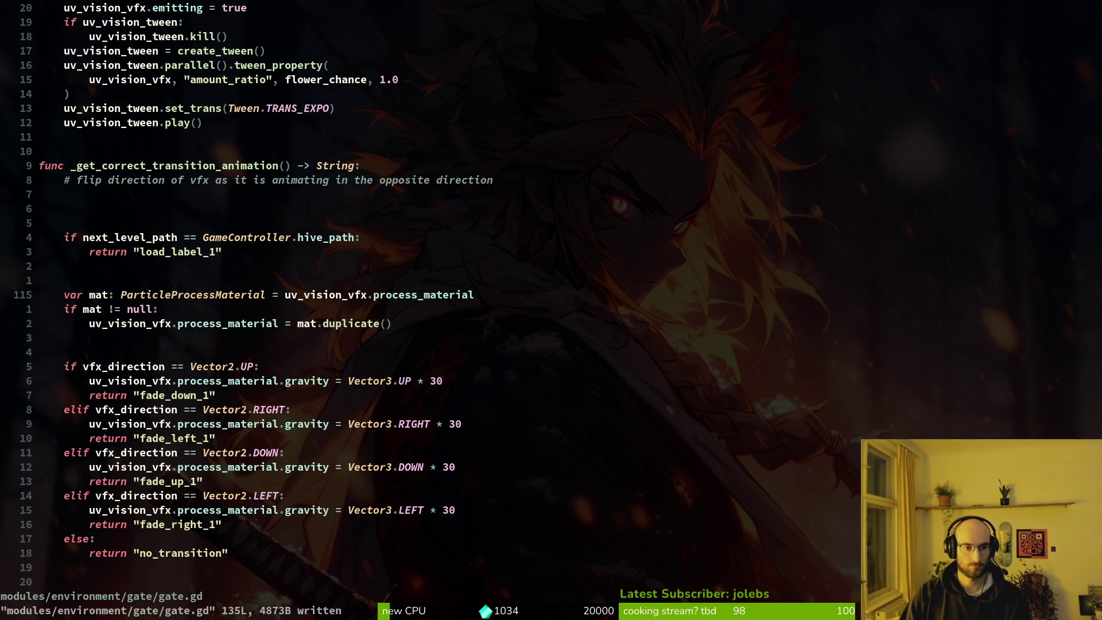
Step: Restore the accidentally deleted hive path check and move the flip-direction comment above the vfx_direction checks
key(k)
key(k)
key(k)
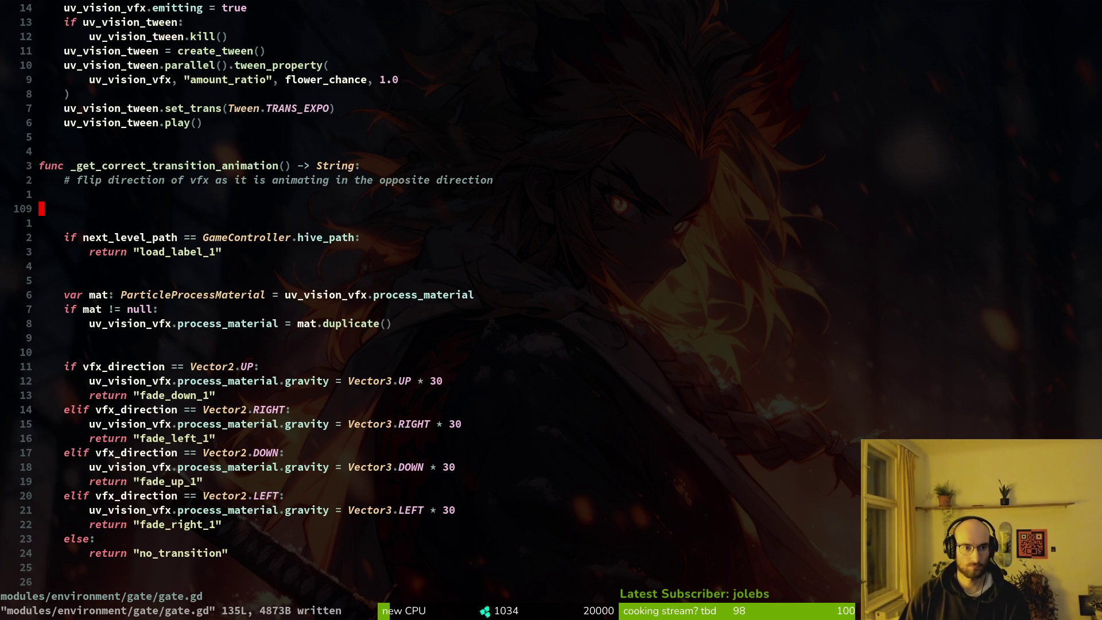
key(d)
key(d)
key(d)
key(d)
key(d)
key(u)
key(k)
key(k)
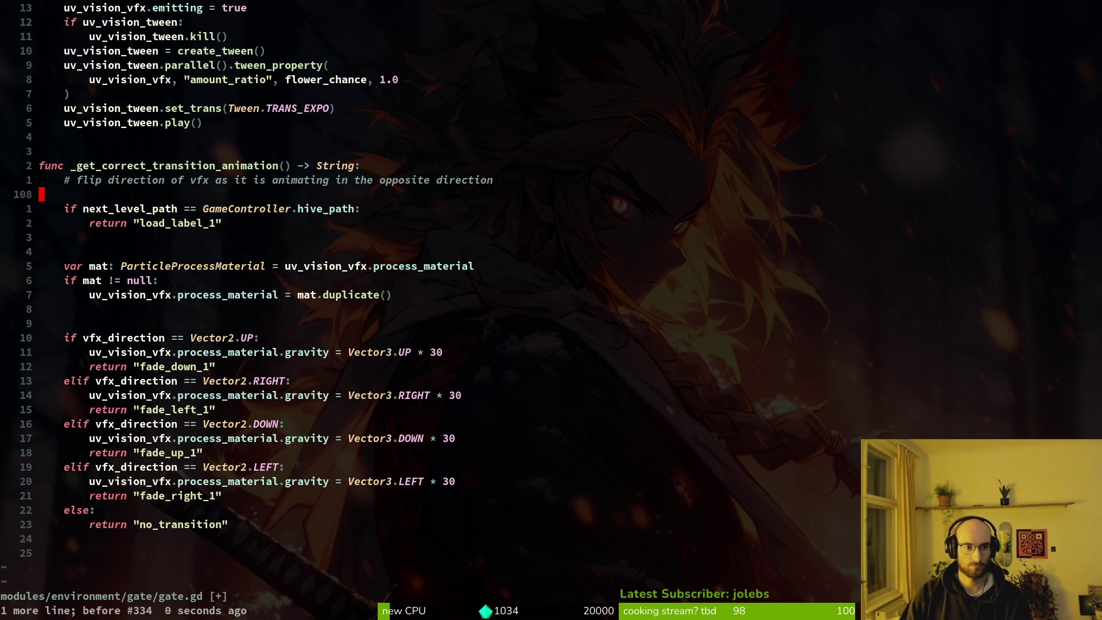
key(c)
key(c)
key(Escape)
key(j)
key(j)
key(j)
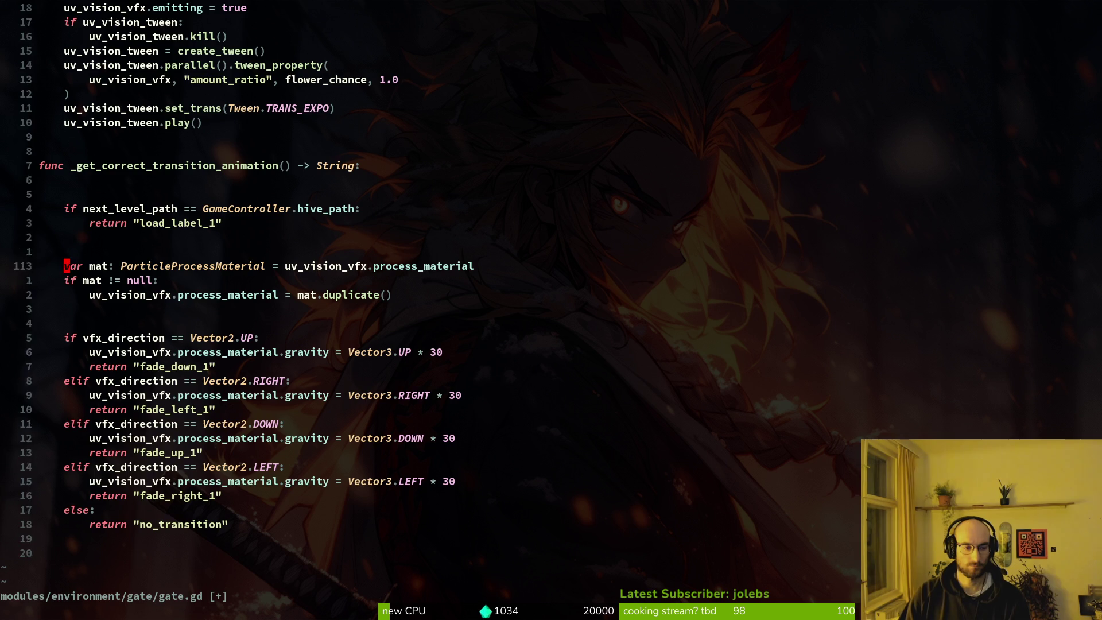
key(j)
key(p)
key(k)
key(k)
key(k)
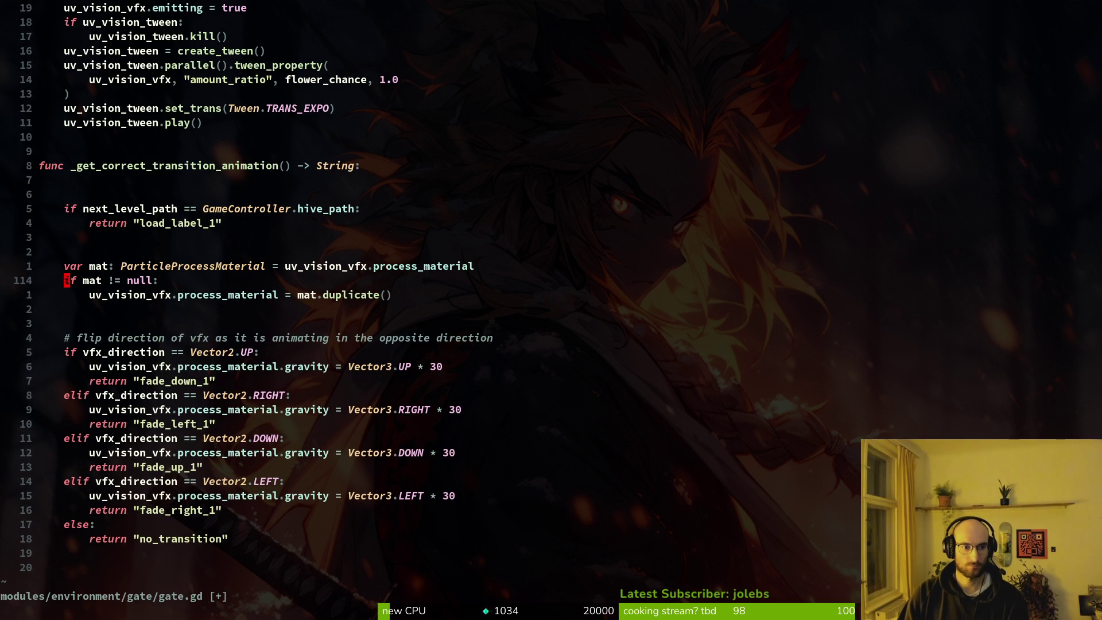
Step: Remove the extra blank lines, save gate.gd, and run the game with F5
key(k)
key(k)
key(k)
key(d)
key(d)
key(d)
key(Return)
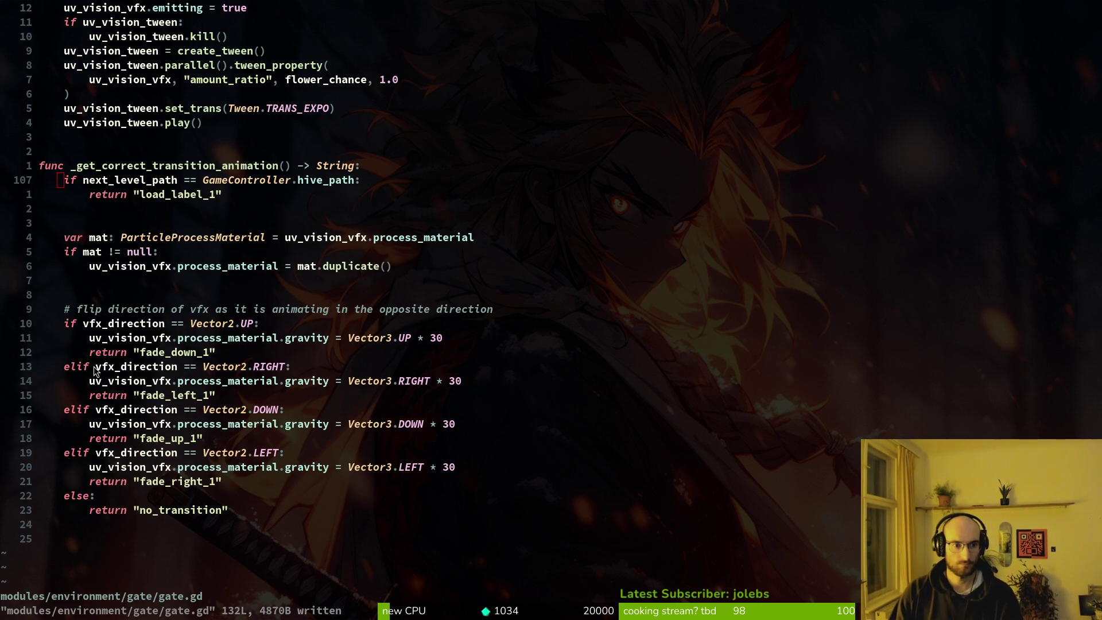
key(j)
key(j)
key(d)
key(d)
key(j)
key(j)
key(j)
key(d)
key(d)
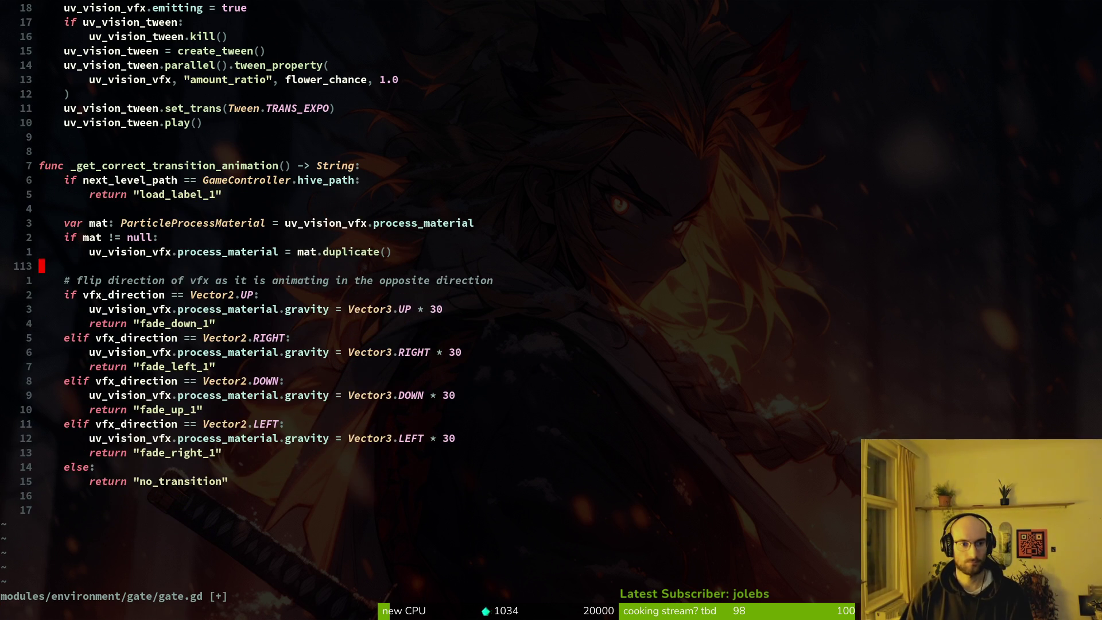
key(Return)
key(alt+Tab)
key(F5)
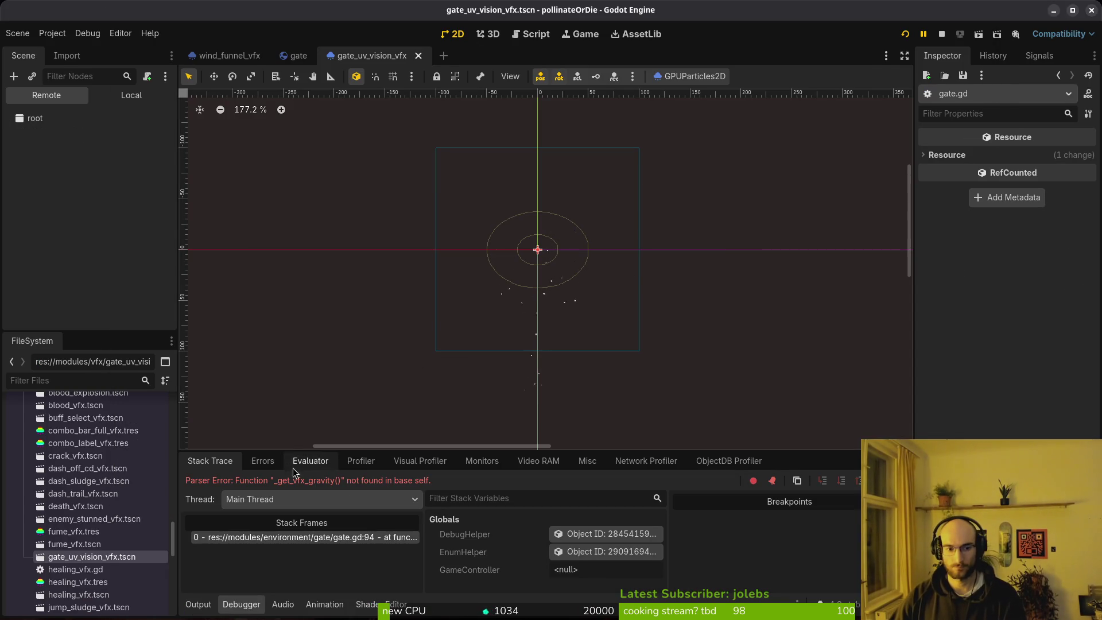
Step: Delete the leftover _get_vfx_gravity call in gate.gd and save
key(alt+Tab)
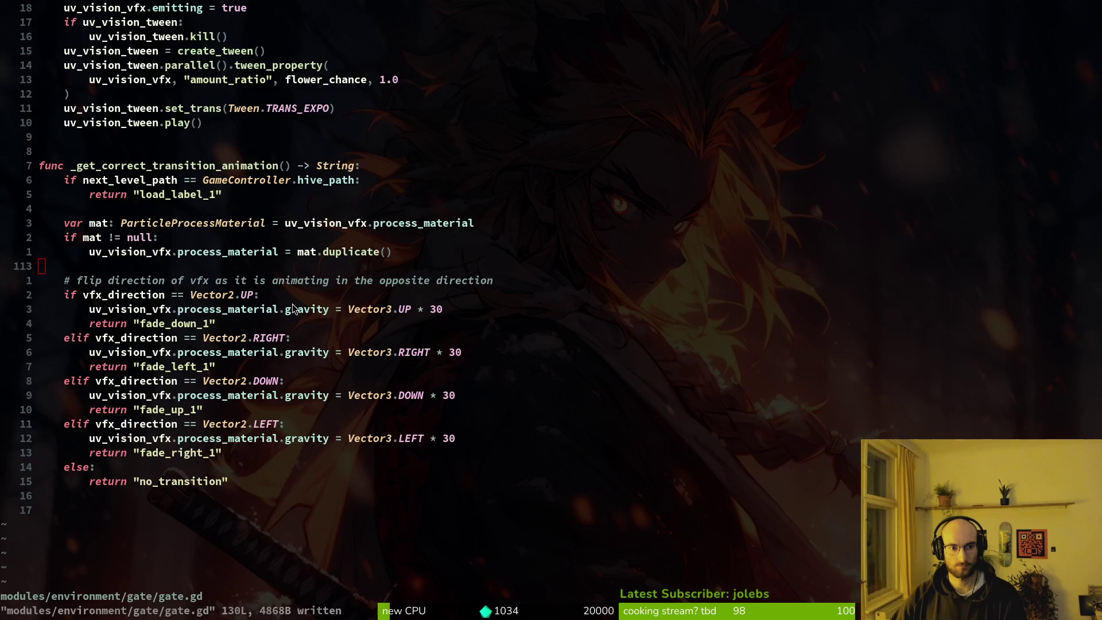
scroll(208, 281, up, 6)
click(120, 239)
key(d)
key(d)
text(:write)
key(Return)
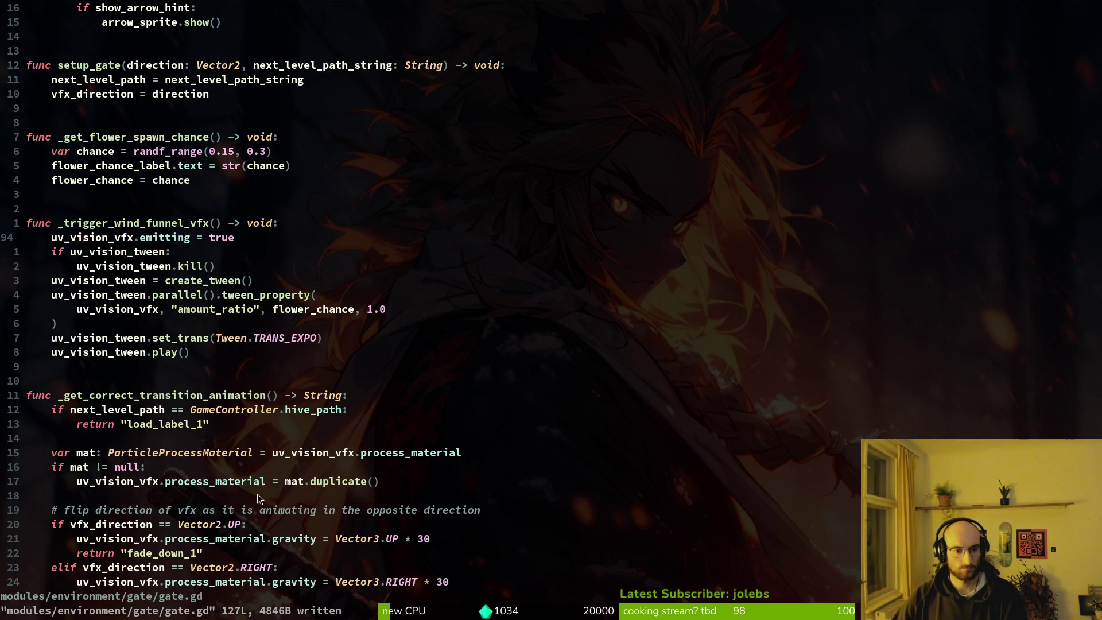
Step: Uncheck Emitting on gateUvVisionVfx, save the scene, then stop and relaunch the game
key(alt+Tab)
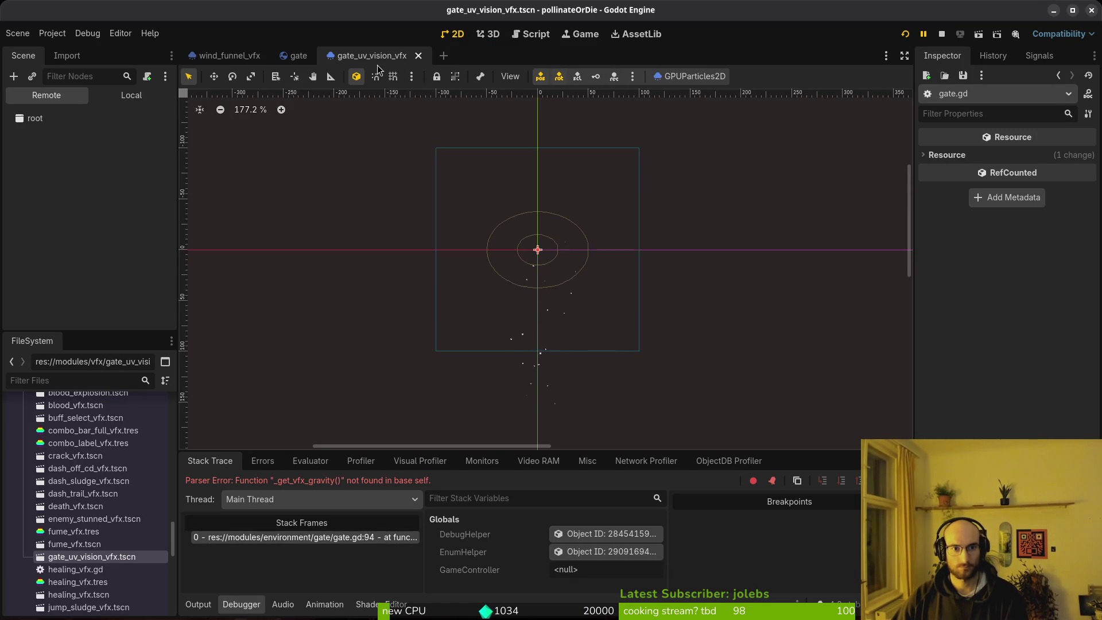
click(130, 95)
click(57, 118)
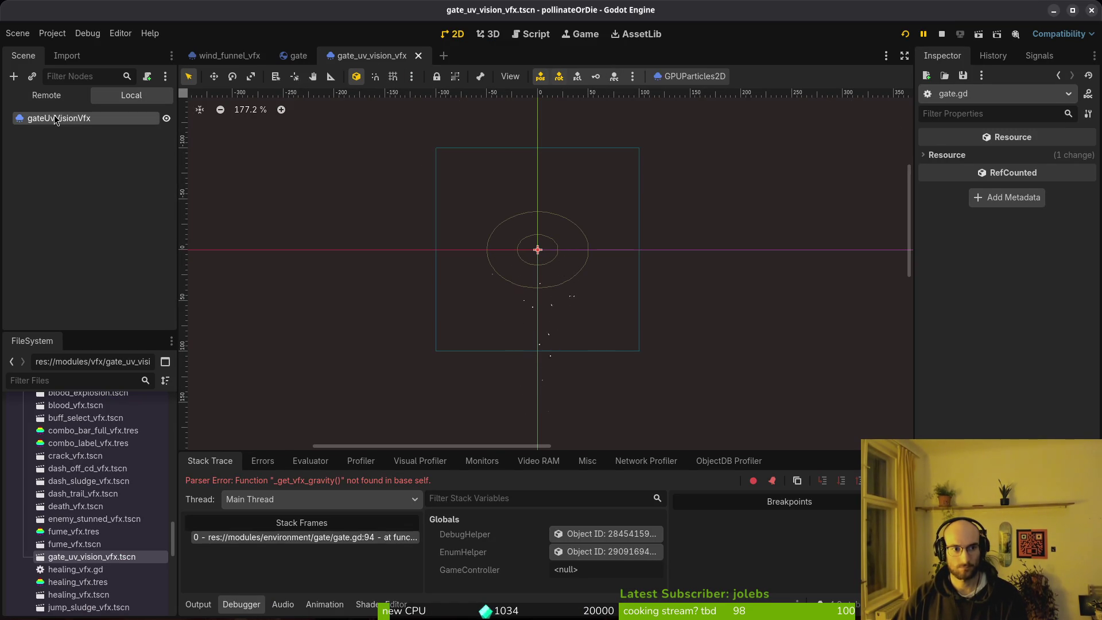
click(1010, 157)
key(ctrl+s)
click(941, 35)
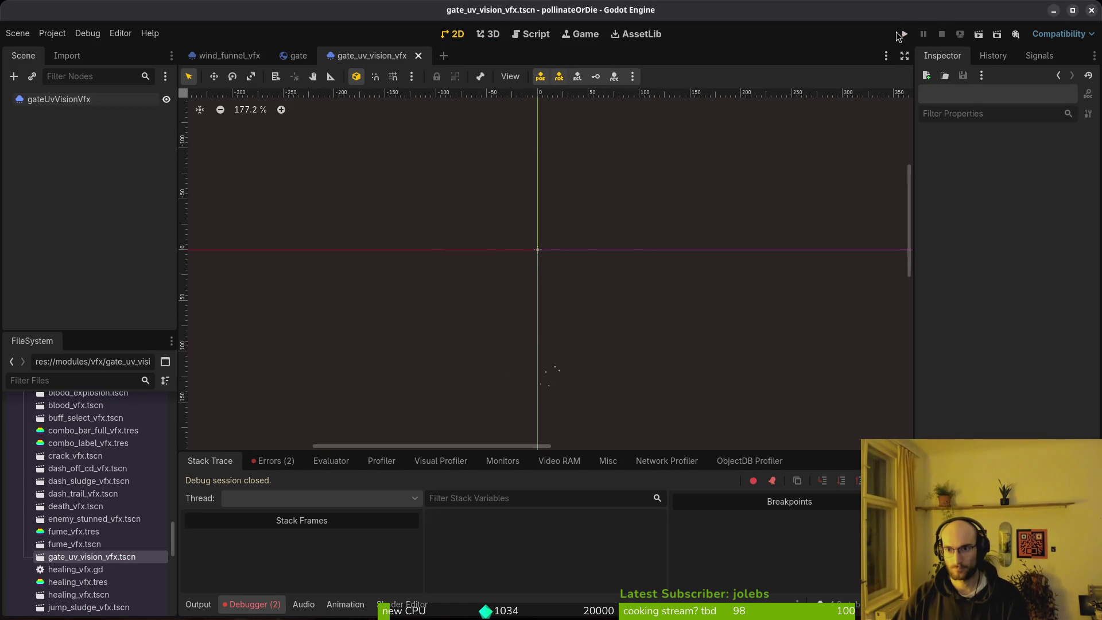
click(904, 34)
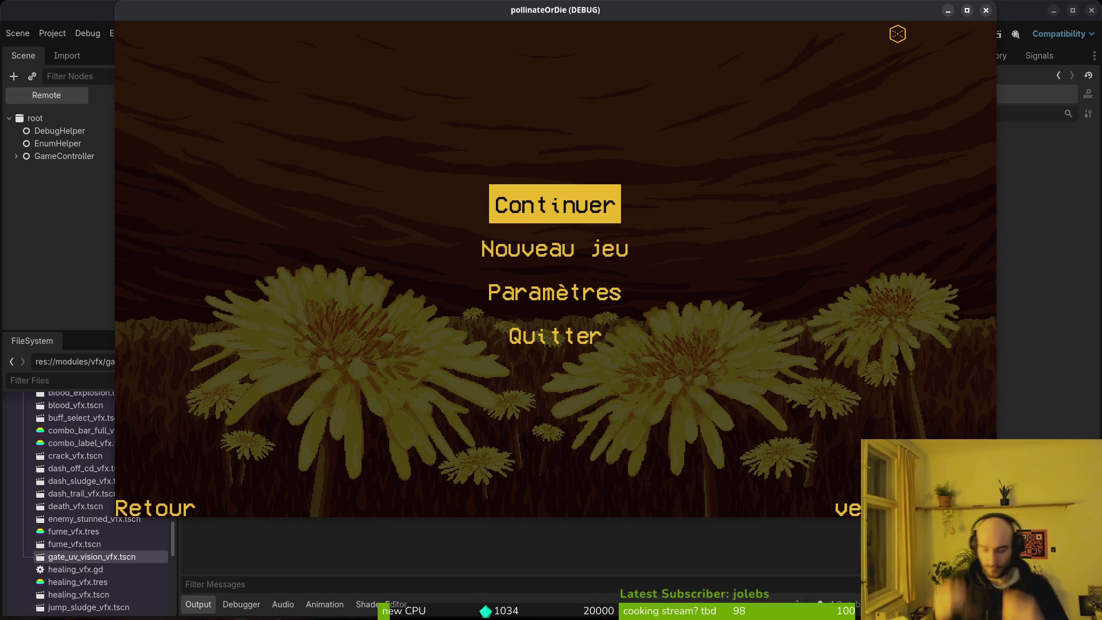
Step: Continue the saved game, fly the bee up the hive's central shaft, then return to gate.gd
click(556, 201)
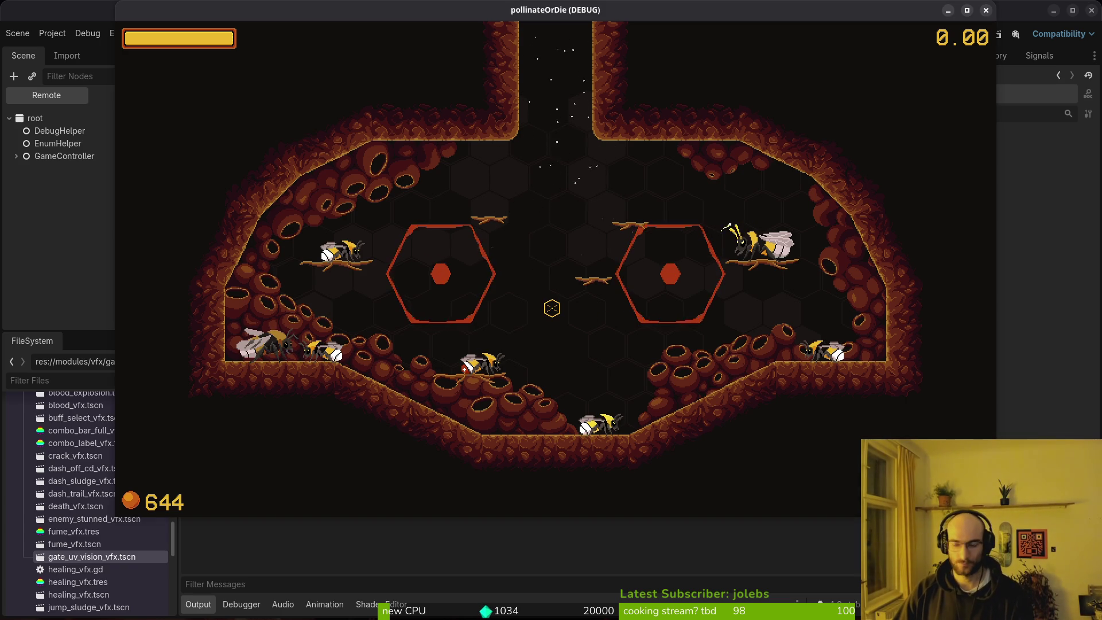
key(w)
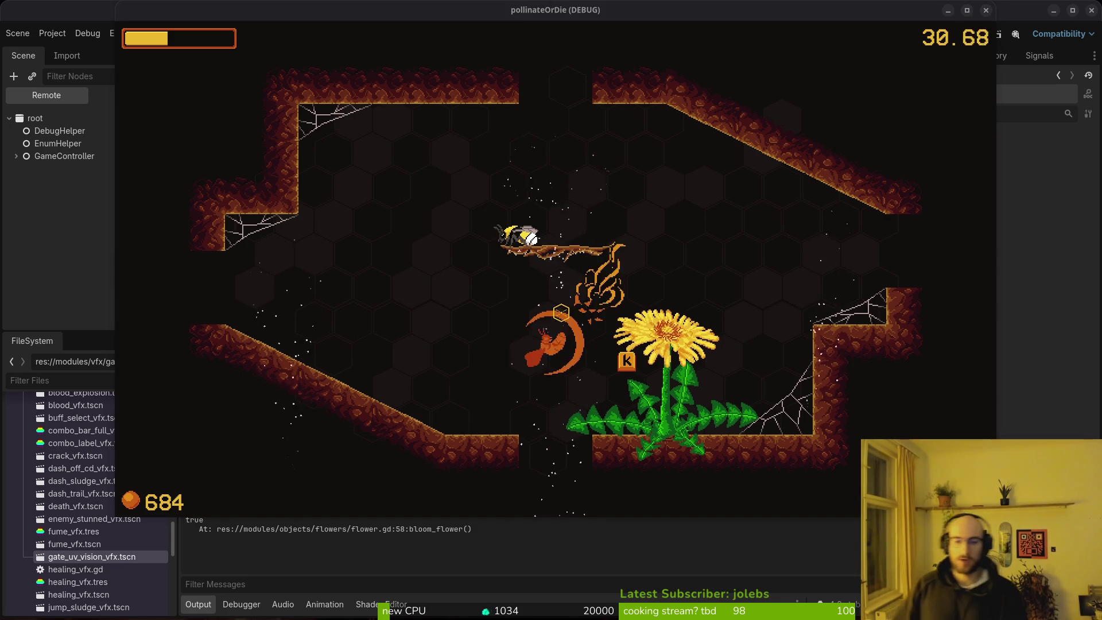
key(alt+Tab)
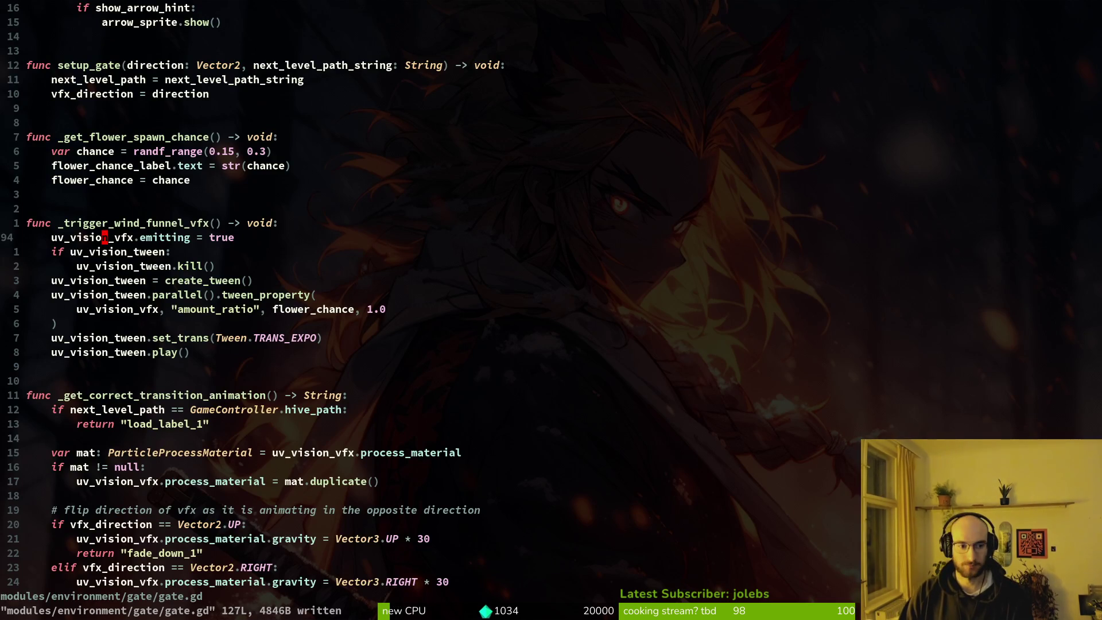
scroll(169, 418, down, 6)
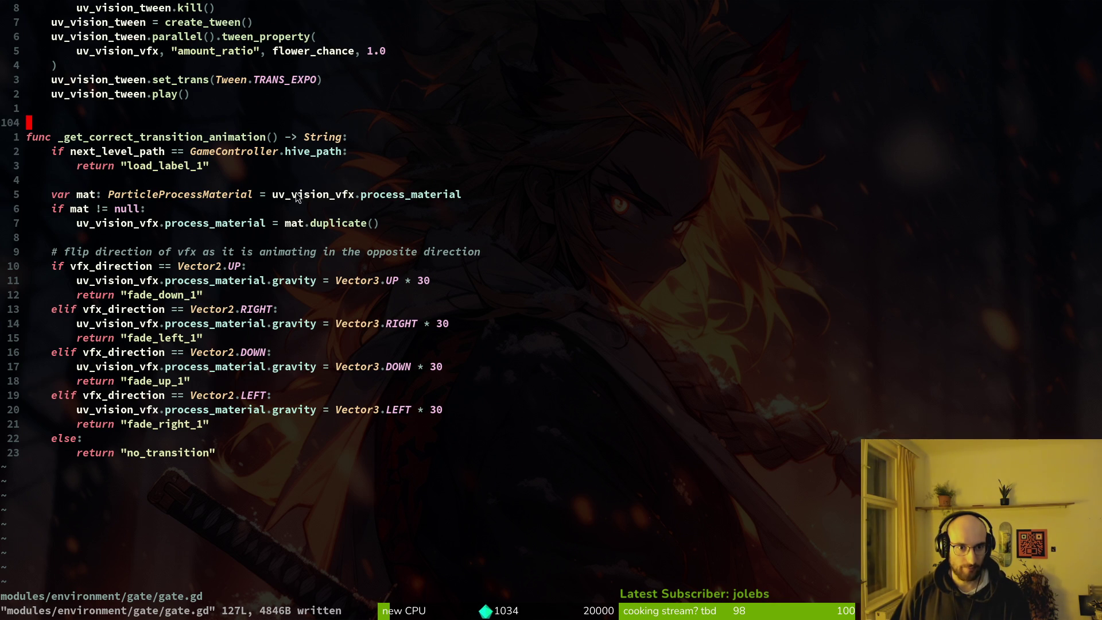
click(278, 196)
click(106, 223)
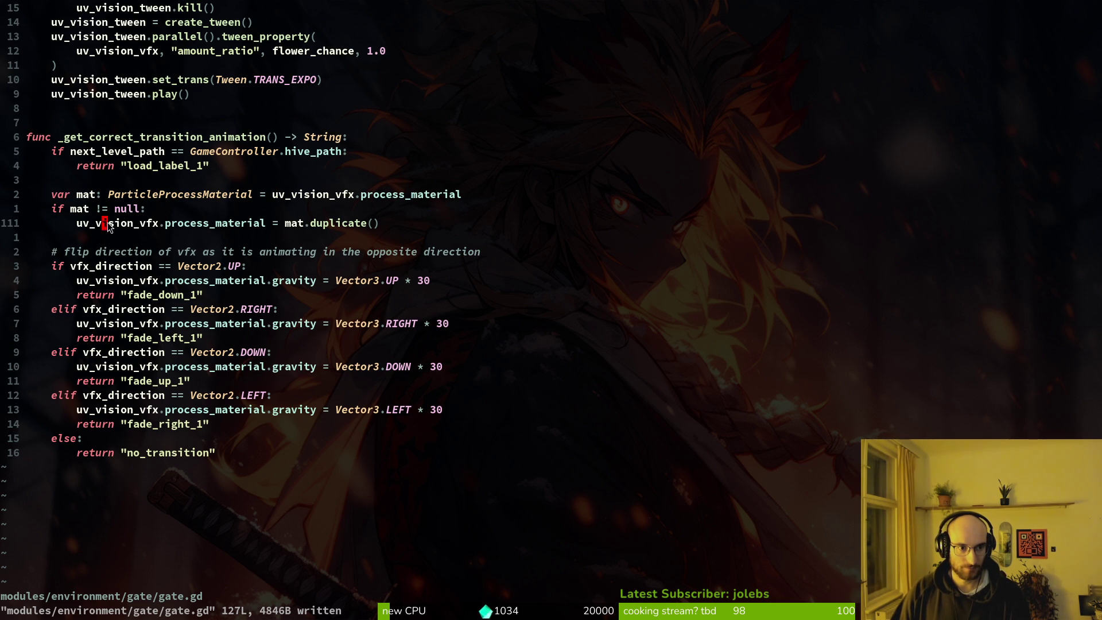
click(185, 138)
key(v)
key(i)
key(w)
key(space)
key(s)
key(w)
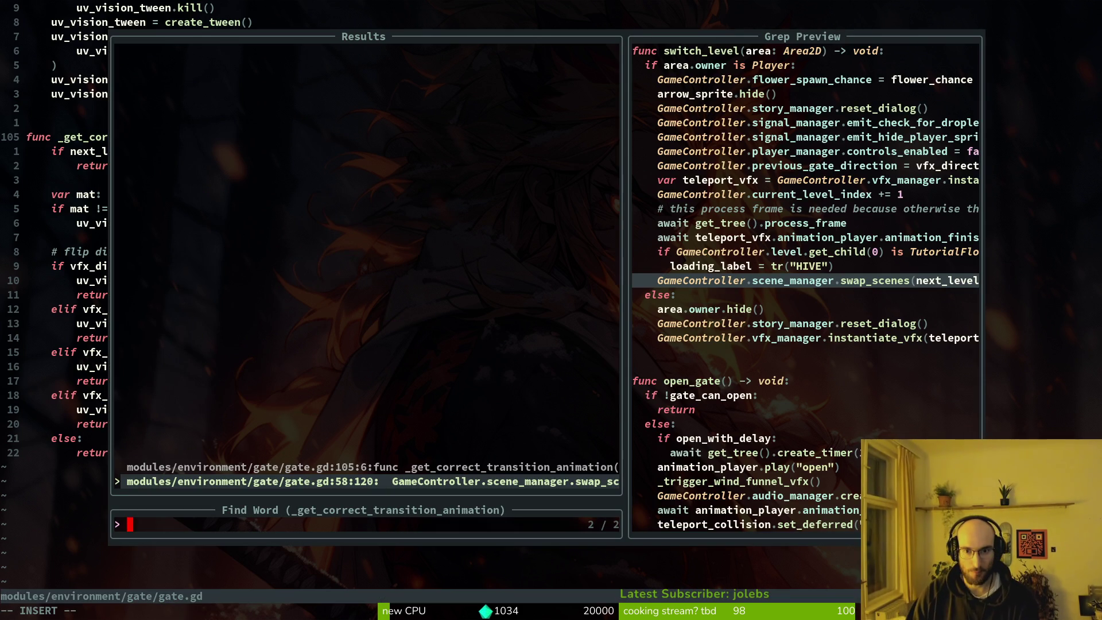
key(Return)
key(V)
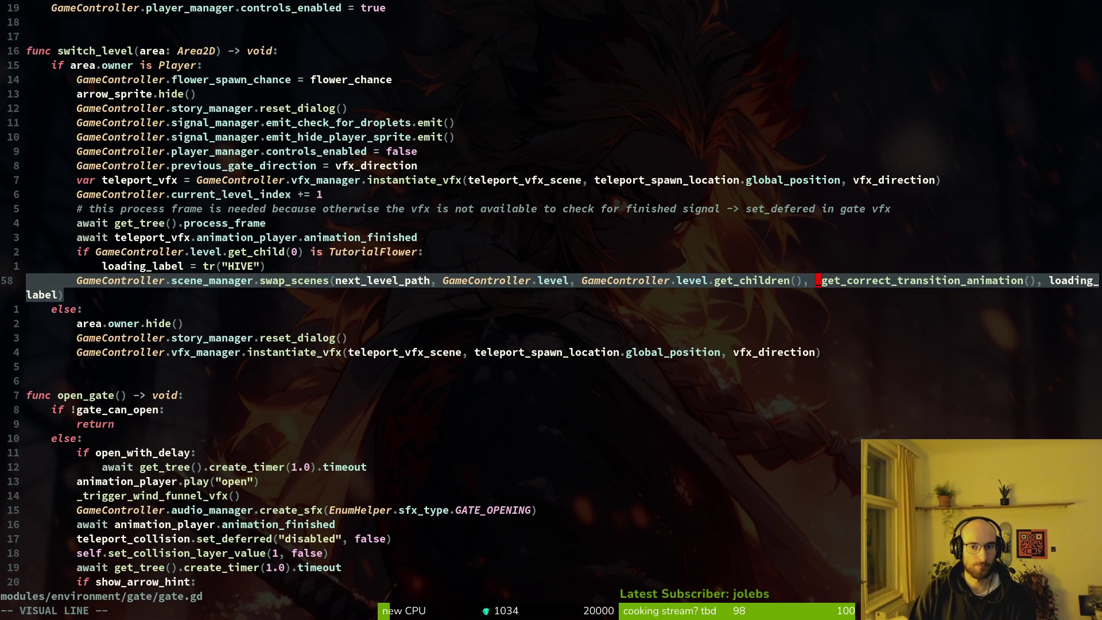
key(Escape)
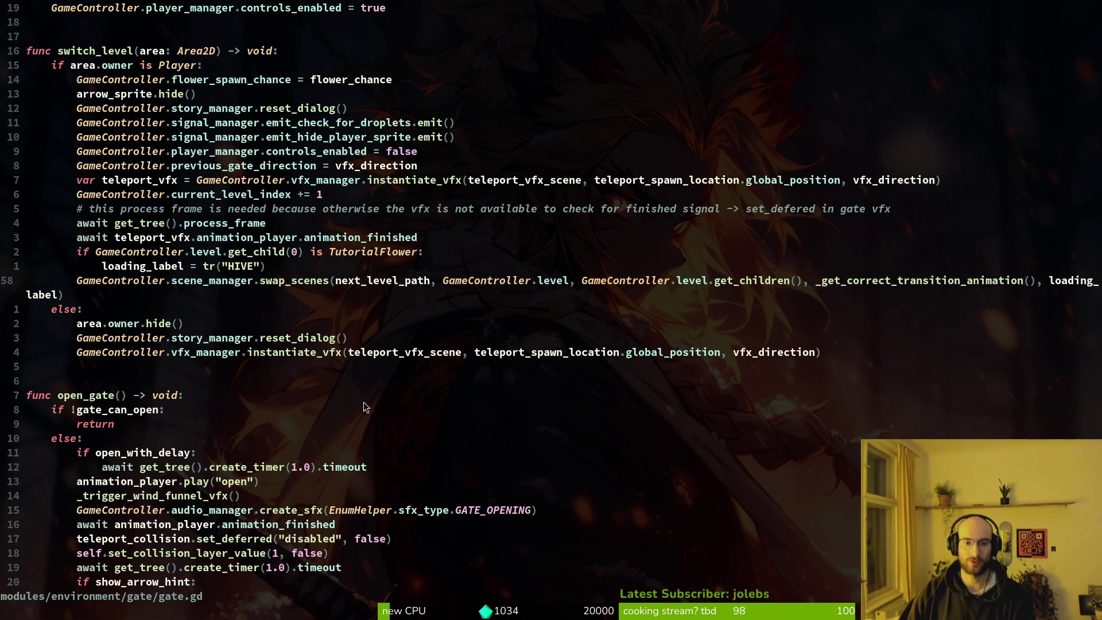
scroll(363, 407, down, 15)
scroll(156, 330, down, 3)
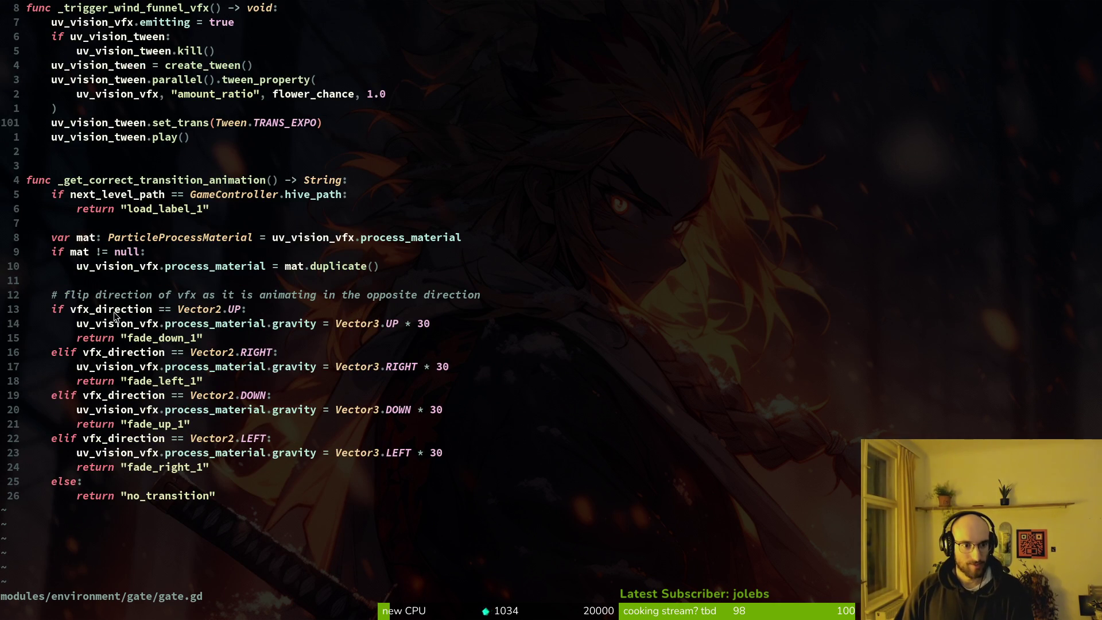
scroll(114, 312, up, 4)
scroll(169, 238, up, 5)
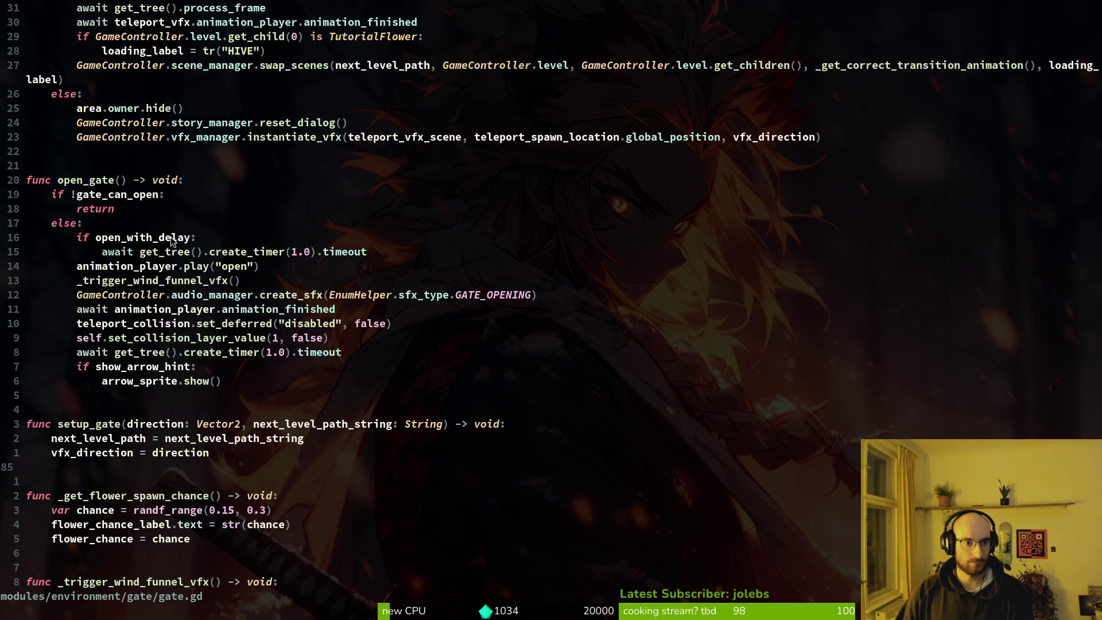
click(88, 452)
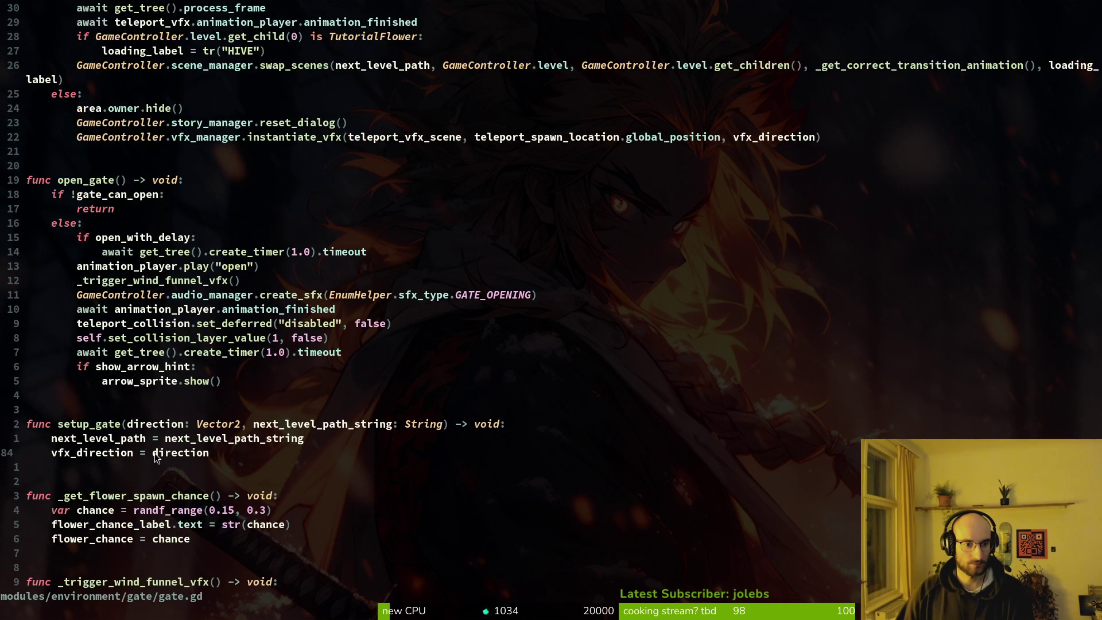
key(y)
key(y)
scroll(202, 415, down, 12)
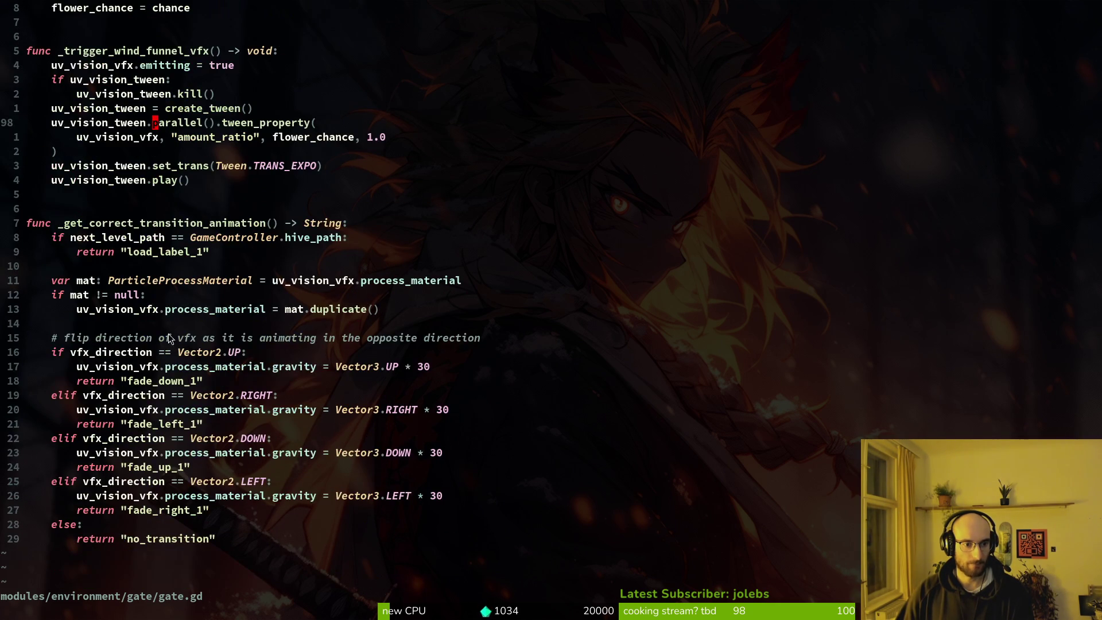
scroll(343, 288, up, 11)
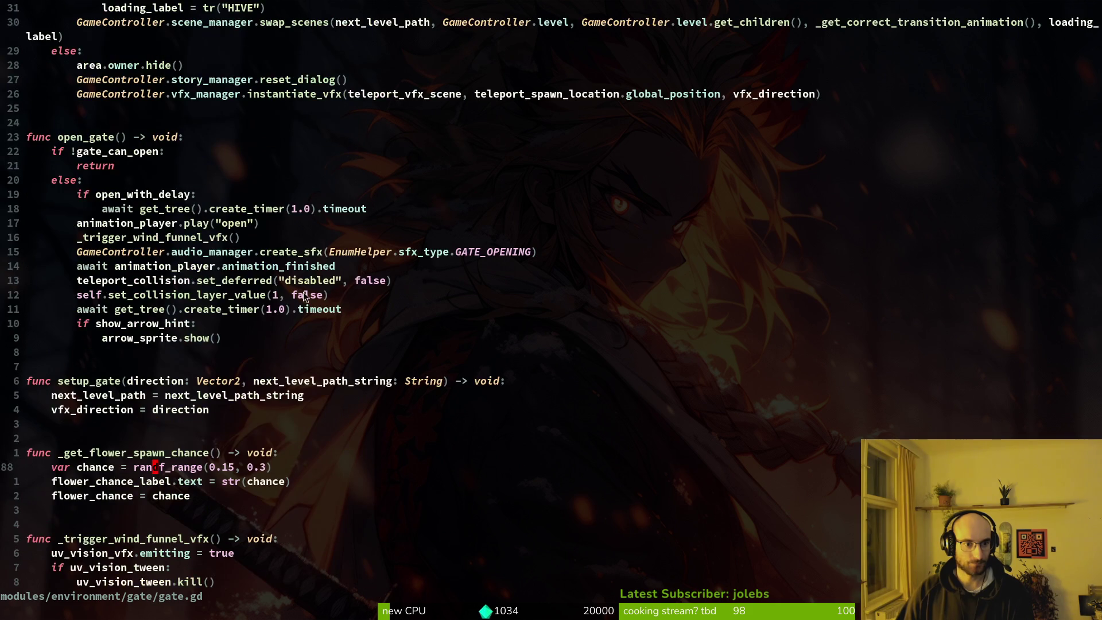
scroll(170, 227, down, 11)
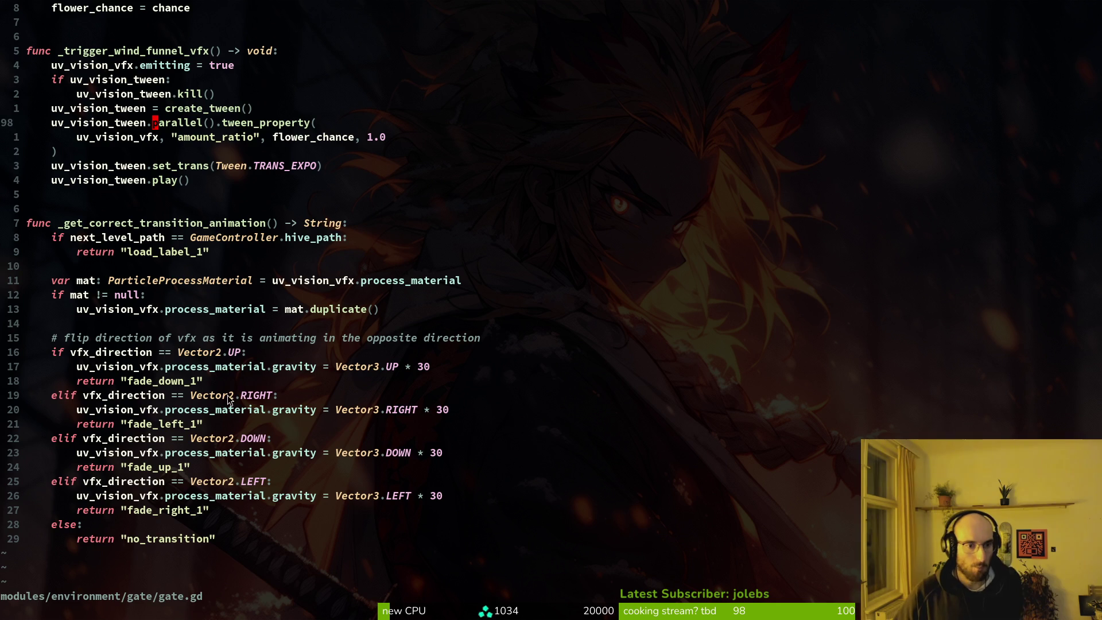
scroll(438, 295, up, 6)
scroll(439, 295, down, 7)
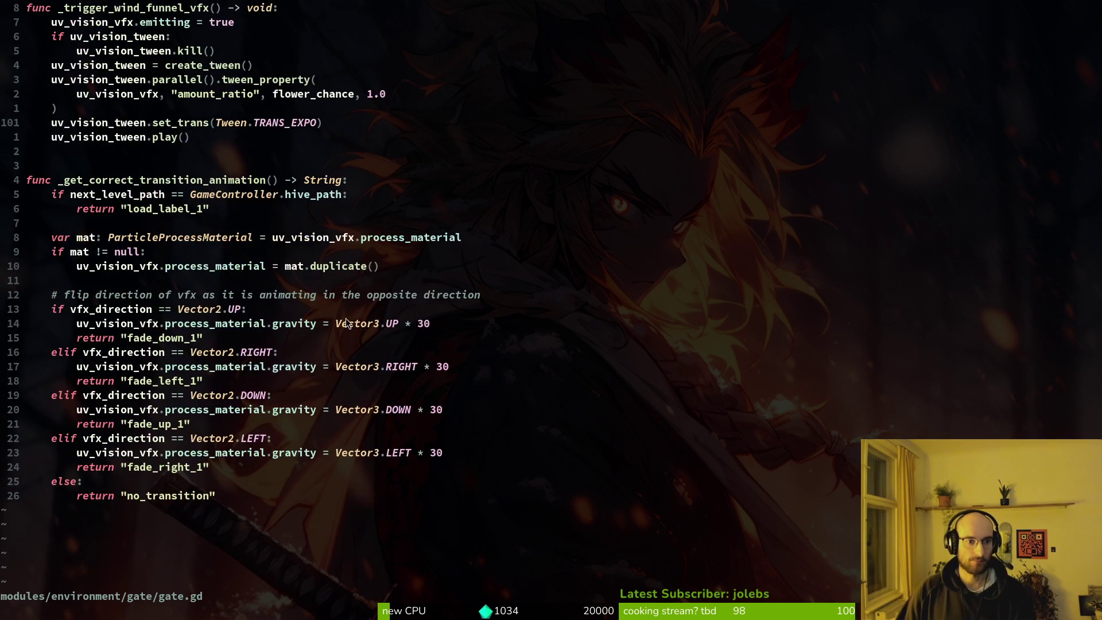
Step: Copy the whole transition function and paste the duplicate at the end of gate.gd
mouse_move(67, 157)
mouse_down()
mouse_move(143, 456)
mouse_move(238, 563)
mouse_up()
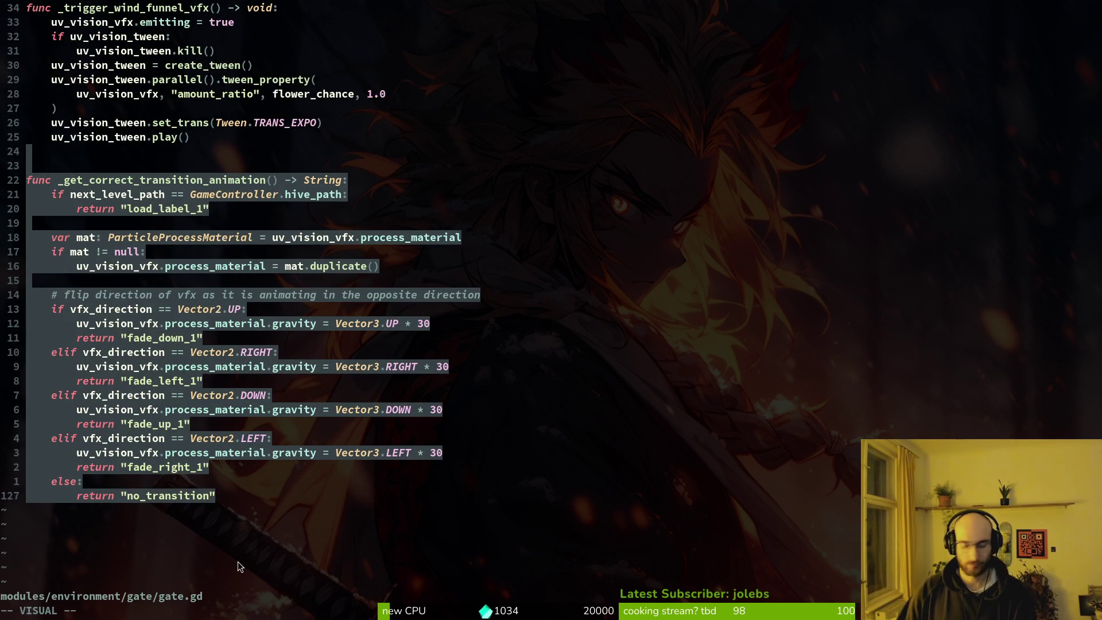
key(y)
key(Return)
key(Return)
key(Return)
key(ctrl+d)
key(P)
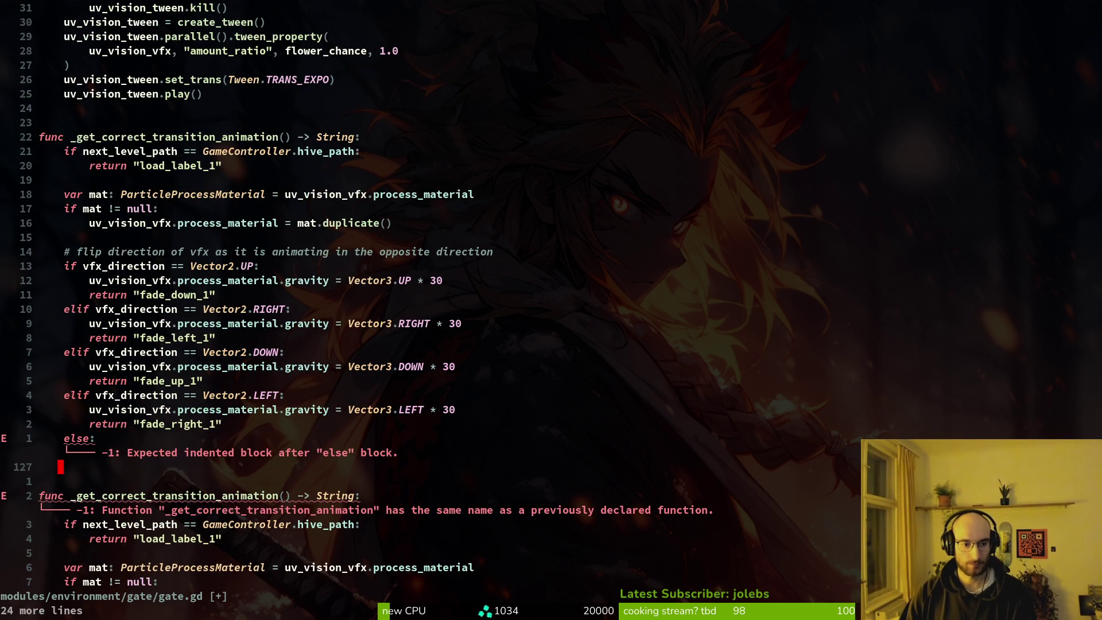
key(u)
key(u)
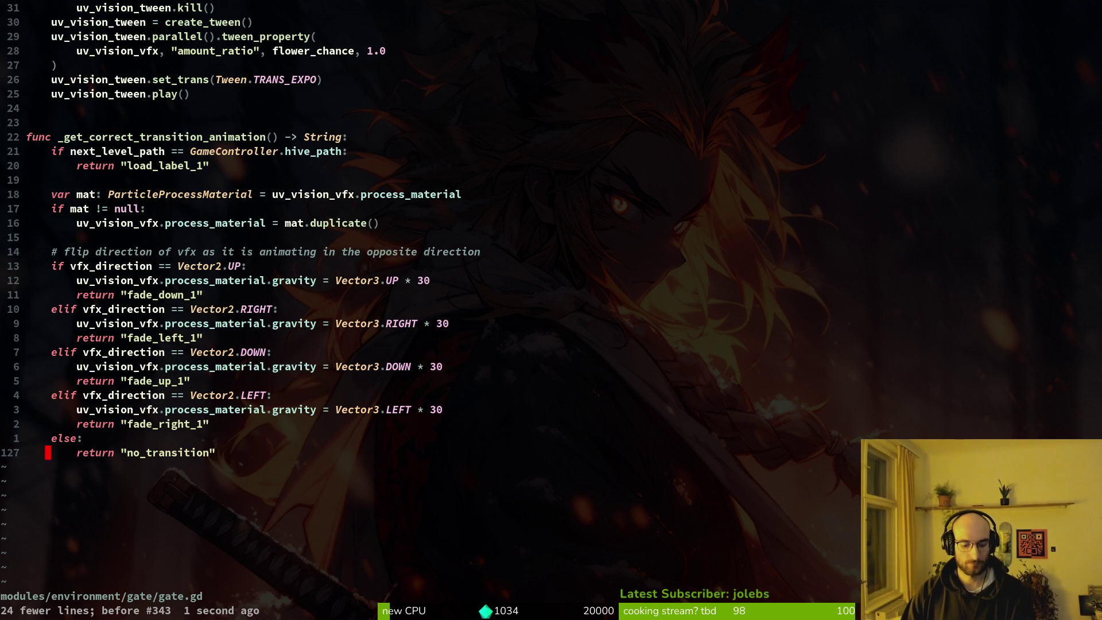
key(o)
key(Escape)
key(p)
key(w)
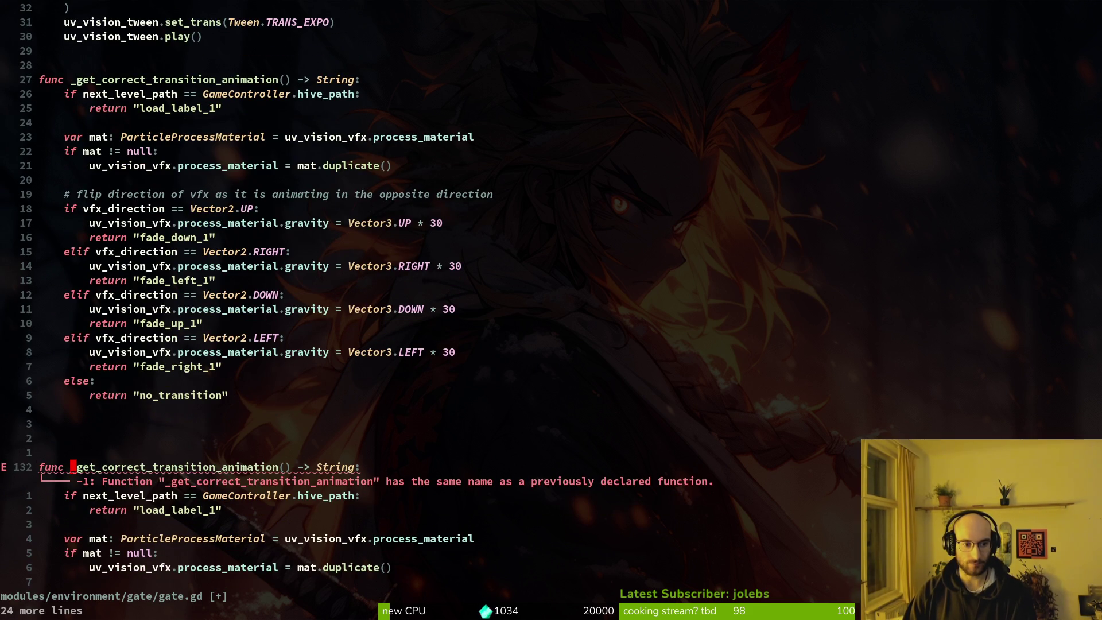
Step: Rename the copied function to _get_vfx_gravity and save gate.gd
key(w)
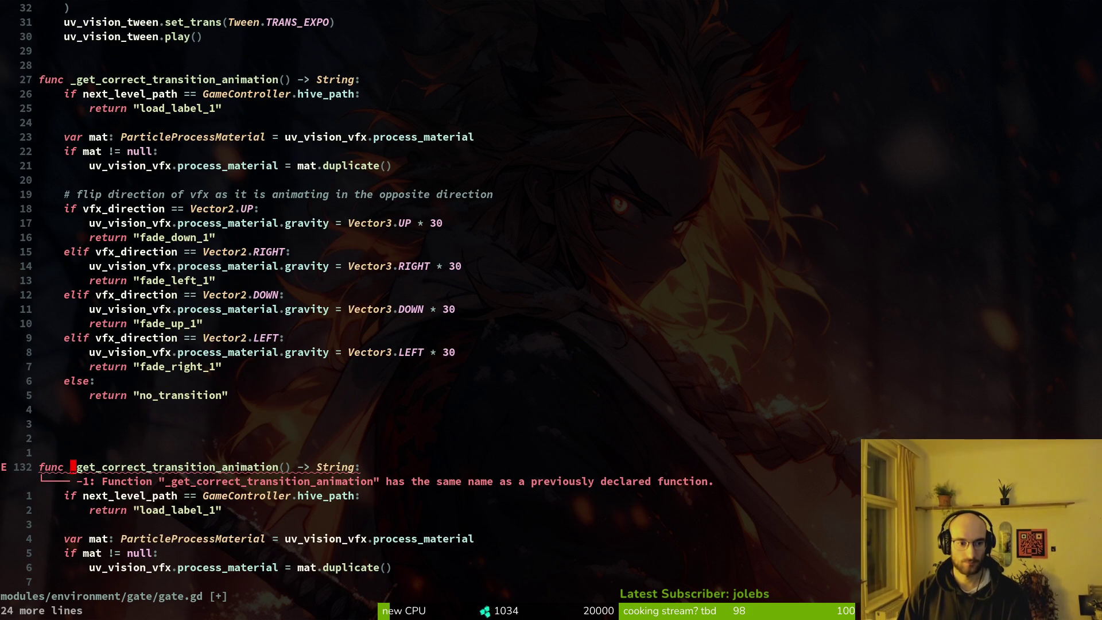
key(c)
key(t)
key(parenleft)
text(_get_vf)
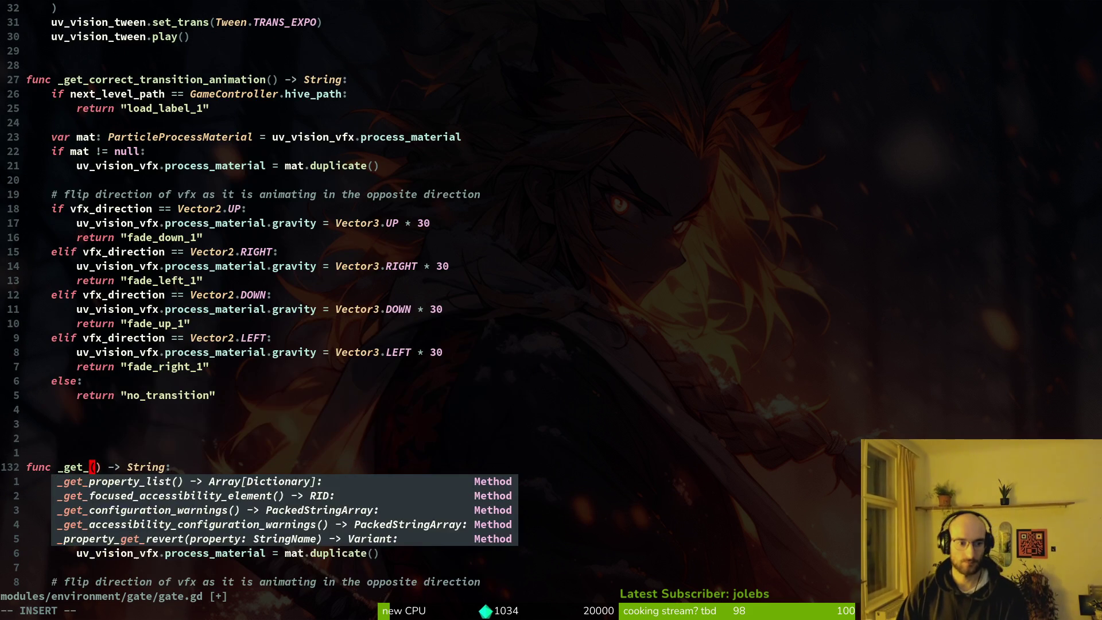
text(x)
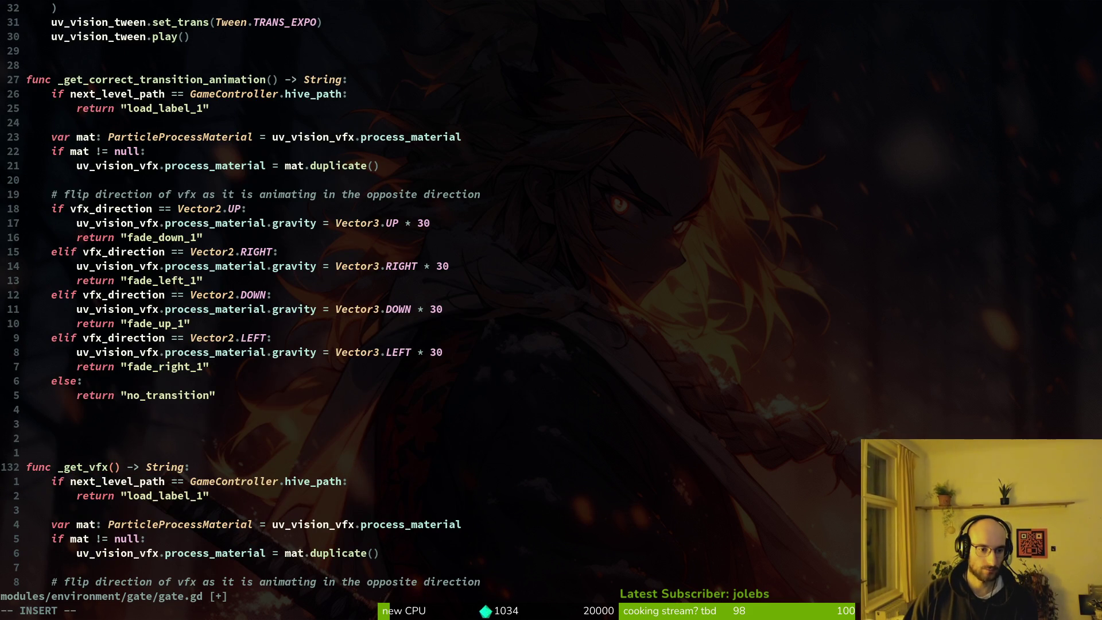
text(_gravity)
key(Escape)
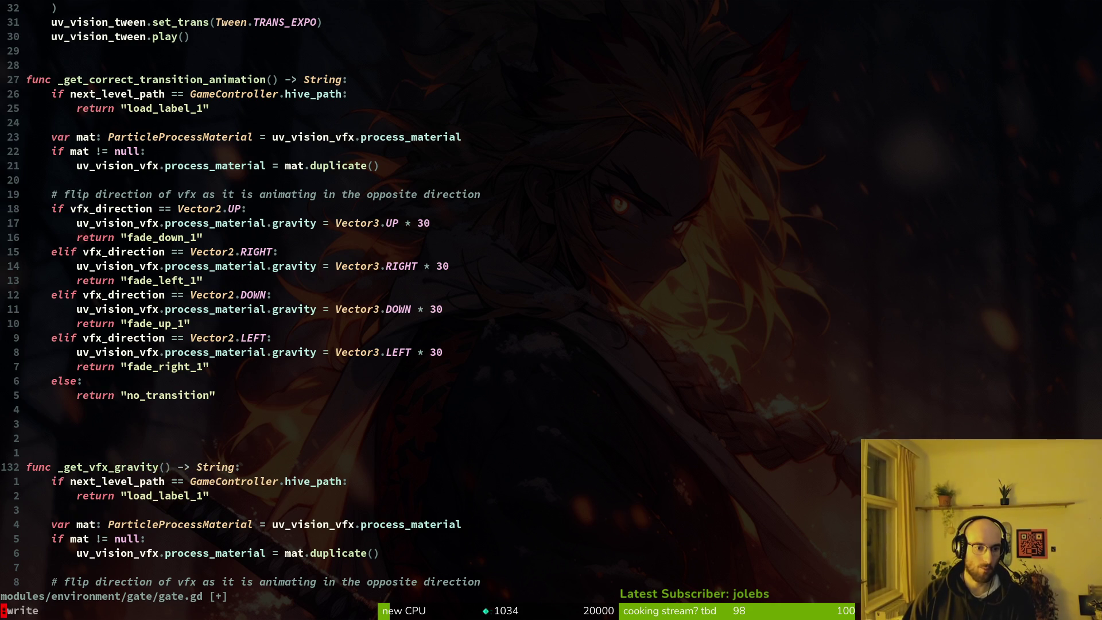
text(:w)
key(Return)
key(j)
key(j)
key(j)
Step: Change the return type of _get_vfx_gravity to void
key(ctrl+e)
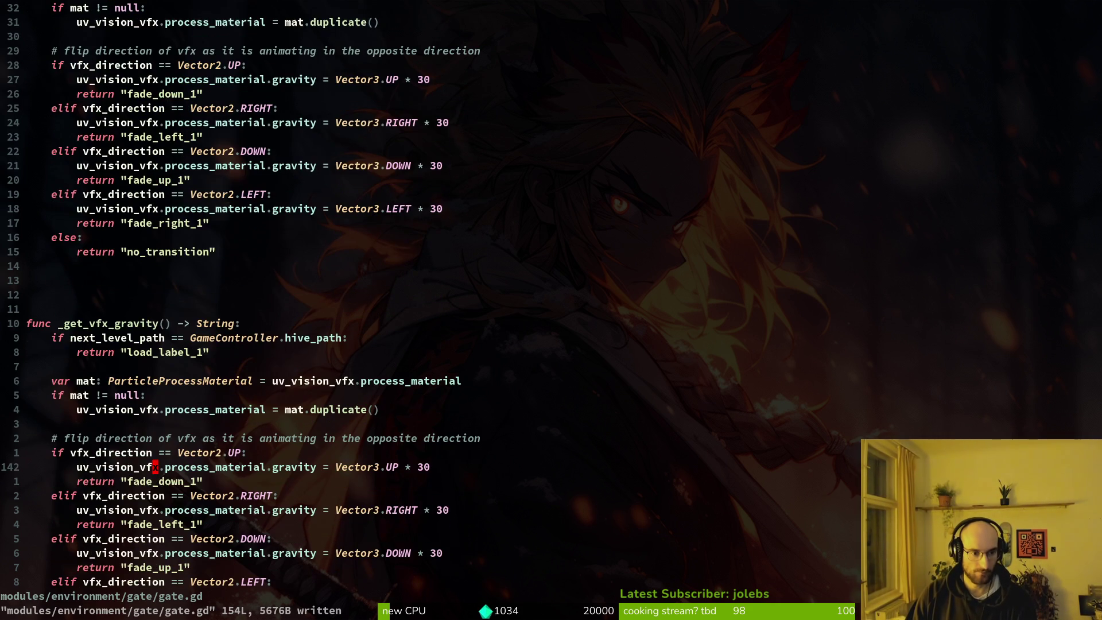
key(j)
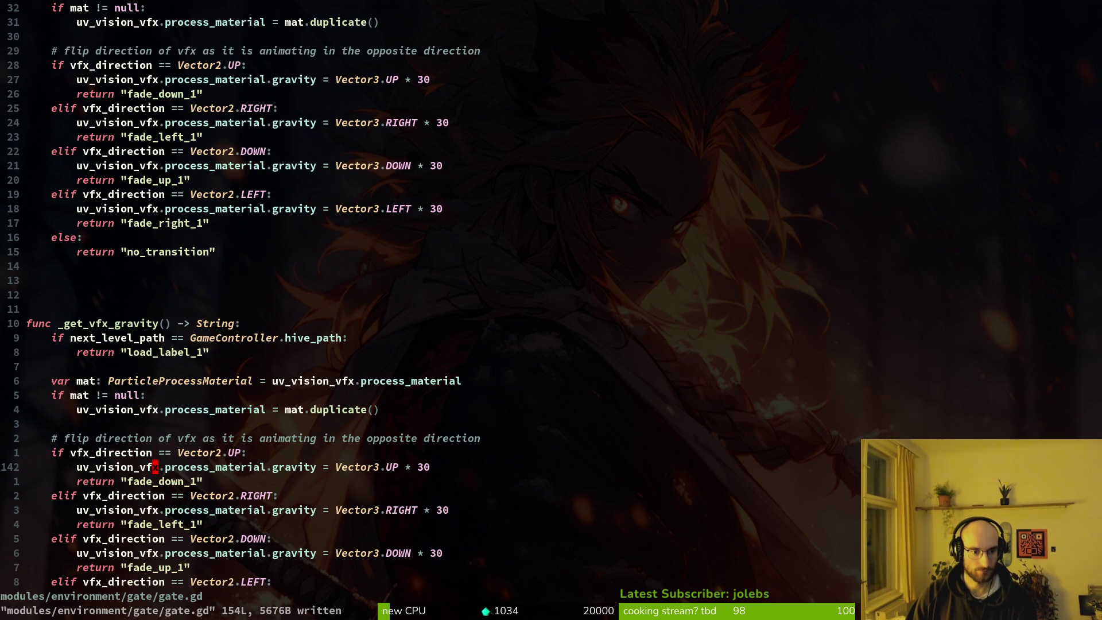
key(j)
key(k)
key(k)
key(9)
key(k)
key(w)
key(w)
text(wcwvoid)
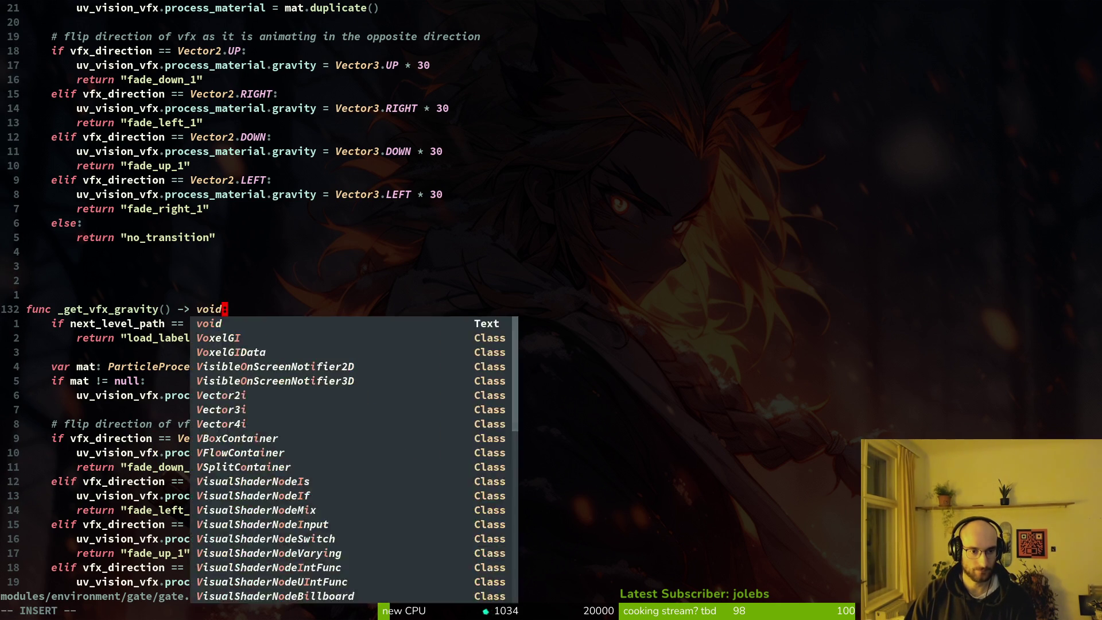
key(Escape)
key(j)
key(j)
Step: Delete the hive_path branch and the fade_down_1 return from _get_vfx_gravity
key(k)
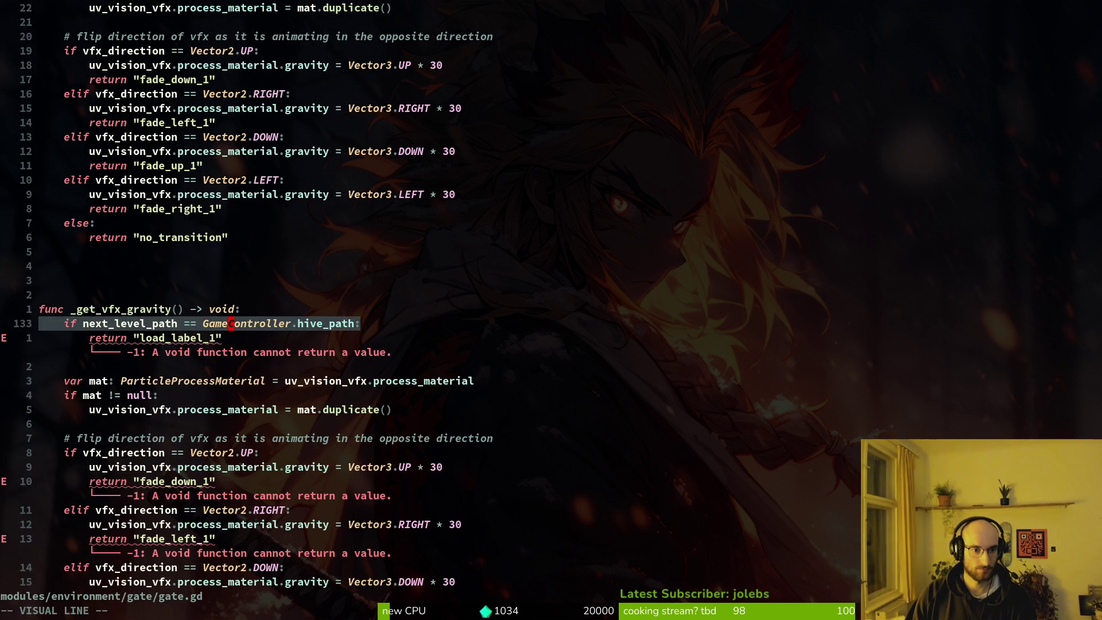
key(d)
key(j)
key(d)
key(d)
key(j)
key(j)
key(j)
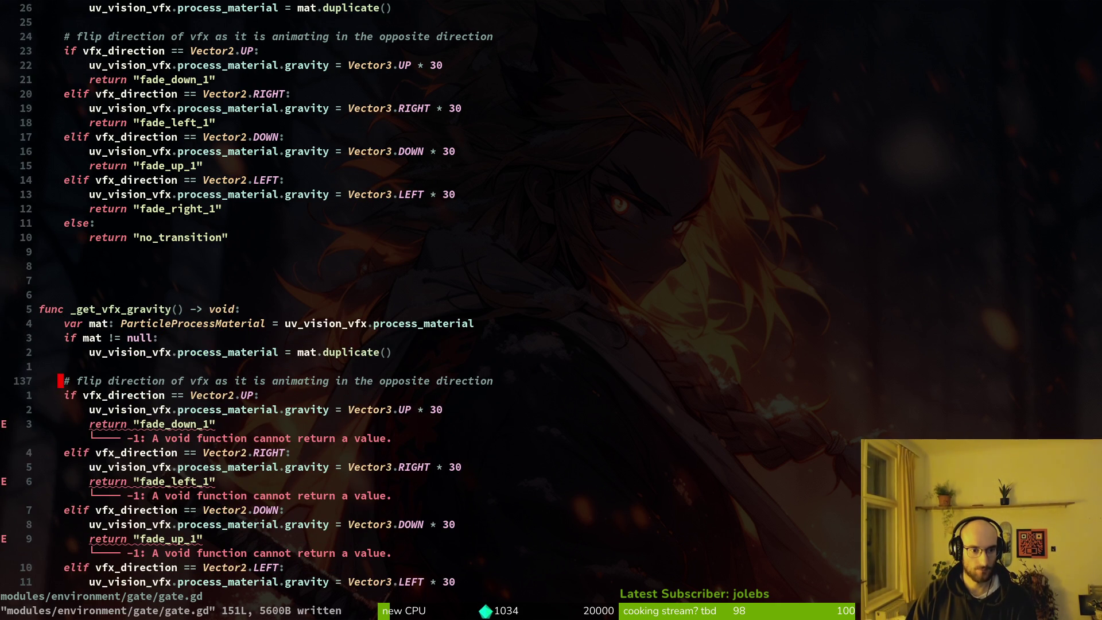
key(d)
key(d)
key(j)
key(j)
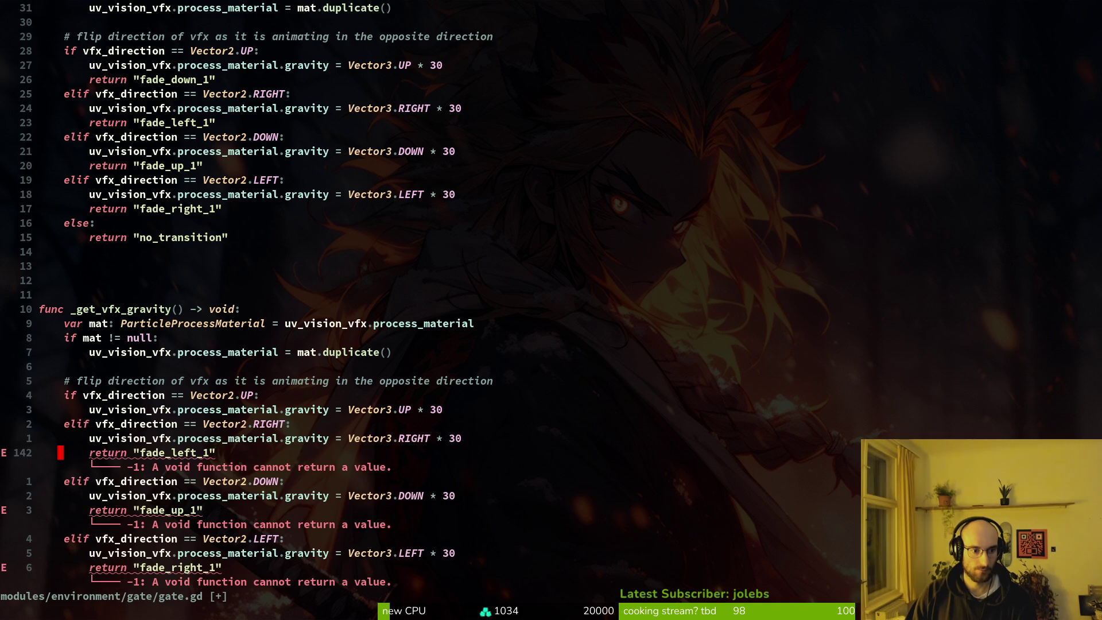
Step: Remove the remaining fade return lines from the direction branches
key(d)
key(d)
key(j)
key(j)
key(d)
key(d)
key(j)
key(j)
key(d)
key(d)
key(j)
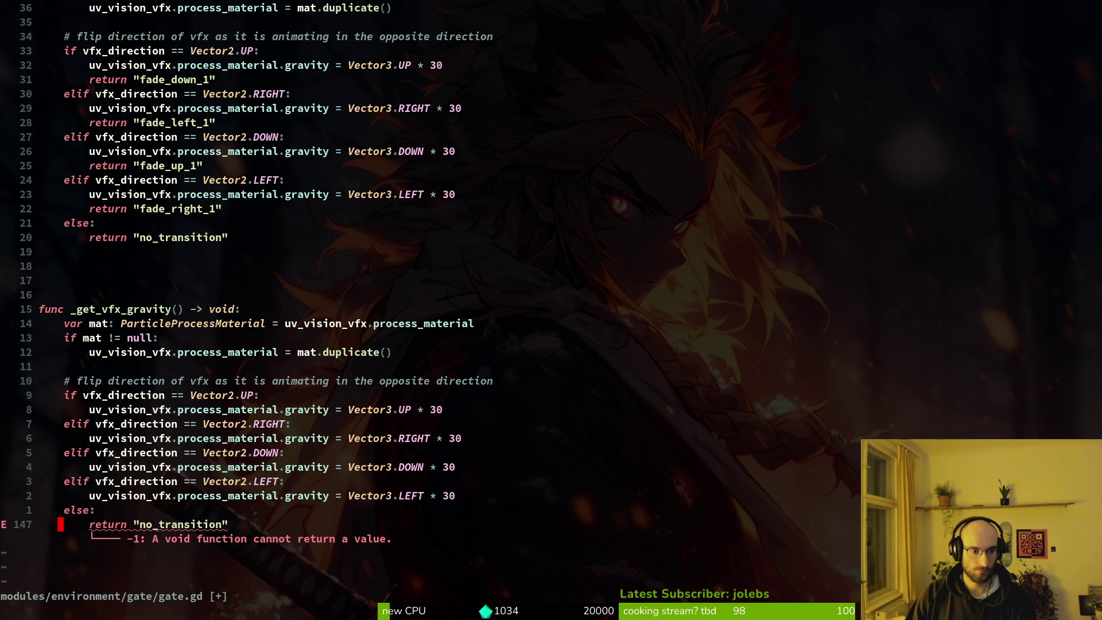
Step: Replace the else branch's return with a copy of the LEFT gravity line
key(k)
key(k)
key(y)
key(y)
key(j)
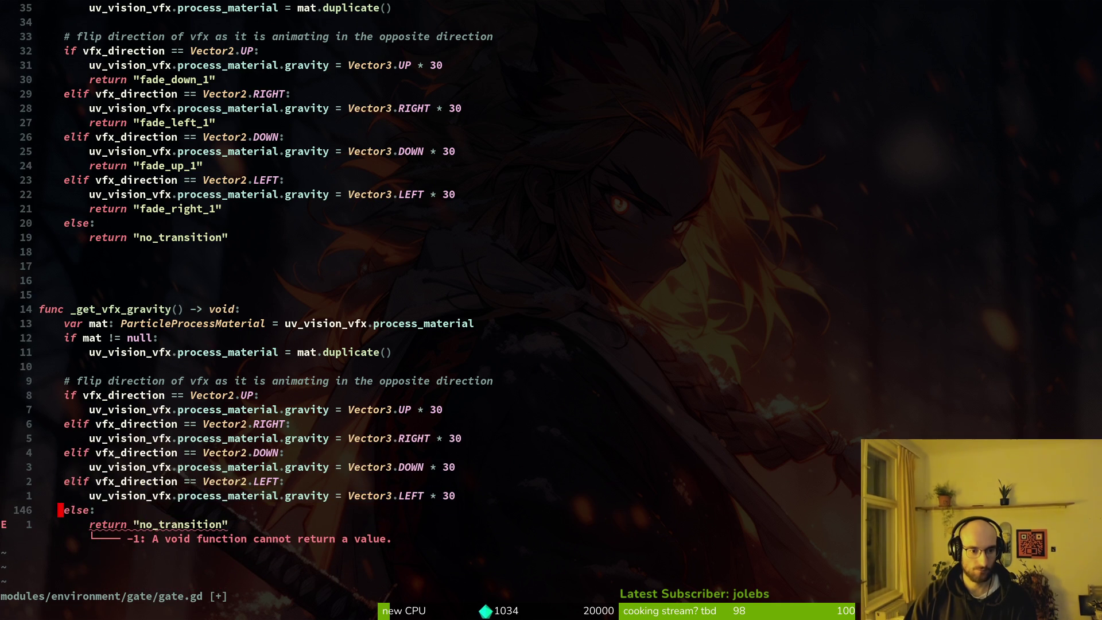
key(j)
key(V)
key(p)
Step: Make the else branch set gravity to Vector3.DOWN * 30 and save
key($)
key(b)
key(b)
key(b)
text(ciwDOWN)
key(Escape)
text(:w)
key(Return)
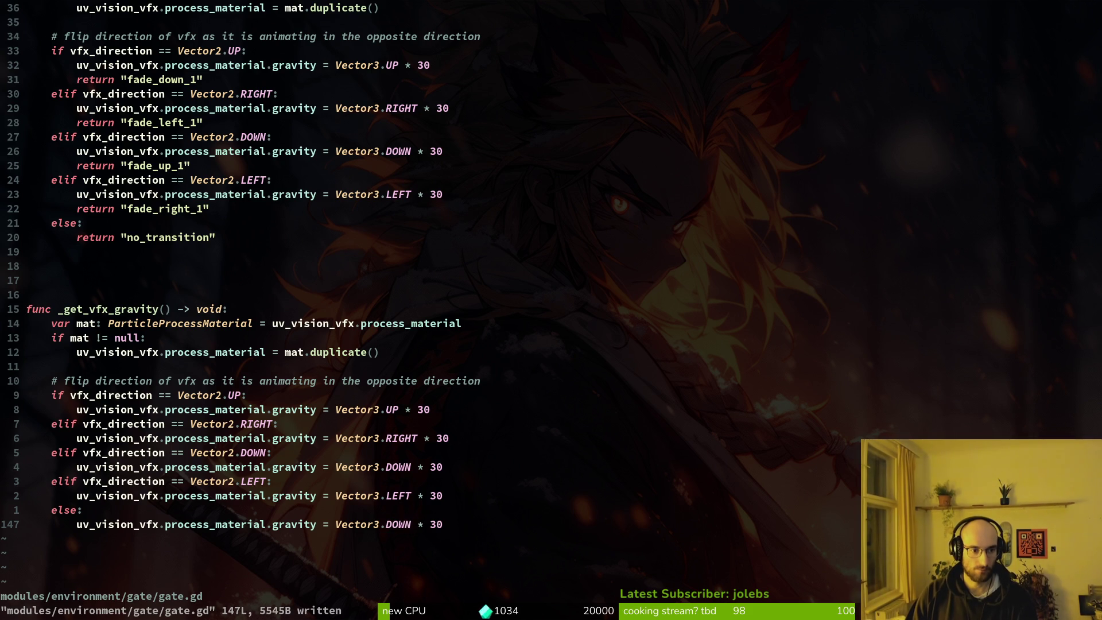
Step: Delete the flip-direction comment and save gate.gd
key(1)
key(0)
key(k)
key(d)
key(d)
text(:w)
key(Return)
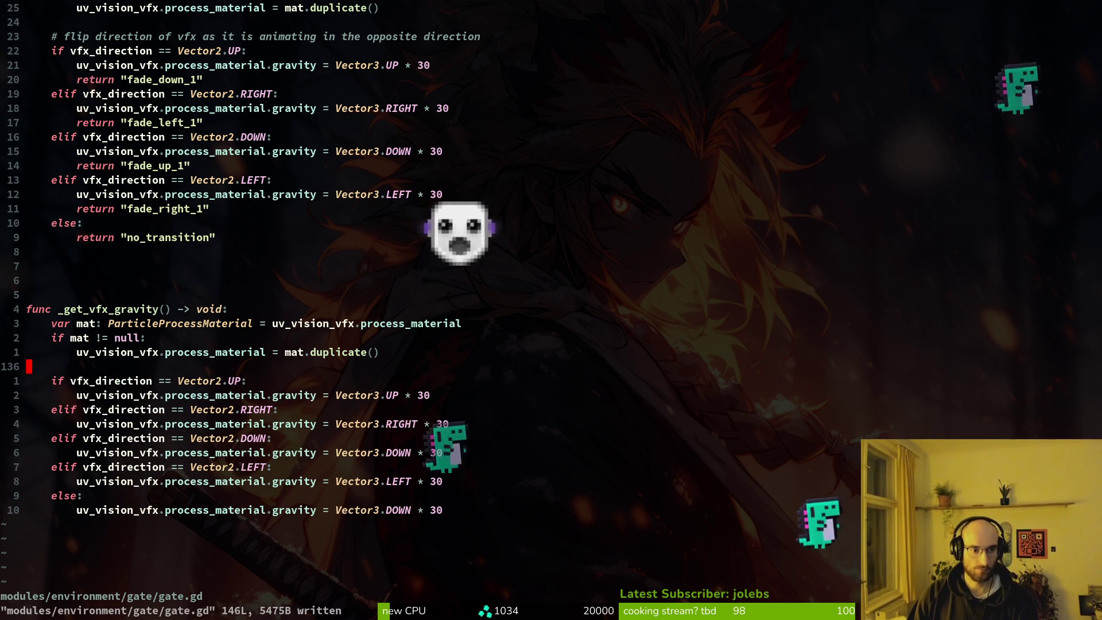
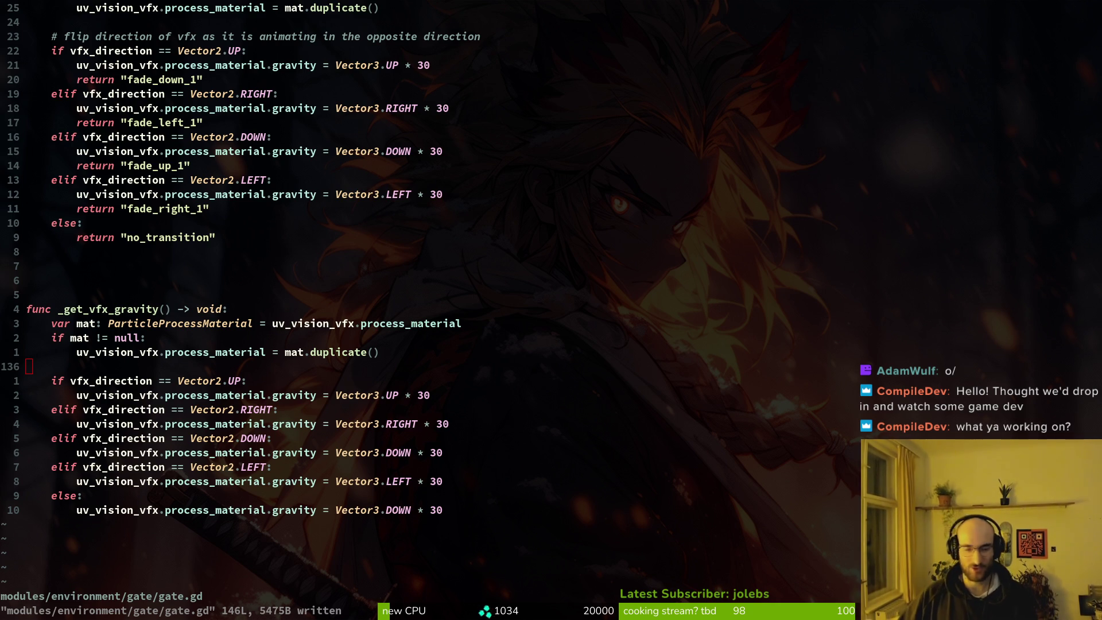
Step: Run the Godot project and continue the saved game from the main menu
click(601, 355)
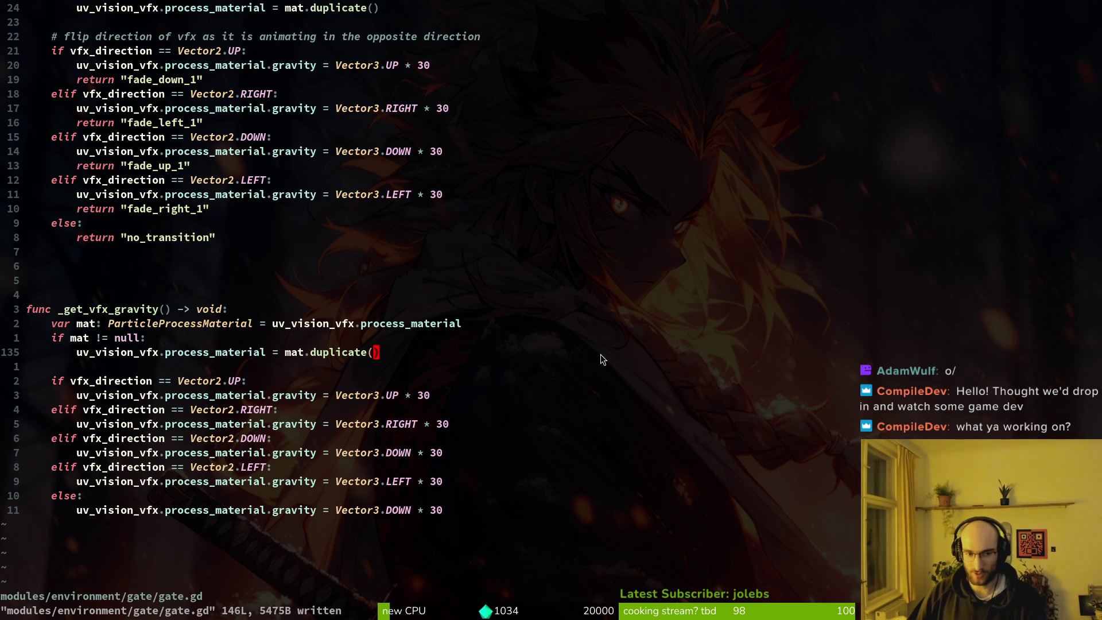
key(alt+Tab)
click(906, 34)
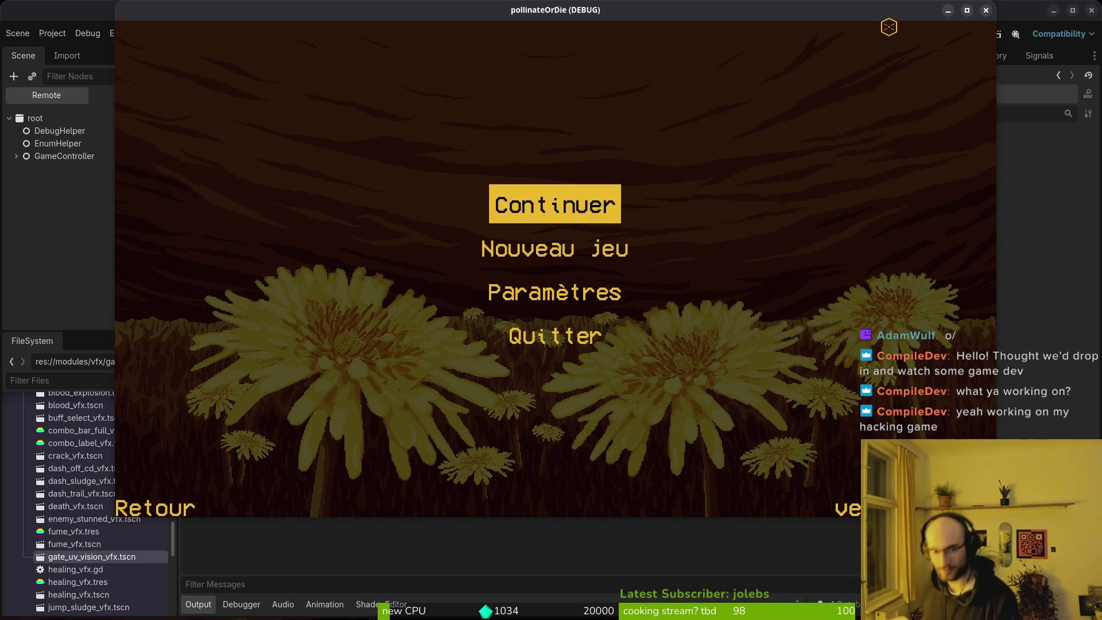
key(Return)
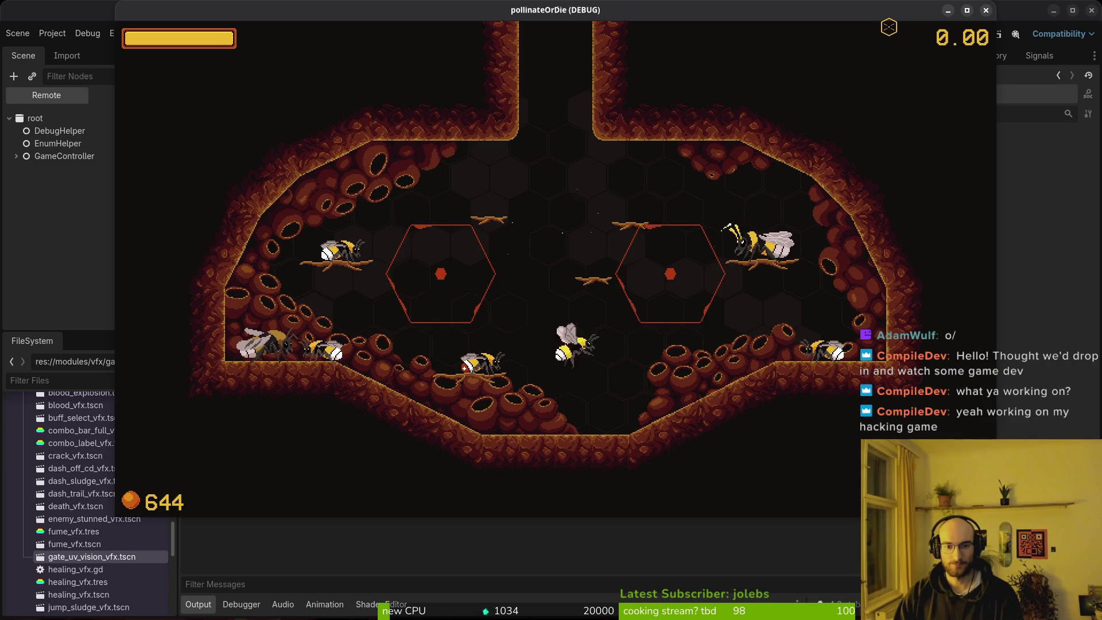
Step: Fly the bee through the top gate, attack the bugs, and make the plant bloom into a flower
key(w)
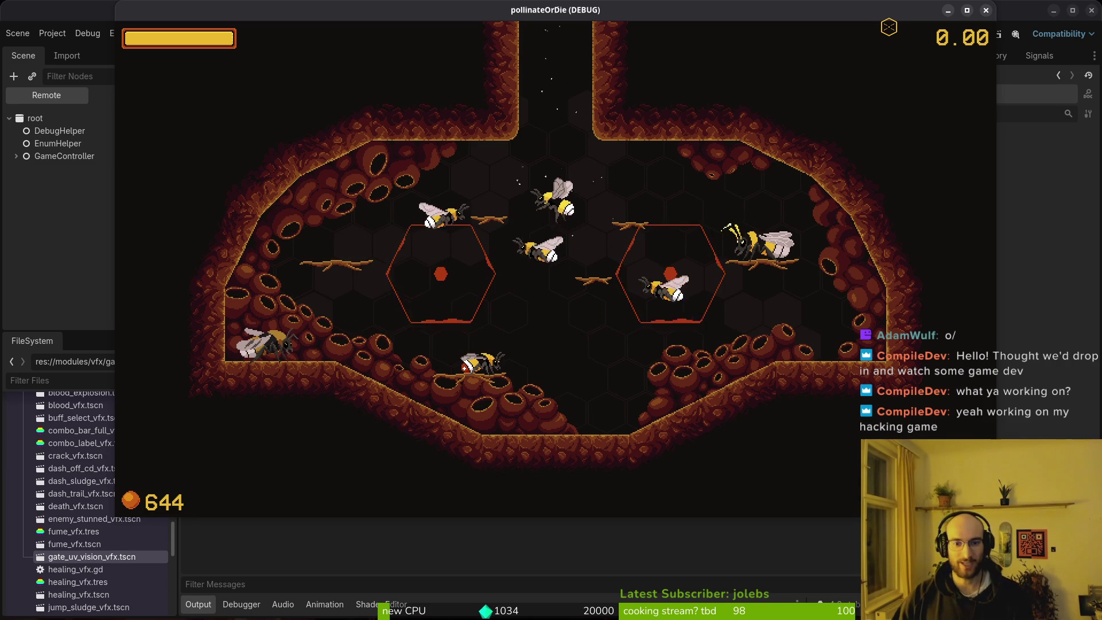
key(w)
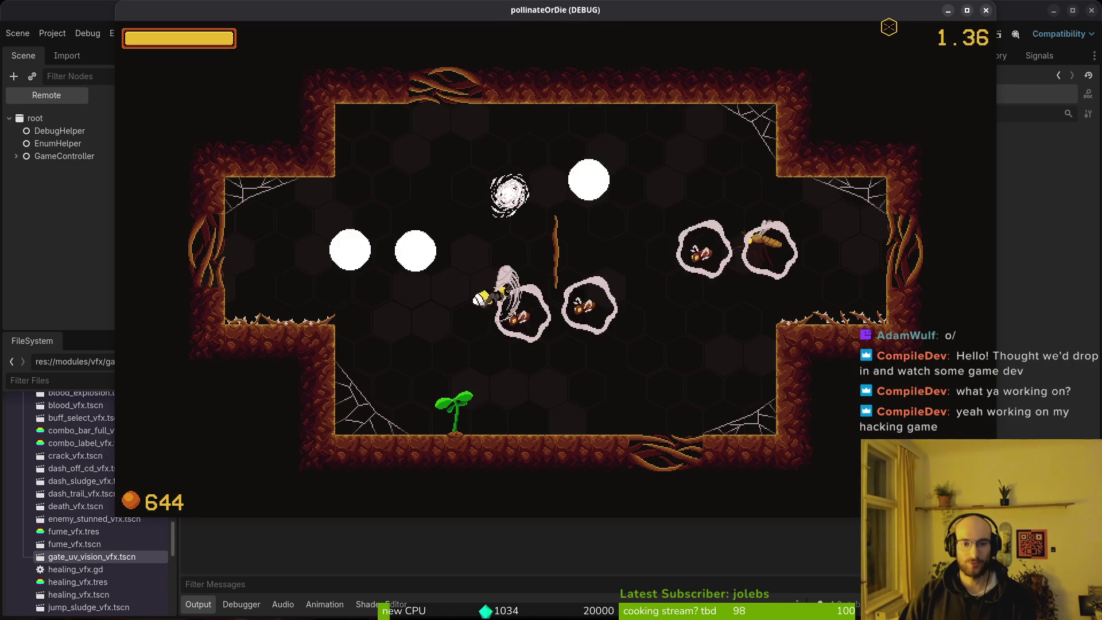
key(d)
key(w)
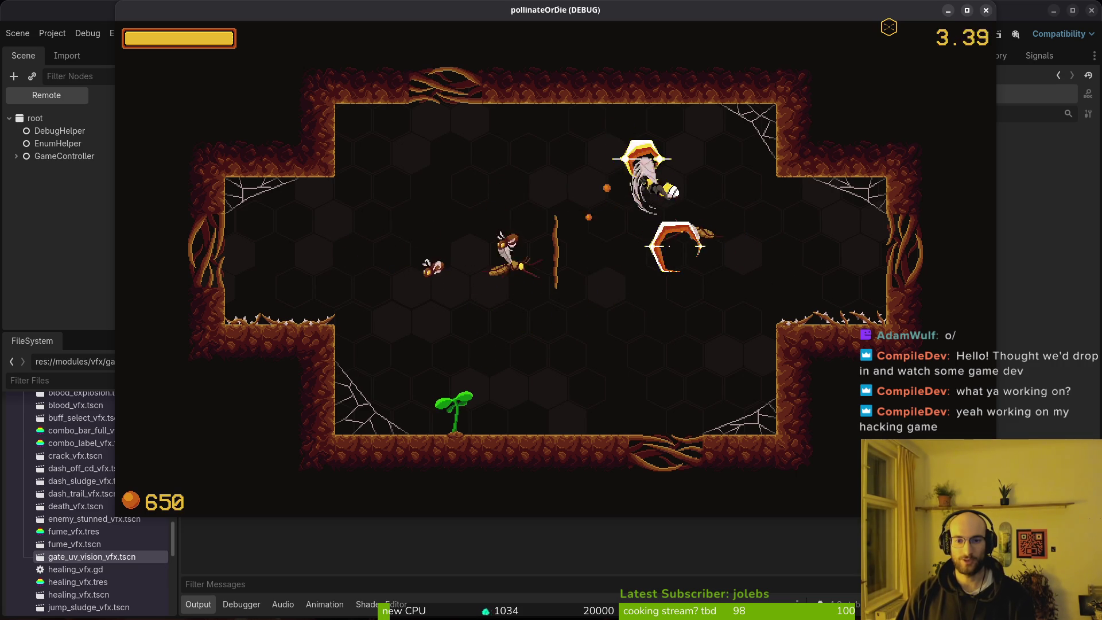
key(a)
key(s)
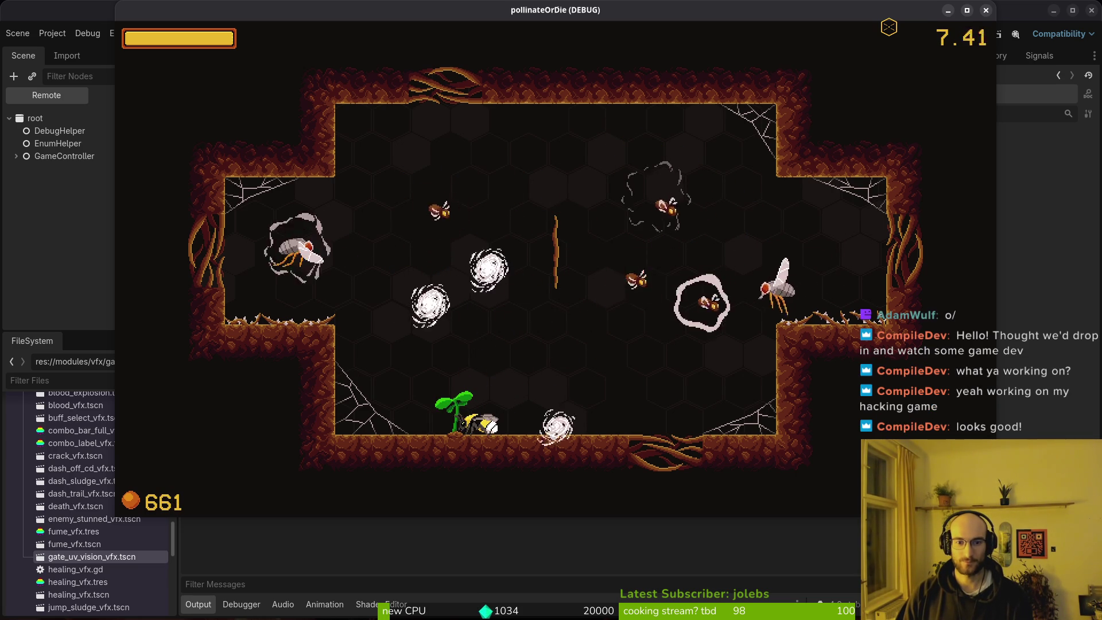
key(d)
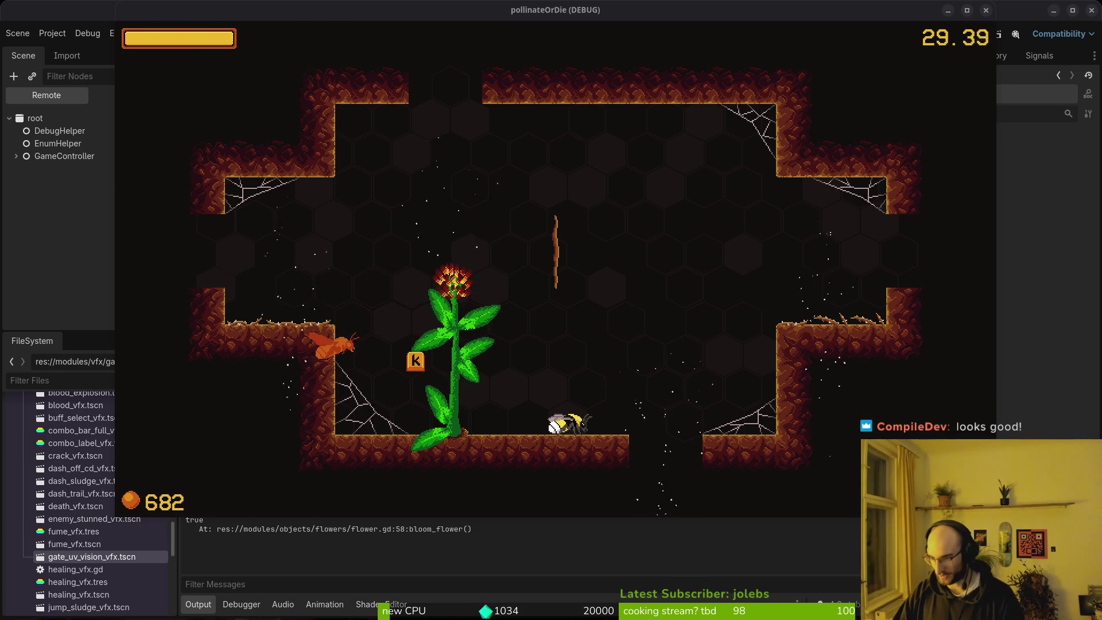
key(alt+Tab)
Step: Select and delete the var mat duplication block in _get_correct_transition_animation, then undo it
click(113, 367)
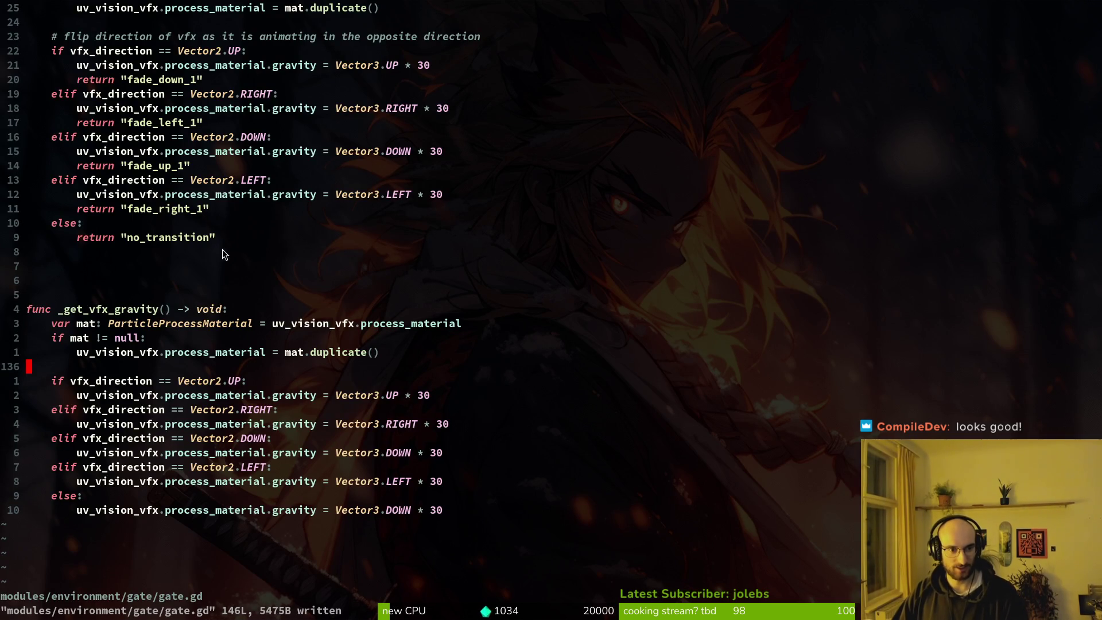
scroll(218, 241, up, 2)
click(107, 29)
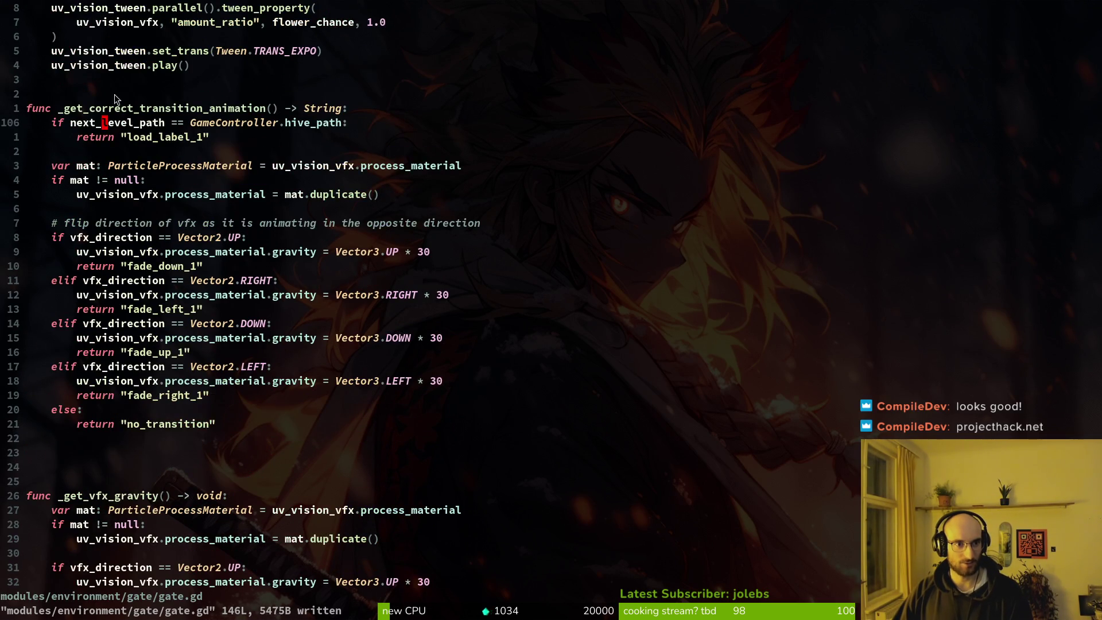
key(j)
key(j)
key(V)
key(j)
key(j)
key(j)
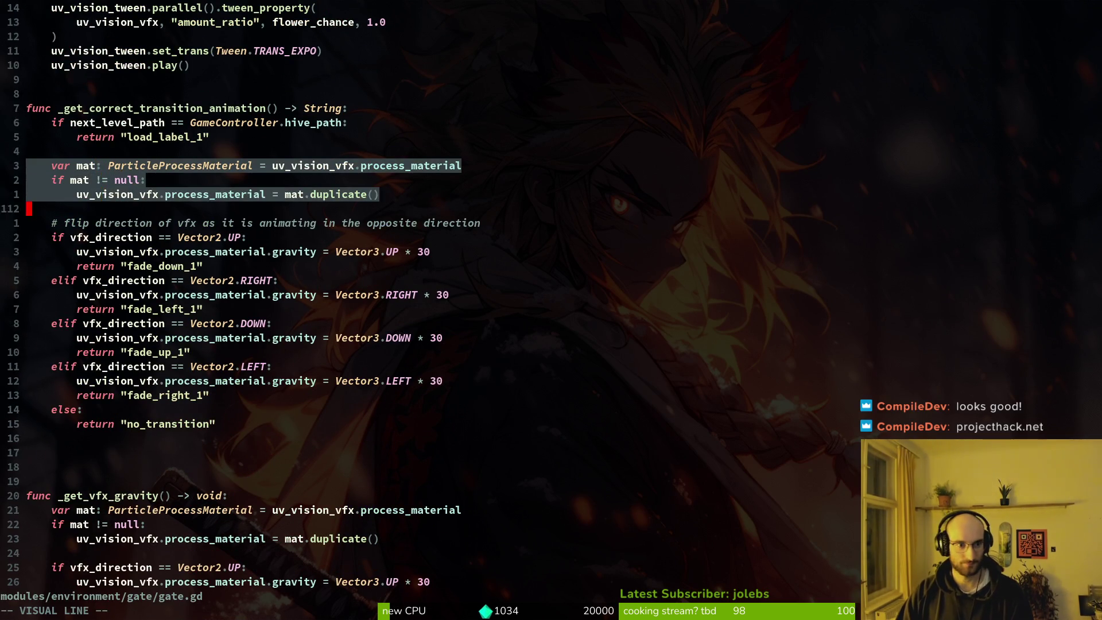
key(d)
key(u)
Step: Remove the material duplication lines and the leftover null-check line, and save
key(d)
key(d)
key(p)
key(V)
key(j)
key(j)
key(d)
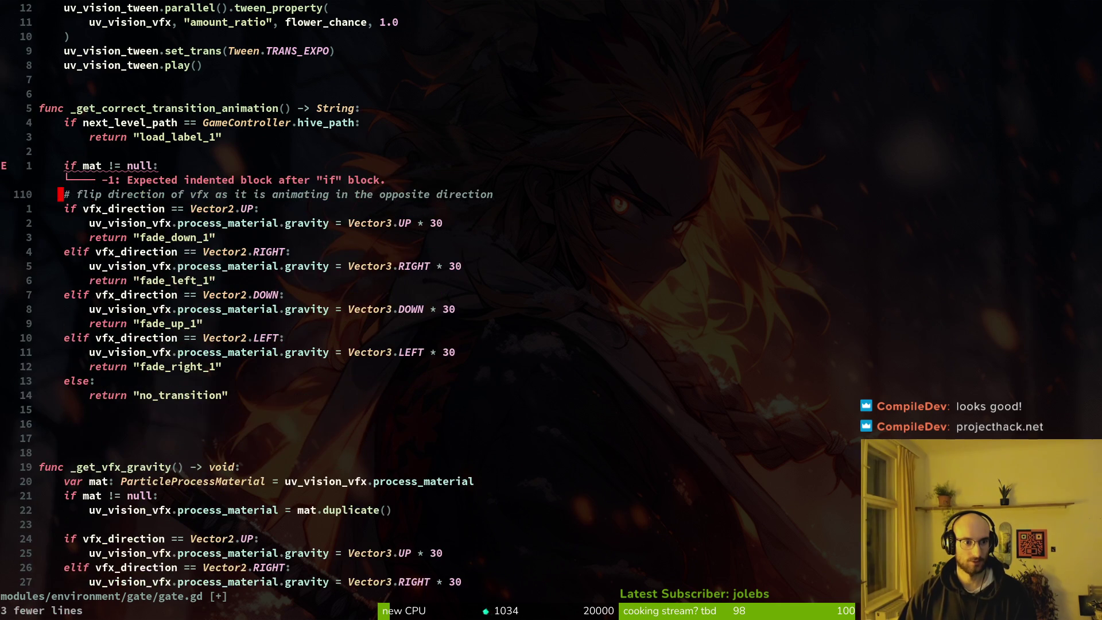
key(k)
key(d)
key(d)
text(:w)
key(Return)
Step: Delete the gravity lines from the UP, RIGHT, DOWN and LEFT branches and save gate.gd
key(j)
key(j)
key(d)
key(d)
key(j)
key(j)
key(d)
key(d)
key(j)
key(j)
key(d)
key(d)
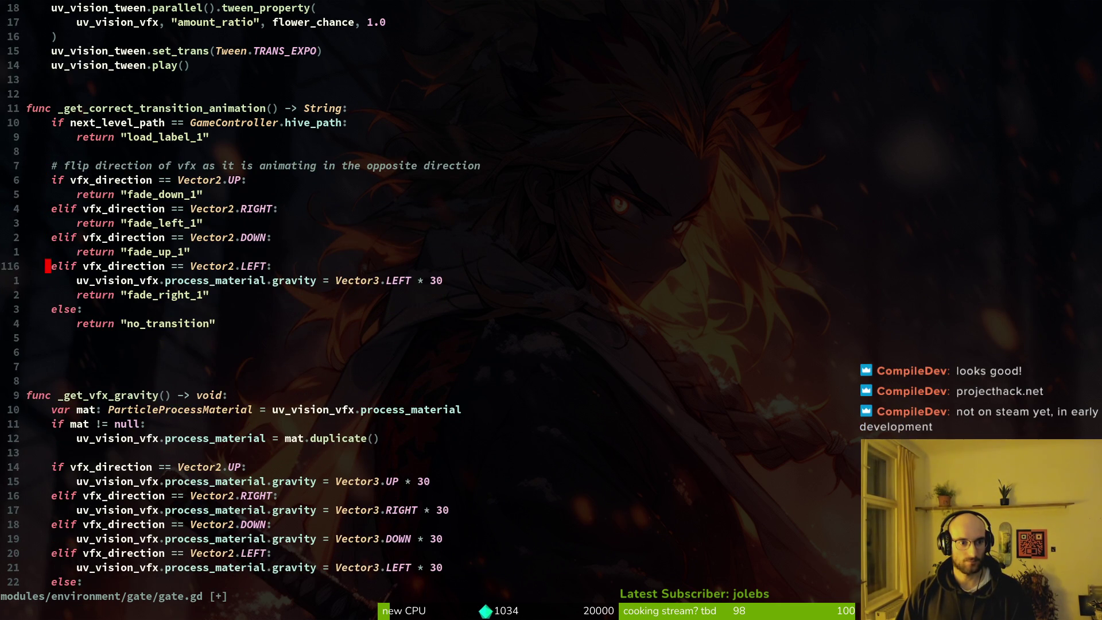
key(j)
key(j)
key(d)
key(d)
text(:w)
key(Return)
Step: Delete the stray blank line before the comment and save again
key(9)
key(k)
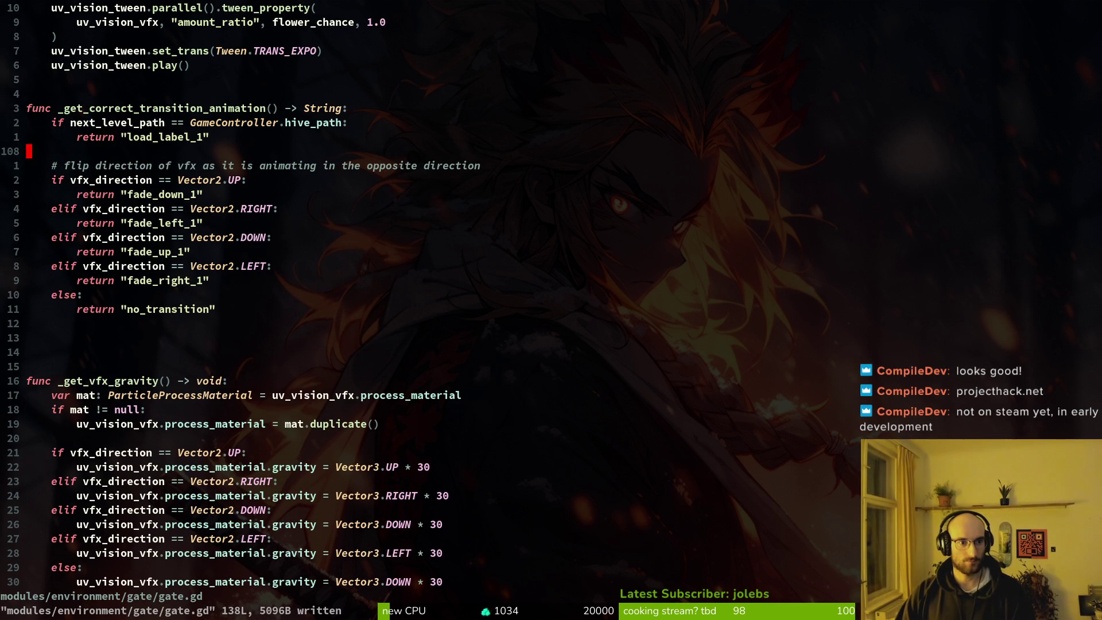
key(d)
key(d)
text(:w)
key(Return)
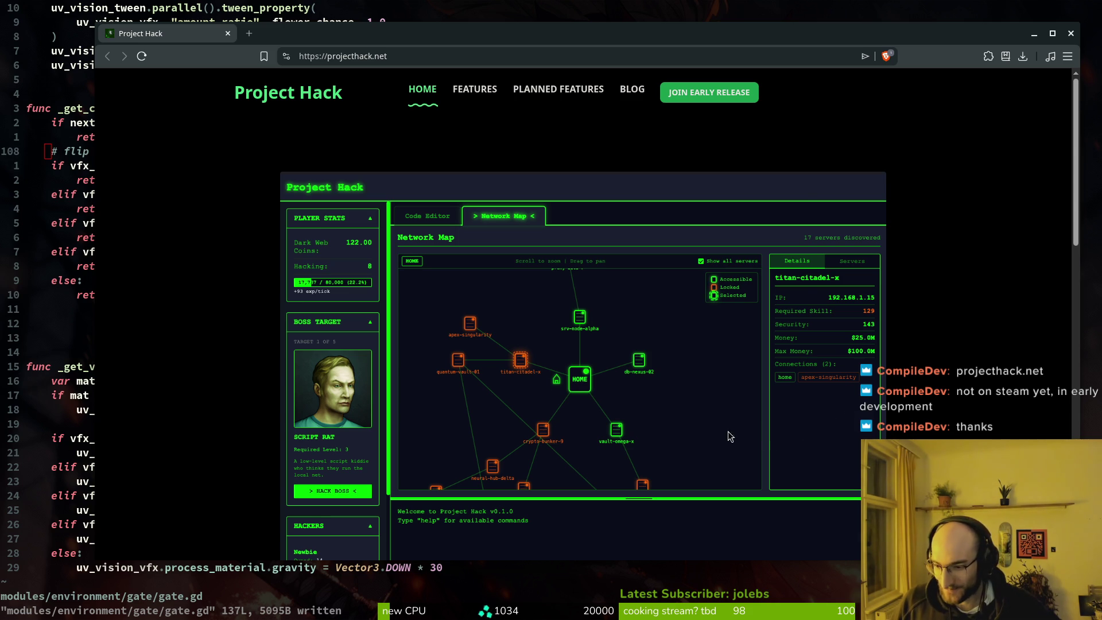
Step: Scroll through the features listed on the projecthack.net page
scroll(643, 401, down, 2)
scroll(459, 481, down, 5)
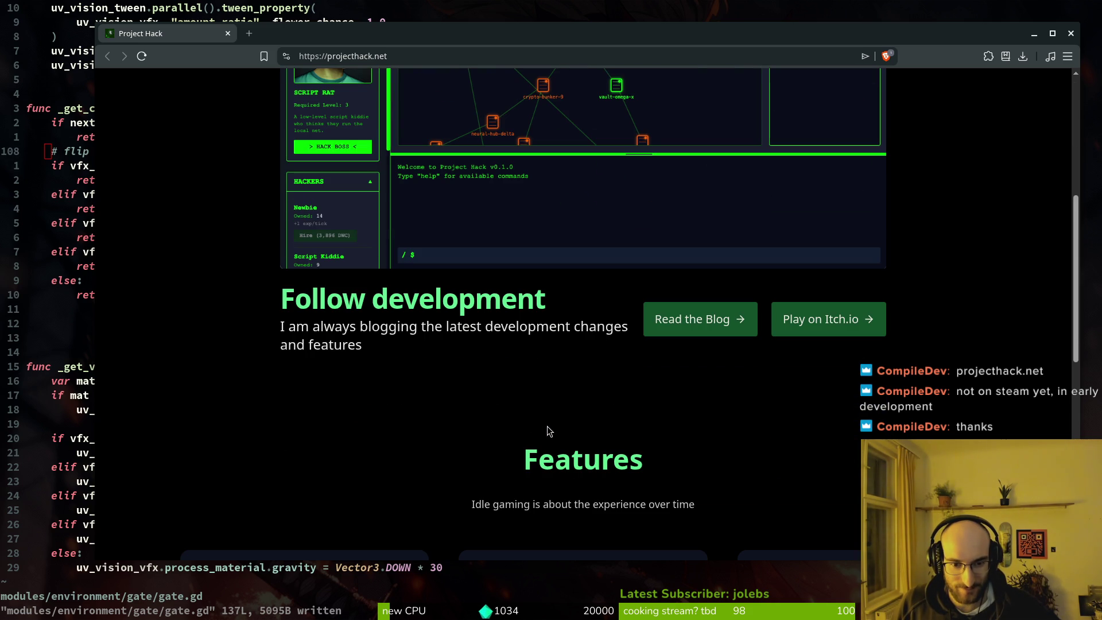
scroll(481, 432, down, 5)
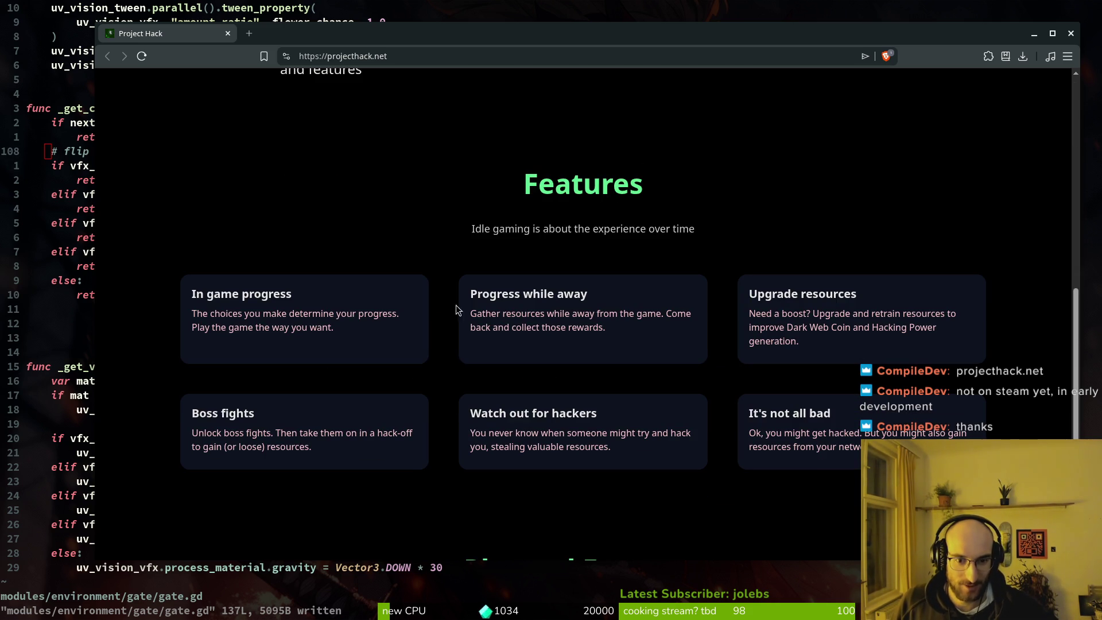
scroll(481, 306, up, 12)
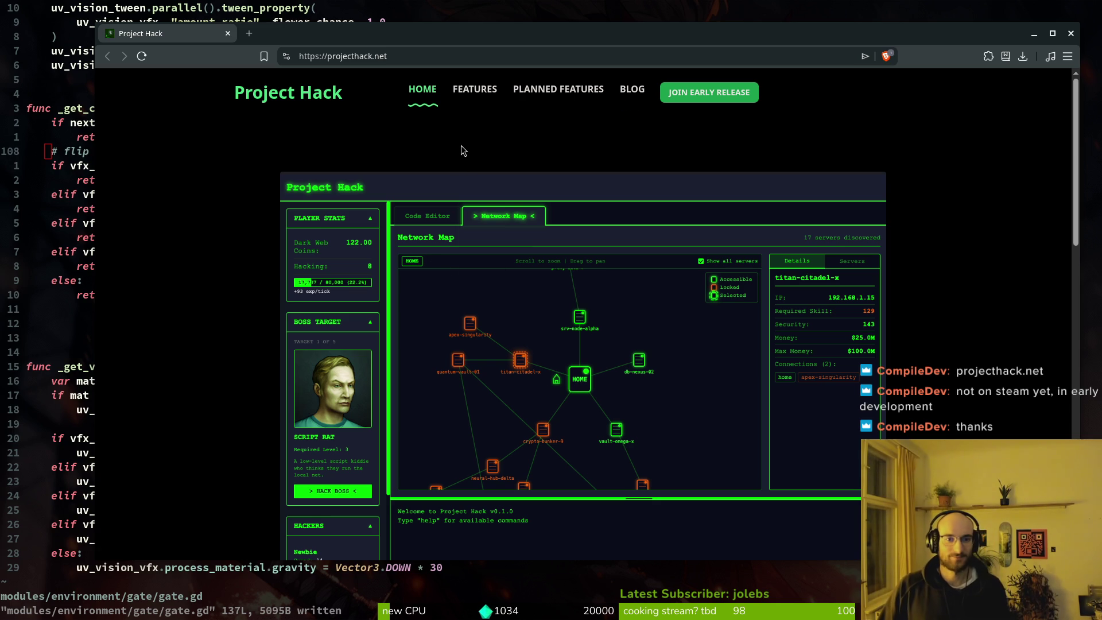
Step: Jump to the PLANNED FEATURES section and scroll back up the page
click(569, 91)
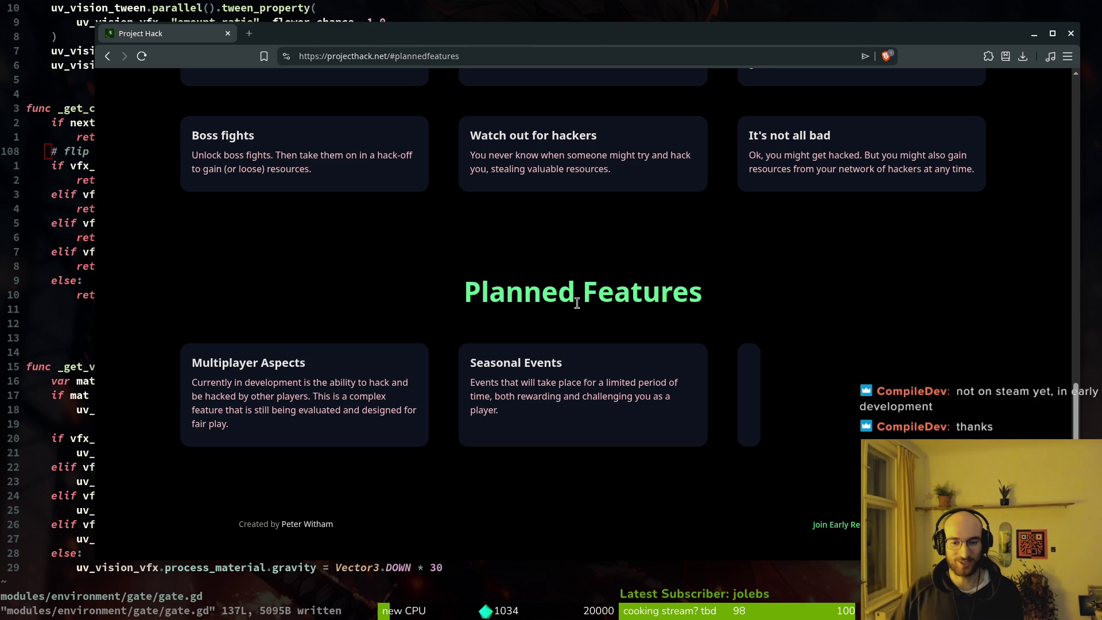
scroll(528, 241, up, 5)
scroll(574, 269, down, 5)
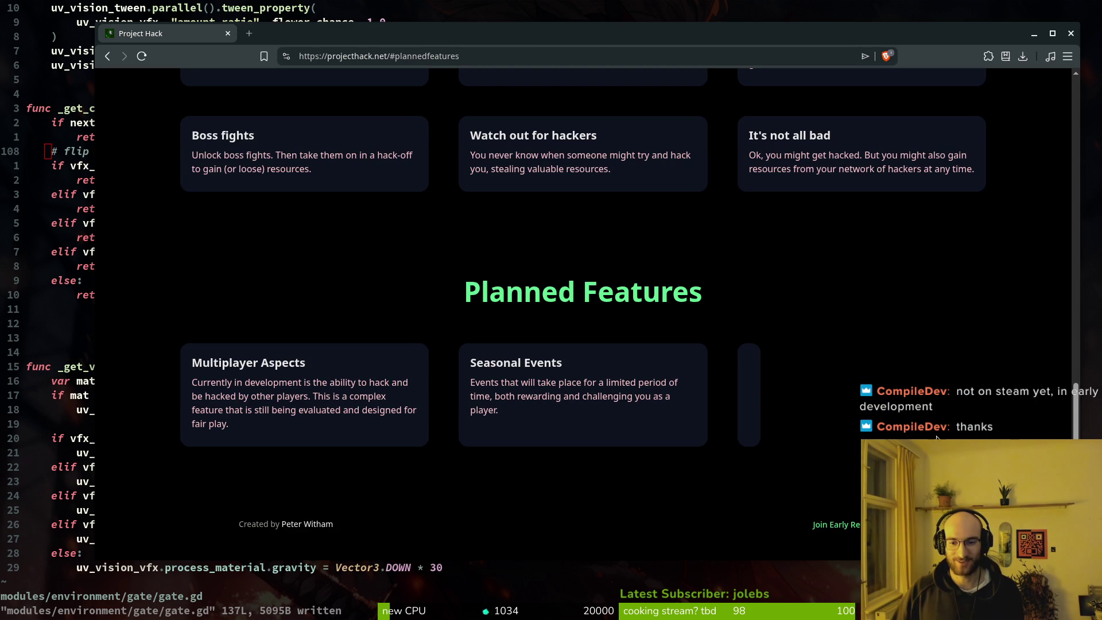
scroll(647, 336, up, 5)
scroll(600, 307, up, 10)
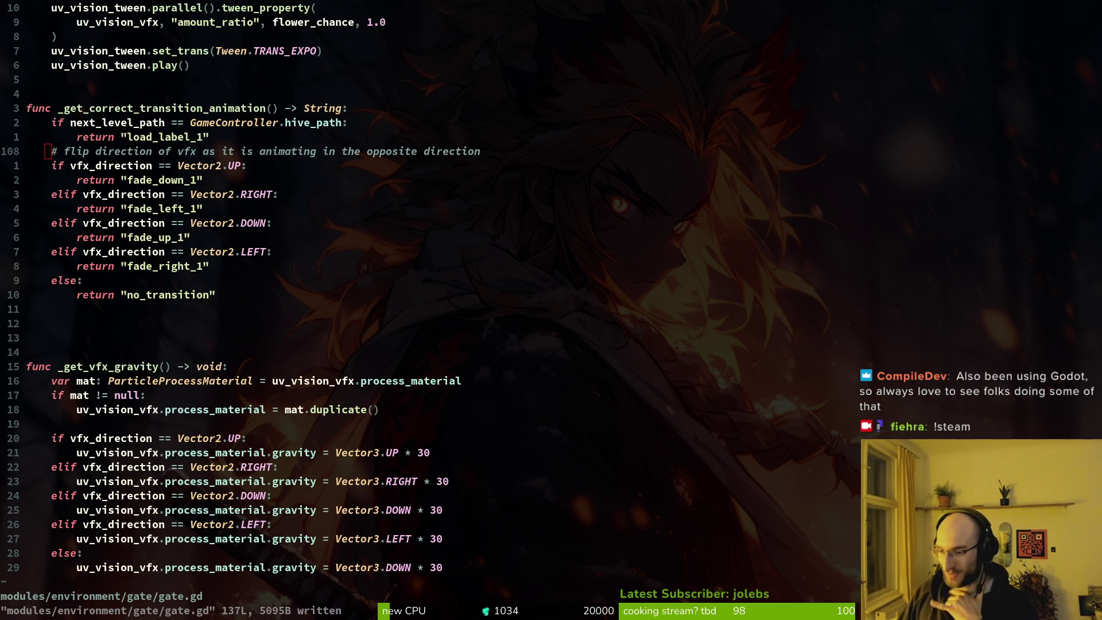
Step: Remove the extra blank lines before _get_vfx_gravity and save gate.gd
click(120, 321)
key(d)
key(d)
text(Vd:write)
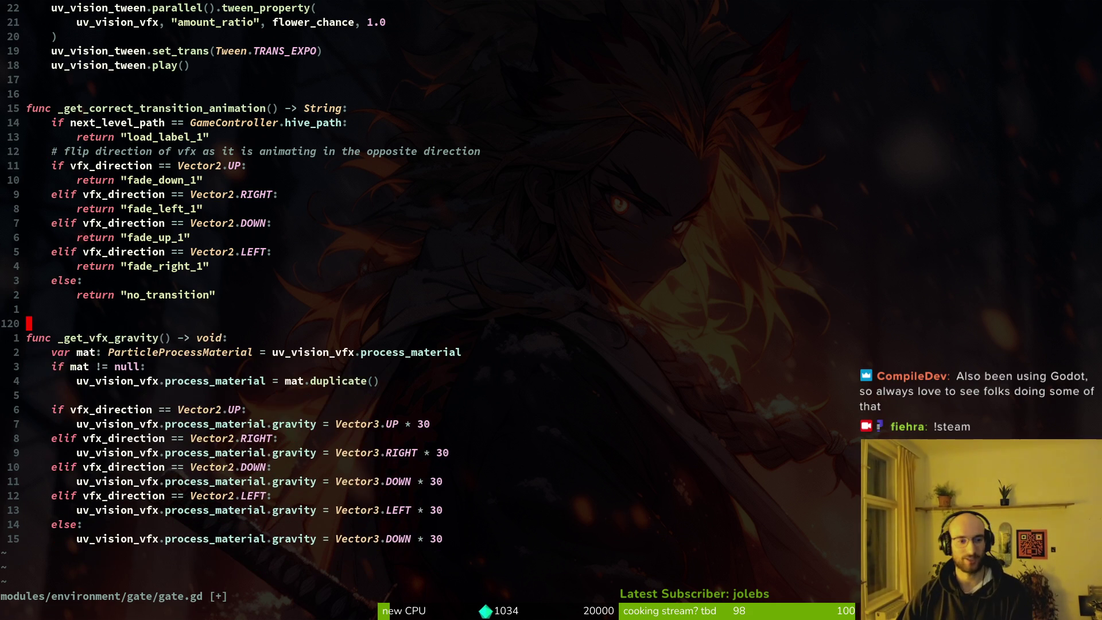
key(Return)
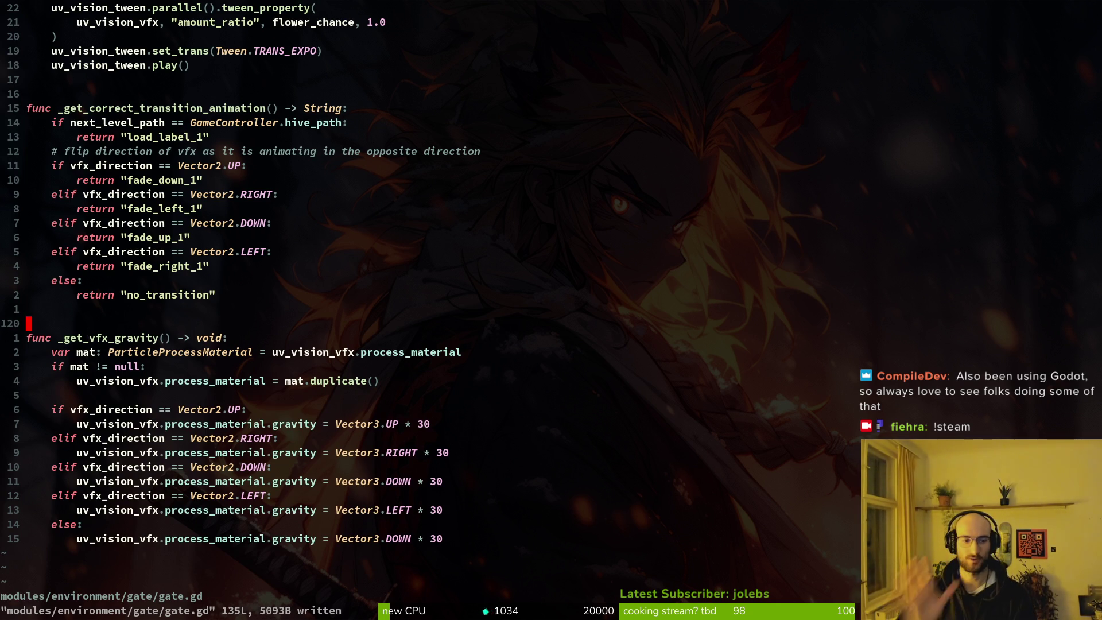
Step: Add a _get_vfx_gravity() call at the start of _trigger_wind_funnel_vfx and save
key(2)
key(0)
key(k)
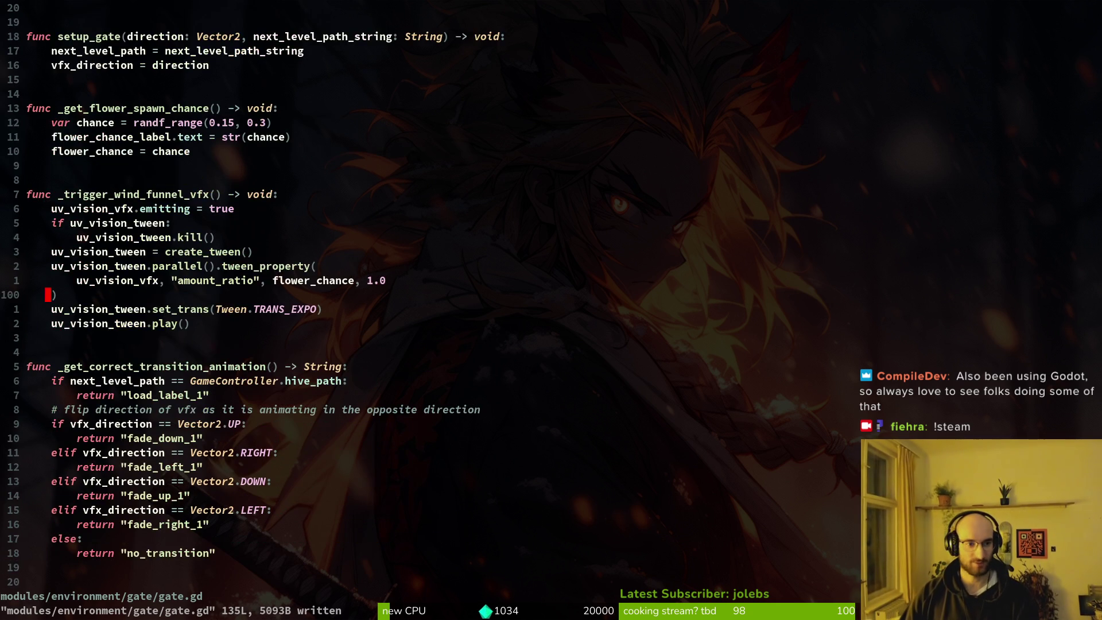
key(k)
key(k)
key(k)
key(k)
key(k)
key(k)
text(o)
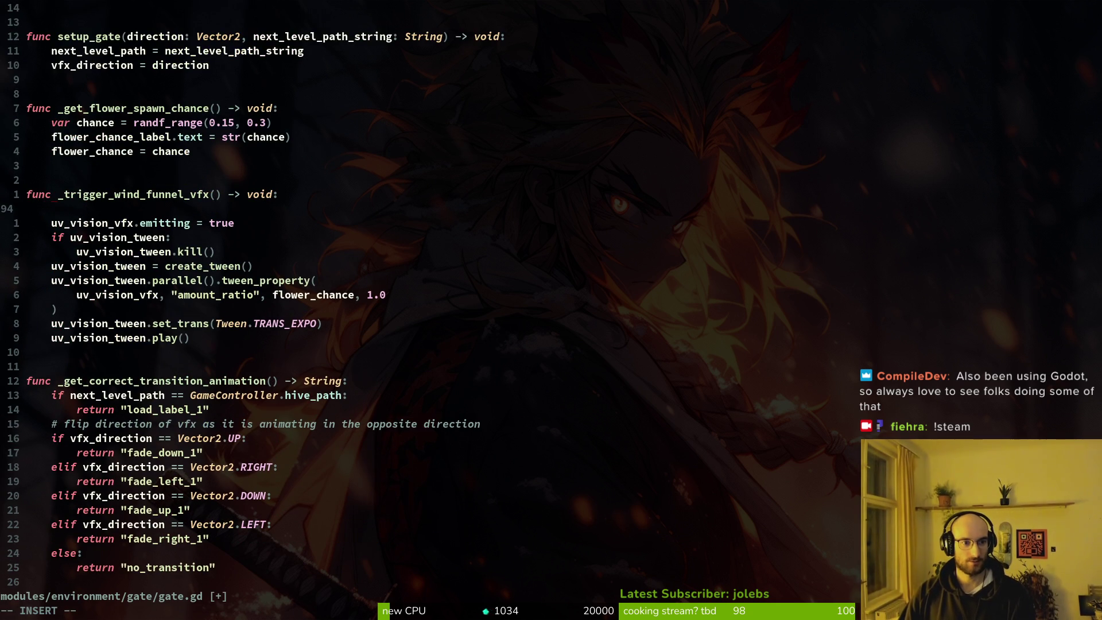
text(get)
key(Return)
key(Escape)
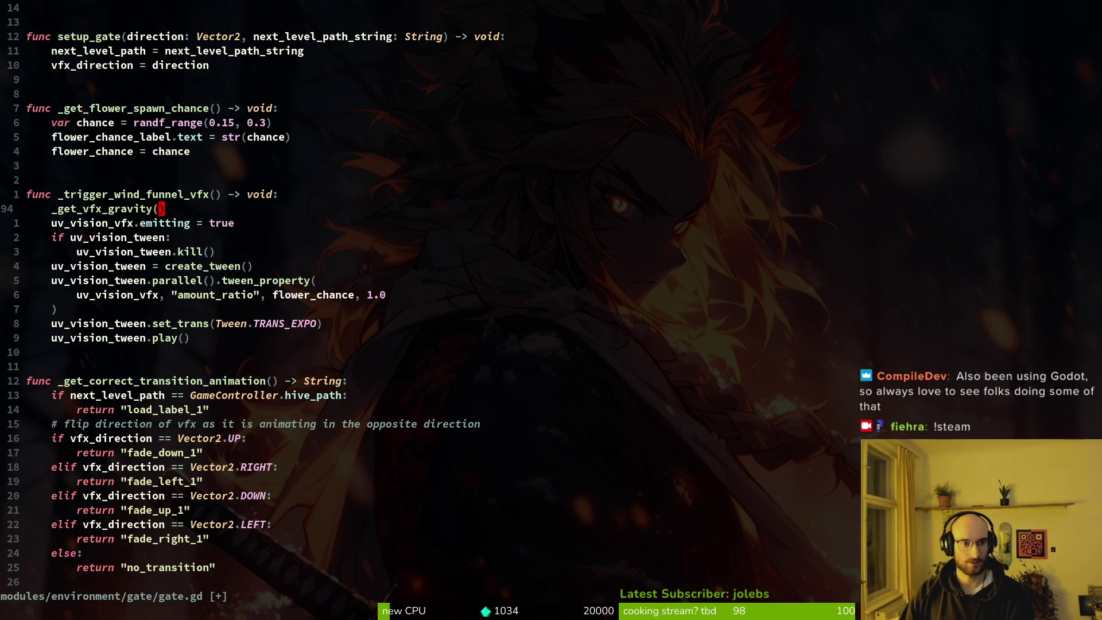
text(:w)
key(Return)
Step: Scroll up to review open_gate and switch_level before returning to Godot
scroll(385, 205, up, 8)
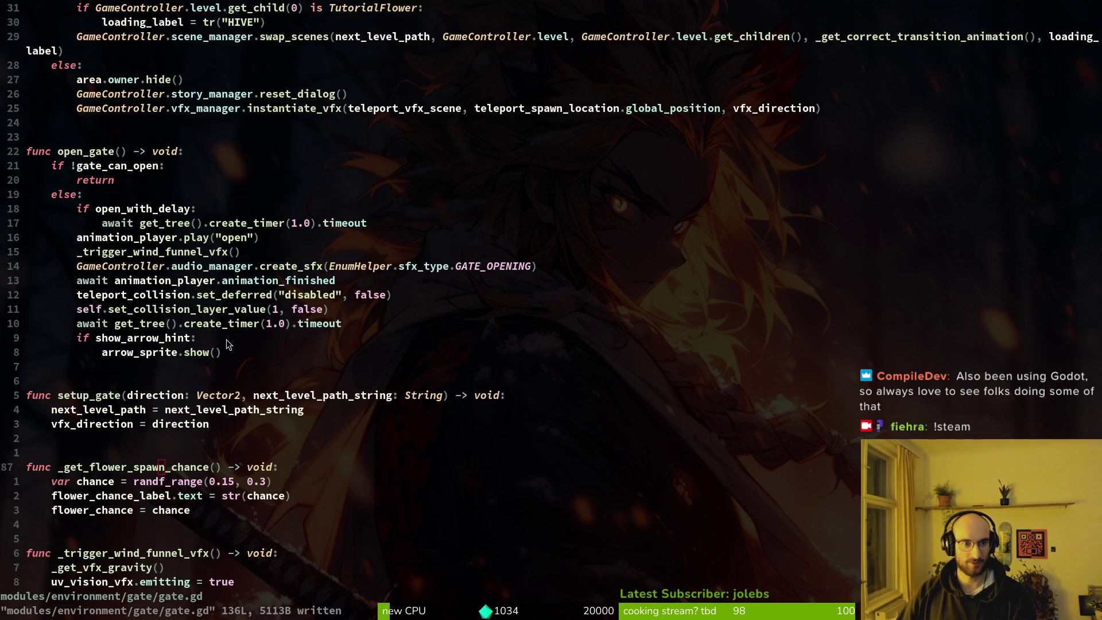
scroll(210, 221, up, 5)
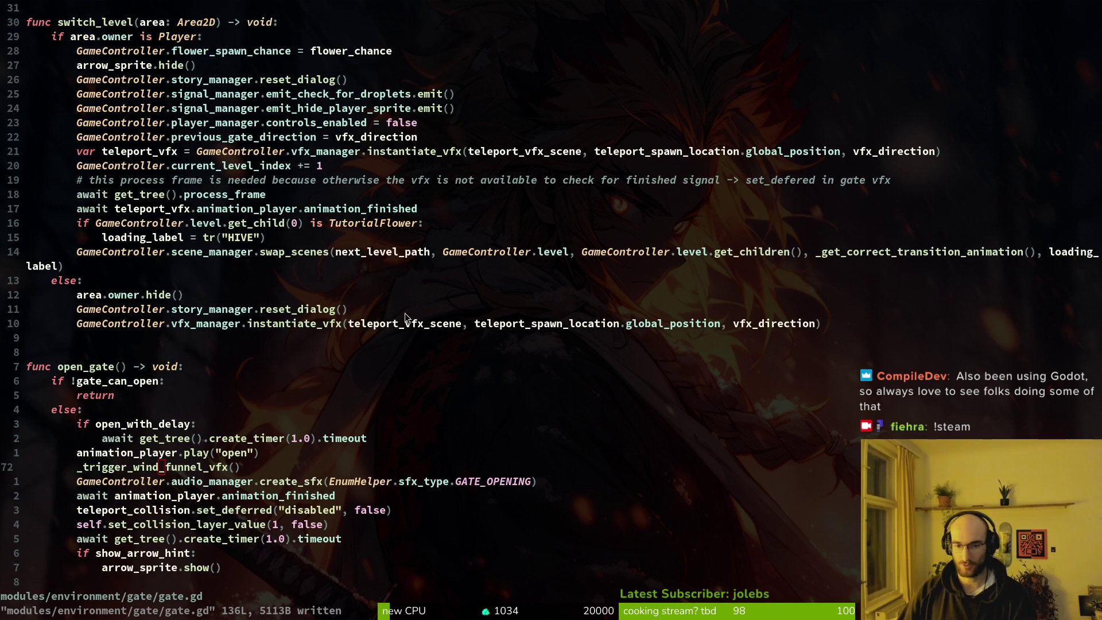
scroll(243, 278, up, 2)
key(alt+Tab)
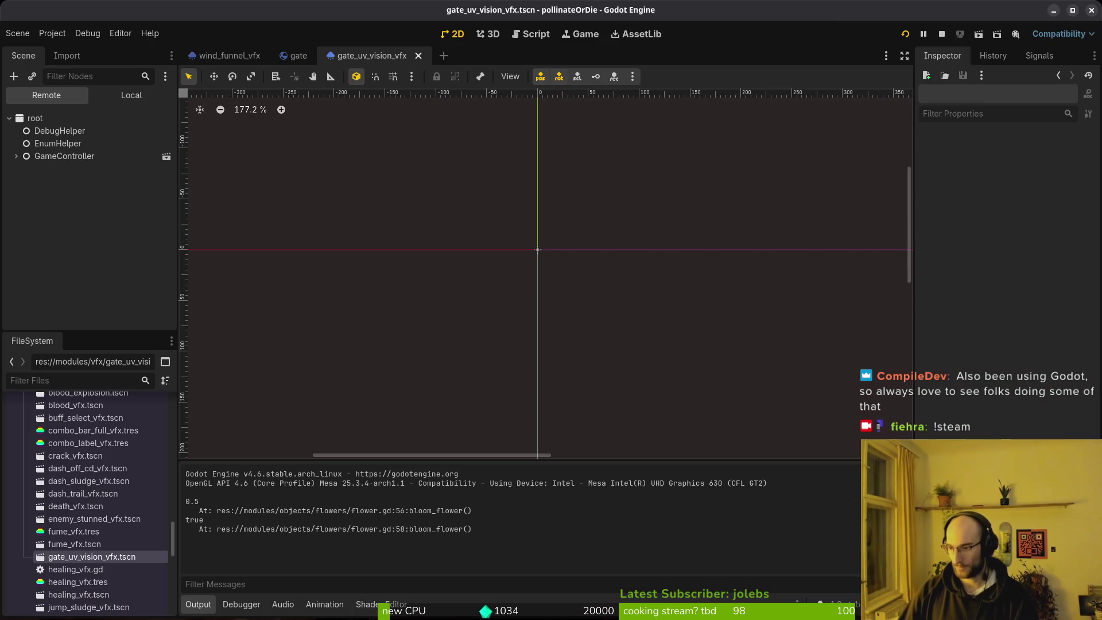
Step: Relaunch the game and continue from the title menu into the hive
click(944, 37)
key(F5)
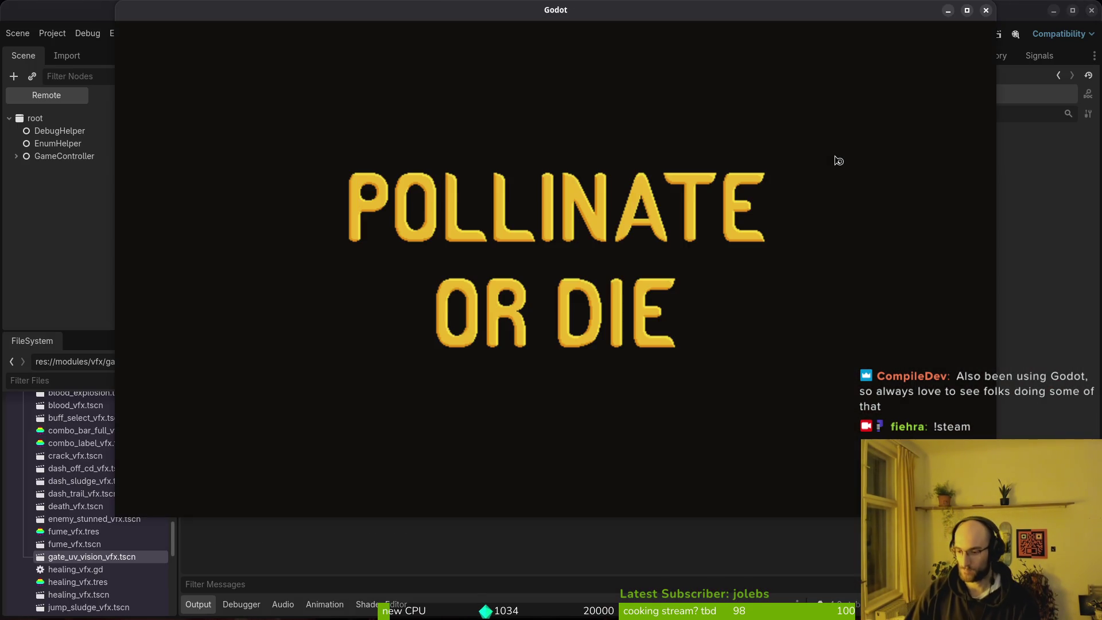
key(Return)
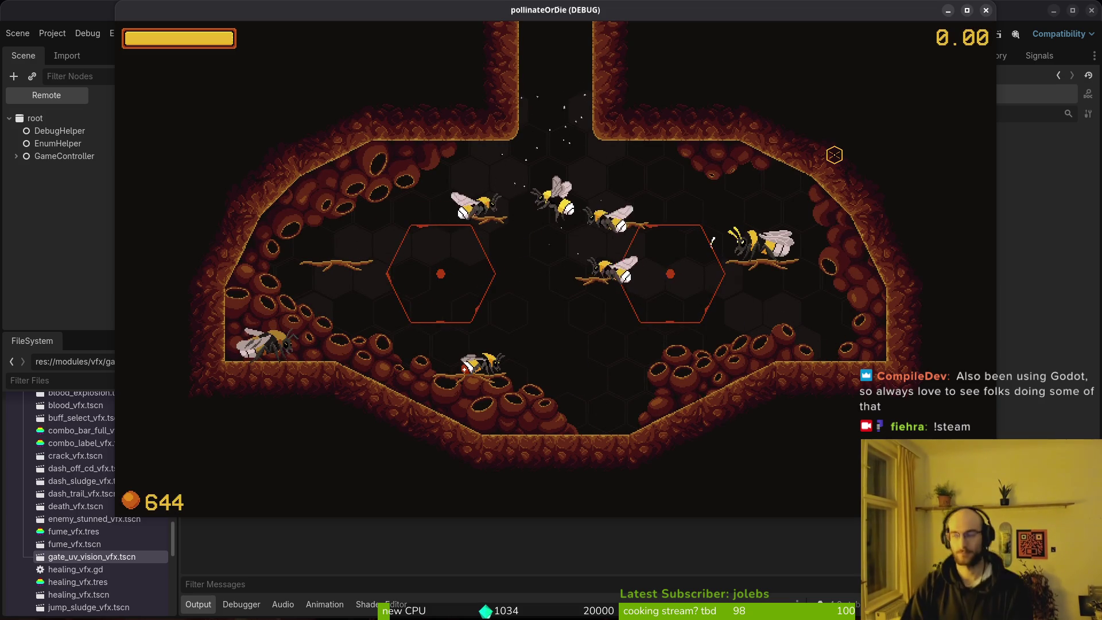
key(alt+Tab)
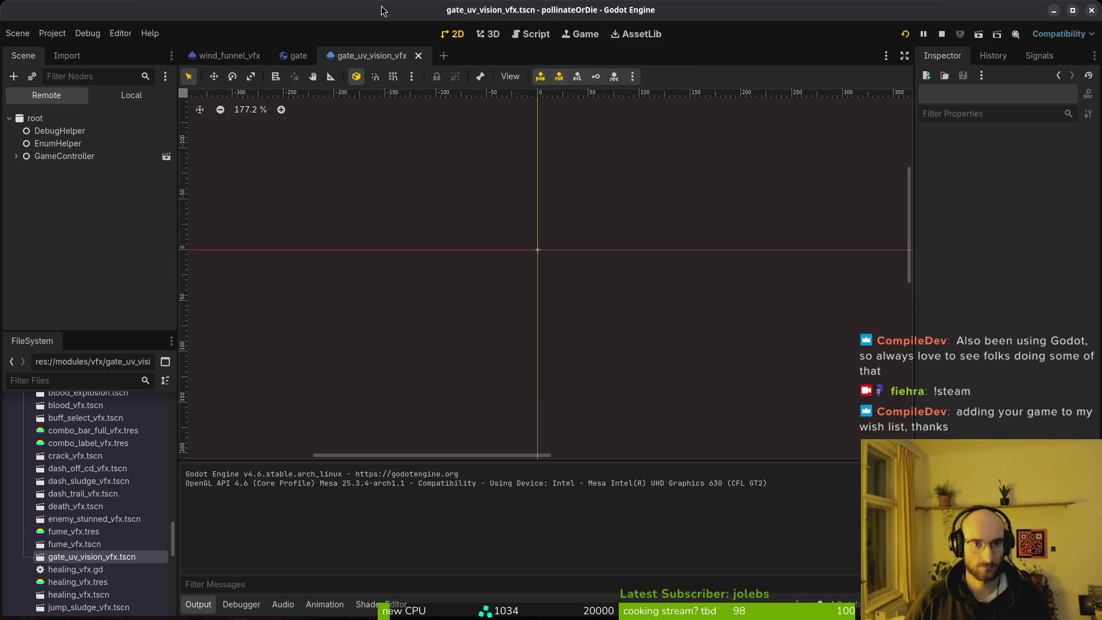
Step: Quick-open vfx.manager.tscn in the Godot editor and run the game again
key(ctrl+shift+o)
text(vfxmanager)
key(Return)
key(F5)
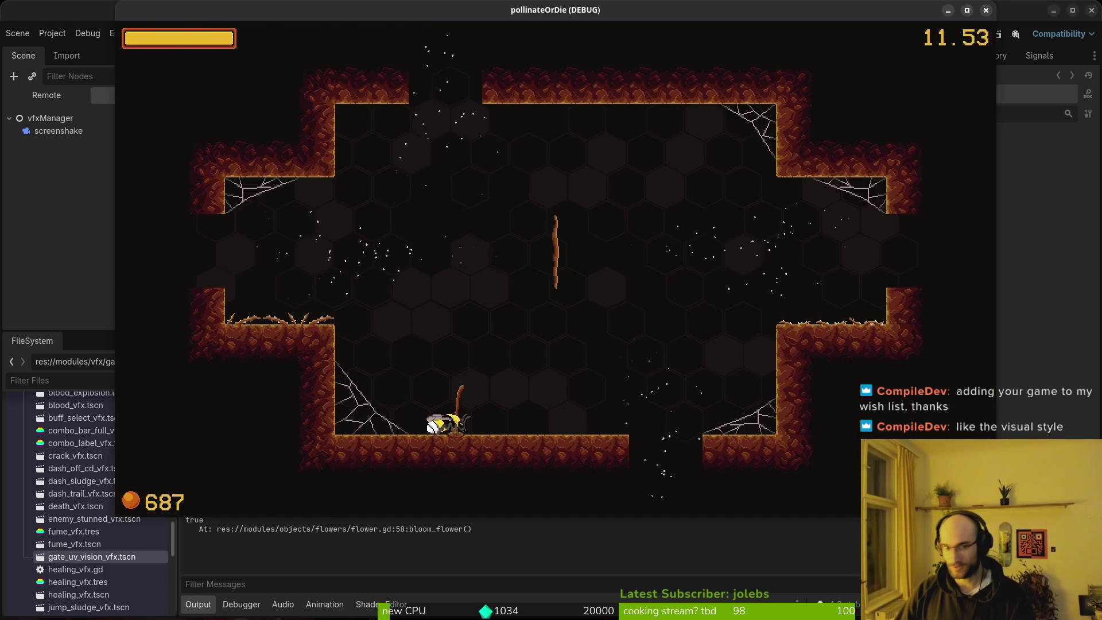
key(alt+Tab)
Step: Try swapping the Vector2.RIGHT and Vector2.LEFT elif branch lines, save, then undo the wrong swap
scroll(337, 397, down, 20)
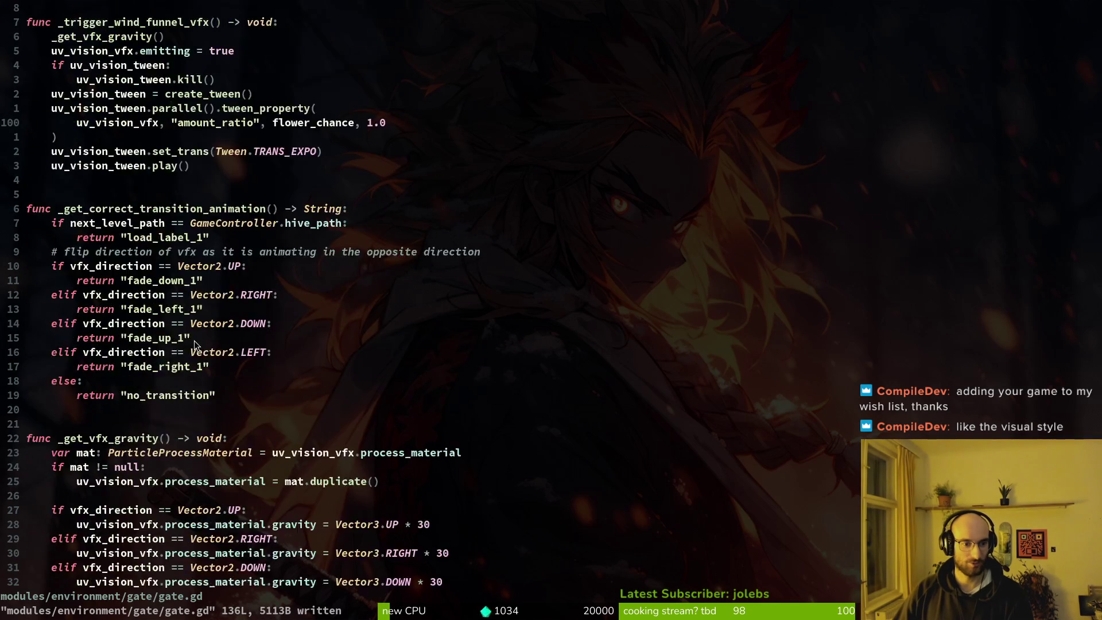
scroll(311, 182, up, 4)
click(264, 456)
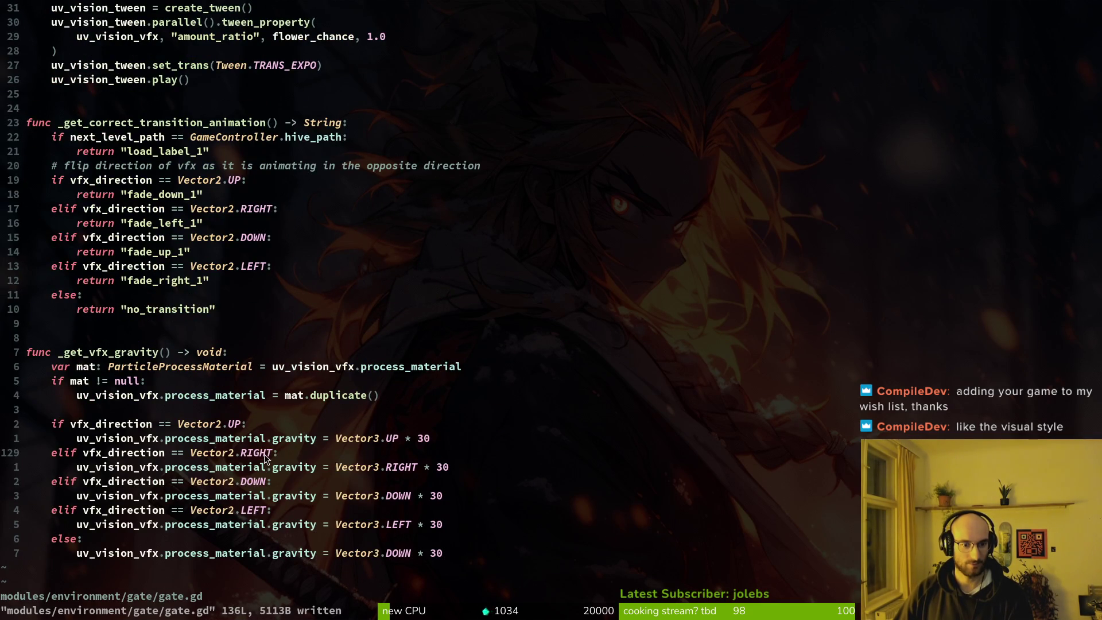
key(V)
key(J)
key(J)
key(Escape)
key(j)
key(V)
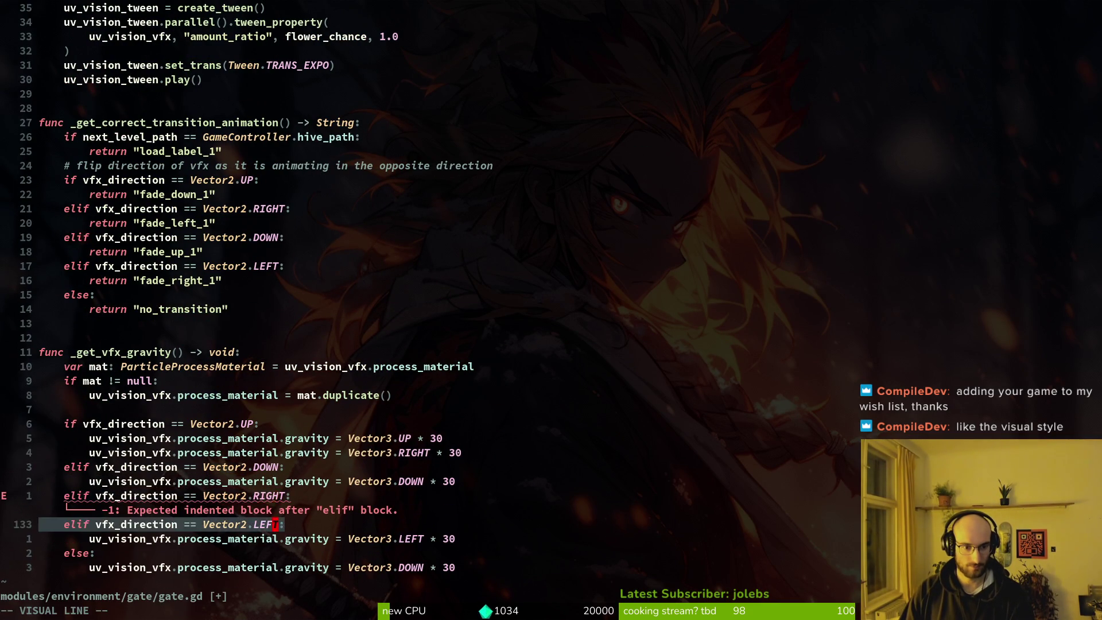
key(K)
key(K)
key(K)
key(Escape)
text(:w)
key(Return)
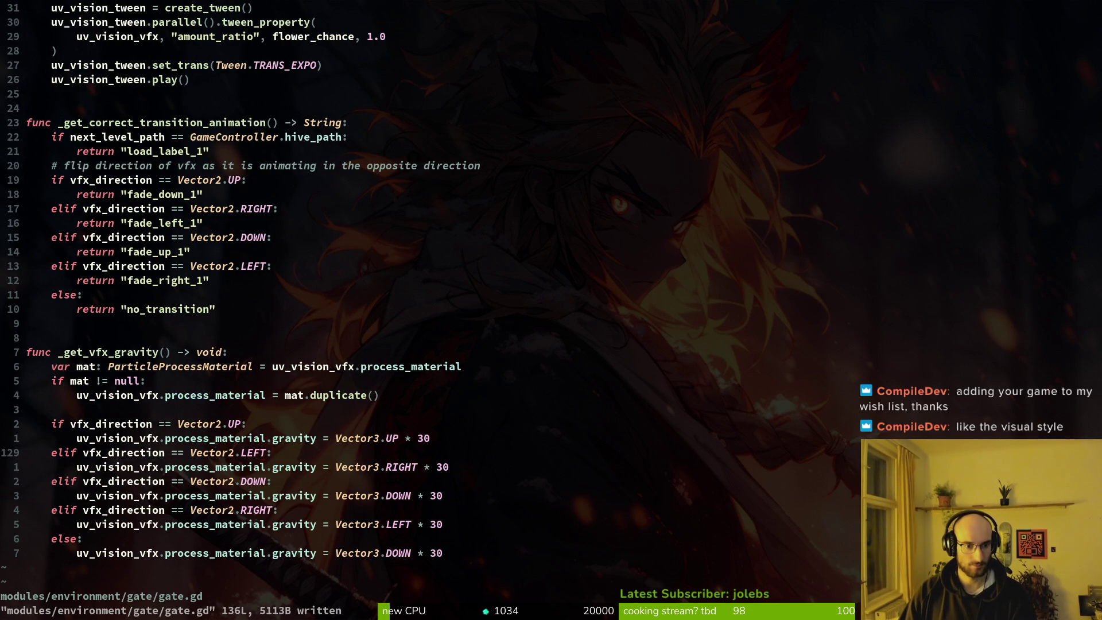
key(u)
key(u)
key(u)
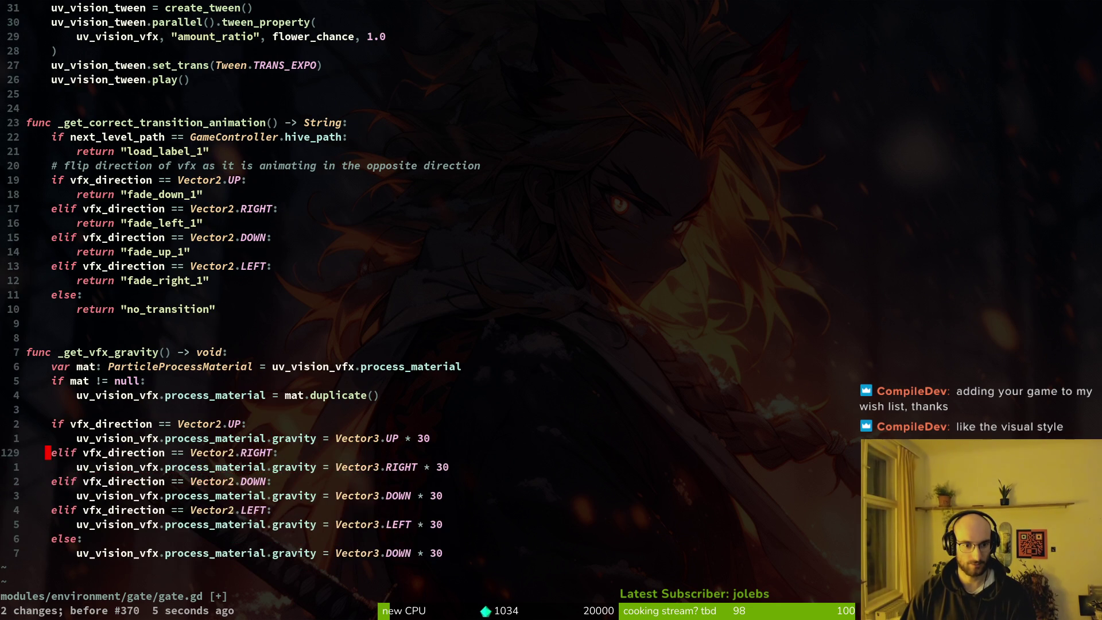
Step: Swap the gravity lines so RIGHT gets Vector3.LEFT and LEFT gets Vector3.RIGHT, then save
key(V)
key(J)
key(J)
key(J)
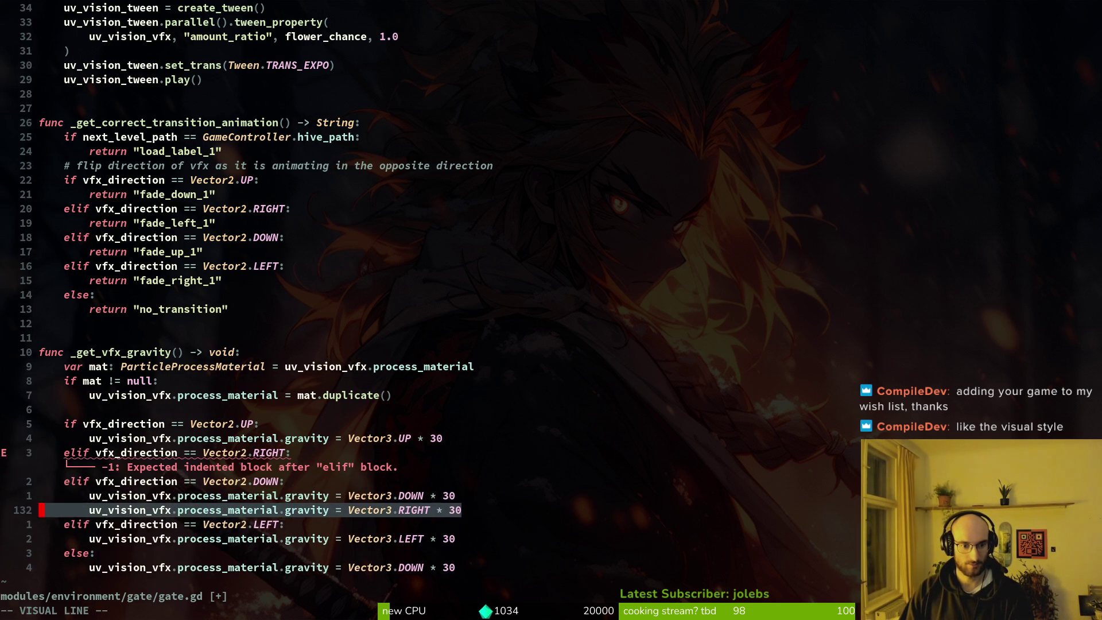
key(K)
key(K)
key(K)
key(Escape)
text(:w)
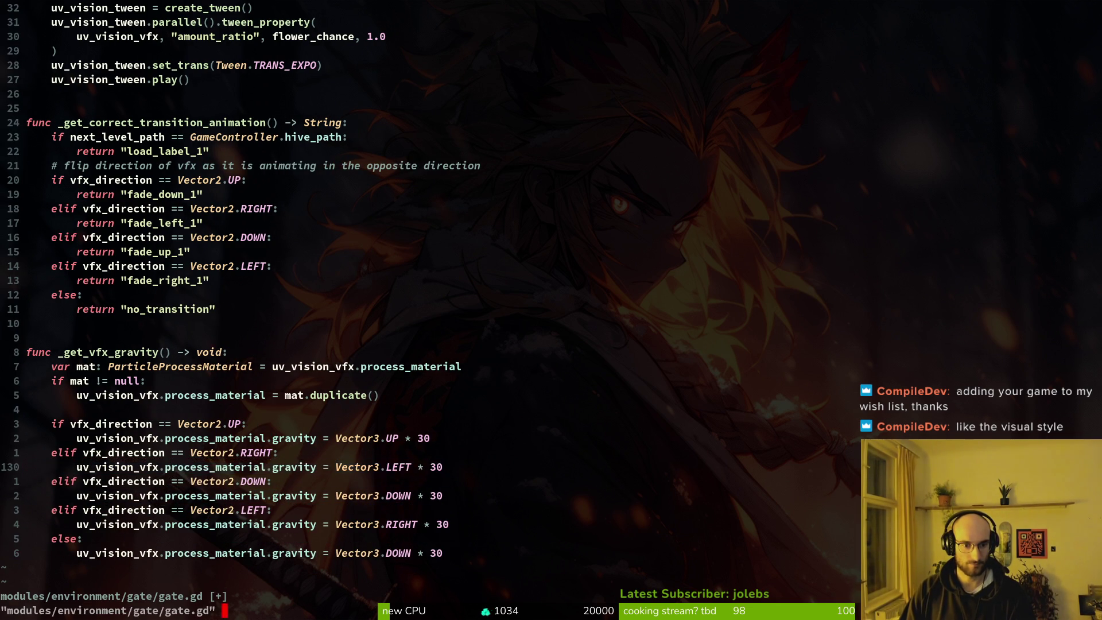
key(Return)
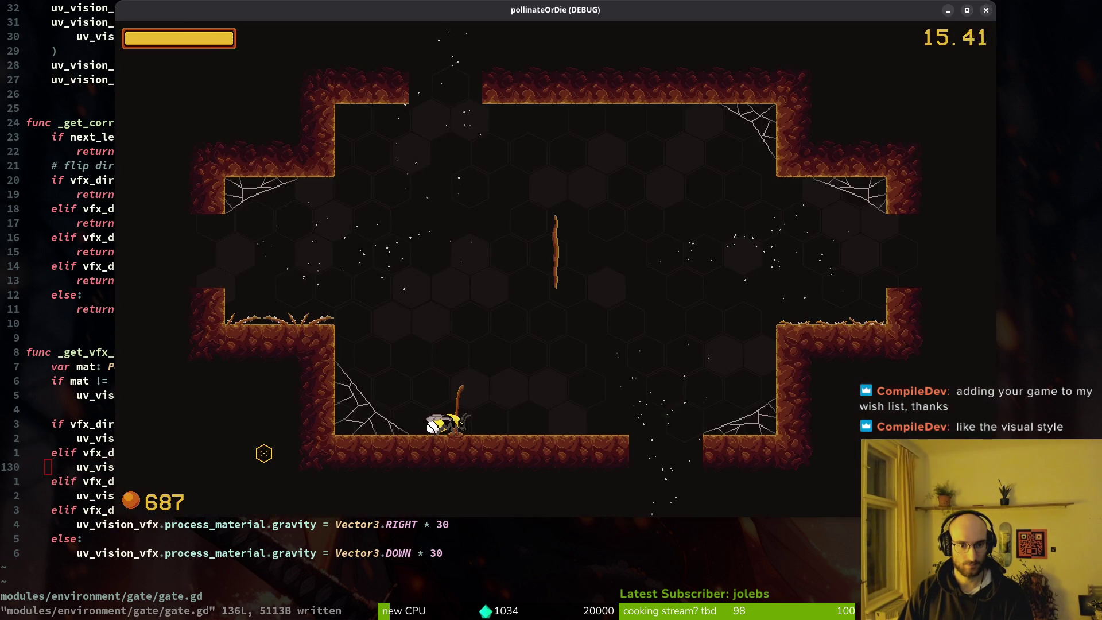
Step: Fly the bee out the top exit past the sprout, then close the running game
key(space)
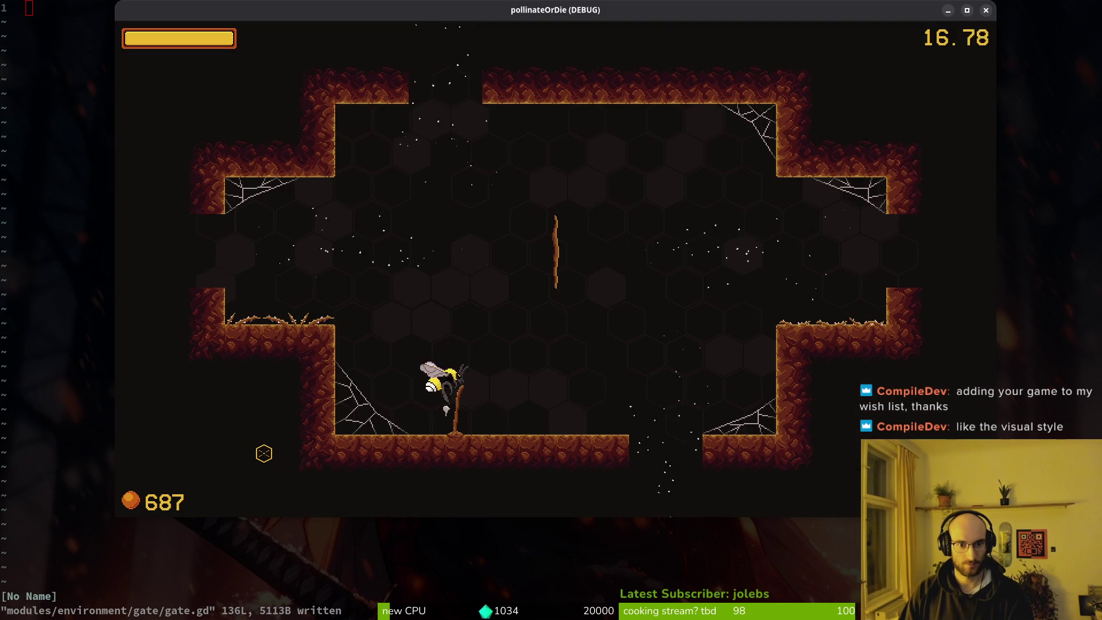
key(Up)
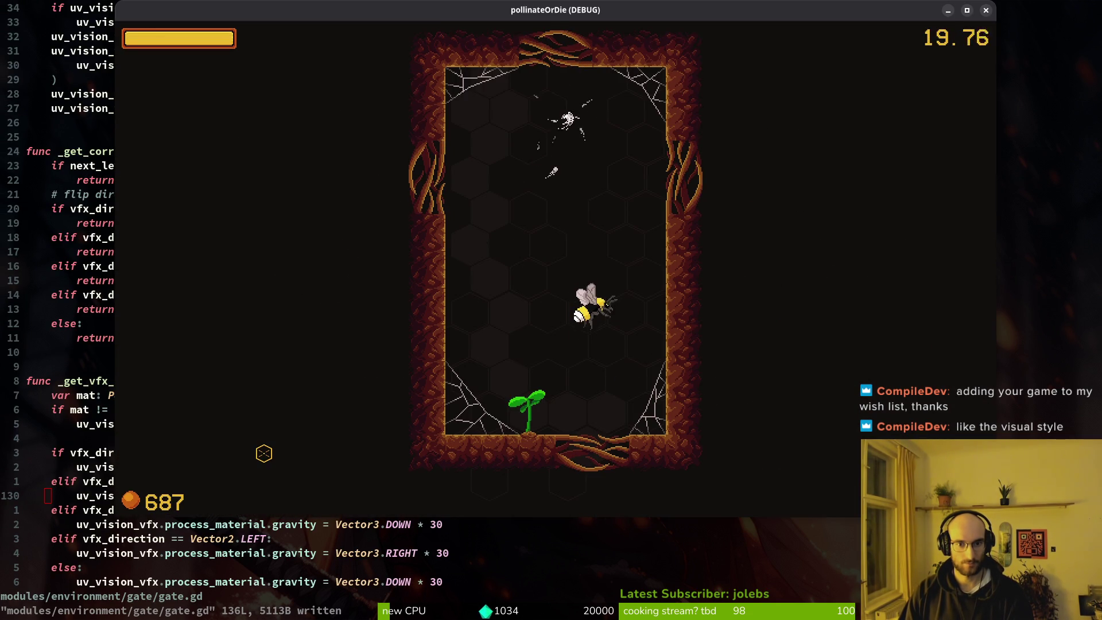
key(Left)
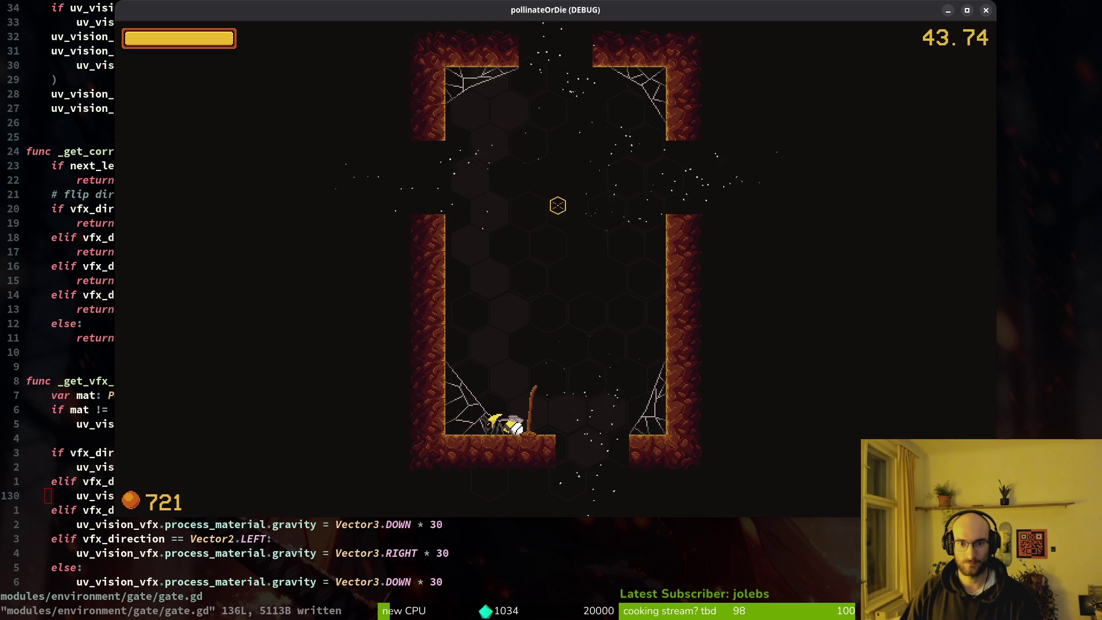
key(F8)
key(alt+Tab)
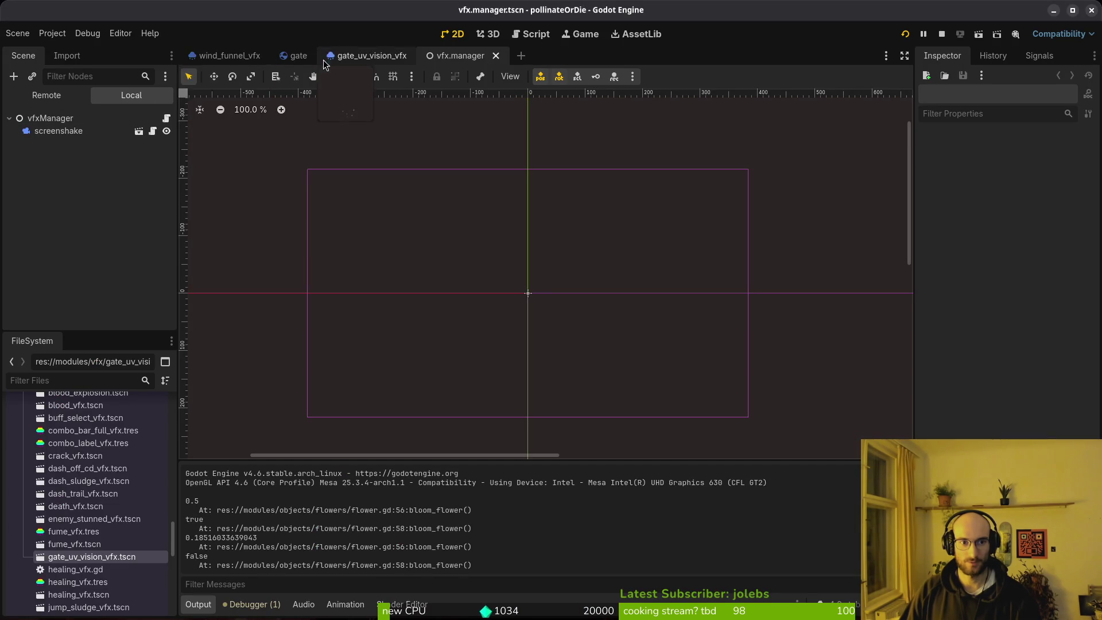
Step: Open the gate scene in Godot and relaunch the game
click(298, 54)
key(alt+Tab)
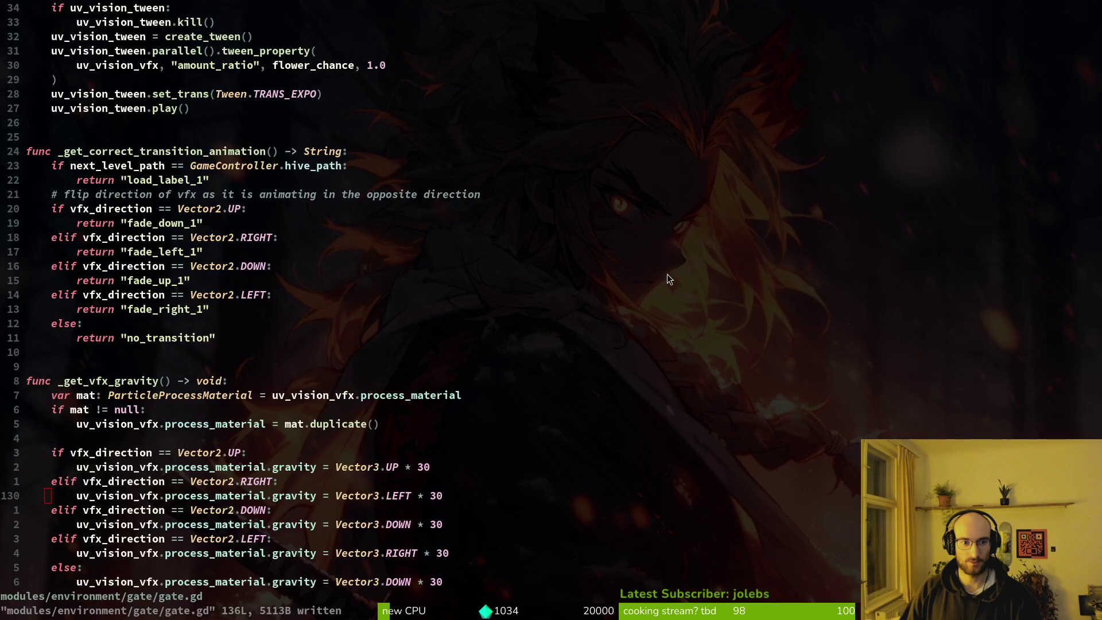
key(alt+Tab)
key(F5)
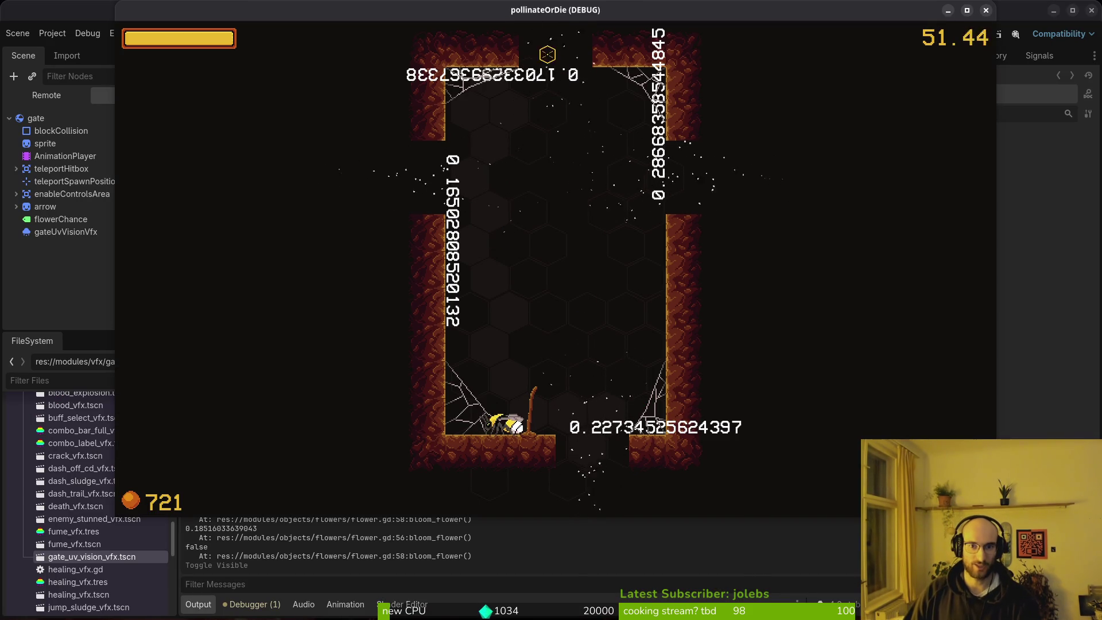
Step: Drop through the floor gap, attack enemies for orbs, and toggle flowerChance visibility
key(d)
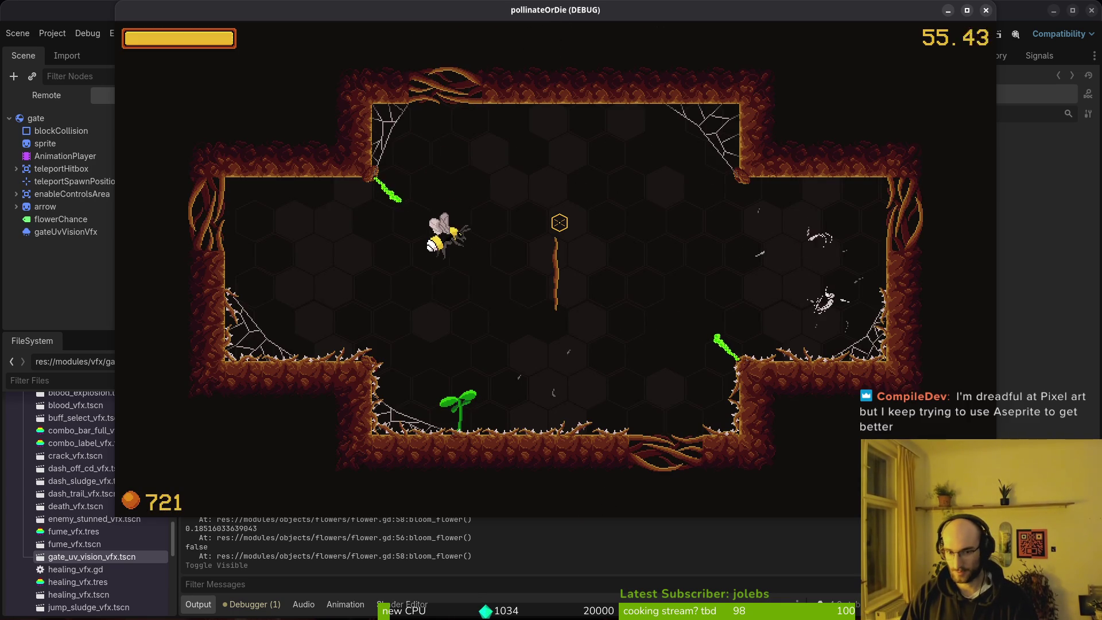
key(d)
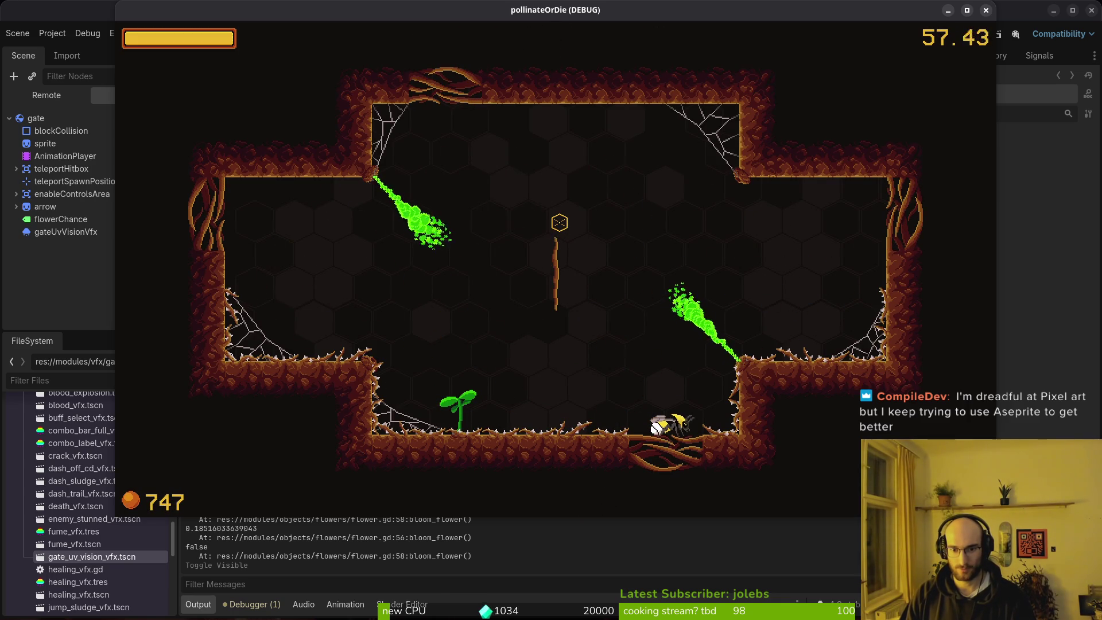
key(d)
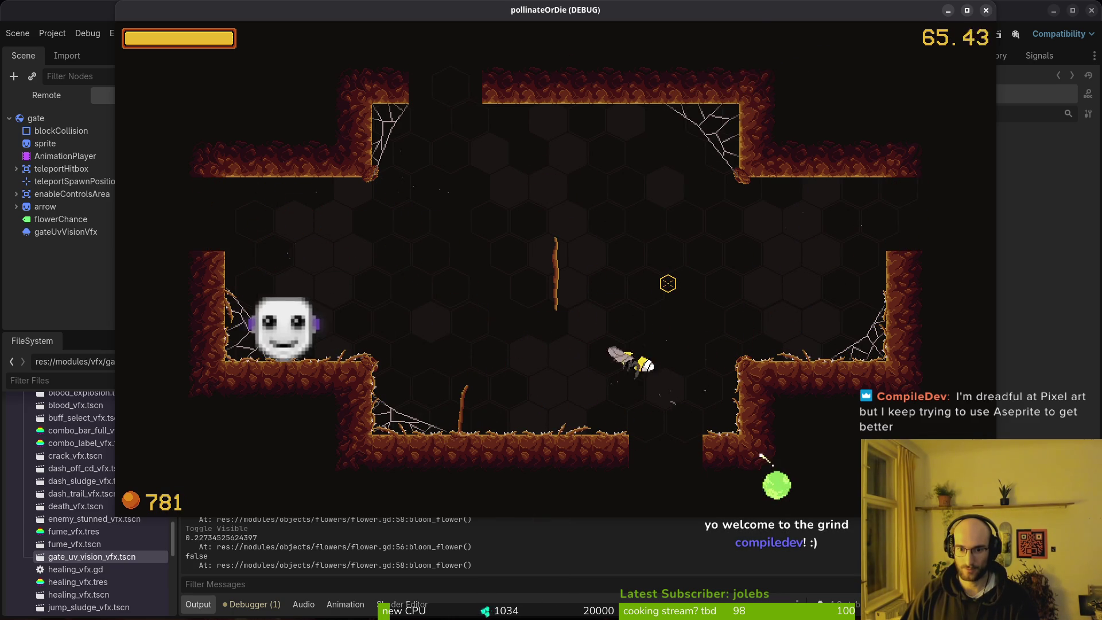
key(w)
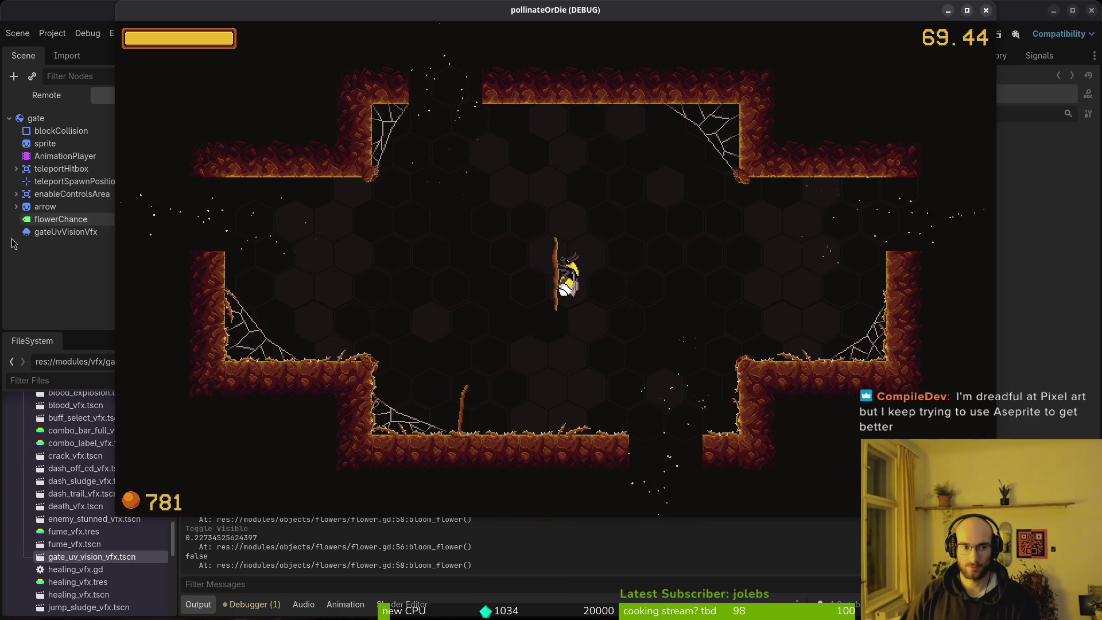
click(168, 223)
key(alt+Tab)
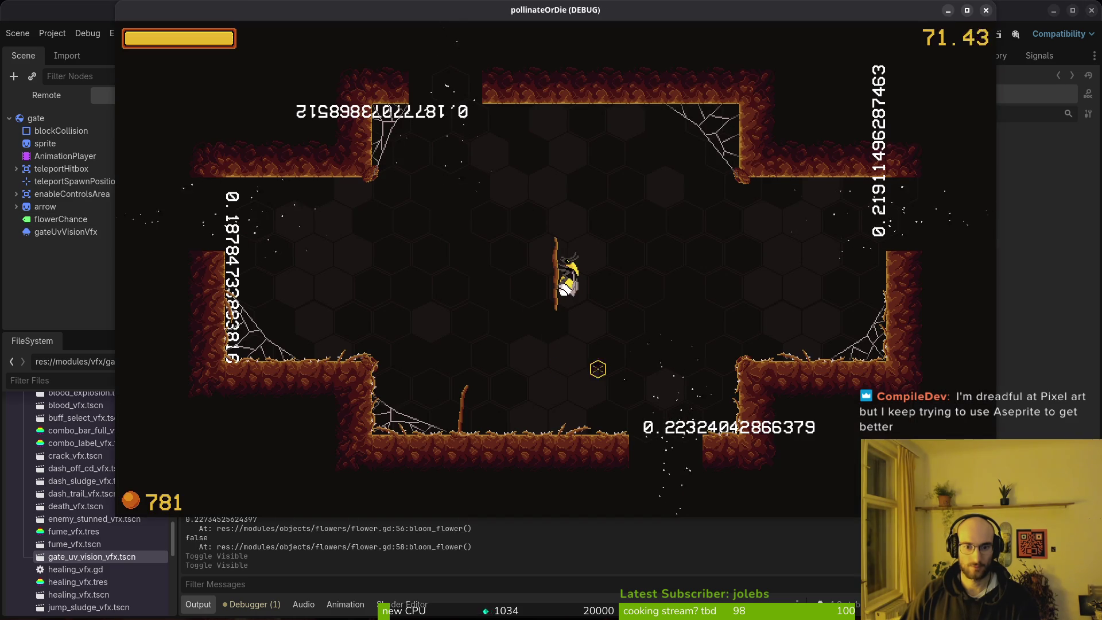
Step: Move into the next room, toggle the flowerChance label off and on, and dash to burst flowers
key(d)
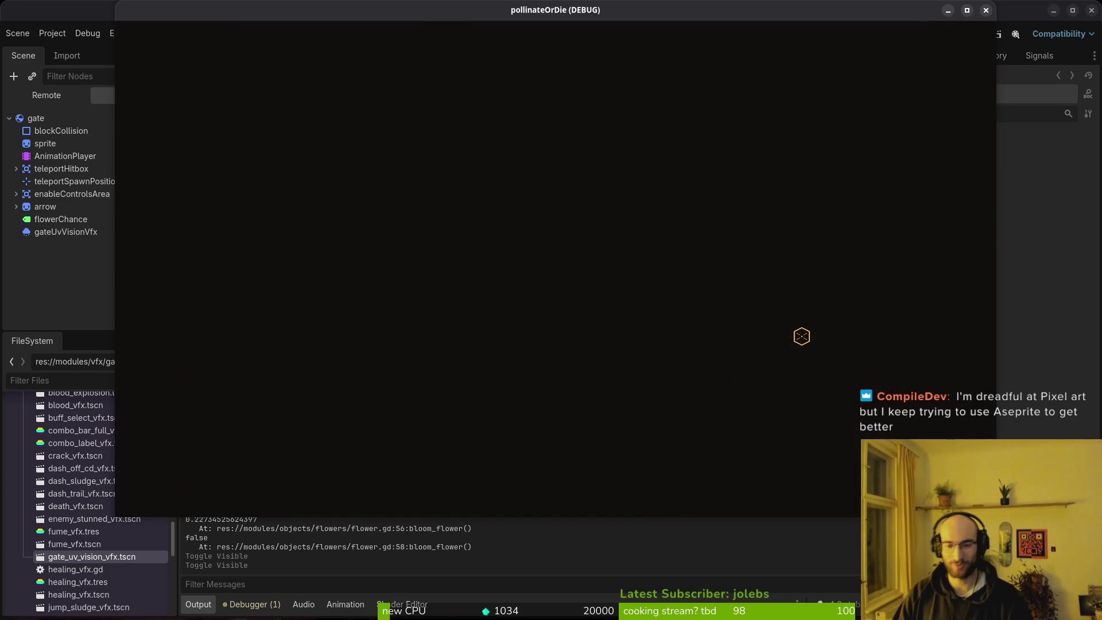
key(s)
key(d)
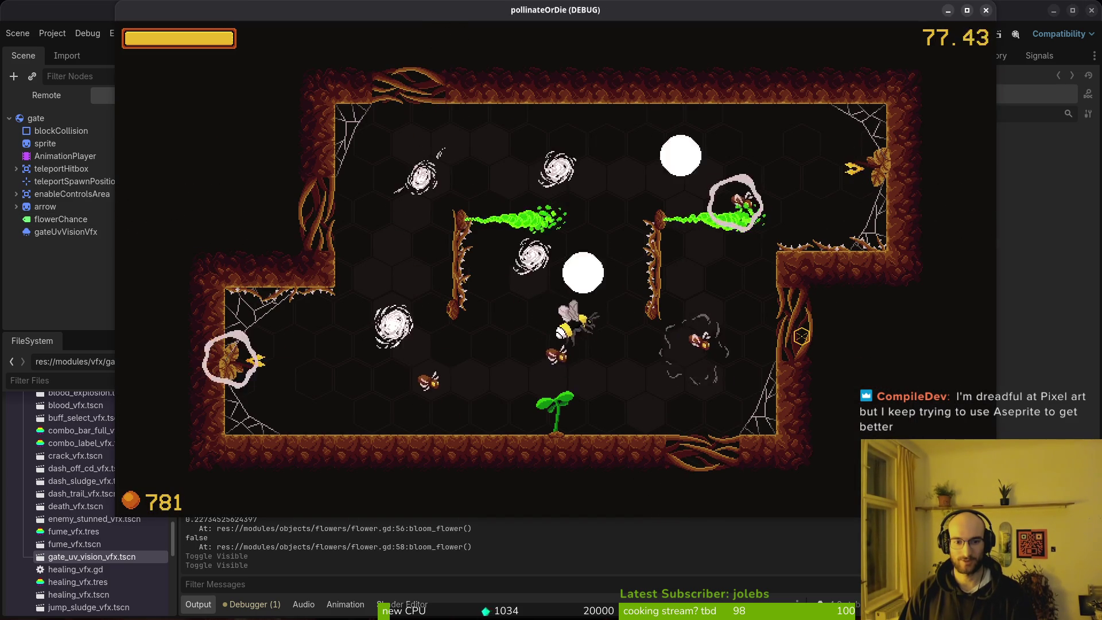
key(alt+Tab)
click(166, 219)
click(166, 219)
key(alt+Tab)
key(a)
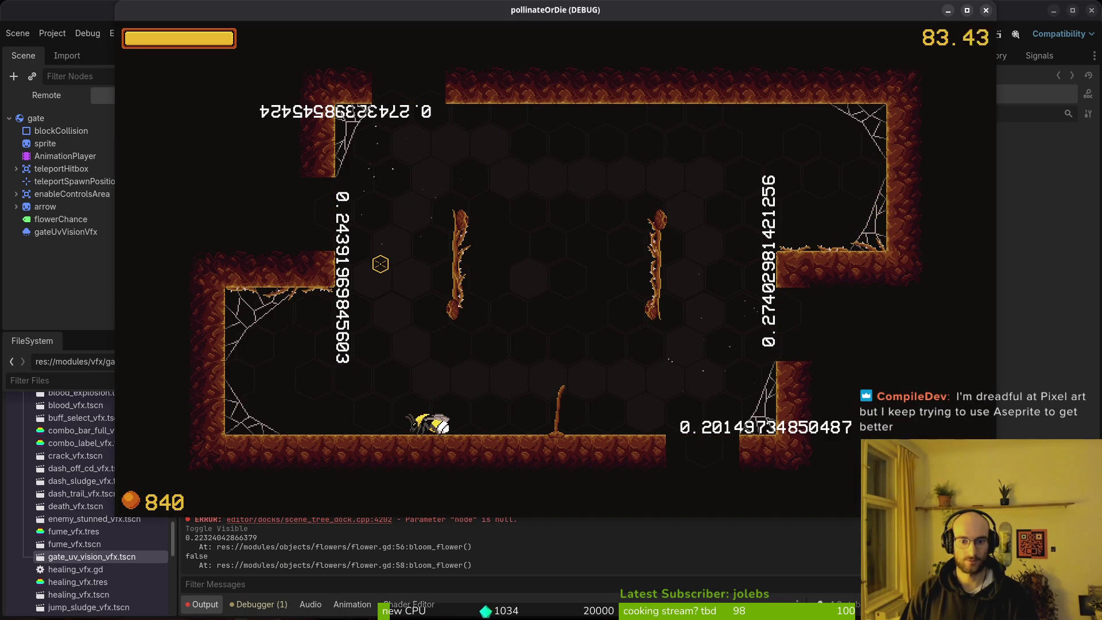
key(alt+Tab)
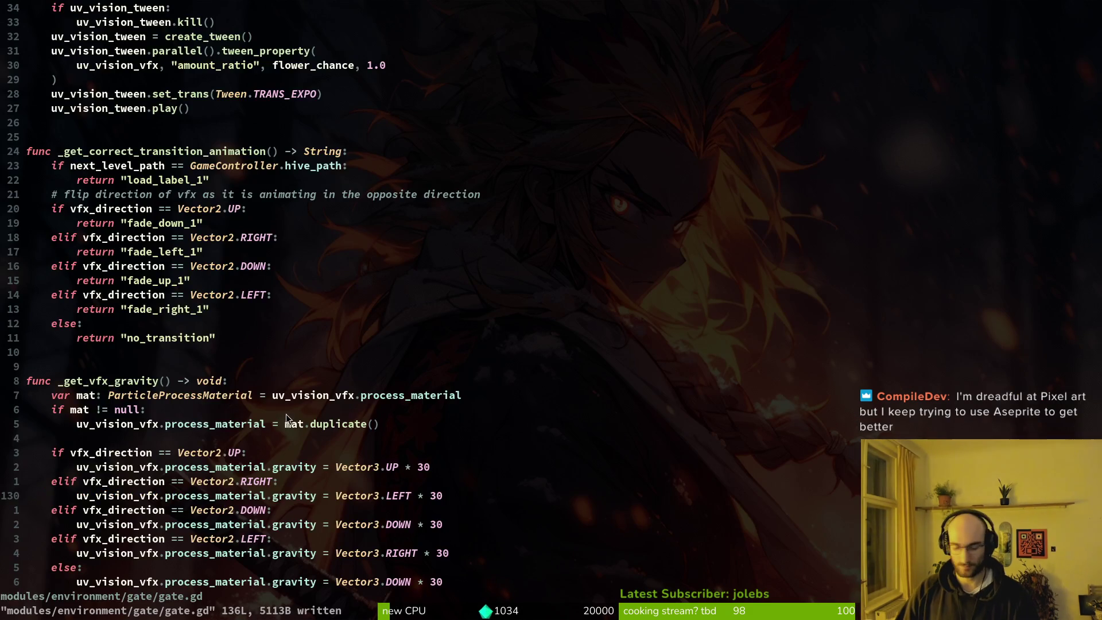
Step: Go to the var chance line in _get_flower_spawn_chance, save gate.gd, and relaunch the game
key(space)
key(f)
key(f)
key(Escape)
key(ctrl+d)
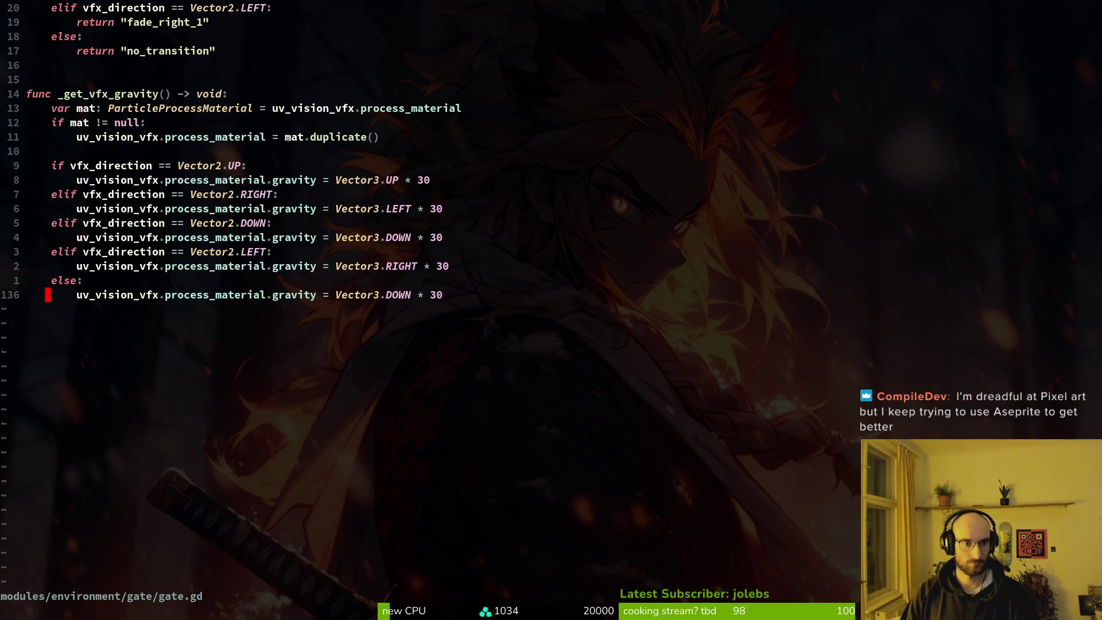
key(ctrl+u)
key(ctrl+u)
key(k)
key(k)
key(k)
key(w)
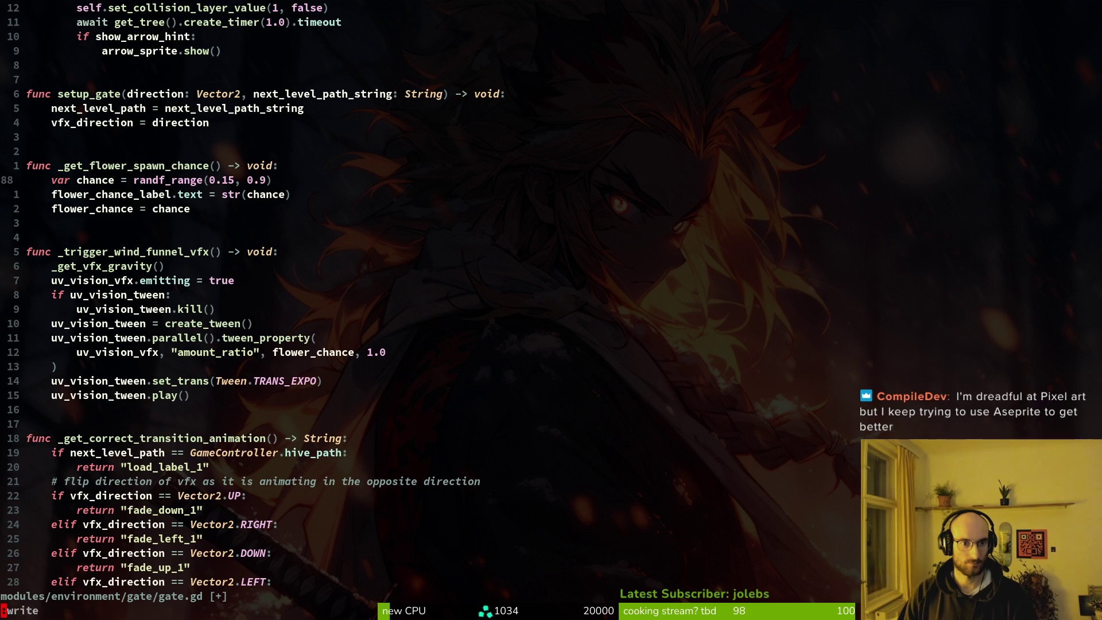
key(Return)
key(F5)
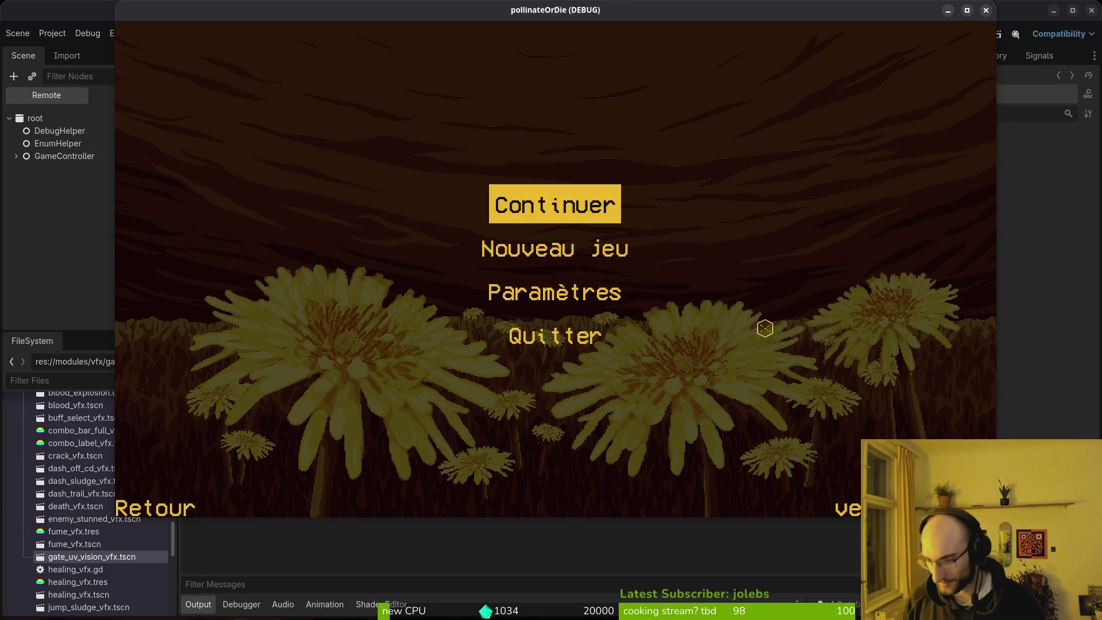
Step: Continue the saved game and fly the bee up through the Ruche arena into the top shaft
key(Down)
key(Return)
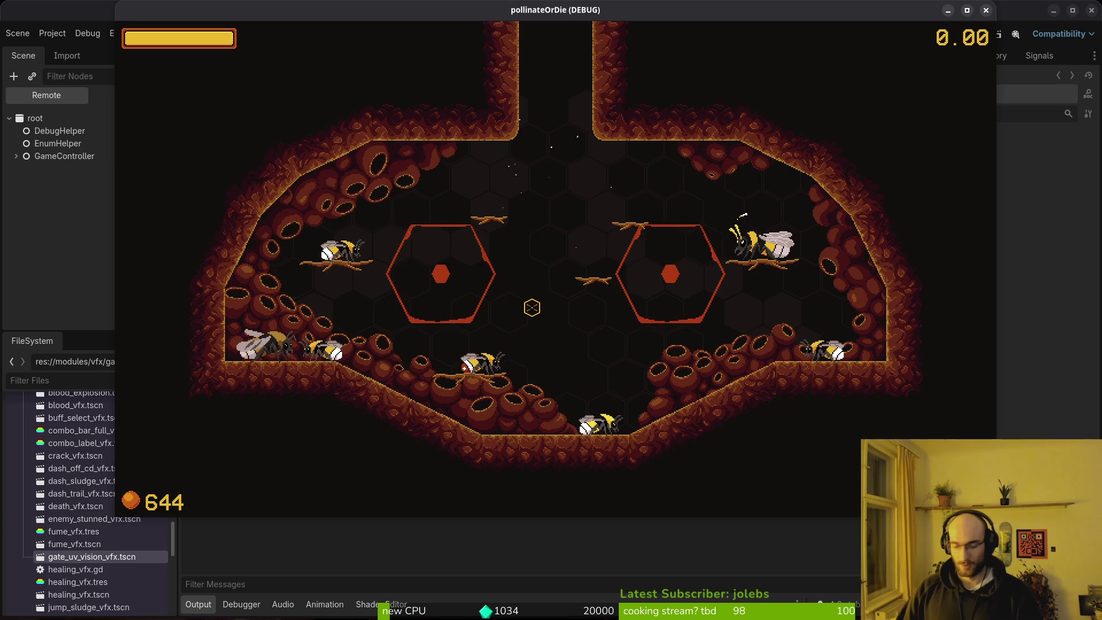
key(w)
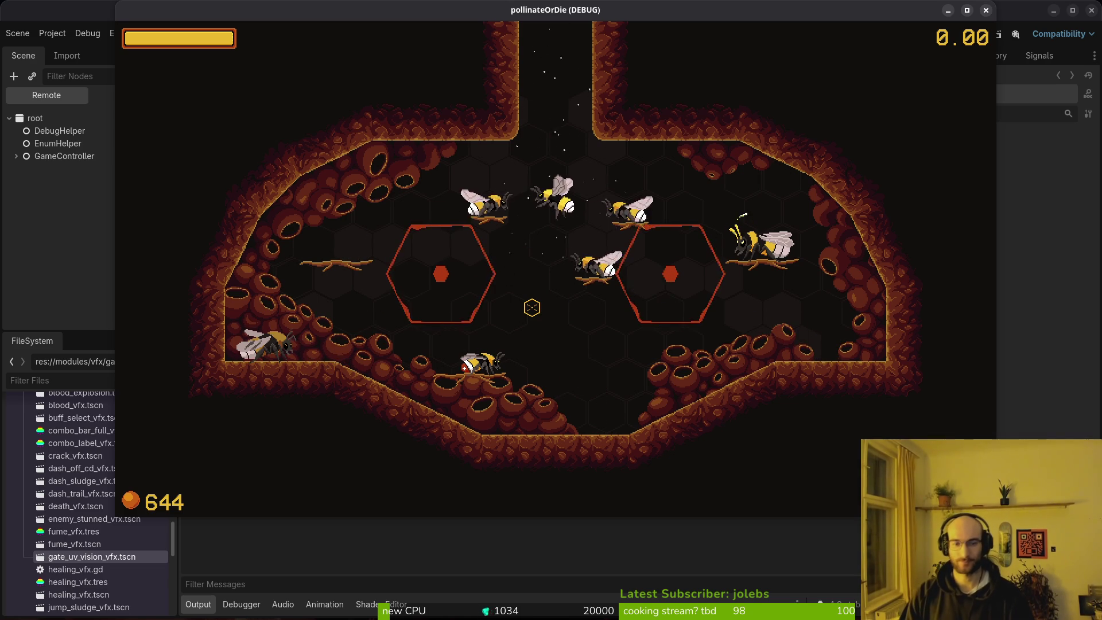
key(w)
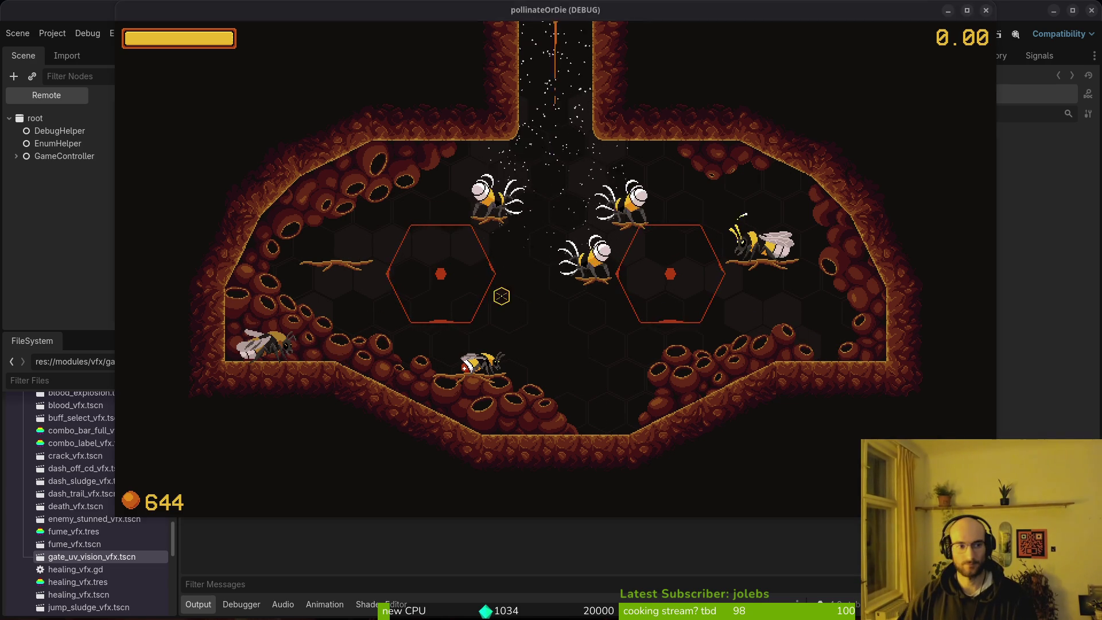
key(F8)
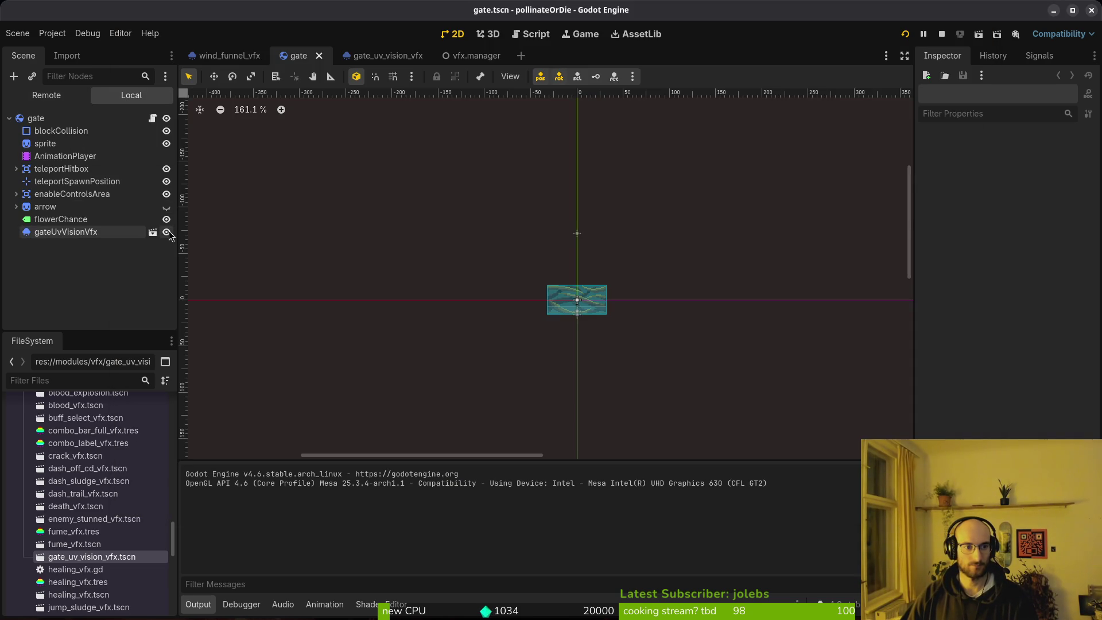
Step: Toggle the particle node's visibility, play a later level, then open the gate_uv_vision_vfx scene
double_click(167, 232)
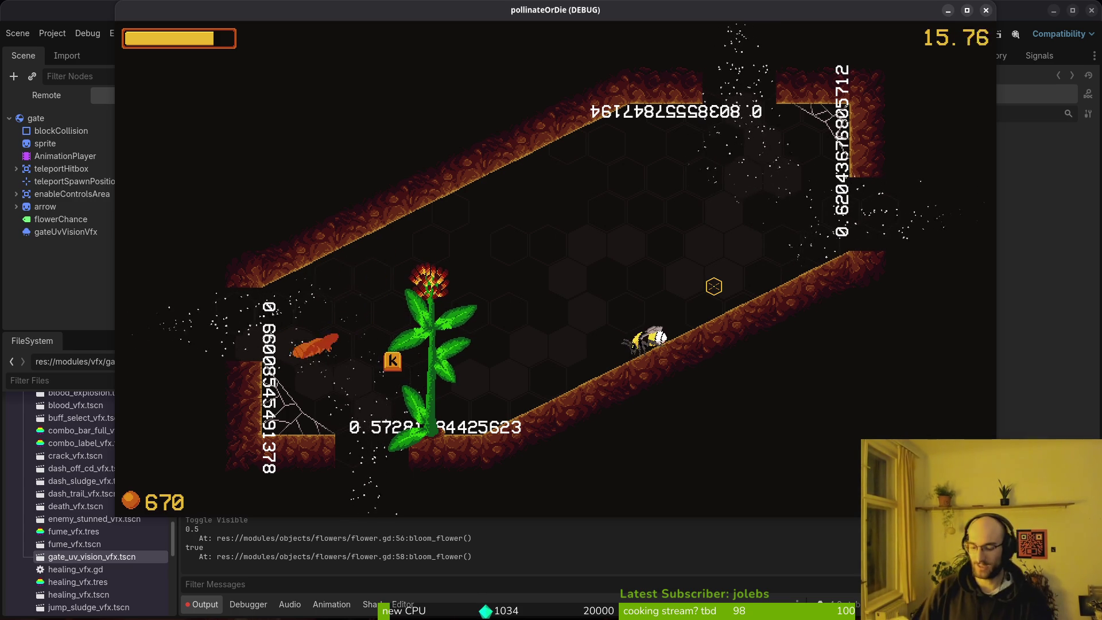
key(a)
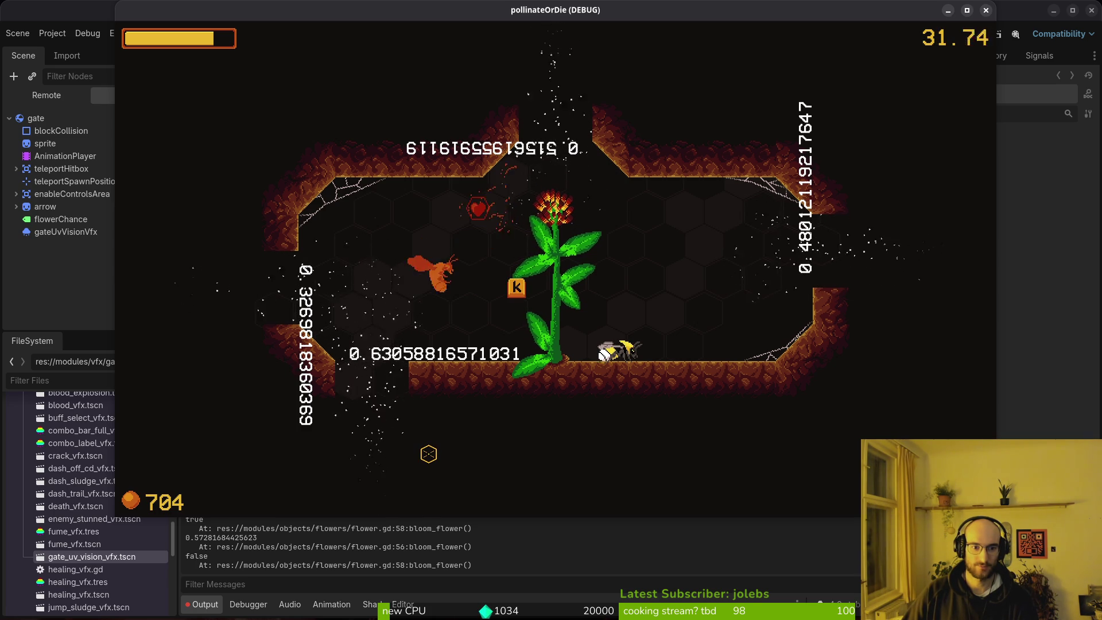
click(881, 257)
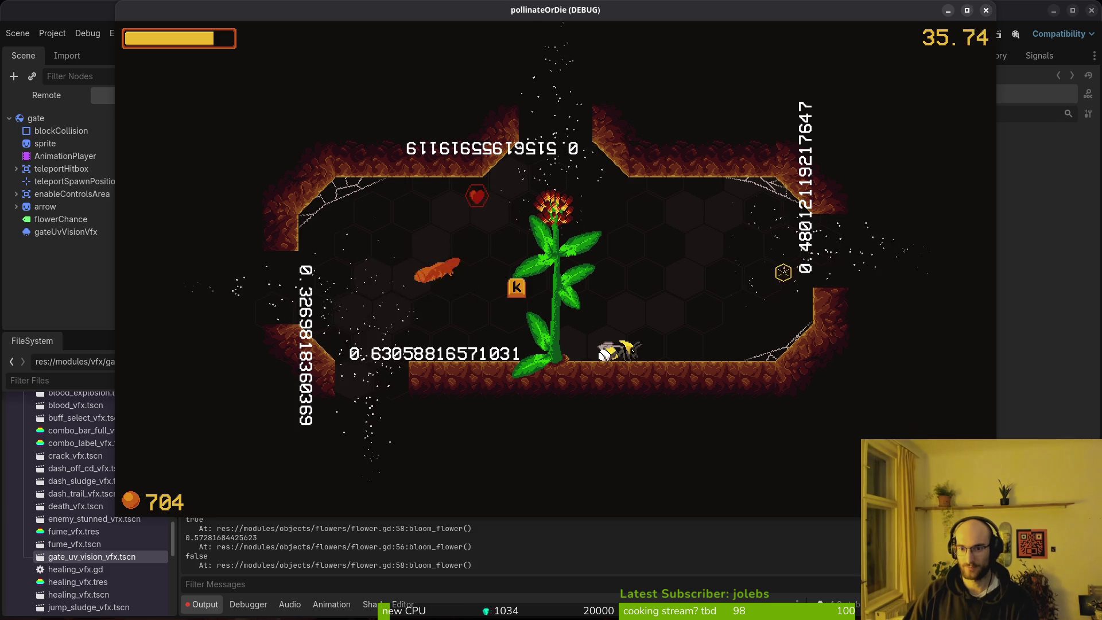
click(986, 11)
click(383, 56)
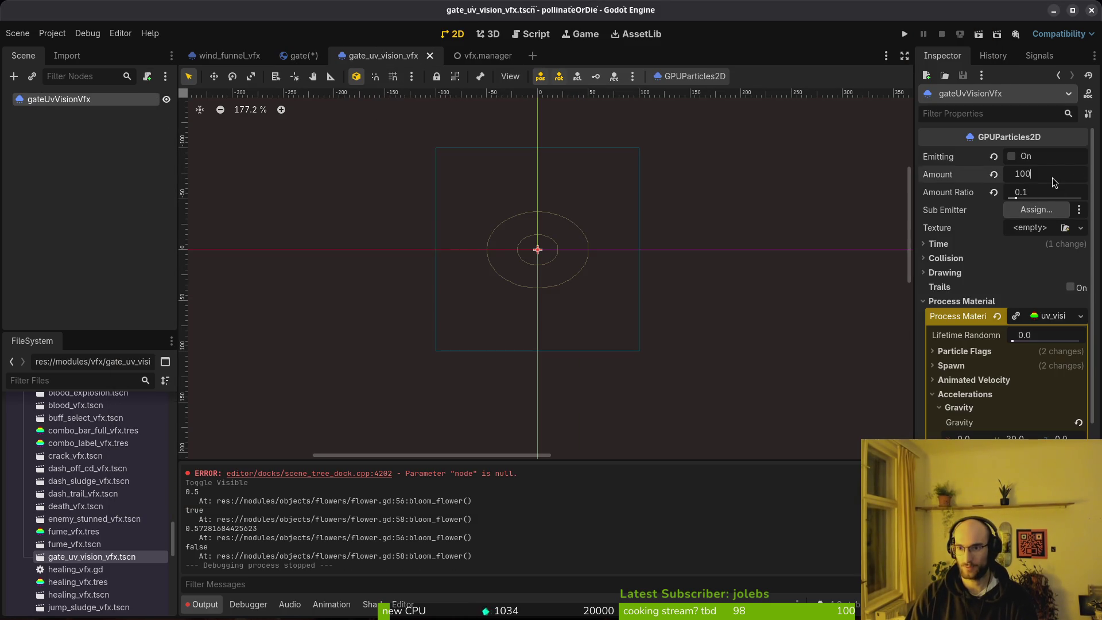
Step: Apply the 100-particle Amount and test-run the game, then toggle flowerChance's visibility off and on in gate
click(904, 34)
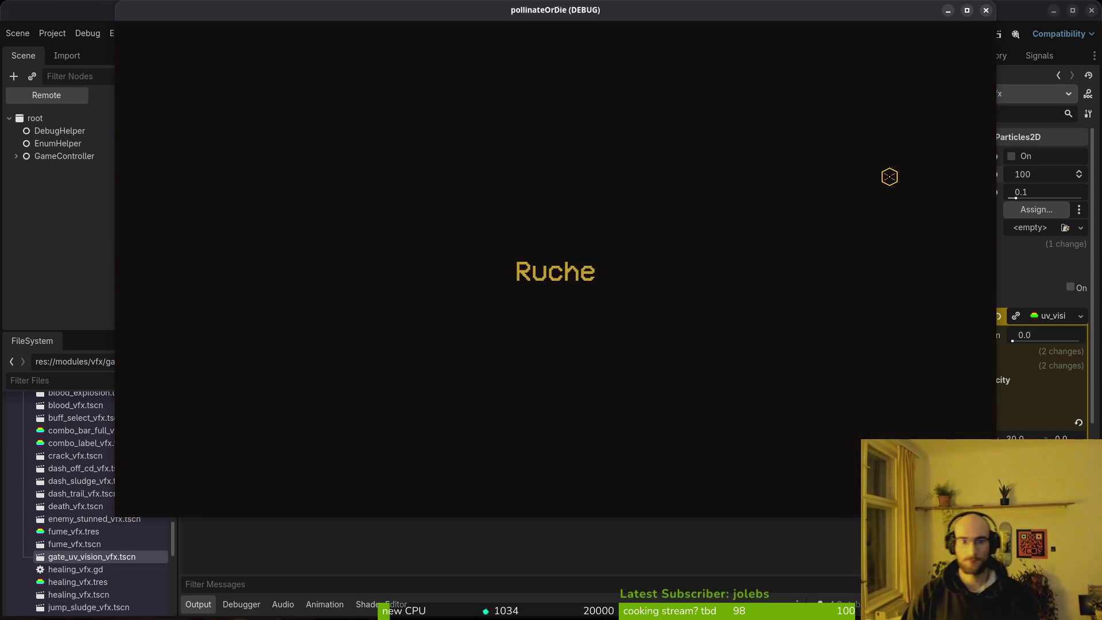
key(F8)
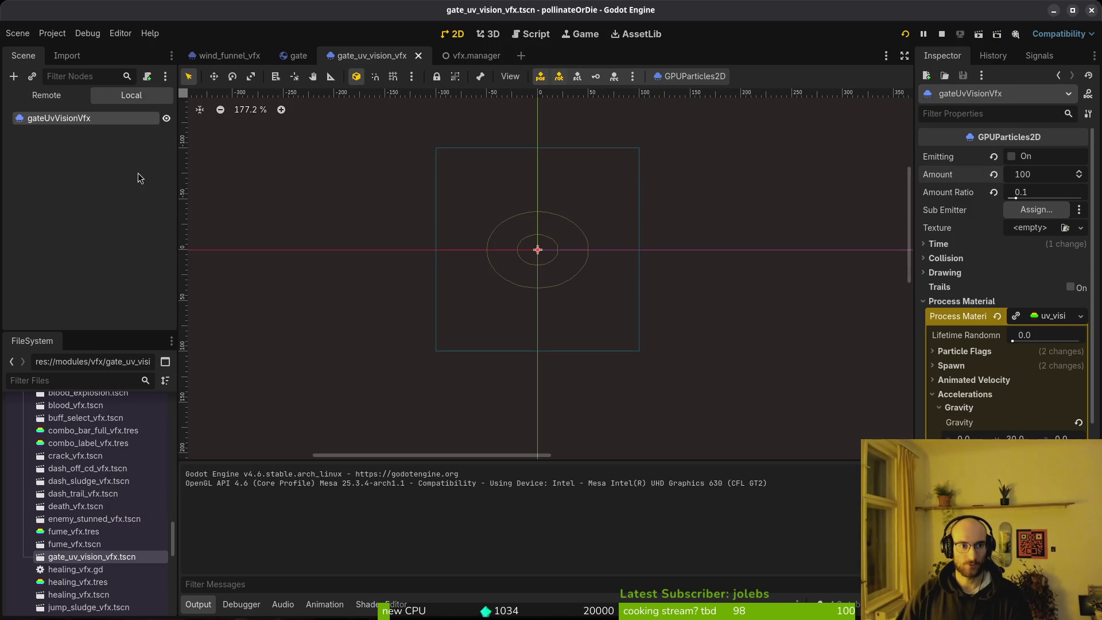
click(300, 60)
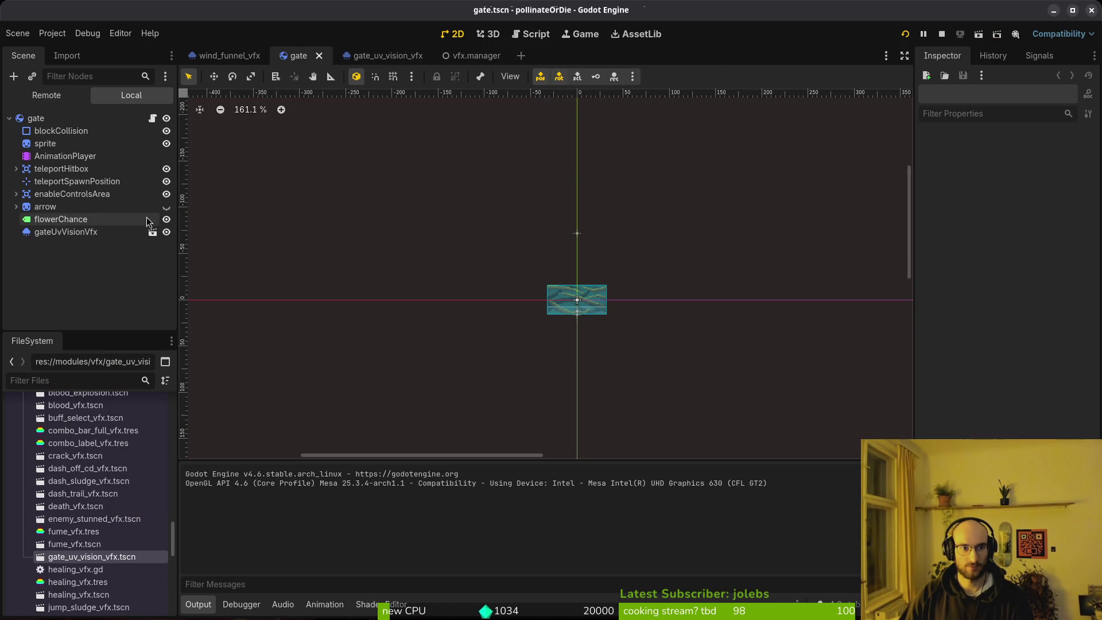
click(167, 220)
click(166, 220)
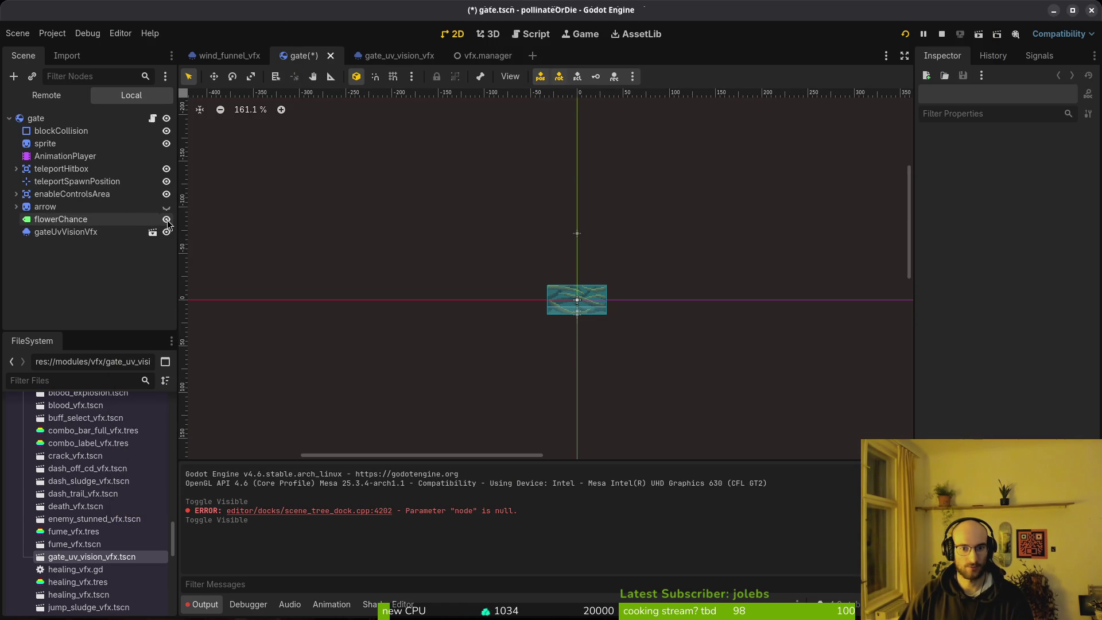
click(166, 221)
Step: Save the gate scene and return to gate.gd in Neovim
key(F5)
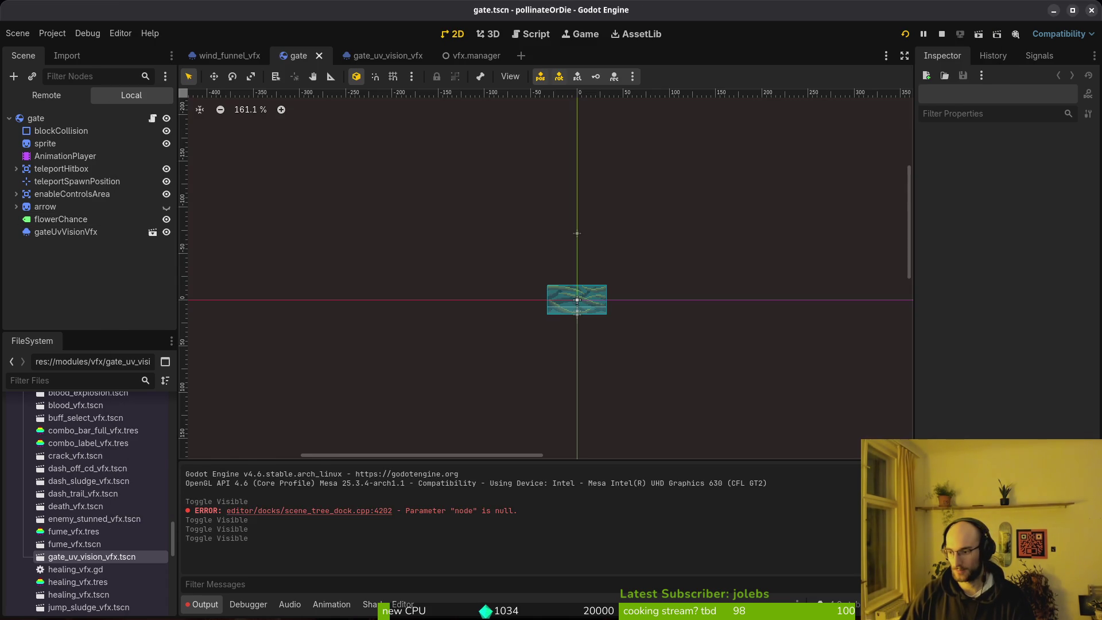
key(alt+Tab)
scroll(551, 310, up, 15)
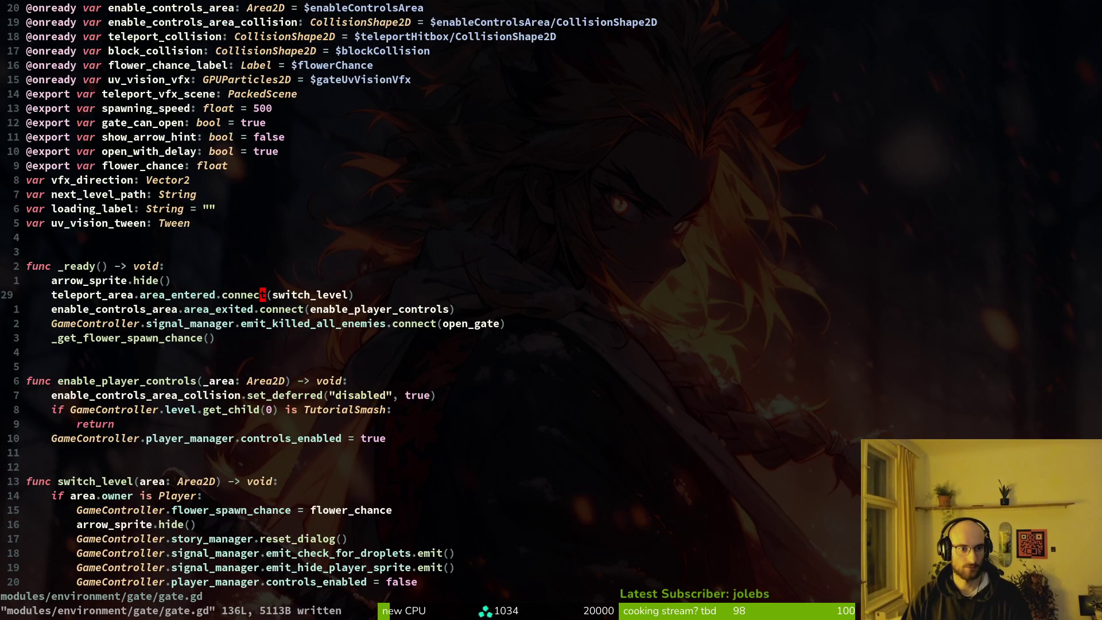
Step: Move up to the arrow_sprite.hide() line and try a project-wide search for 'psl', then cancel it
key(k)
key(k)
key(k)
key(k)
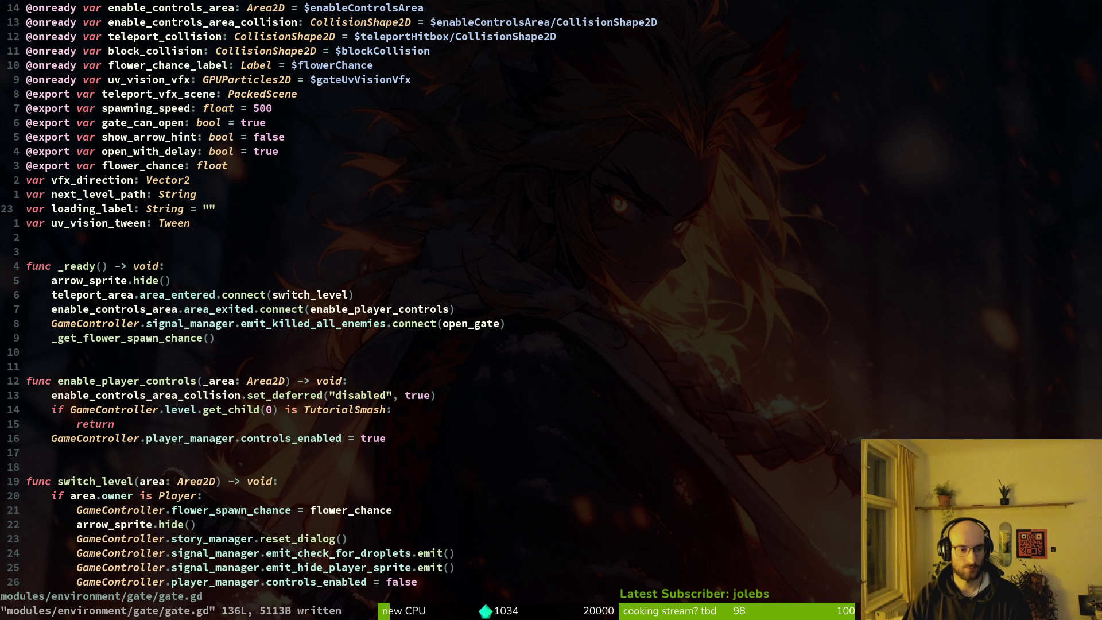
key(space)
text(psl)
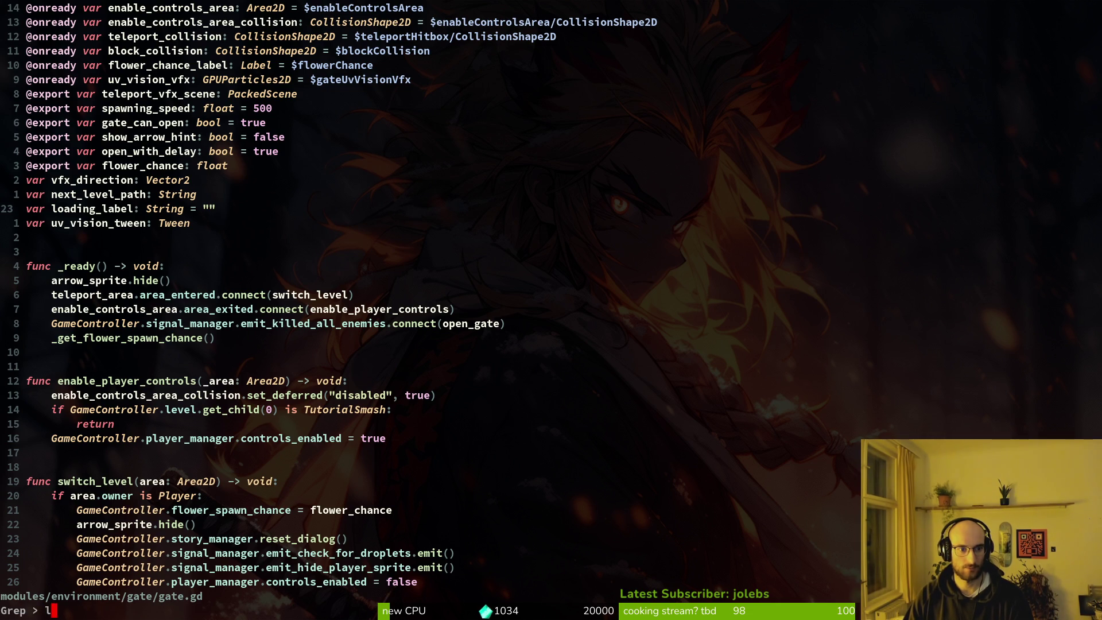
key(Return)
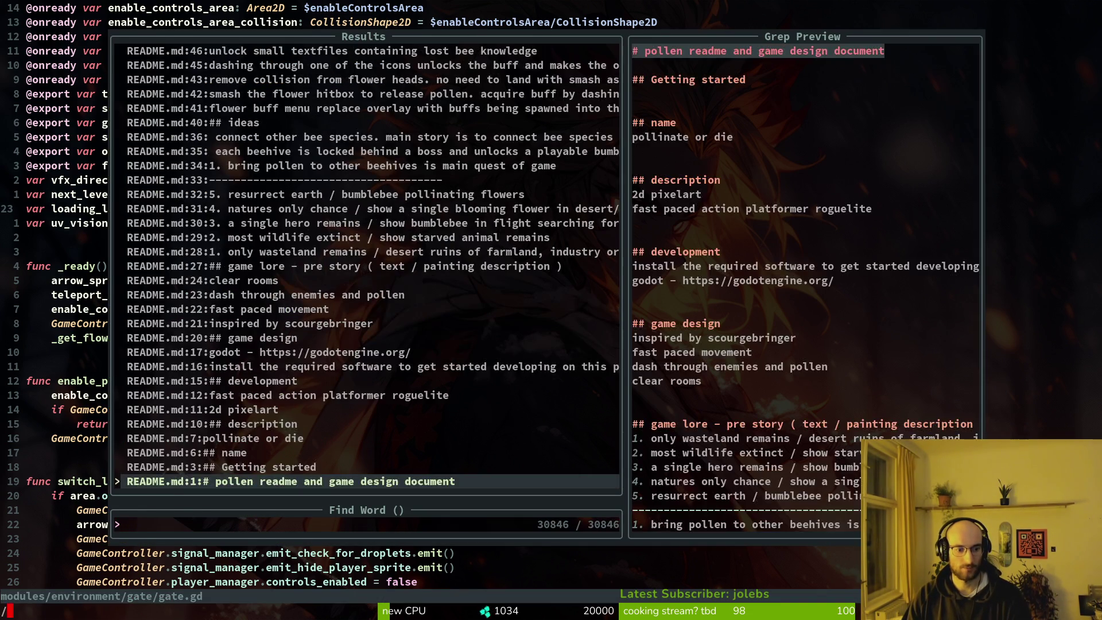
key(Escape)
Step: Search gate.gd for 'label', cycle through the loading_label and flower_chance_label matches, then stop the game
text(/label)
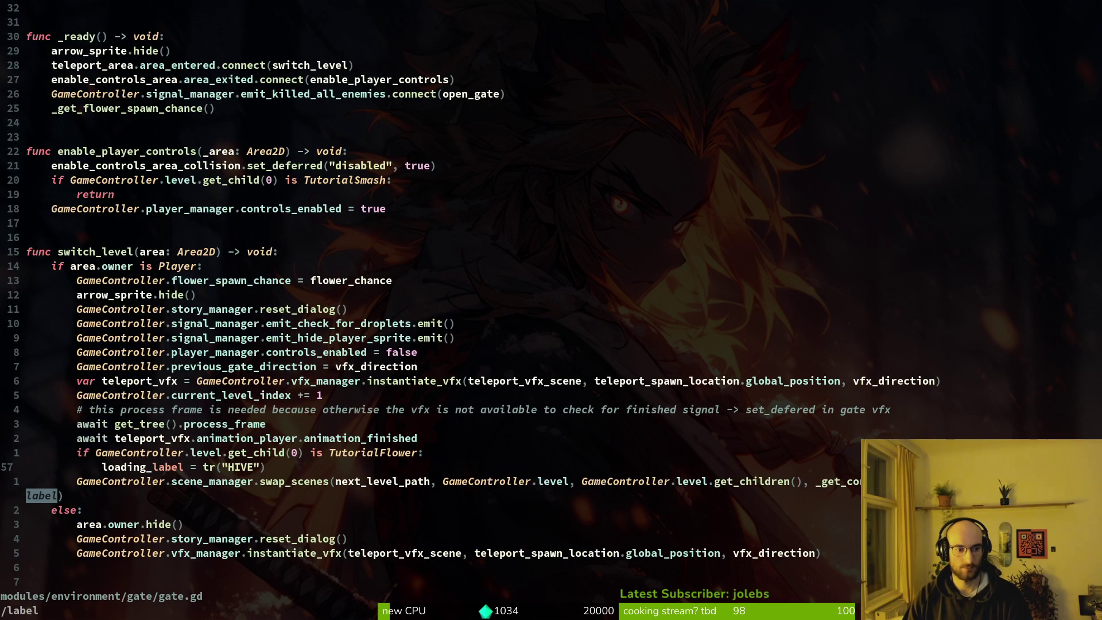
key(ctrl+g)
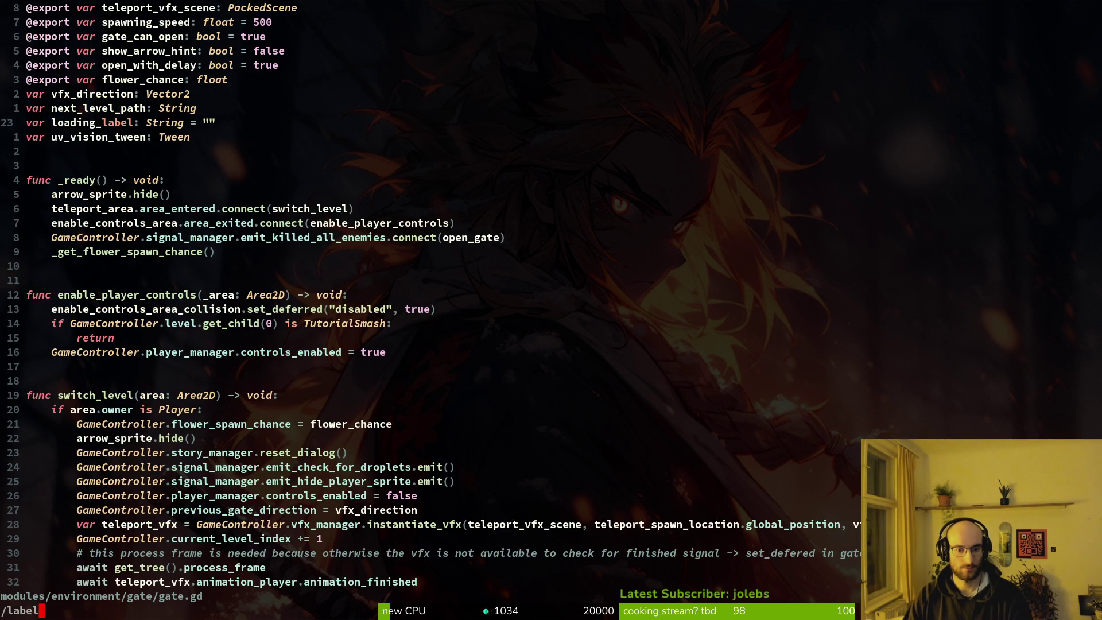
key(ctrl+t)
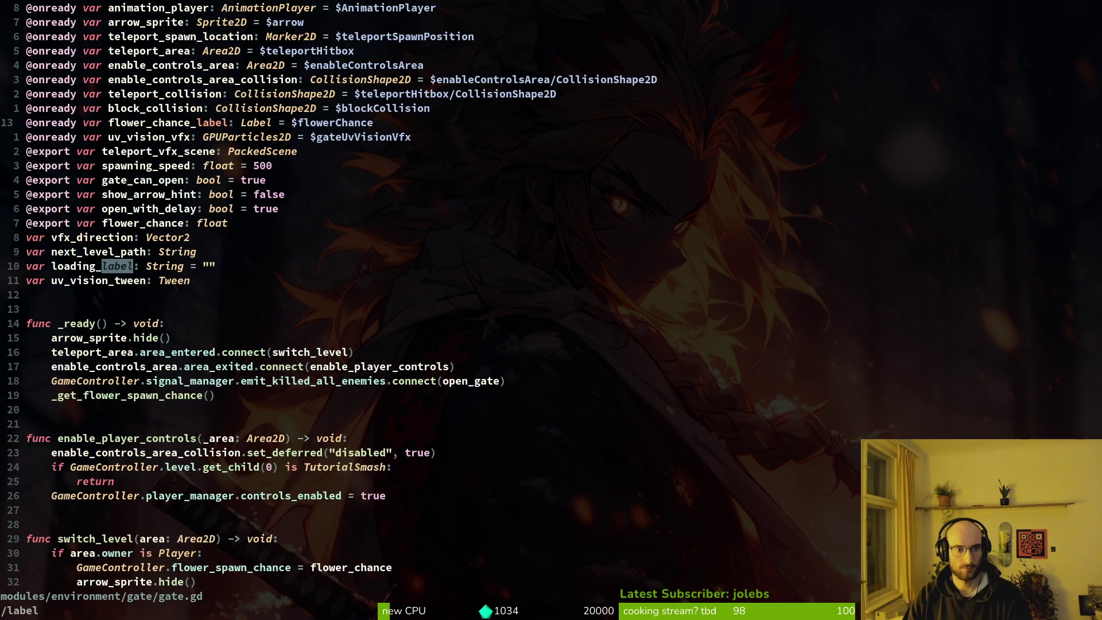
key(ctrl+g)
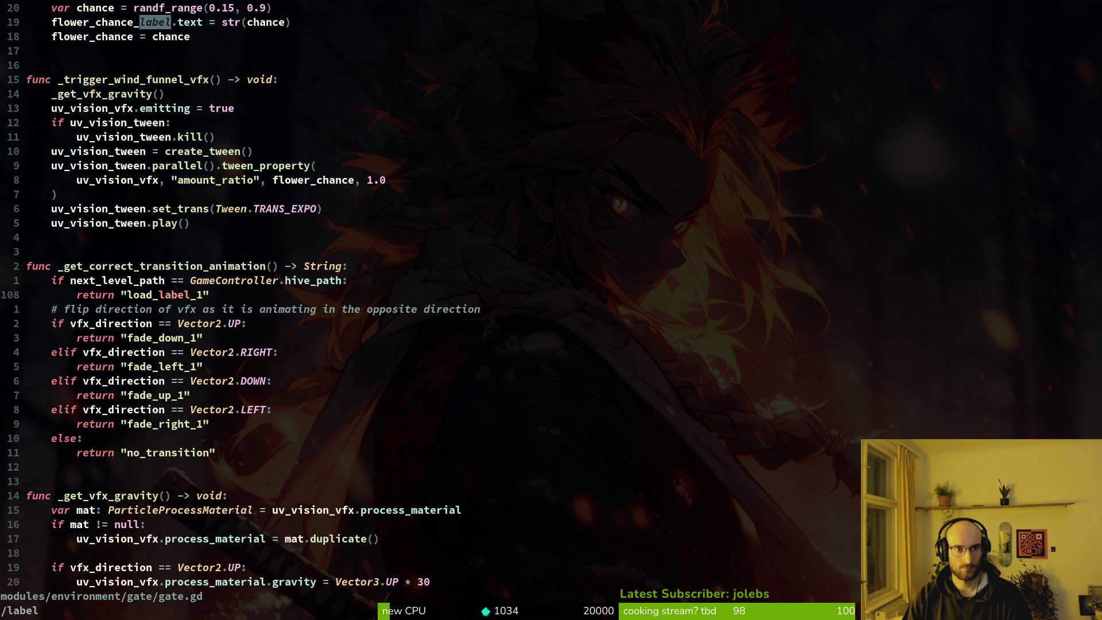
key(ctrl+g)
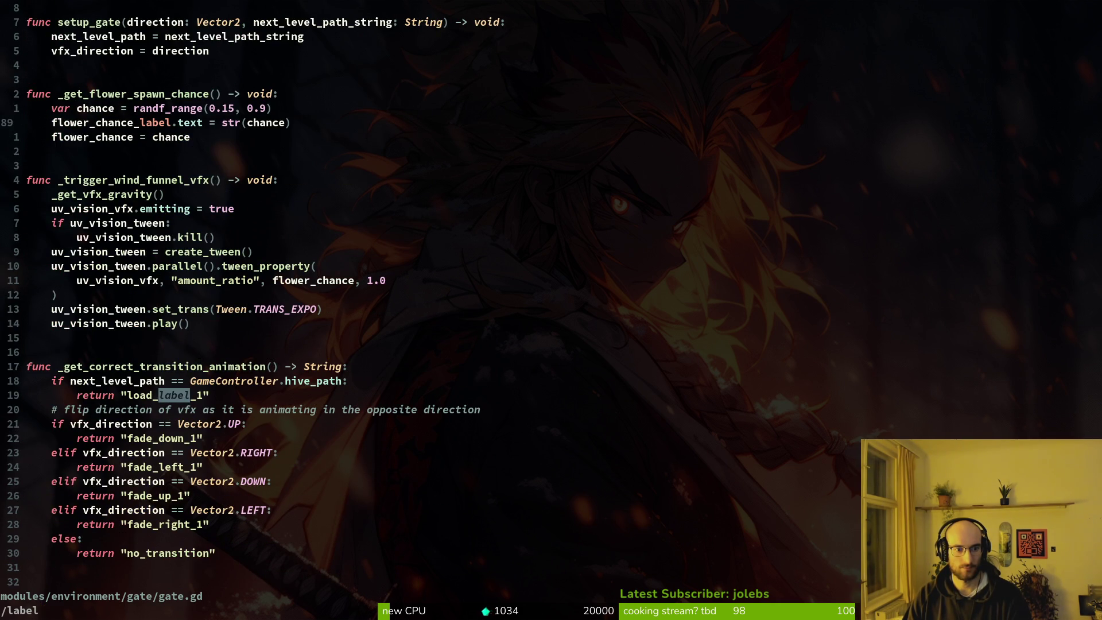
key(ctrl+g)
key(ctrl+g)
key(ctrl+g)
key(ctrl+g)
key(Escape)
key(alt+Tab)
key(F8)
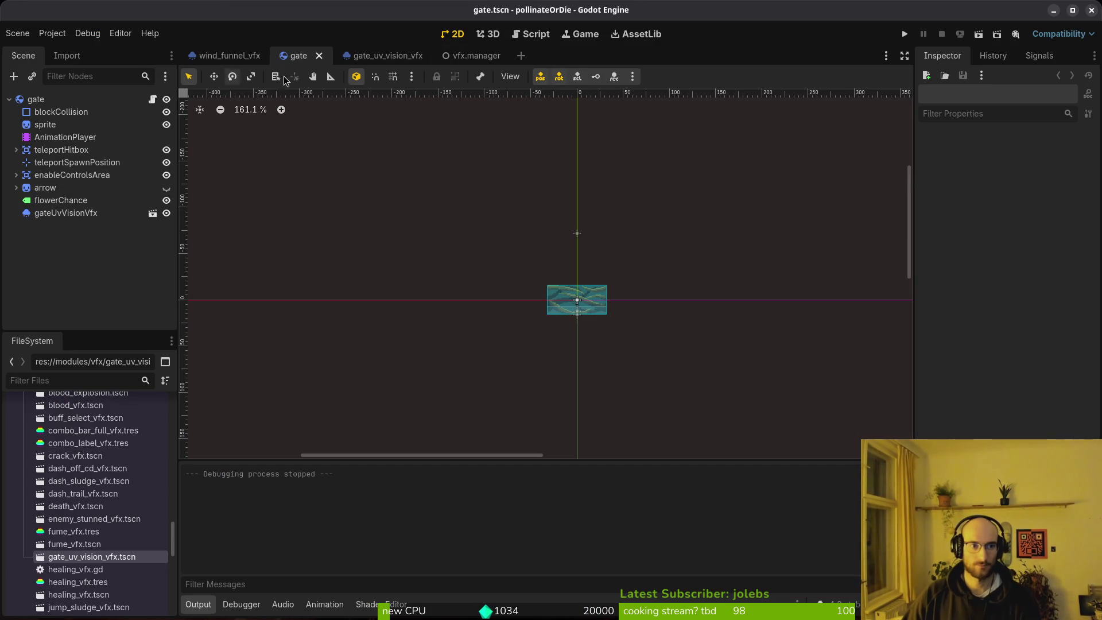
Step: Launch the game with Nouveau jeu to watch the gate particles, then reopen gate_uv_vision_vfx
click(906, 33)
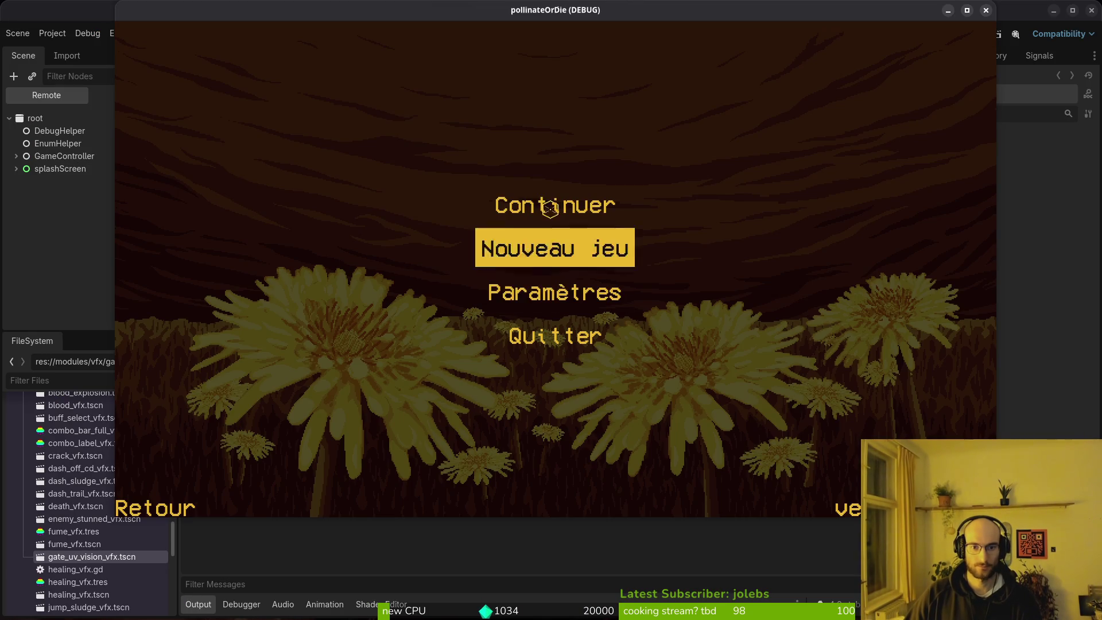
click(553, 250)
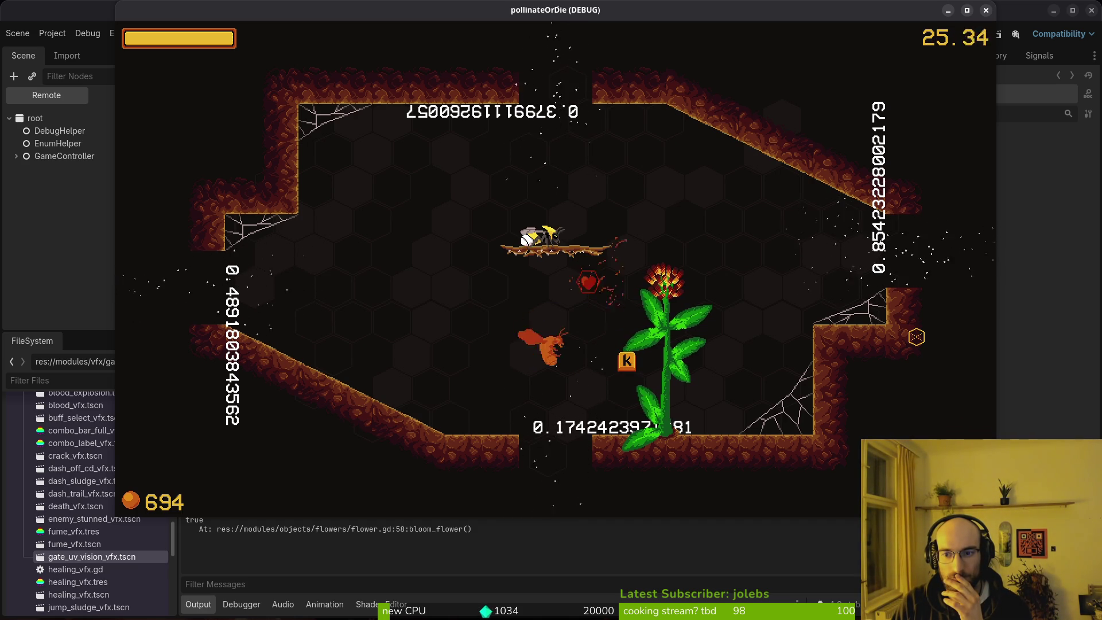
key(F8)
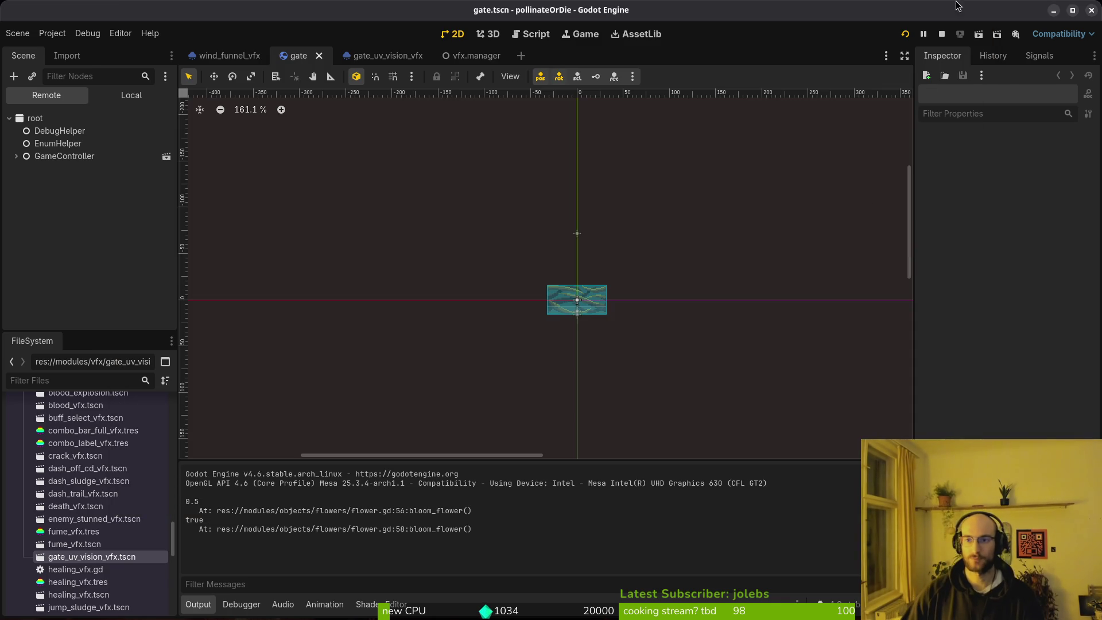
click(405, 57)
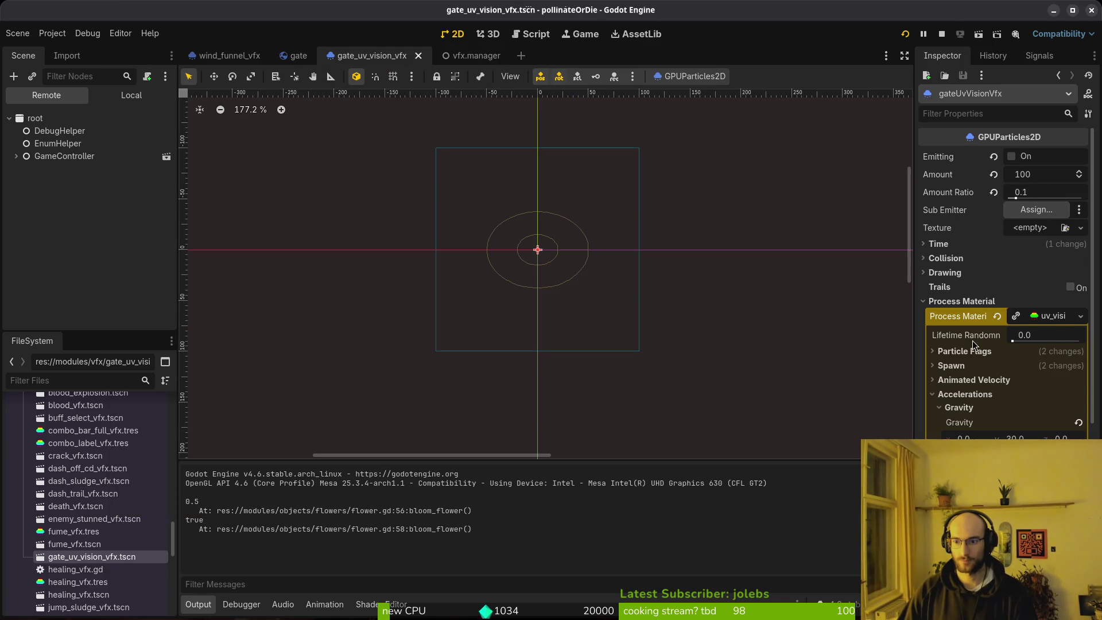
Step: Set the gate UV-vision particles' Time > Lifetime to 2.0 s
click(958, 395)
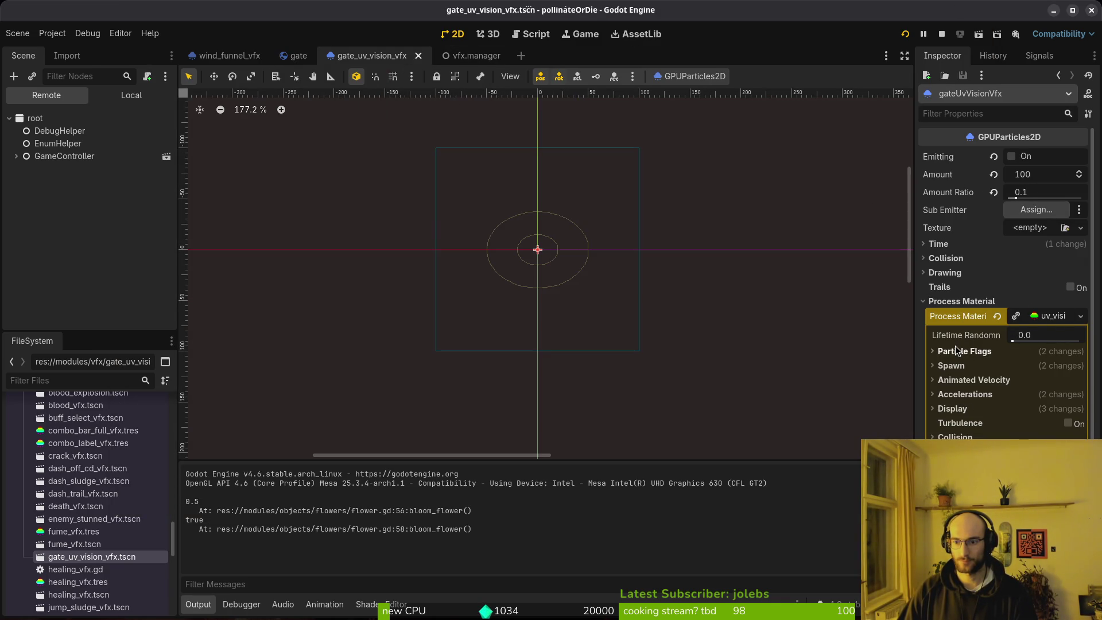
click(941, 244)
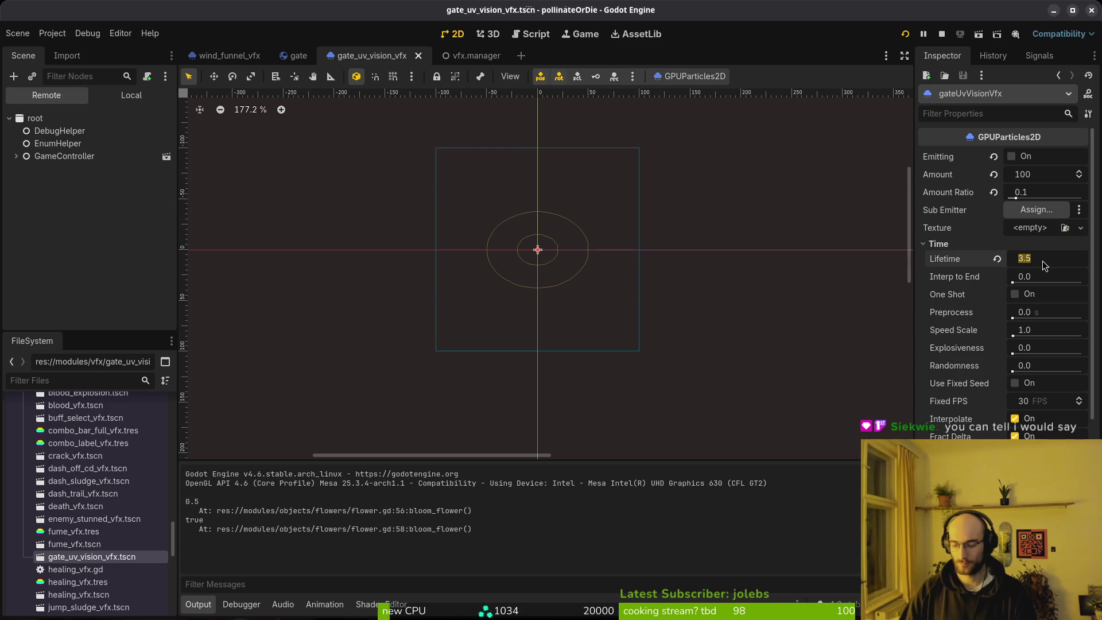
key(Return)
Step: Test the particles in the running game by attacking the moths near the flower
key(alt+Tab)
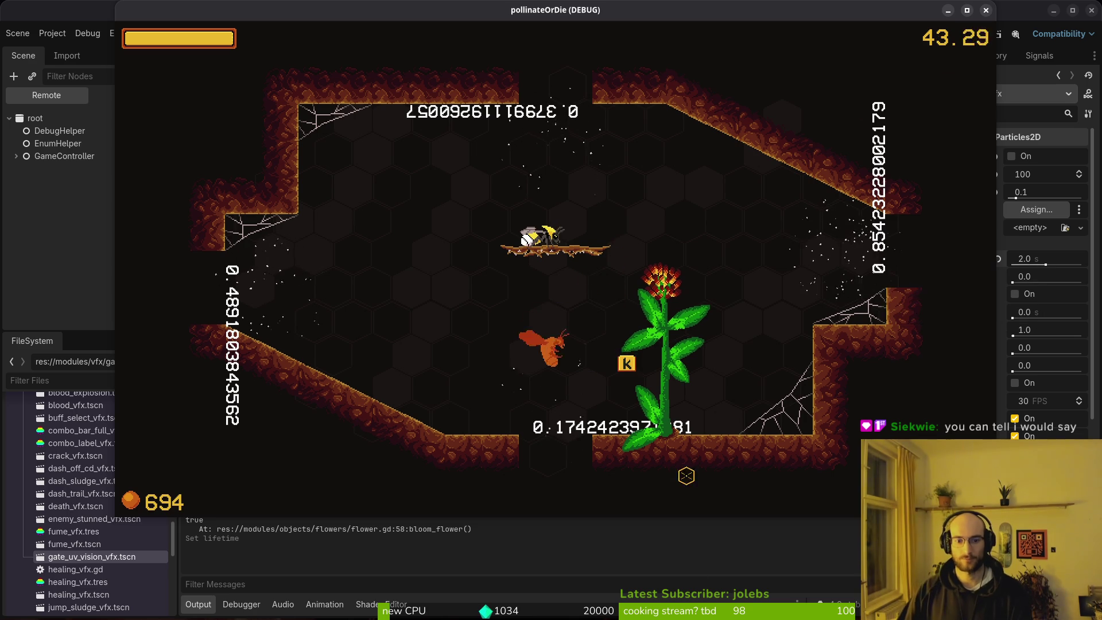
click(699, 489)
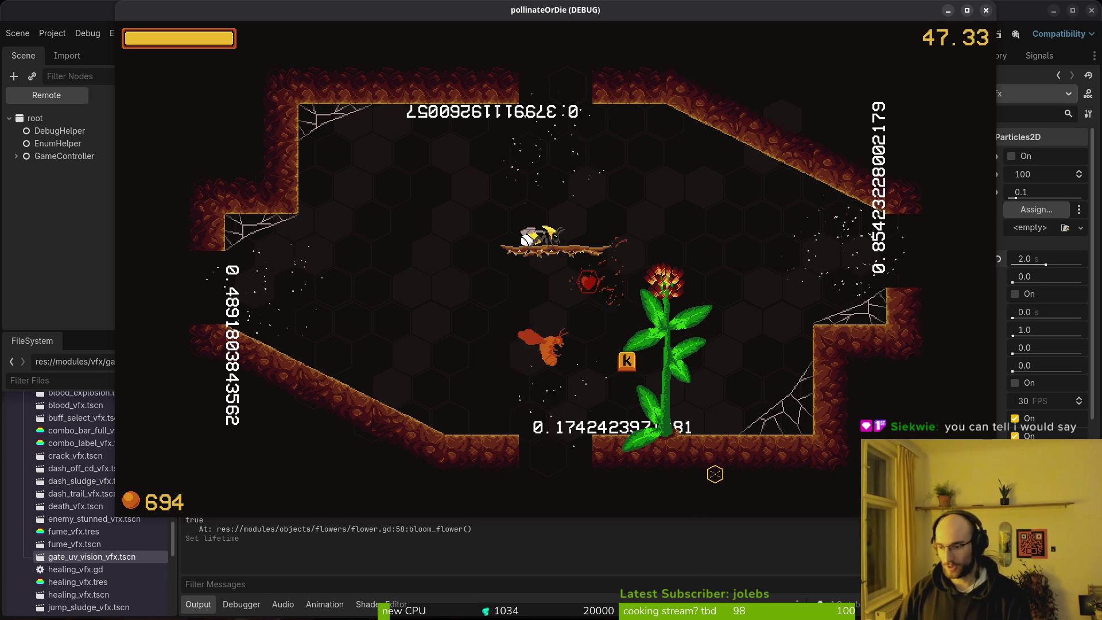
click(718, 470)
click(693, 407)
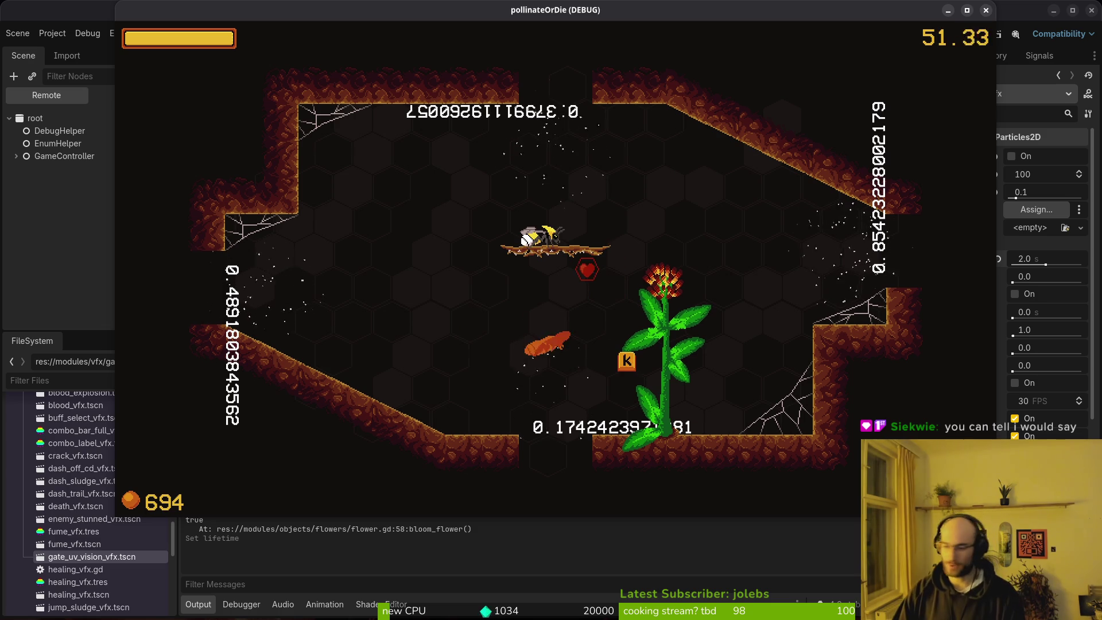
key(alt+Tab)
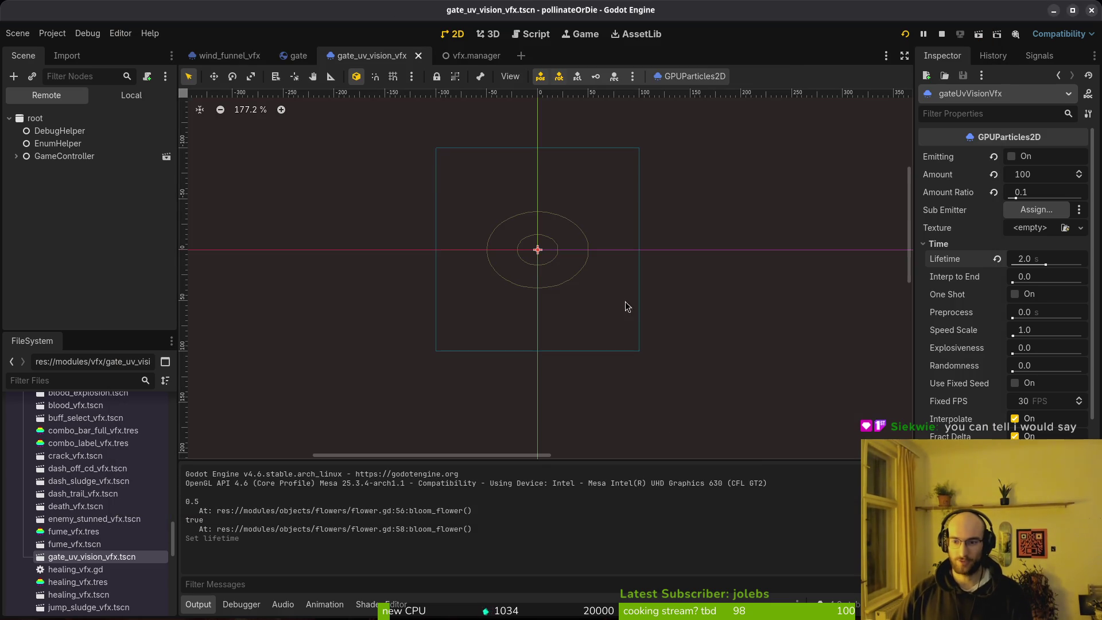
Step: Move the gateUvVisionVfx node in the gate scene to position (0, -28)
click(292, 55)
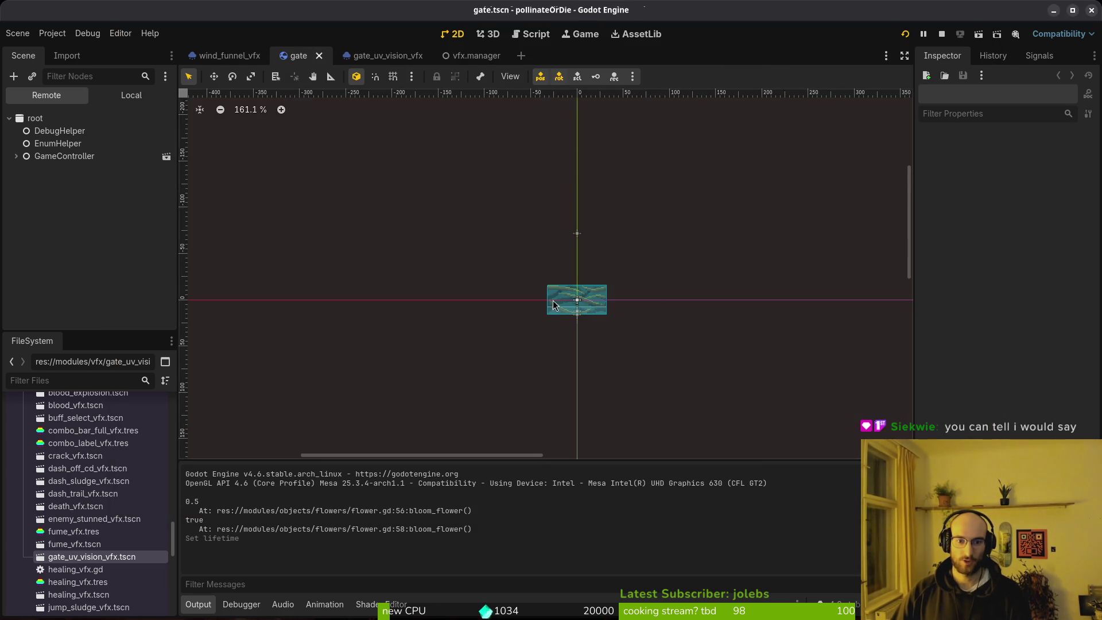
click(585, 224)
scroll(585, 224, up, 3)
drag(585, 224, 580, 317)
Step: Inspect the shared process material's Particle Flags in gate_uv_vision_vfx, then return to the game
click(373, 55)
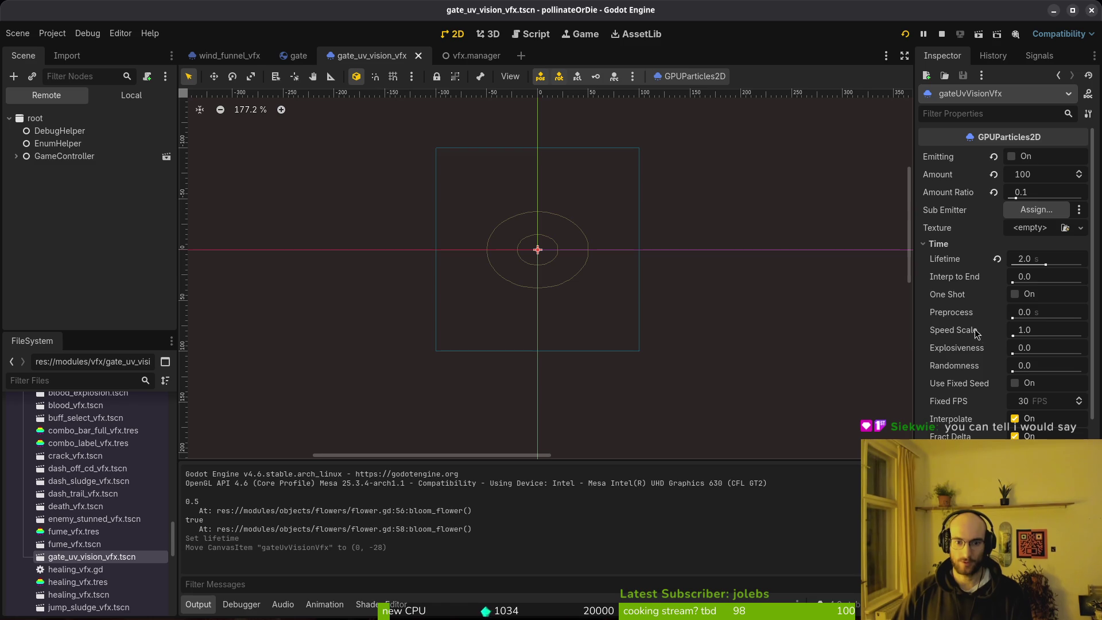
scroll(1040, 265, down, 5)
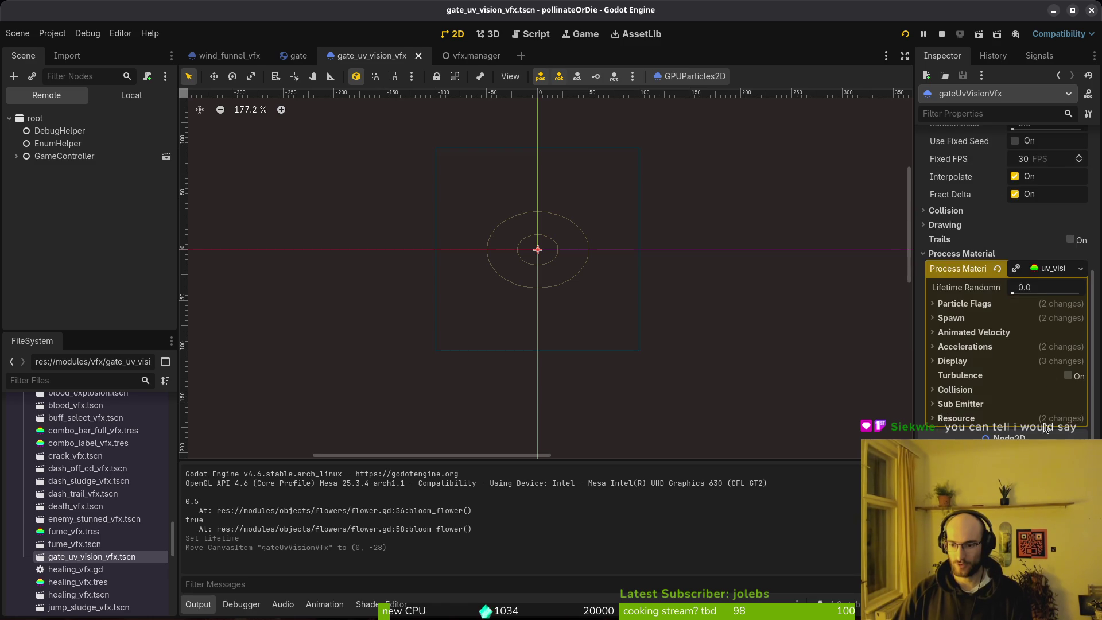
click(1042, 268)
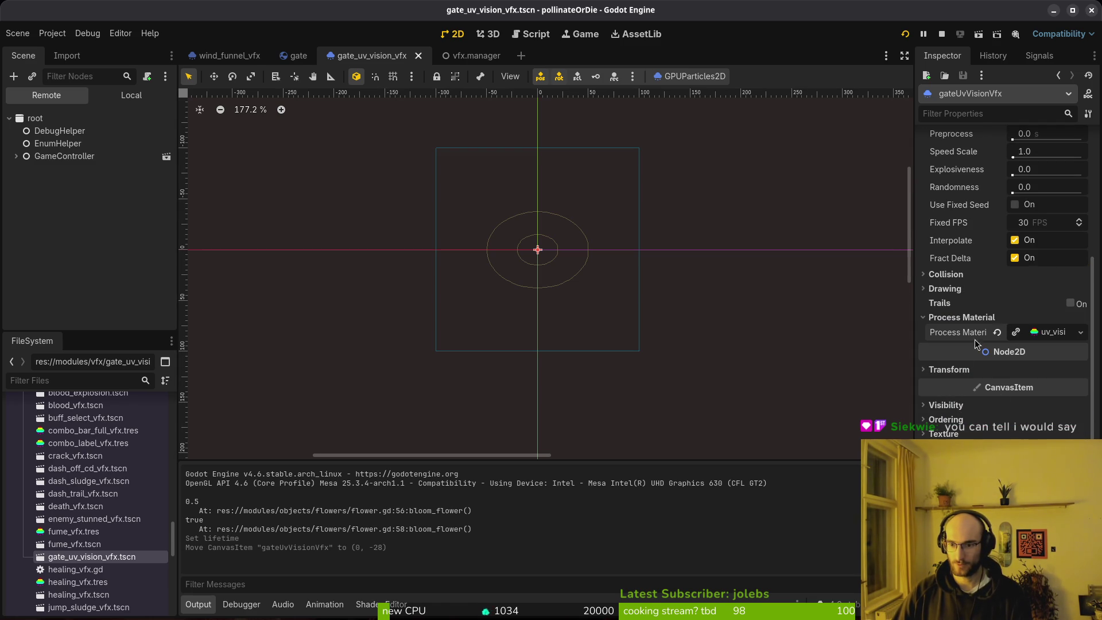
click(1040, 334)
click(965, 364)
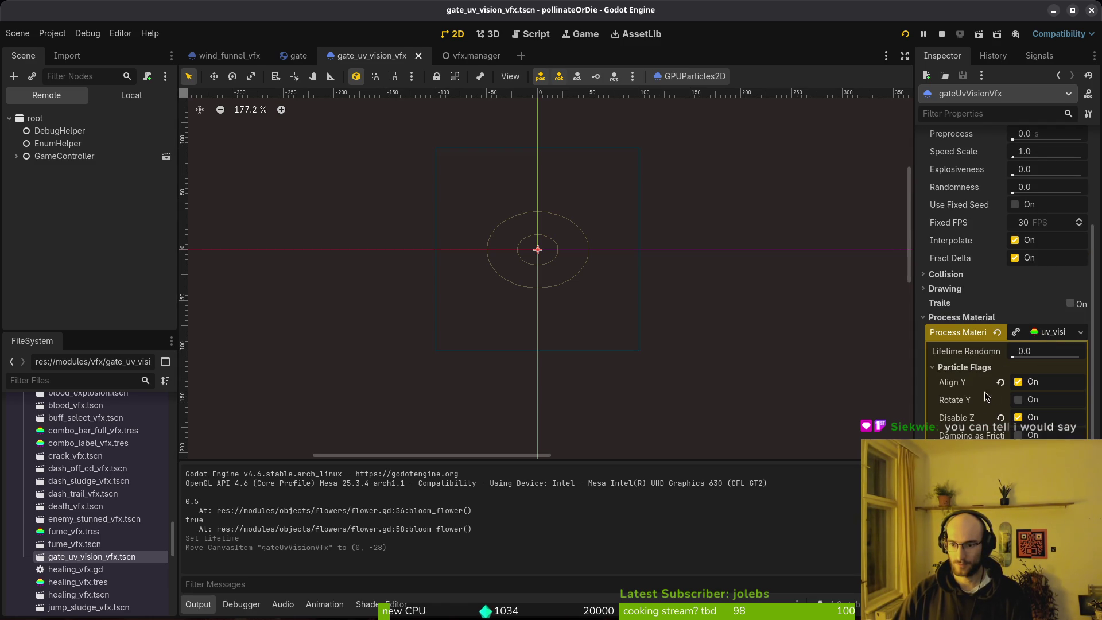
scroll(985, 402, down, 5)
scroll(1018, 309, up, 5)
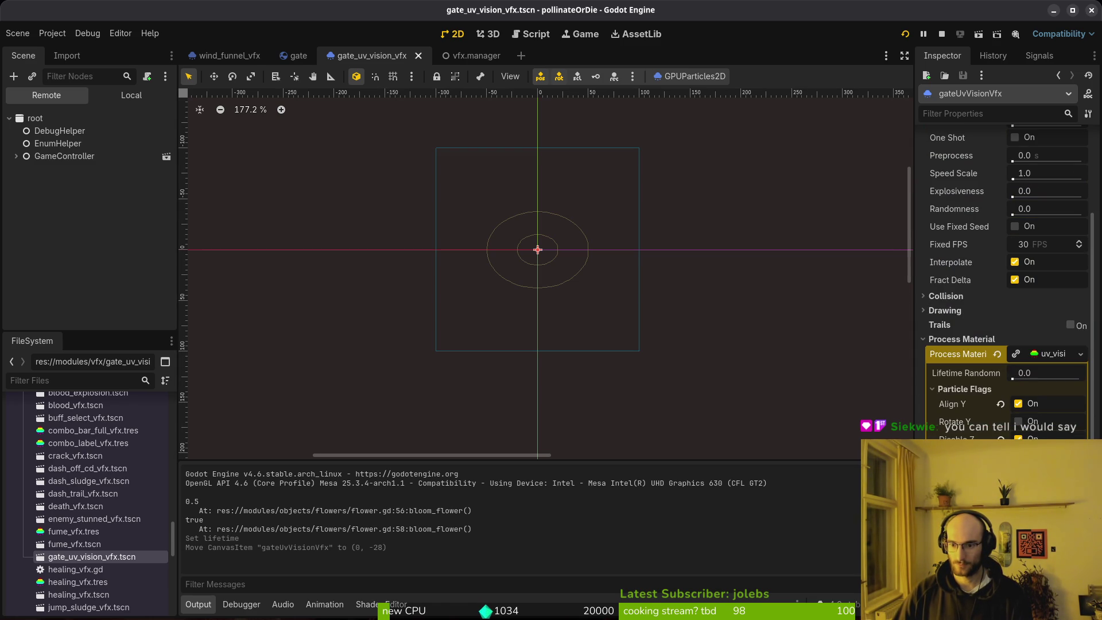
scroll(1025, 319, up, 3)
key(alt+Tab)
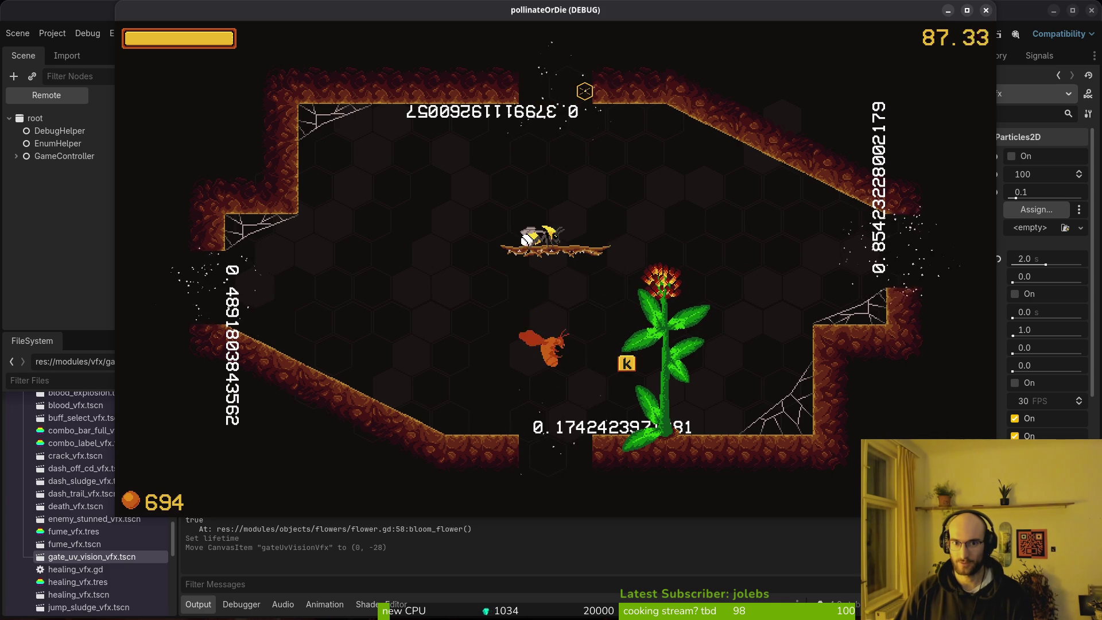
Step: Shrink the emission ring radius and inner radius in the Spawn settings and save
key(F8)
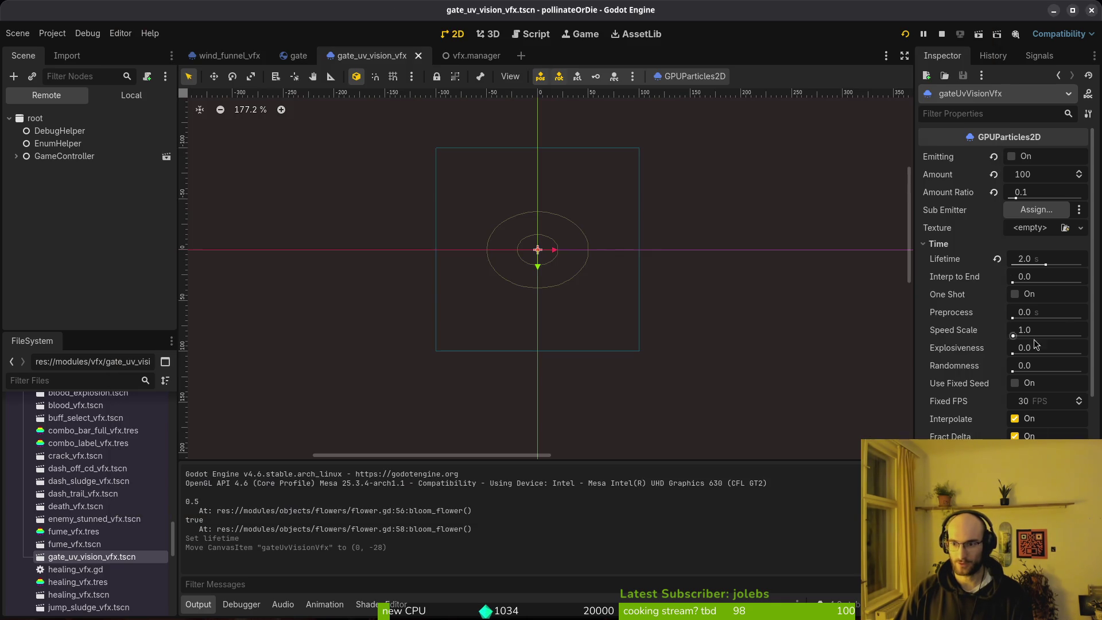
scroll(1034, 386, down, 5)
click(962, 365)
click(961, 379)
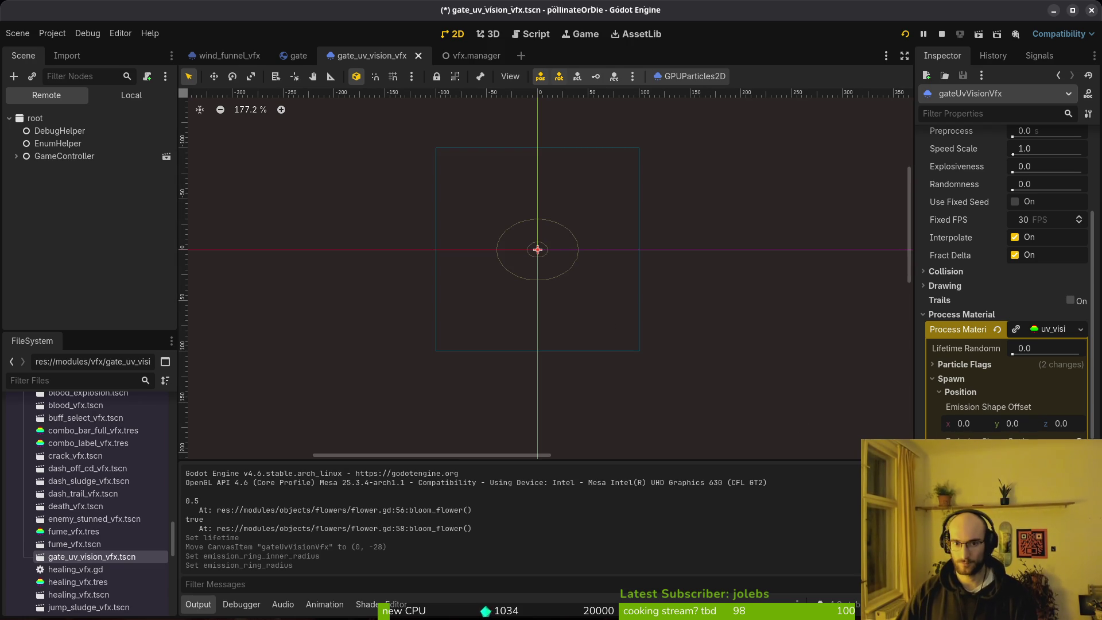
key(ctrl+s)
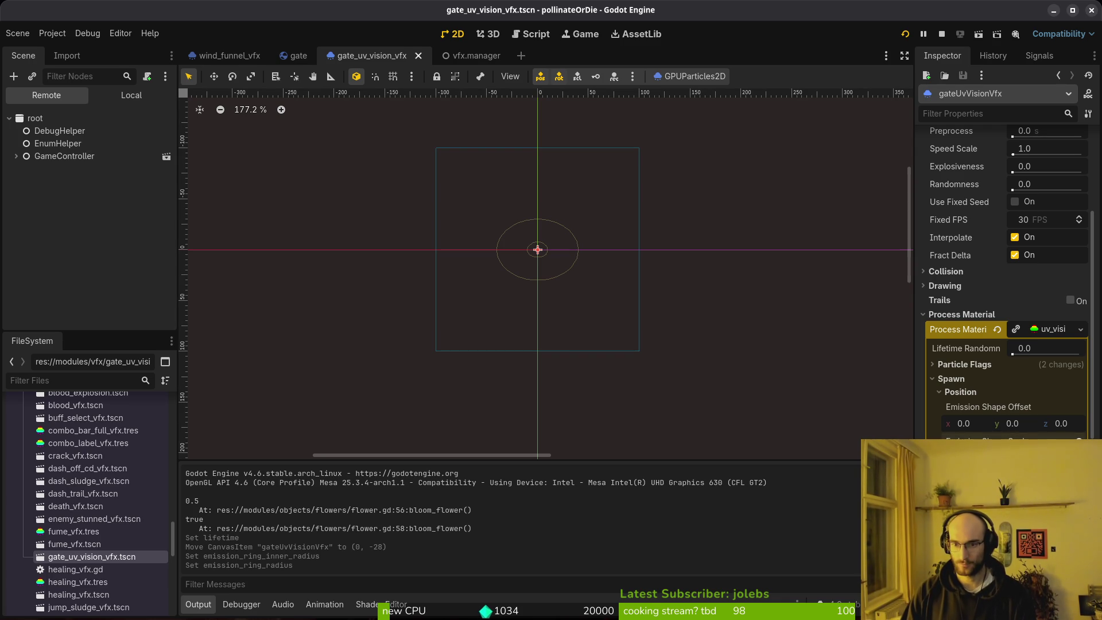
Step: Flatten the emission shape scale, test it in the running game, then return to gate
key(F5)
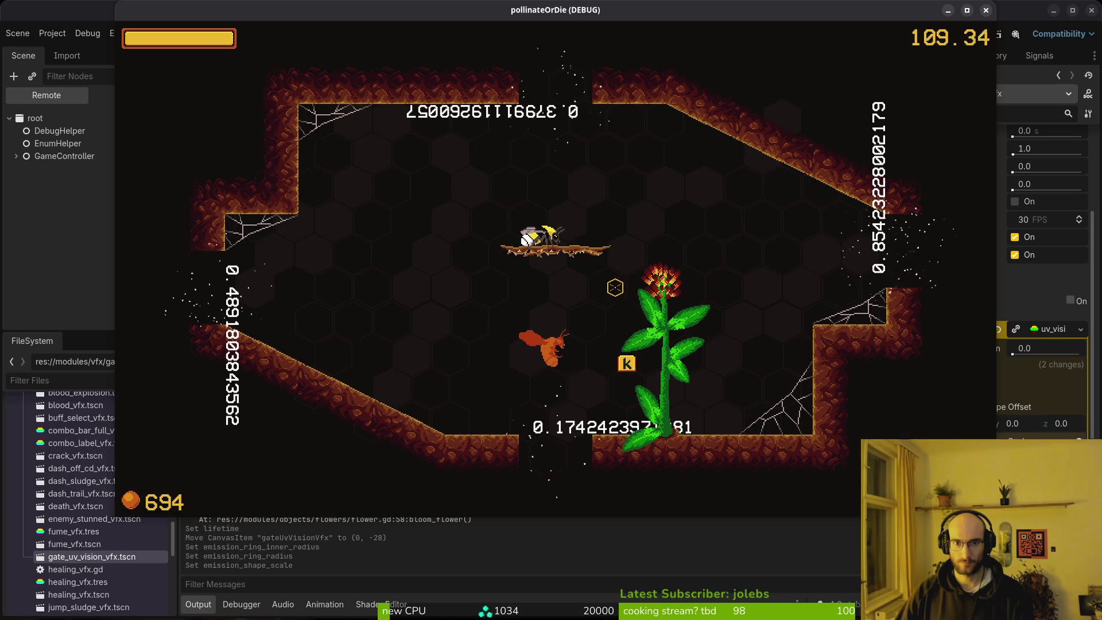
key(F8)
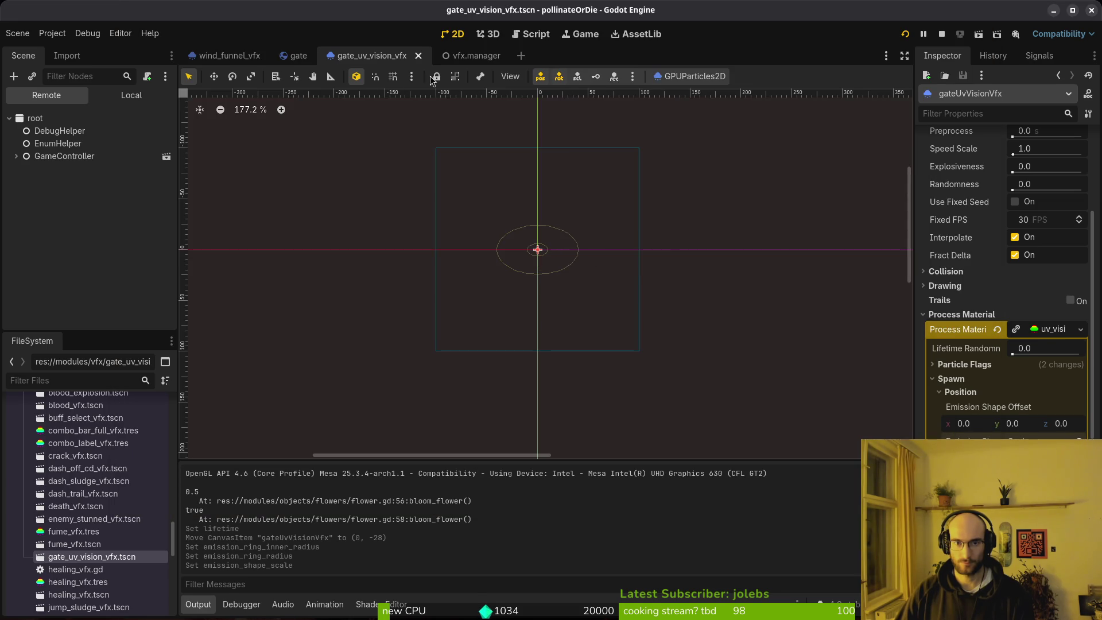
click(298, 55)
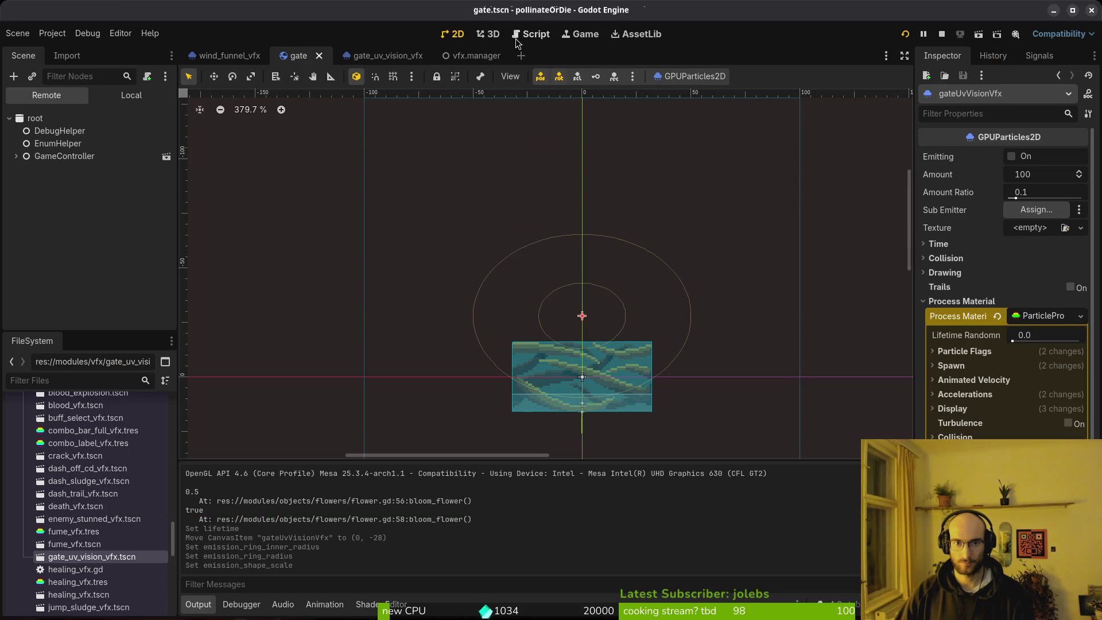
Step: Save the particles' process material as a resource, overwriting the existing uv_vision_vfx.tres
click(374, 57)
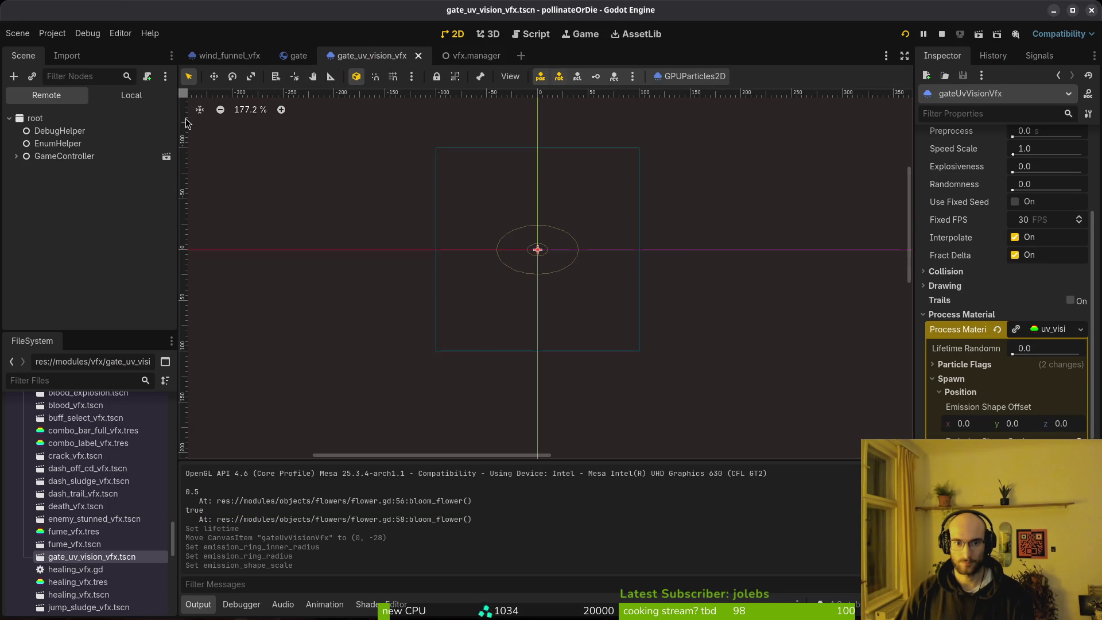
click(298, 56)
click(147, 95)
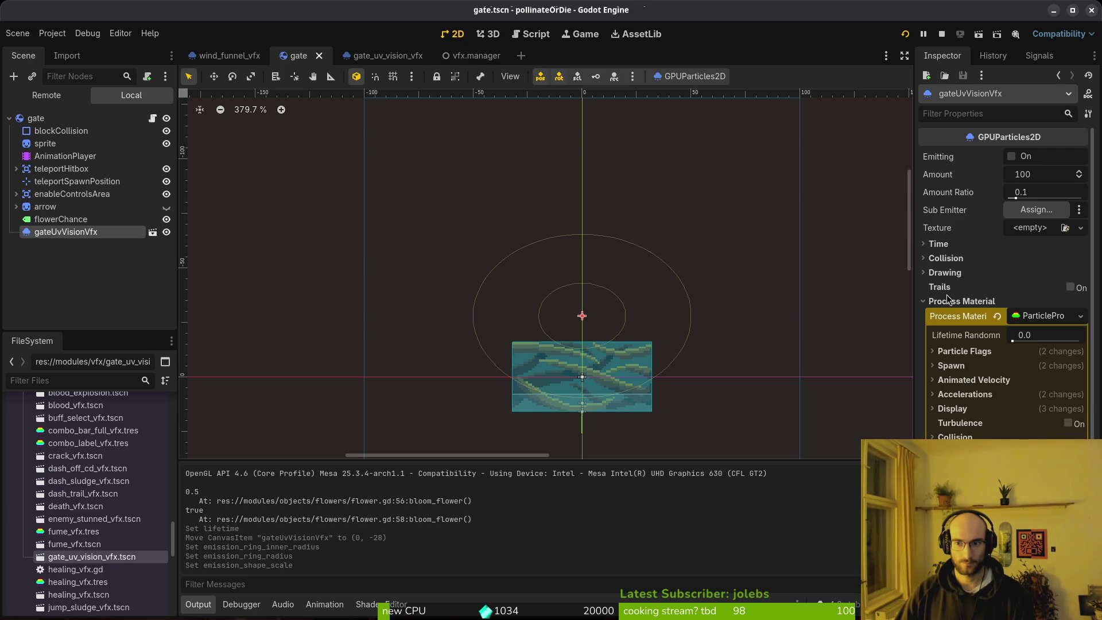
click(382, 55)
click(1051, 334)
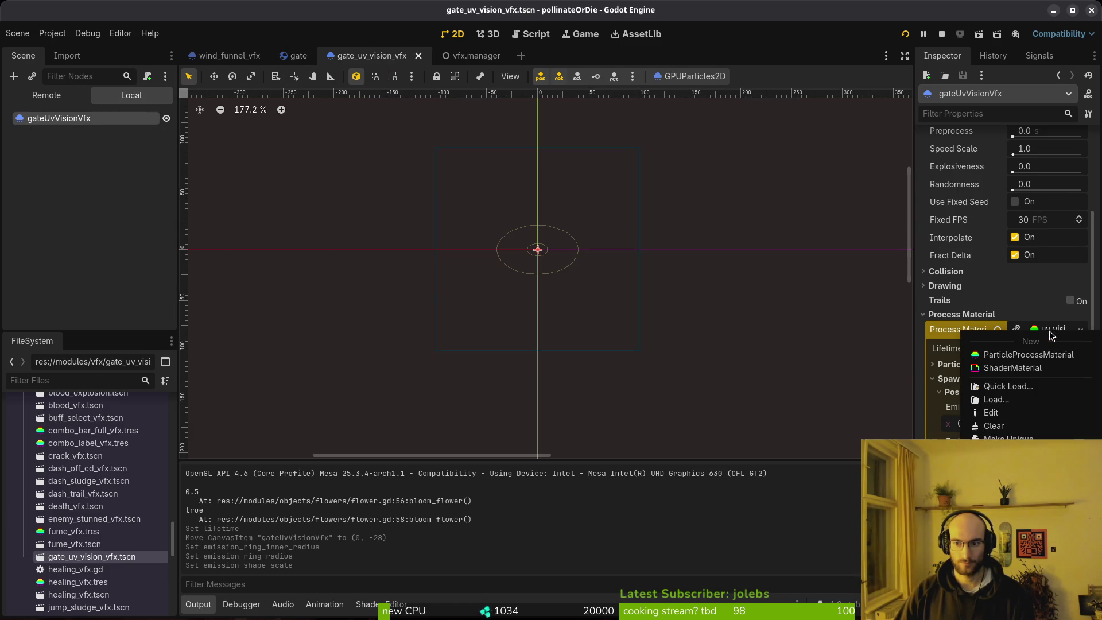
click(1009, 481)
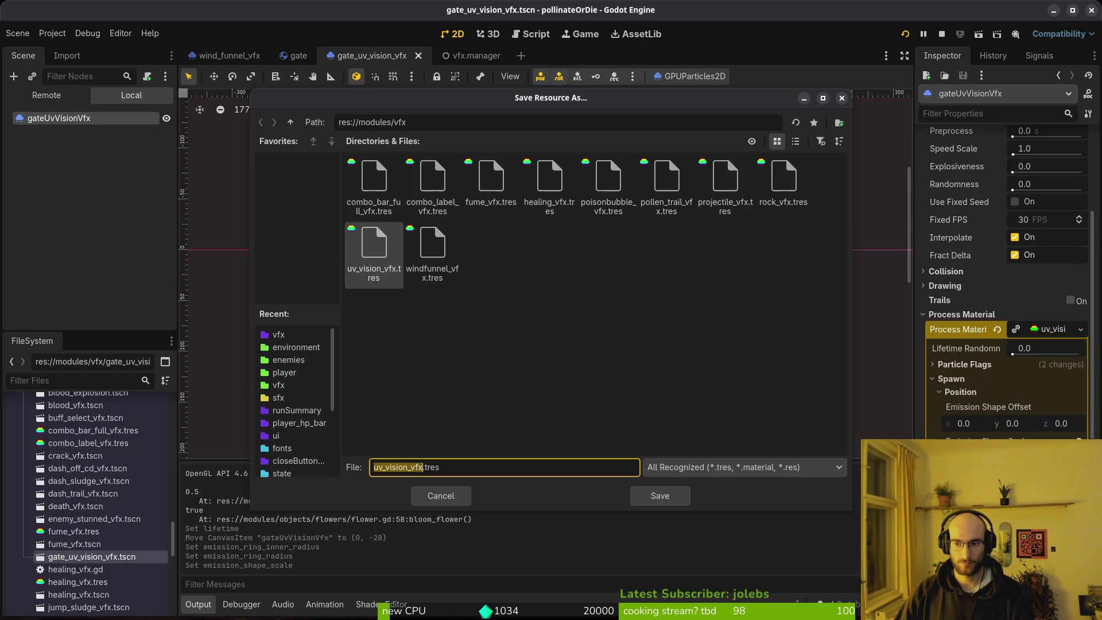
click(374, 252)
click(654, 495)
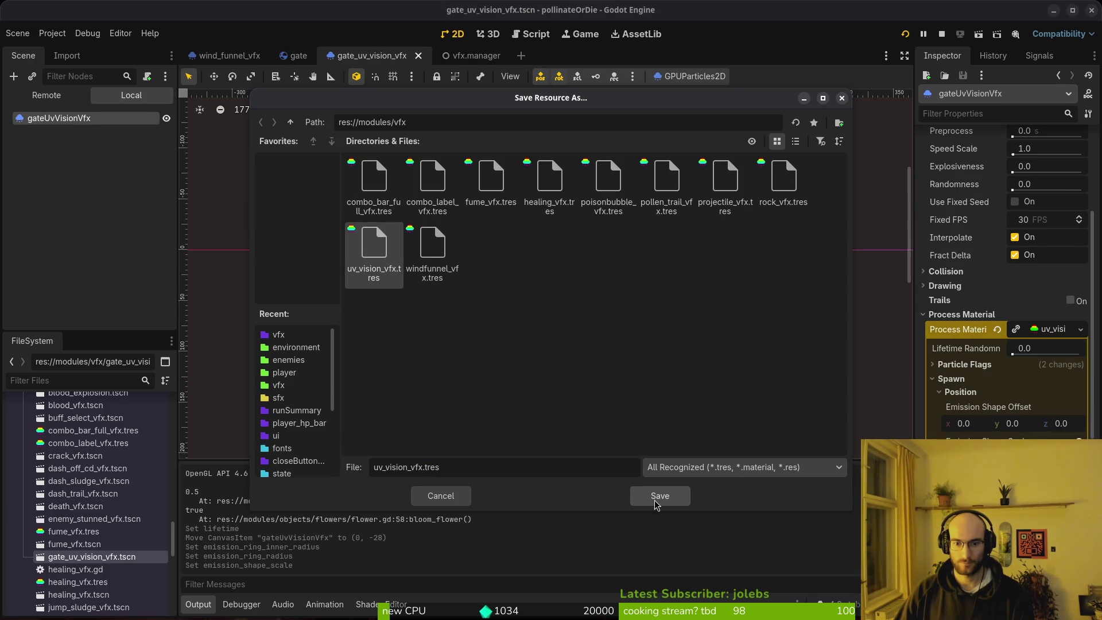
click(597, 331)
Step: Save both scenes, revert the gate particles to the shared uv_vision_vfx material, and test-run the game
key(ctrl+s)
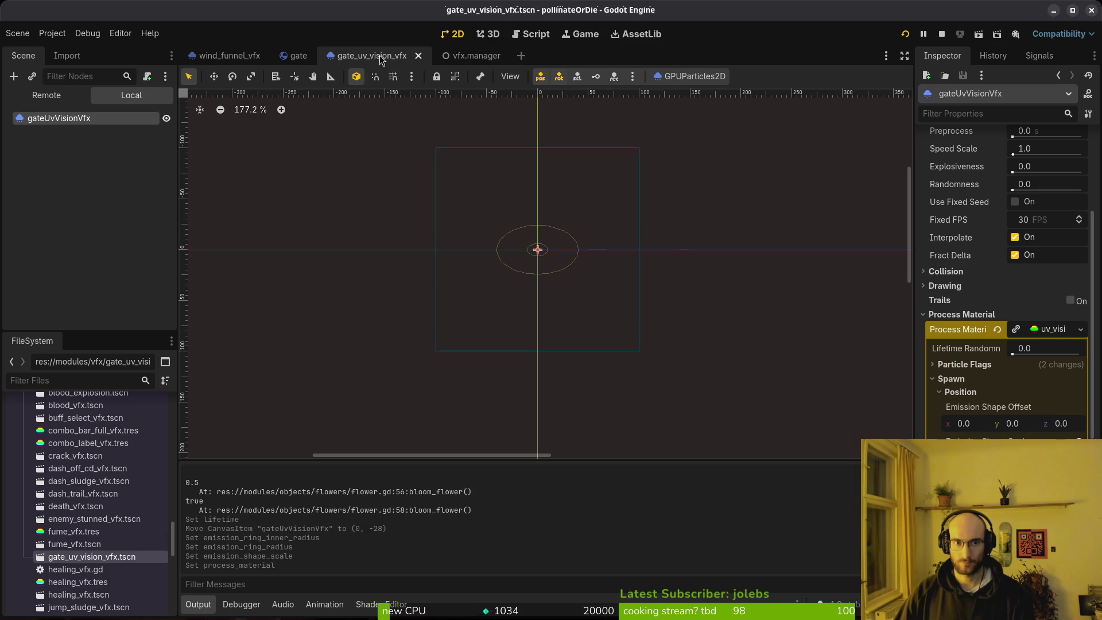
click(298, 55)
key(ctrl+s)
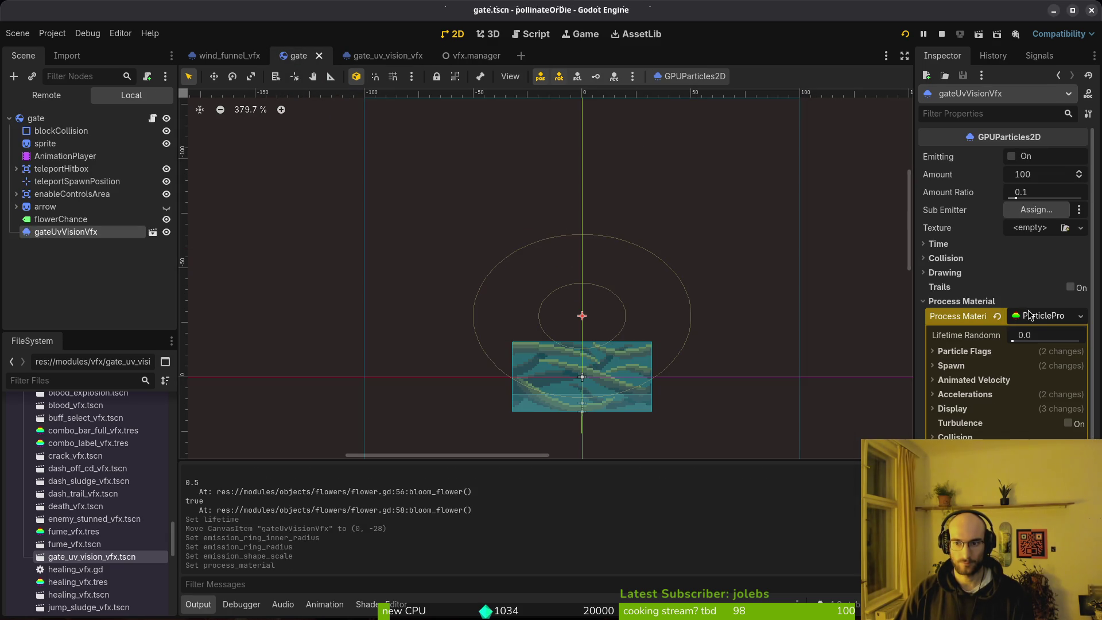
click(997, 316)
key(F5)
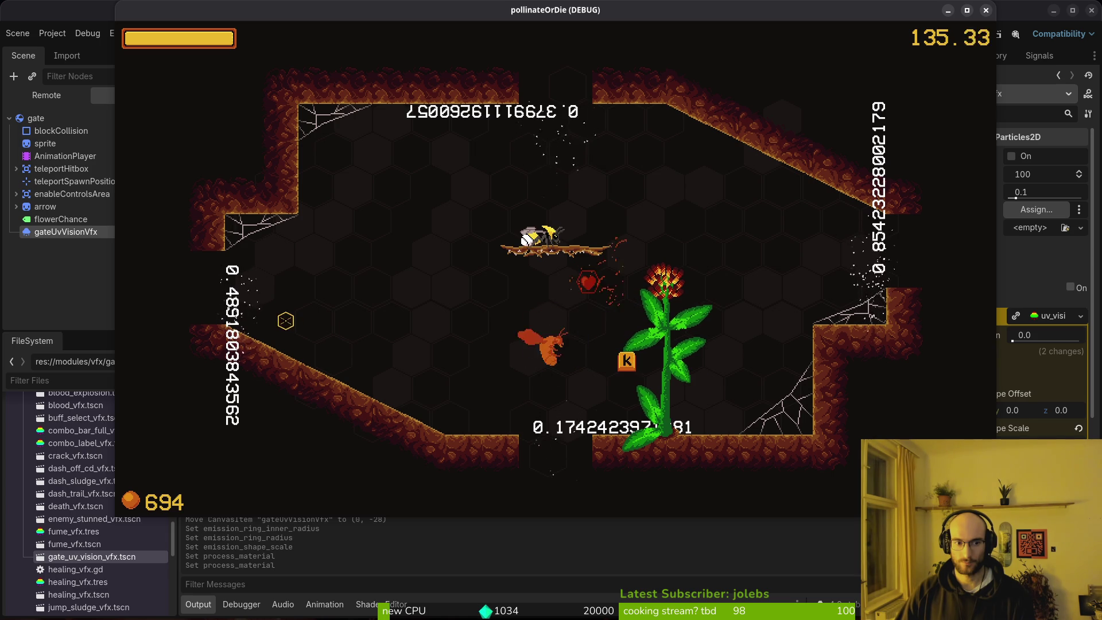
key(F8)
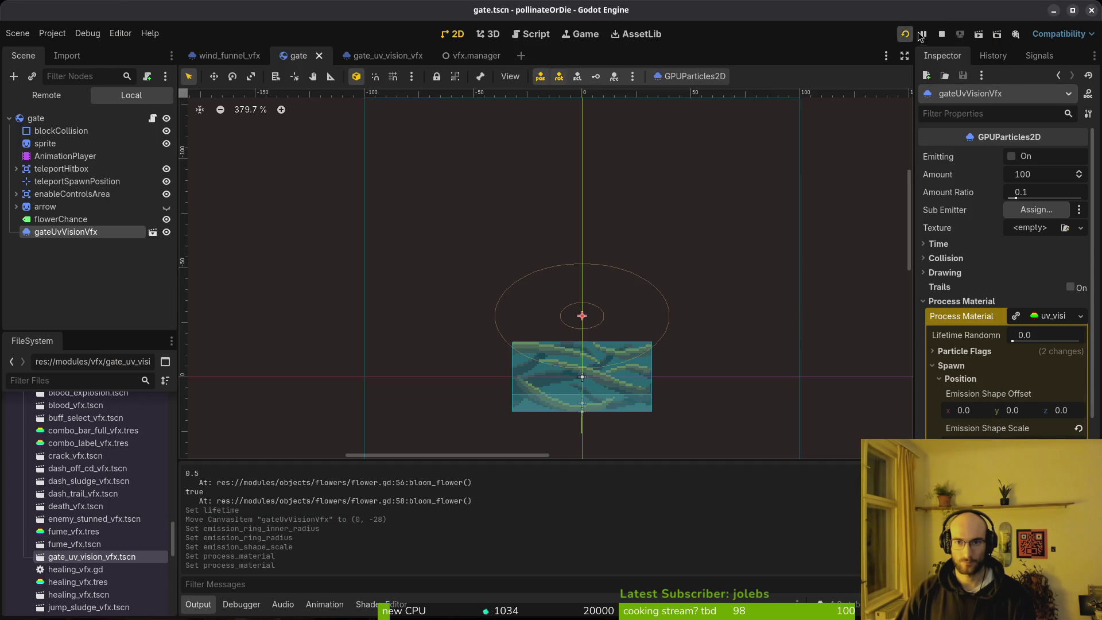
Step: Continue the saved game and play the desert level, pollinating the plant, to check the gate particles
key(F5)
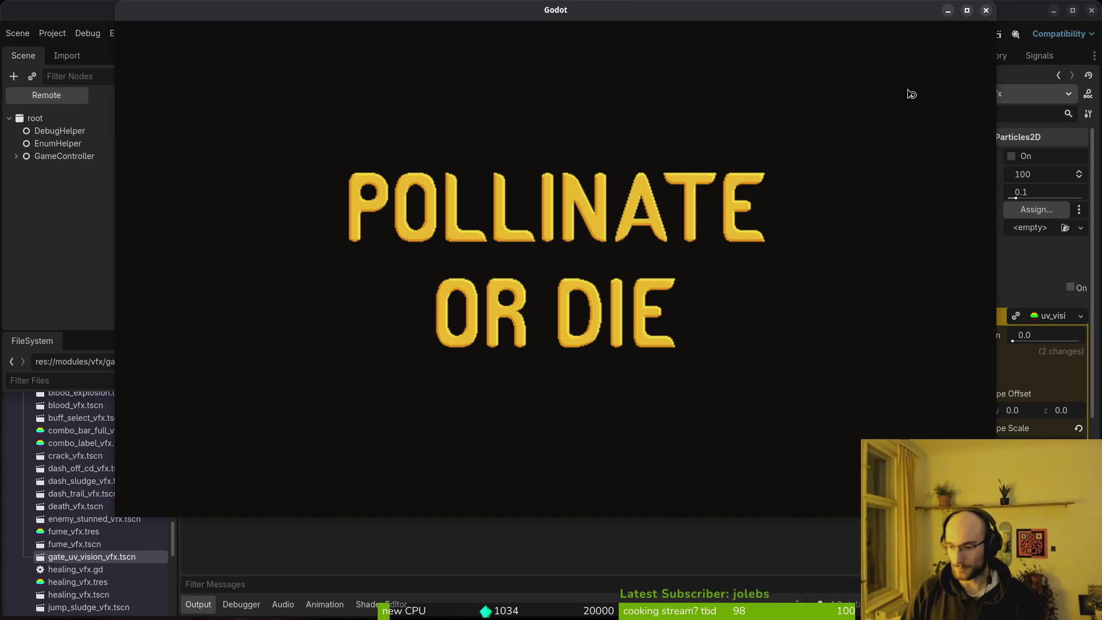
key(Return)
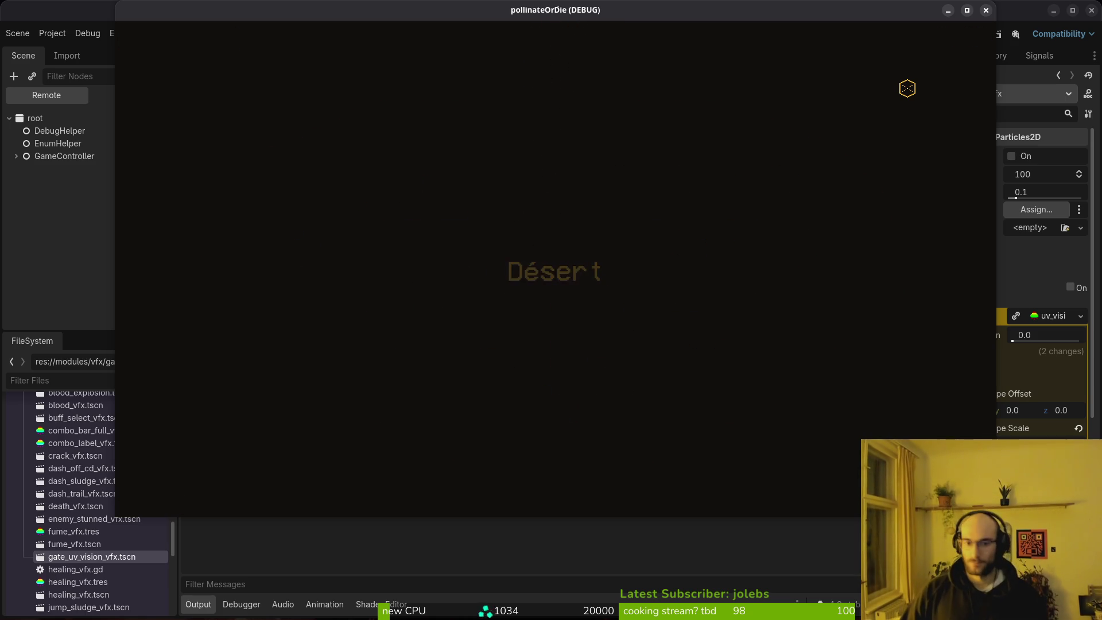
key(Left)
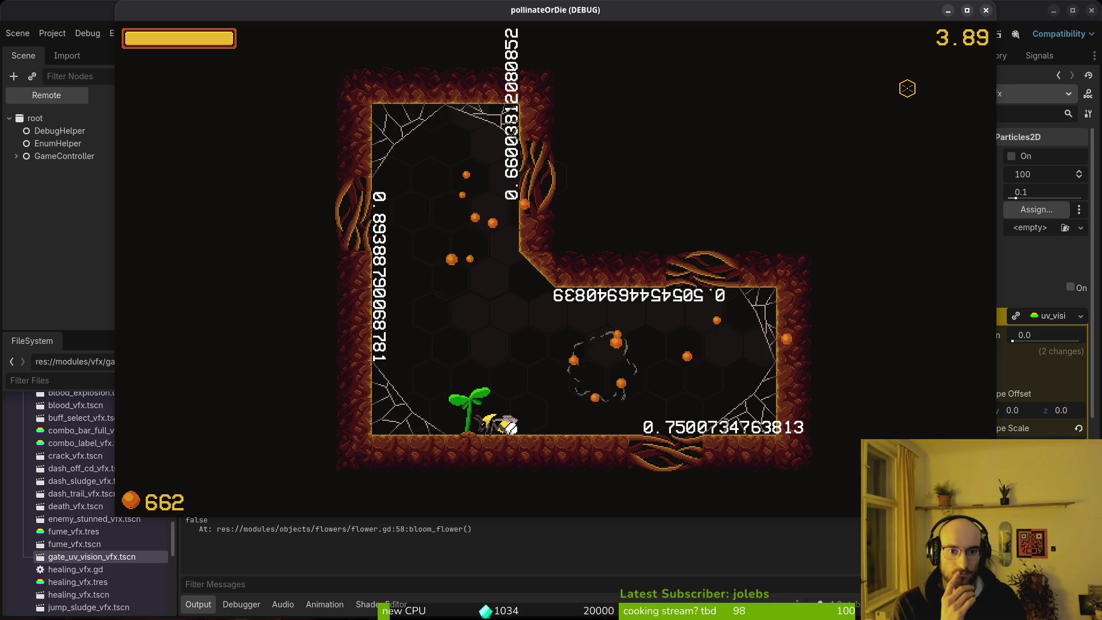
key(Right)
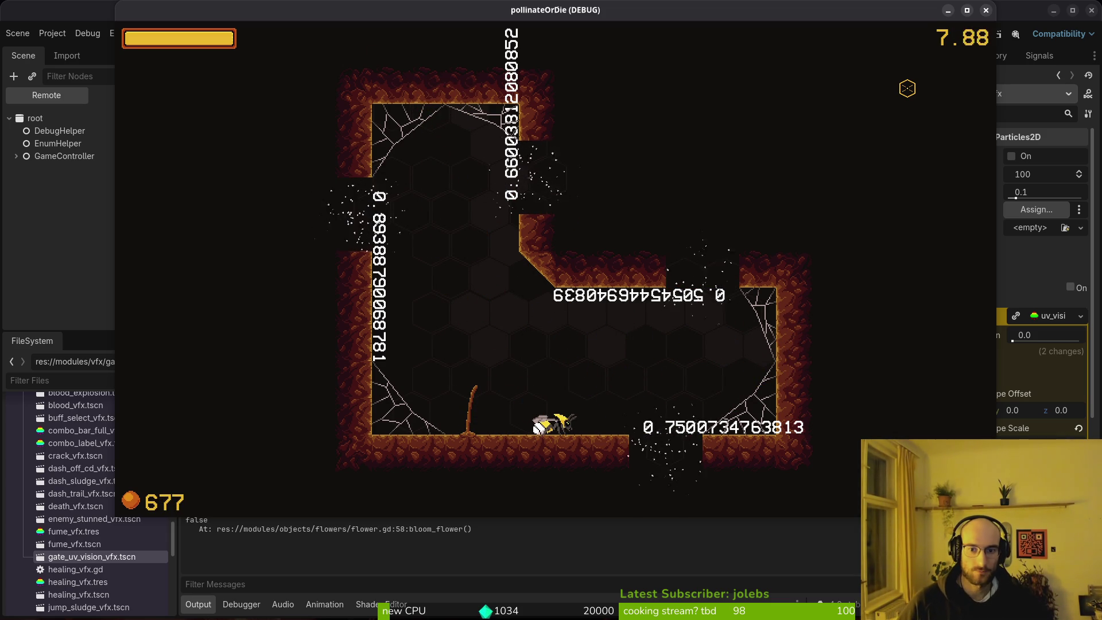
key(Right)
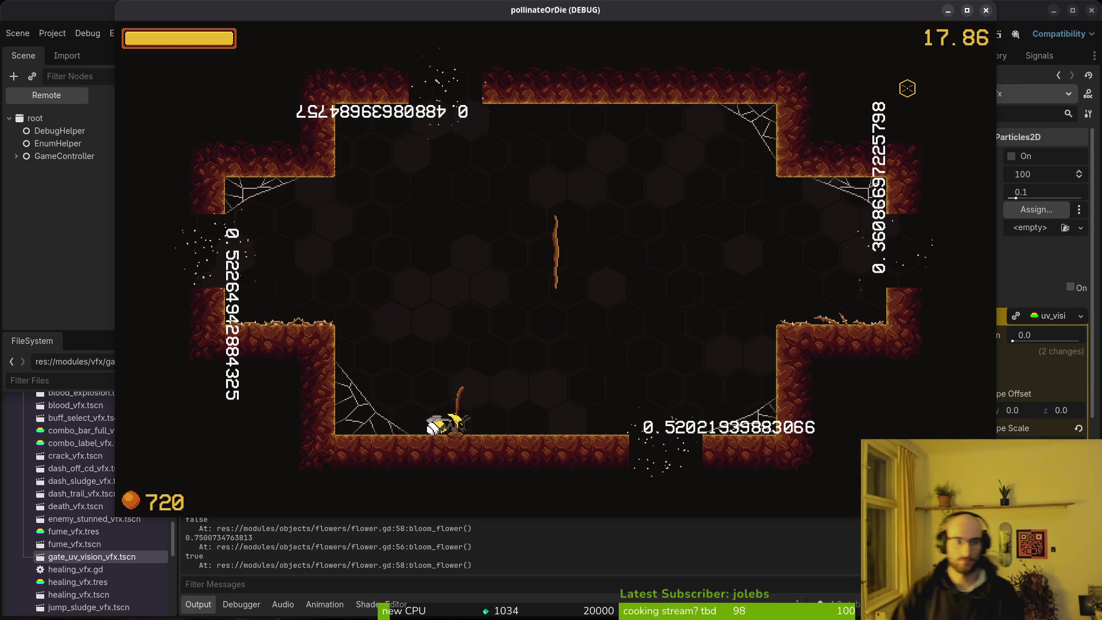
key(Escape)
Step: Hide the flowerChance label in the gate scene's local tree, then switch to gate.gd
click(131, 95)
click(167, 220)
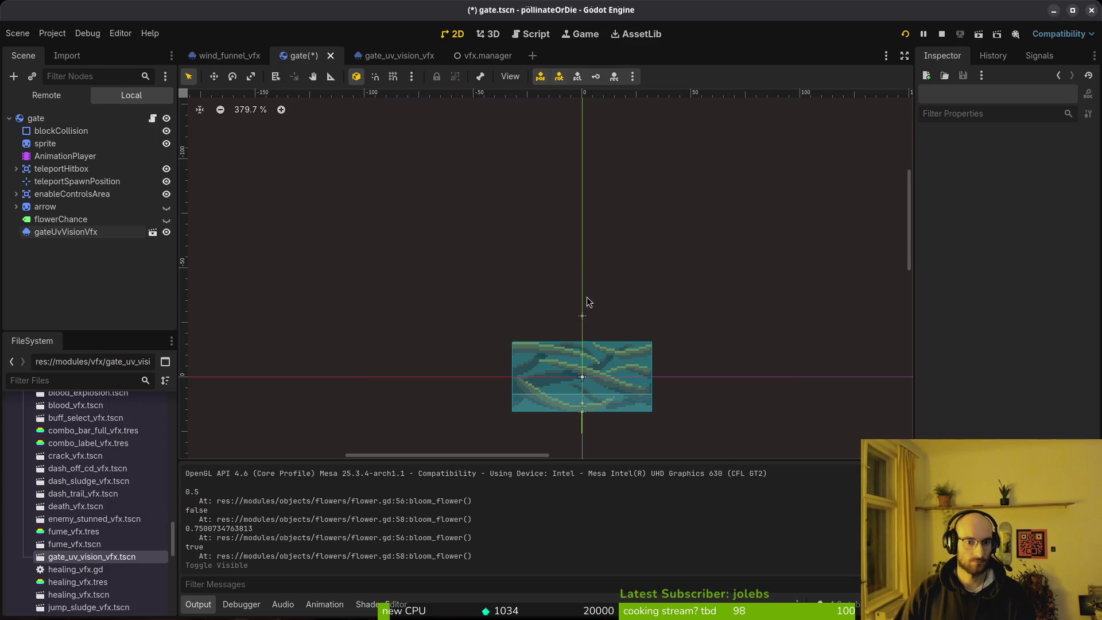
key(alt+Tab)
key(alt+Tab)
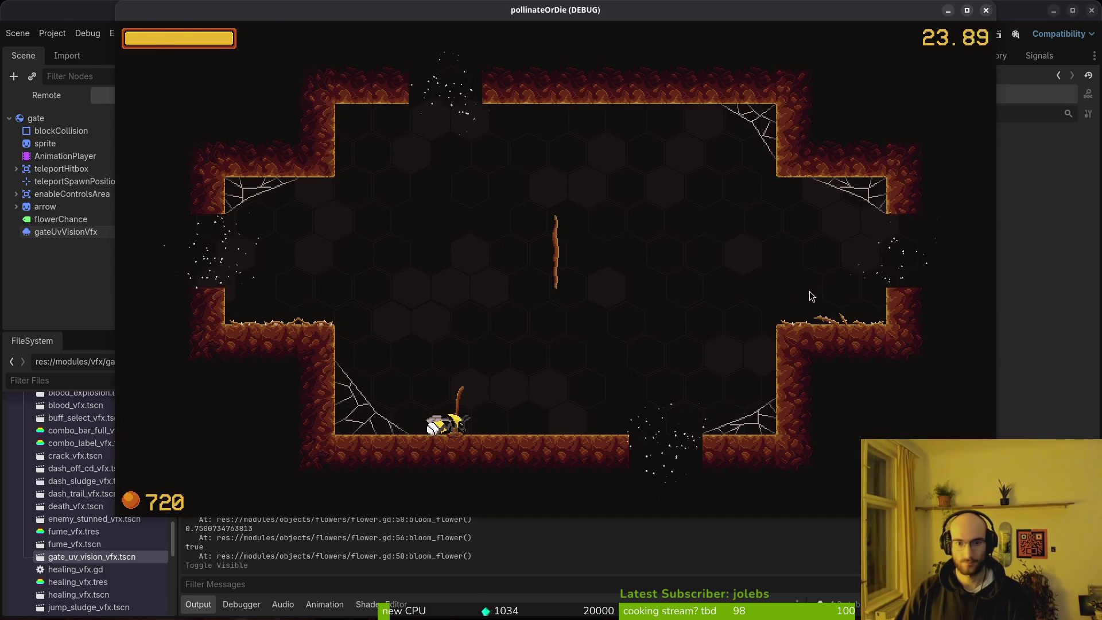
scroll(194, 411, down, 7)
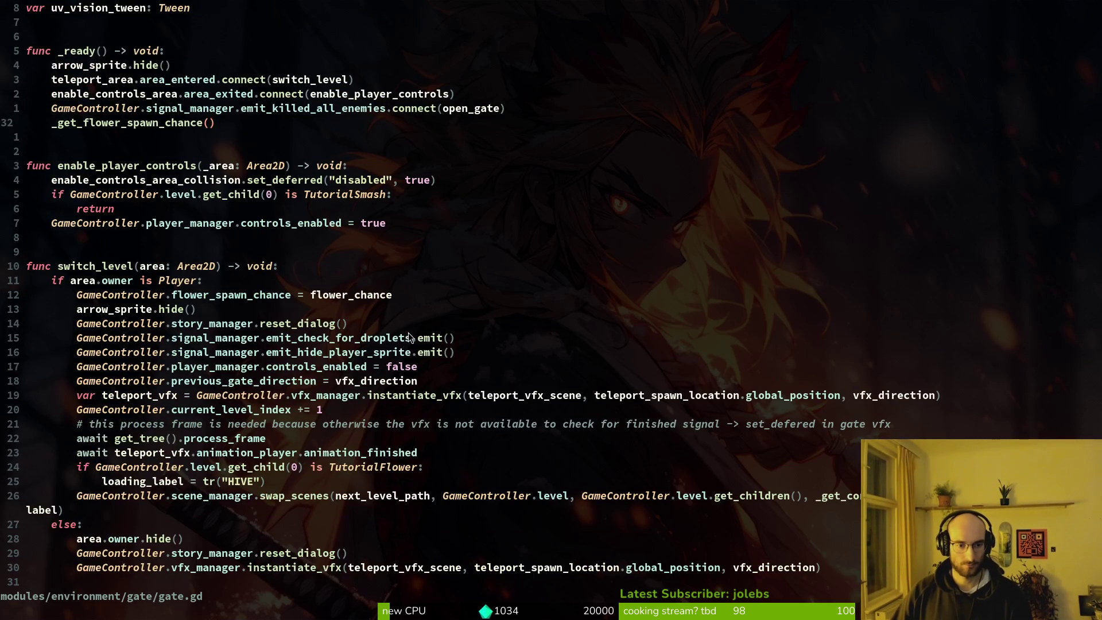
Step: Check the running game again, then close it and save gate.gd
scroll(411, 334, down, 6)
scroll(411, 334, up, 10)
key(alt+Tab)
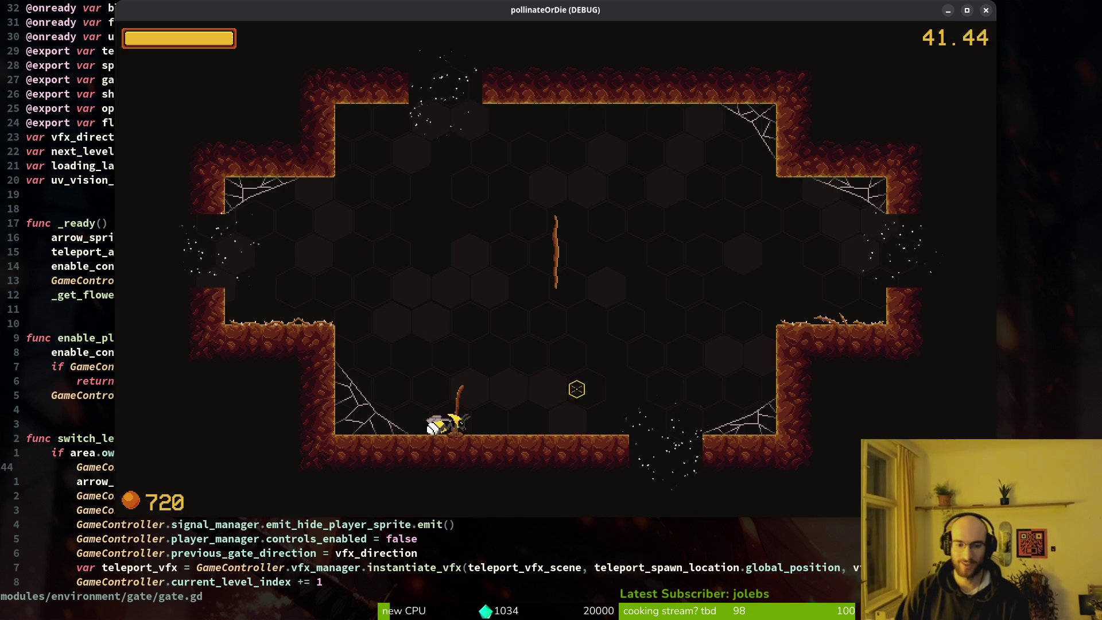
key(Escape)
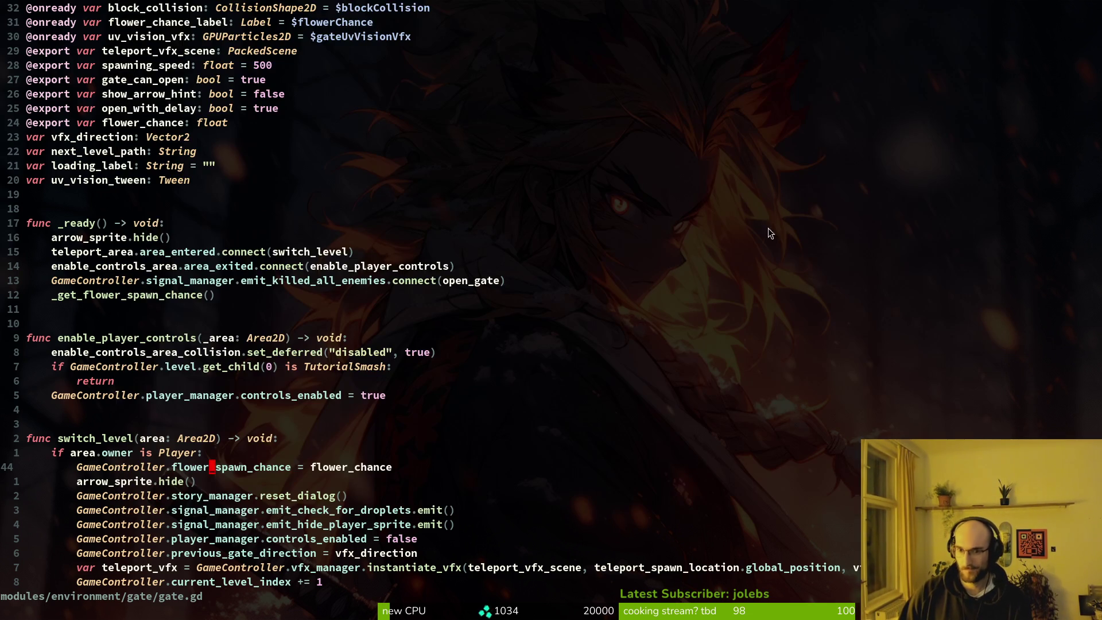
key(ctrl+s)
Step: Change the flower spawn chance to randf_range(0.15, 0.3) and write gate.gd
scroll(367, 401, down, 17)
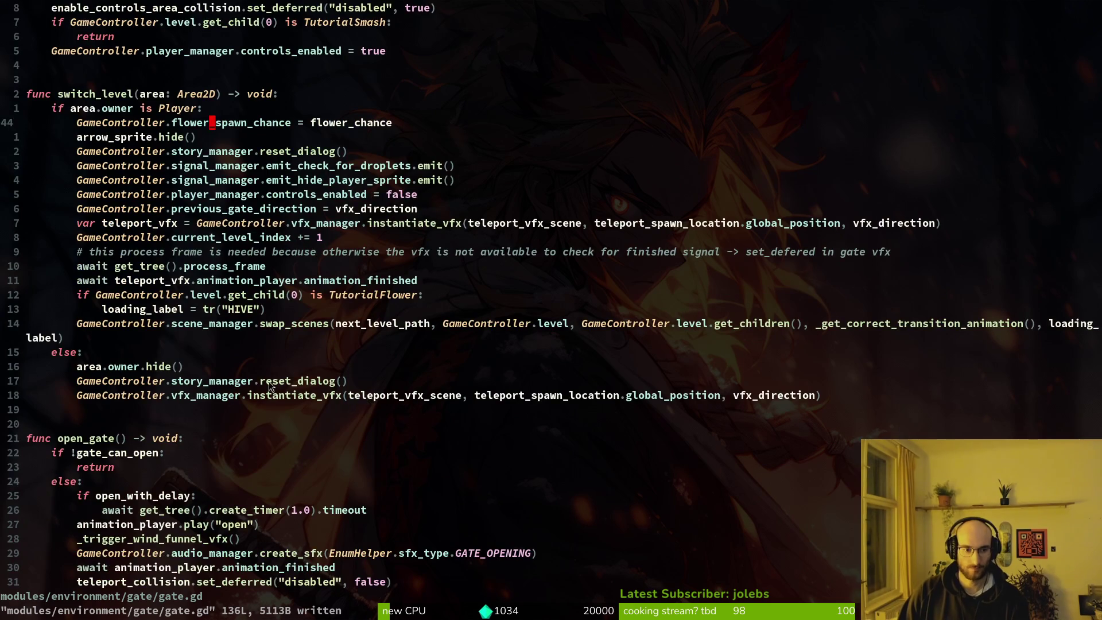
click(272, 370)
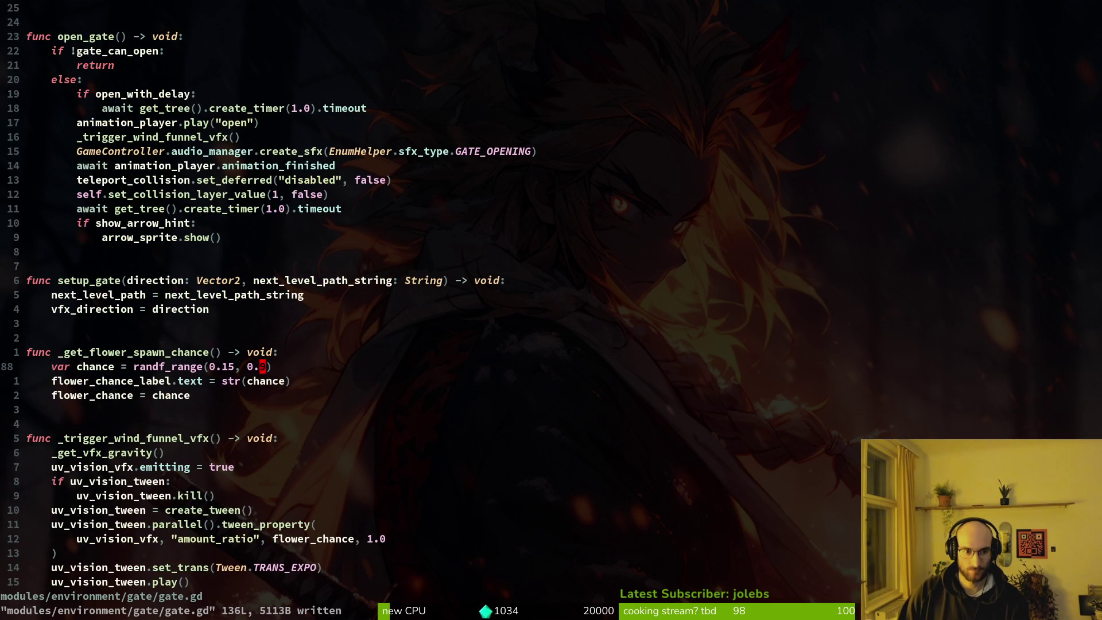
key(i)
key(BackSpace)
text(3)
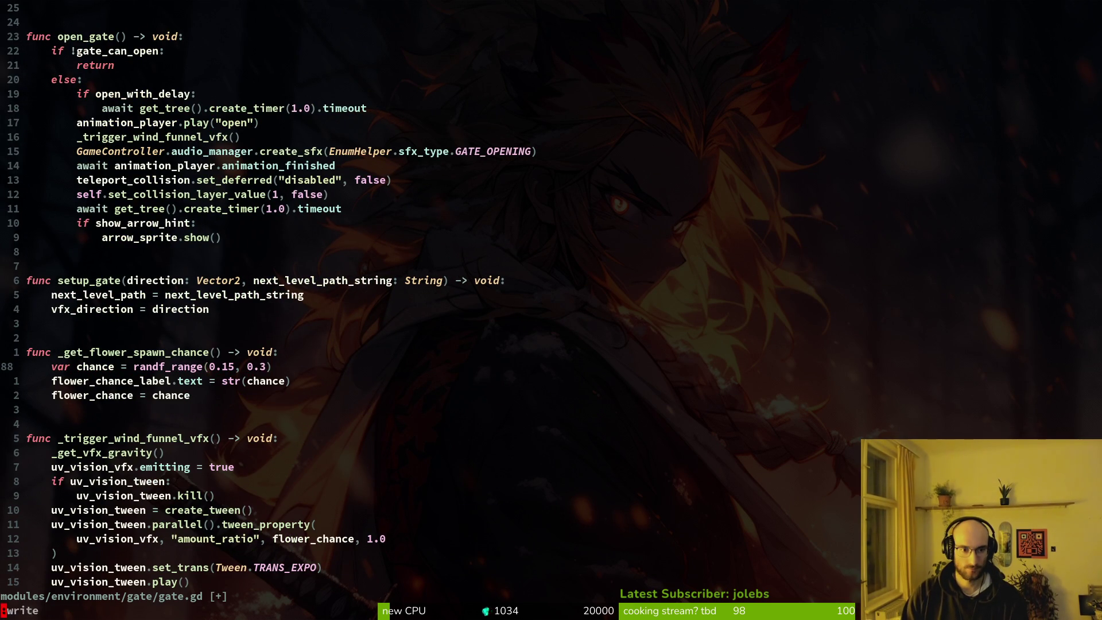
key(Return)
Step: Relaunch the game from Godot and continue the saved game into Ruche
key(Escape)
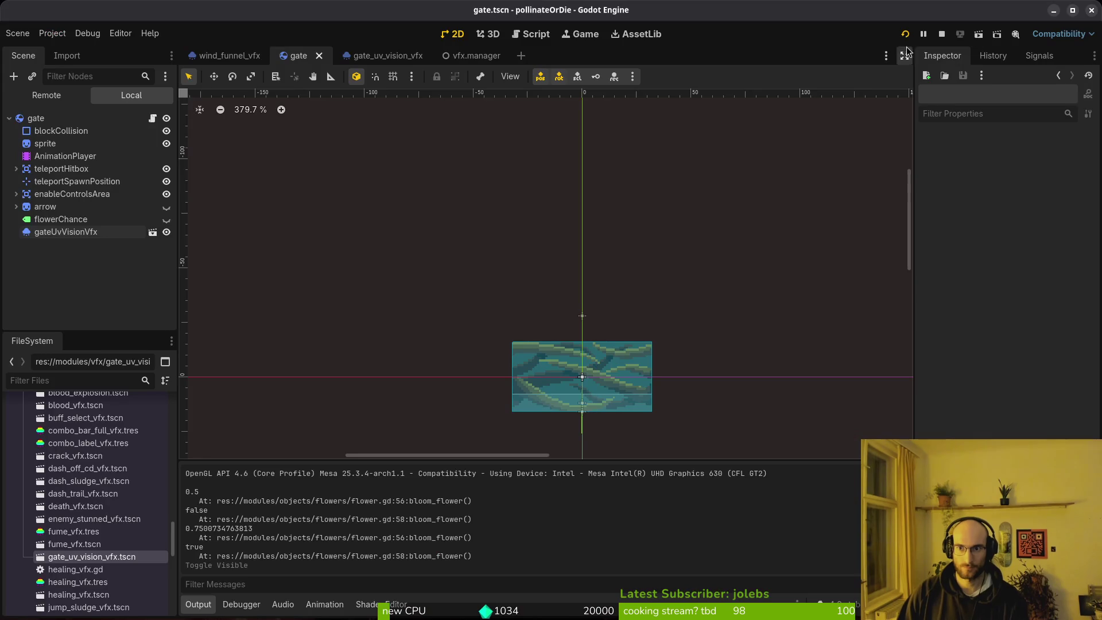
click(905, 34)
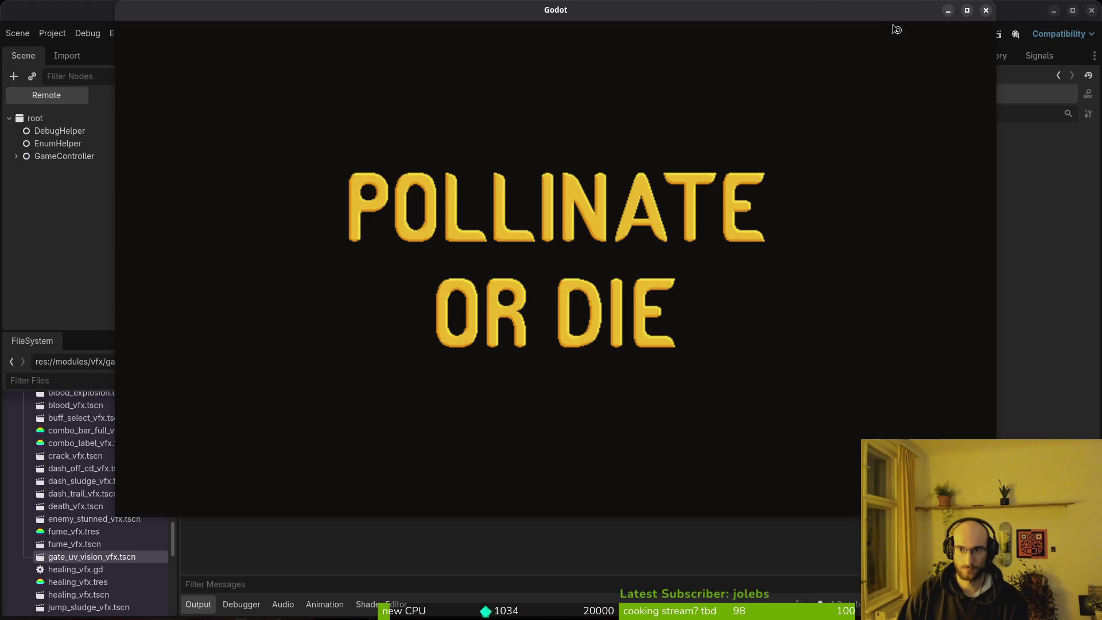
key(Return)
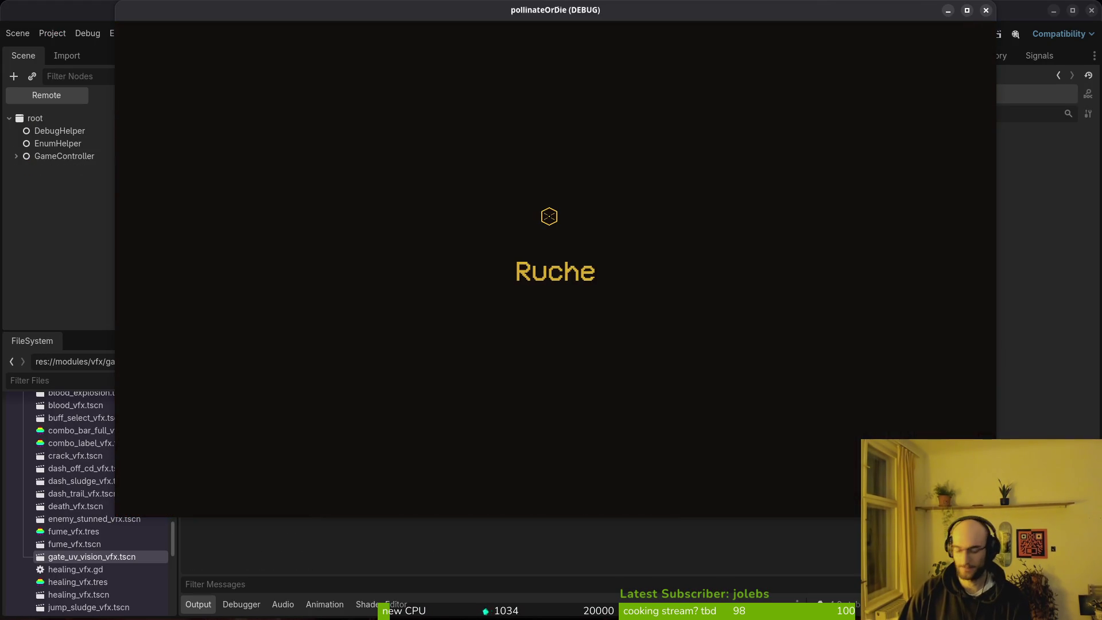